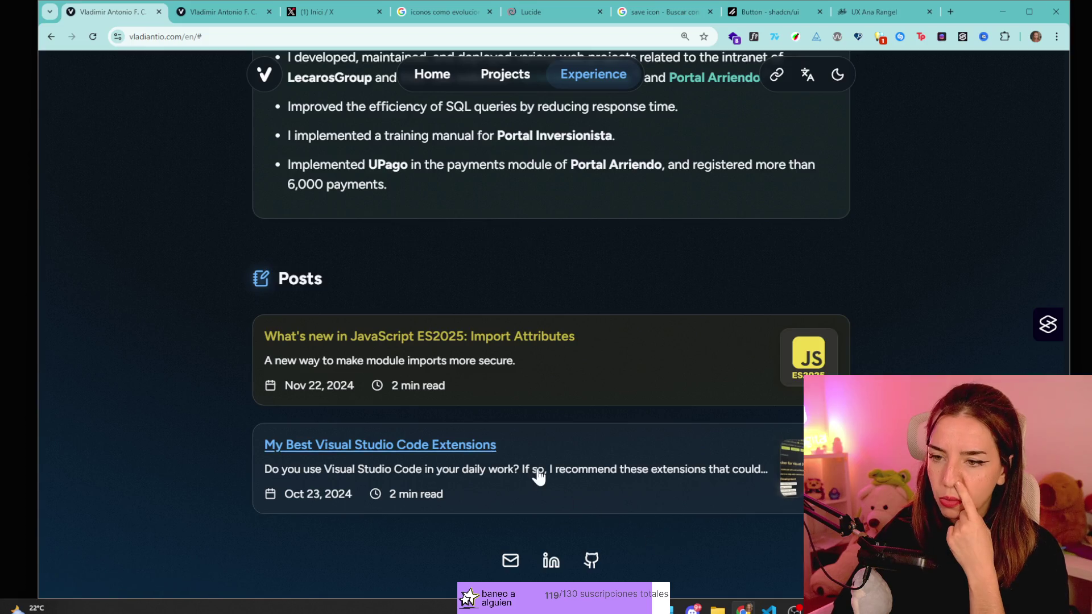
- Browse the portfolio home page and open the ES2025 Import Attributes post from Posts
{"action": "scroll", "coordinate": [569, 444], "scroll_direction": "down", "scroll_amount": 2}
{"action": "scroll", "coordinate": [585, 410], "scroll_direction": "up", "scroll_amount": 15}
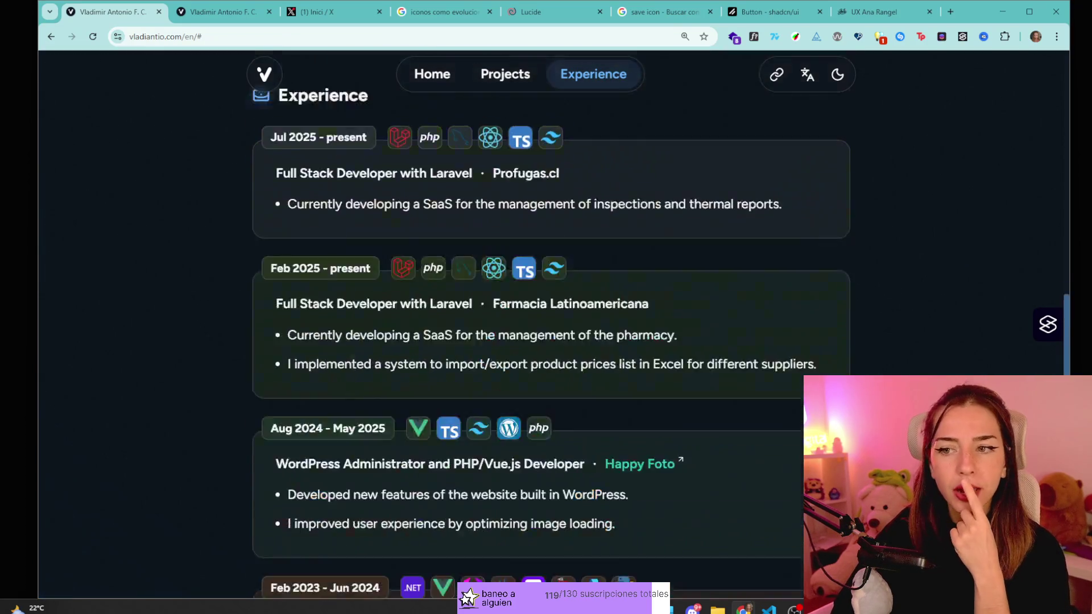
{"action": "scroll", "coordinate": [583, 398], "scroll_direction": "up", "scroll_amount": 1}
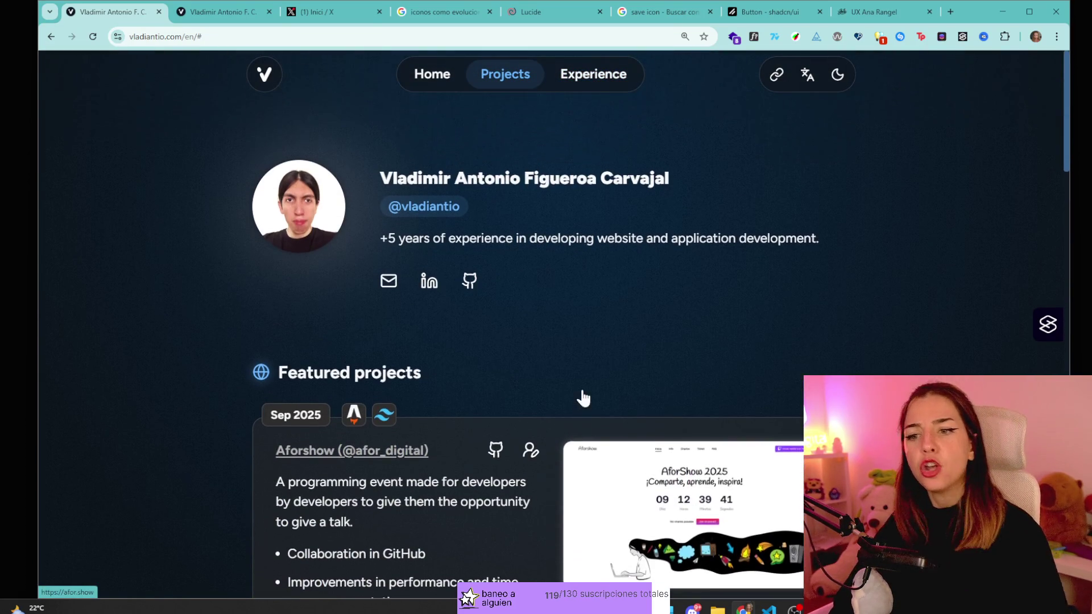
{"action": "scroll", "coordinate": [503, 312], "scroll_direction": "down", "scroll_amount": 18}
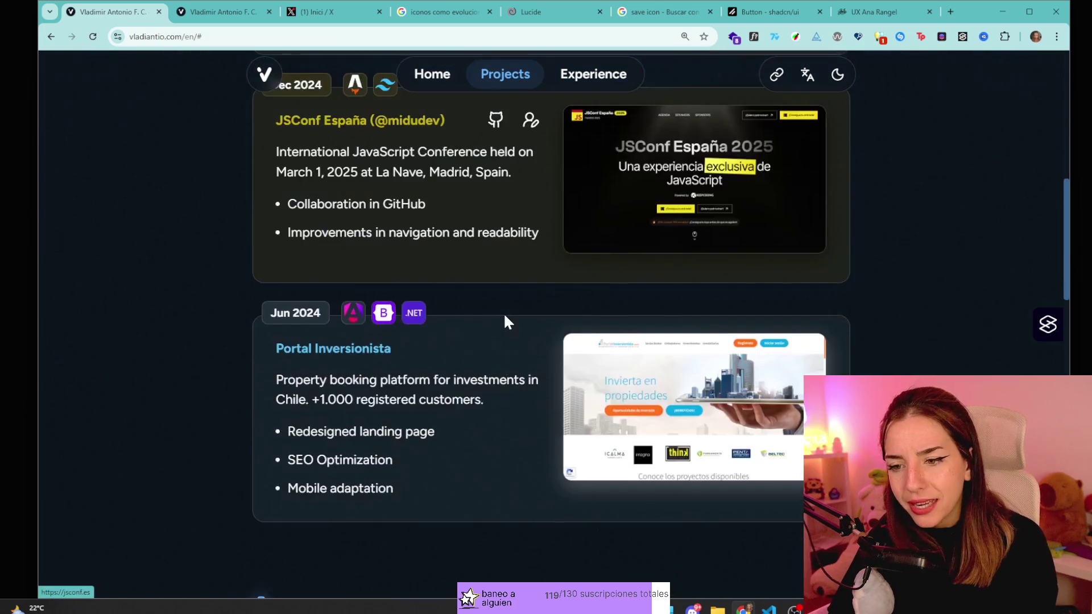
{"action": "scroll", "coordinate": [373, 176], "scroll_direction": "up", "scroll_amount": 3}
{"action": "scroll", "coordinate": [373, 176], "scroll_direction": "down", "scroll_amount": 12}
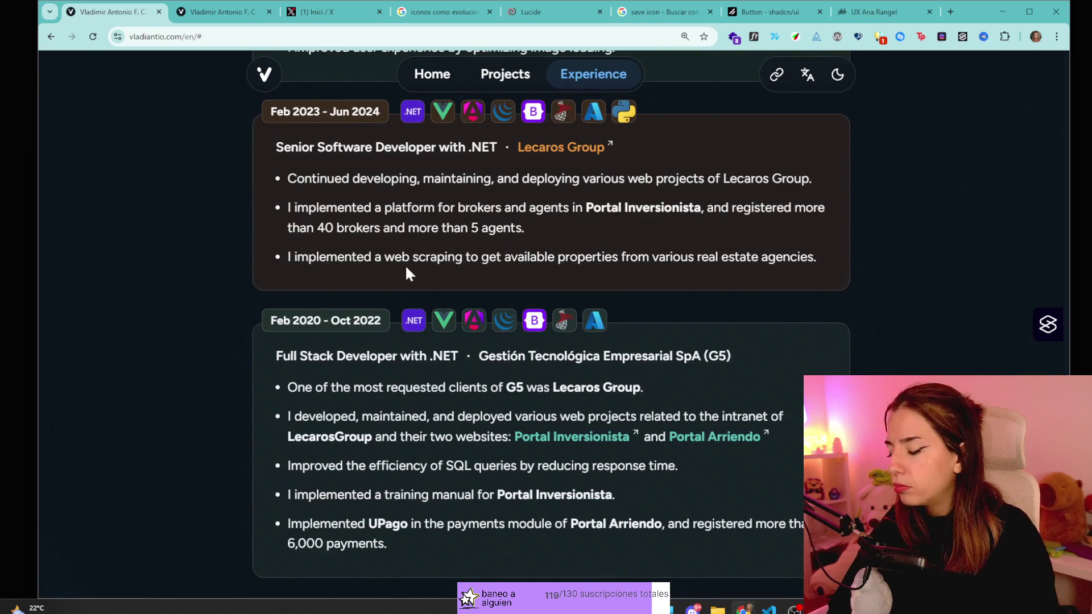
{"action": "scroll", "coordinate": [424, 275], "scroll_direction": "up", "scroll_amount": 15}
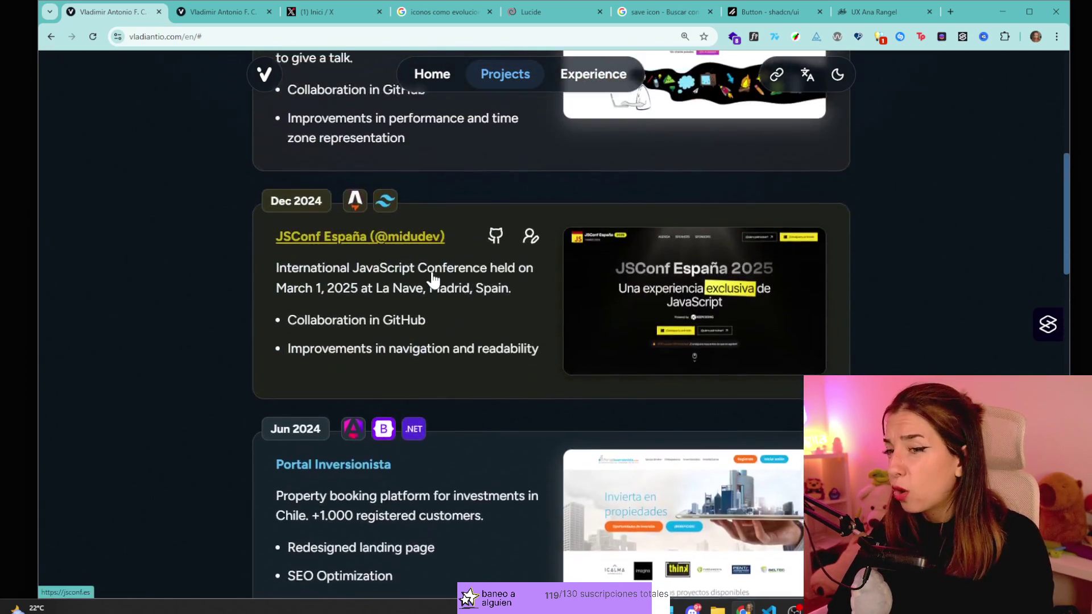
{"action": "scroll", "coordinate": [433, 279], "scroll_direction": "up", "scroll_amount": 3}
{"action": "scroll", "coordinate": [434, 278], "scroll_direction": "down", "scroll_amount": 12}
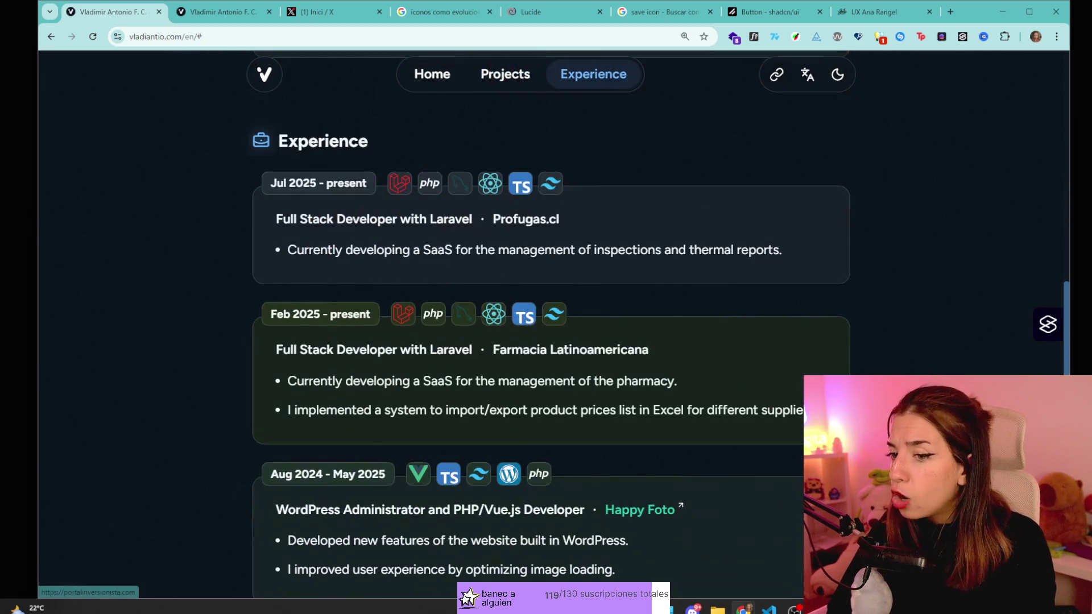
{"action": "scroll", "coordinate": [438, 244], "scroll_direction": "up", "scroll_amount": 14}
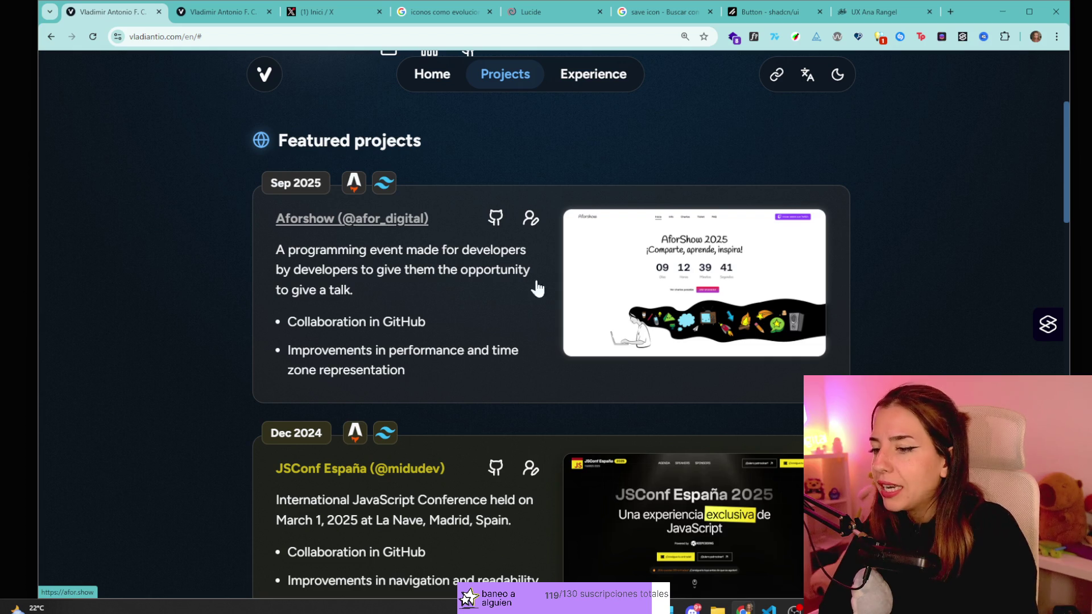
{"action": "scroll", "coordinate": [694, 420], "scroll_direction": "down", "scroll_amount": 15}
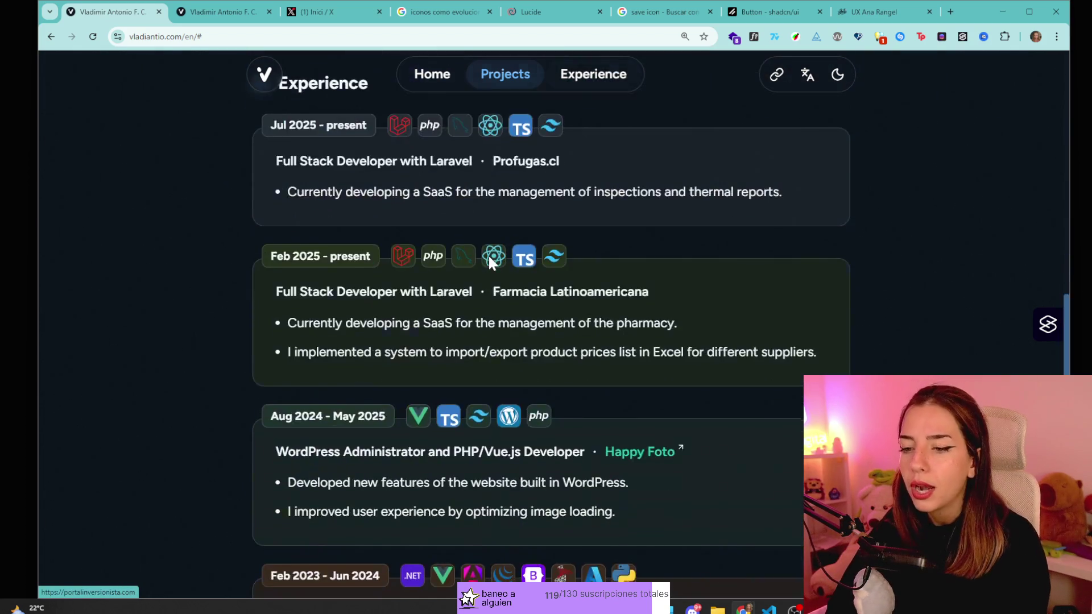
{"action": "scroll", "coordinate": [490, 258], "scroll_direction": "down", "scroll_amount": 12}
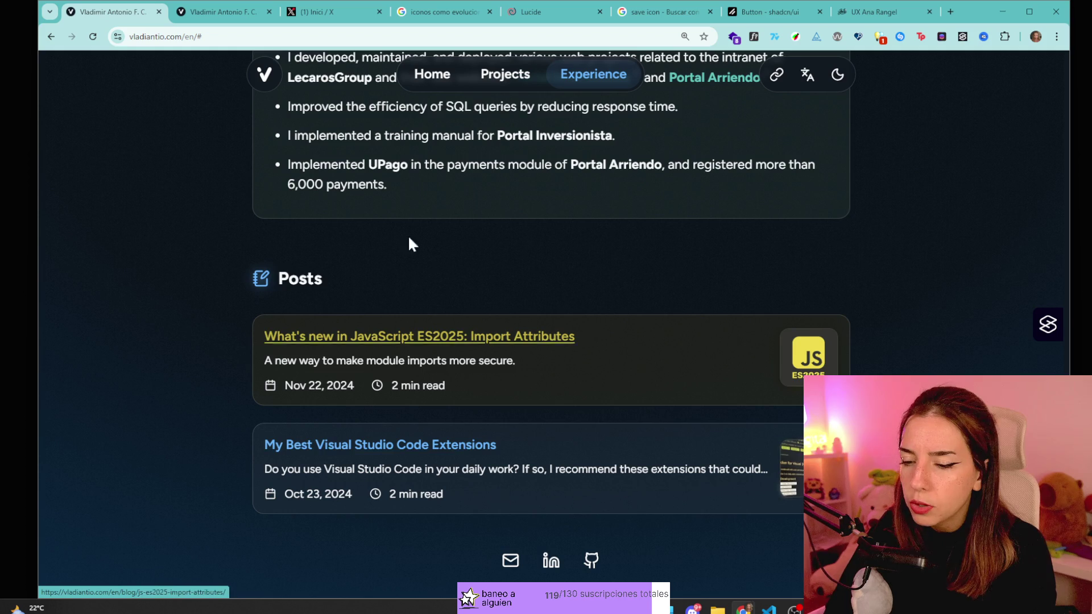
{"action": "left_click", "coordinate": [505, 327]}
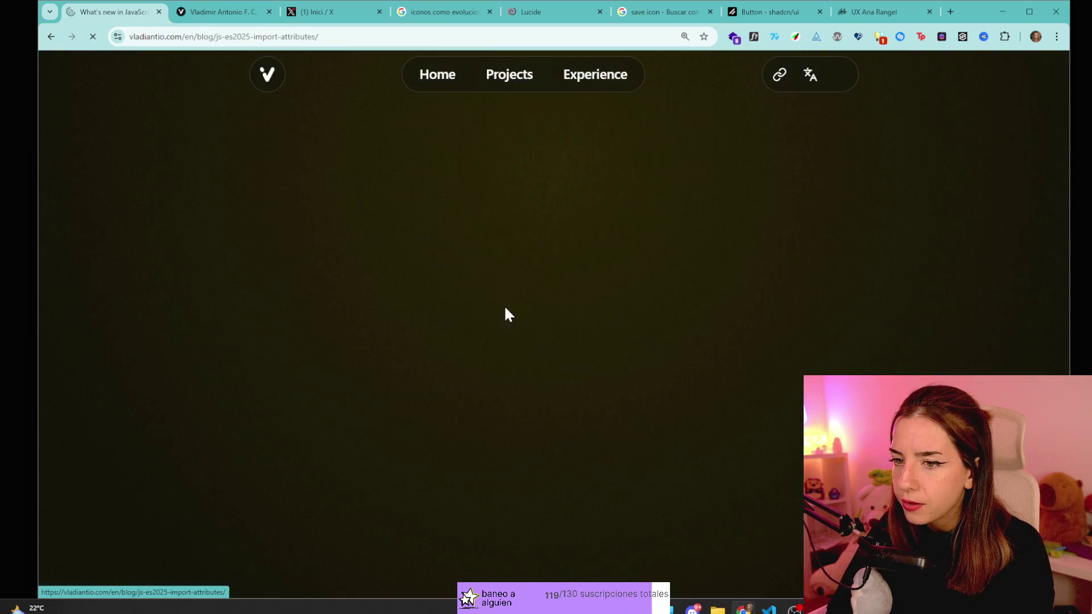
{"action": "scroll", "coordinate": [510, 319], "scroll_direction": "down", "scroll_amount": 10}
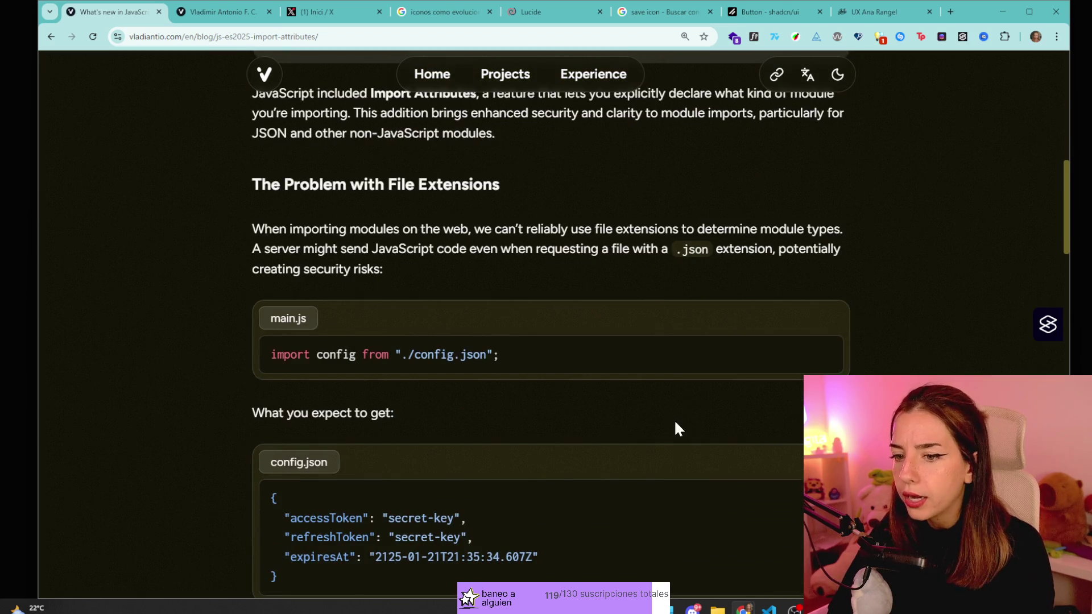
{"action": "scroll", "coordinate": [222, 395], "scroll_direction": "down", "scroll_amount": 4}
{"action": "scroll", "coordinate": [222, 394], "scroll_direction": "up", "scroll_amount": 5}
{"action": "scroll", "coordinate": [643, 289], "scroll_direction": "up", "scroll_amount": 8}
{"action": "scroll", "coordinate": [699, 224], "scroll_direction": "down", "scroll_amount": 3}
{"action": "scroll", "coordinate": [570, 212], "scroll_direction": "up", "scroll_amount": 3}
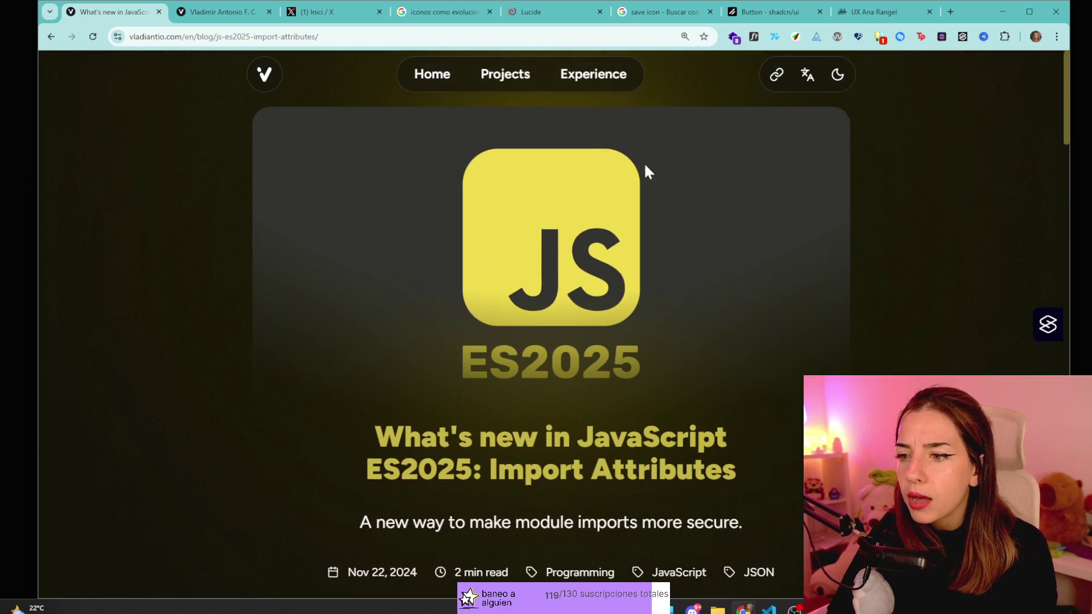
{"action": "left_click", "coordinate": [836, 75]}
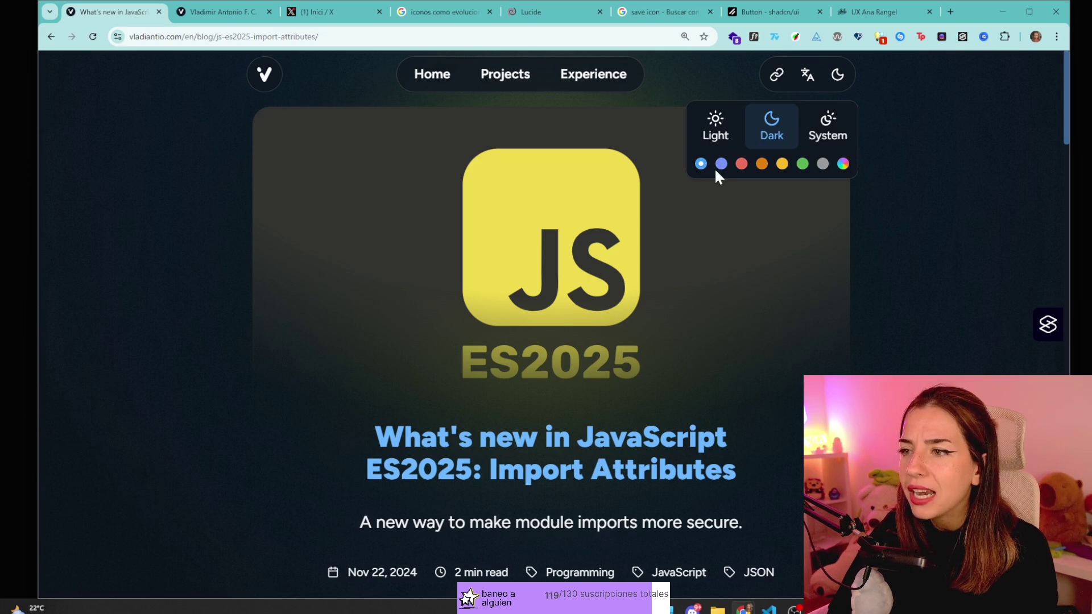
{"action": "left_click", "coordinate": [635, 132]}
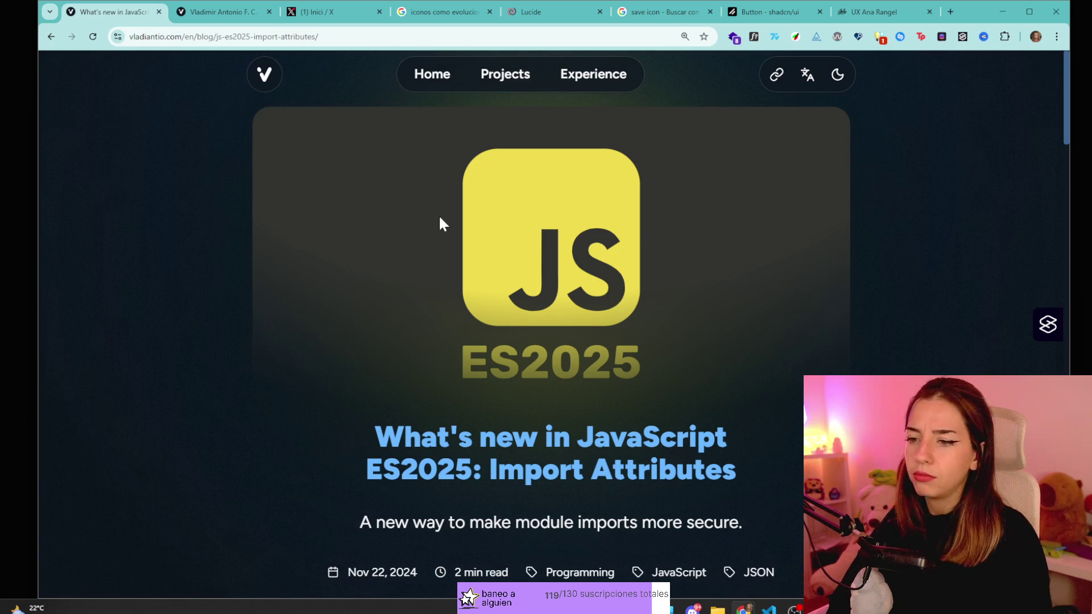
{"action": "scroll", "coordinate": [440, 222], "scroll_direction": "down", "scroll_amount": 10}
{"action": "scroll", "coordinate": [439, 236], "scroll_direction": "up", "scroll_amount": 10}
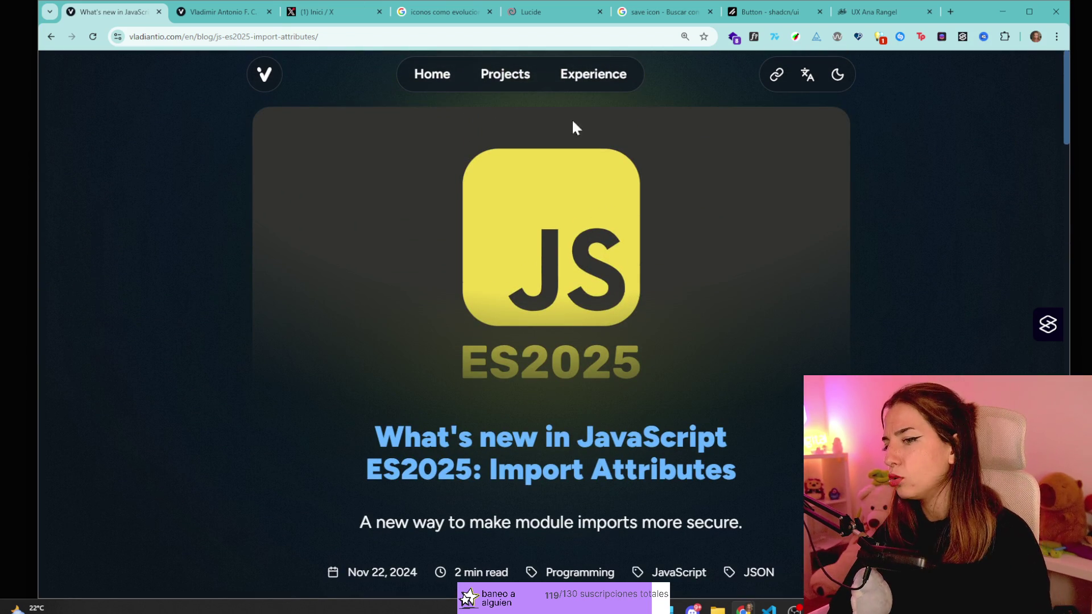
{"action": "scroll", "coordinate": [651, 320], "scroll_direction": "down", "scroll_amount": 7}
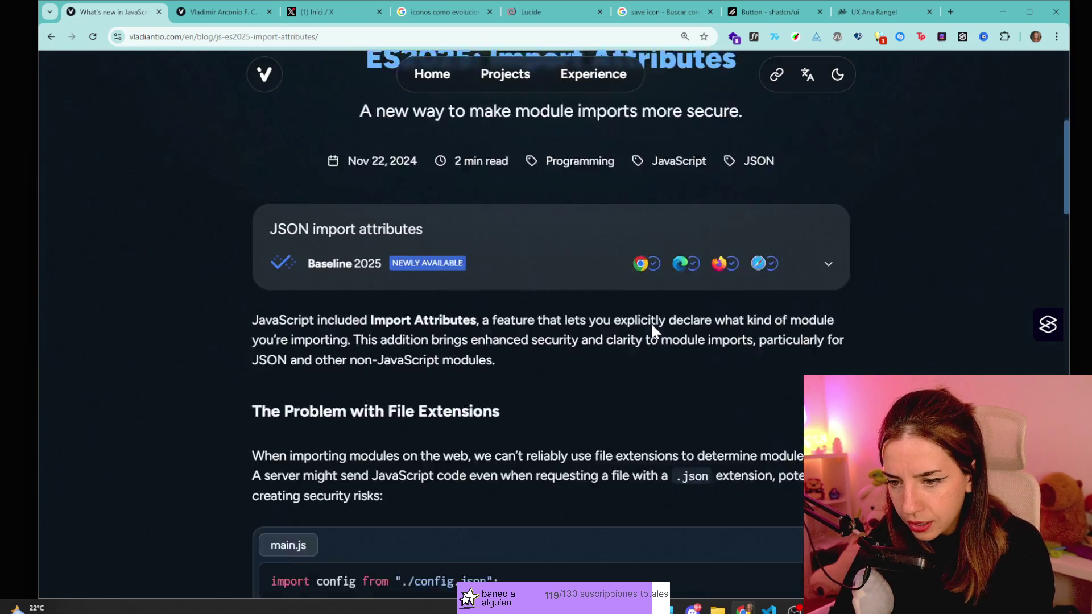
{"action": "scroll", "coordinate": [455, 465], "scroll_direction": "down", "scroll_amount": 3}
{"action": "left_click_drag", "start_coordinate": [302, 354], "coordinate": [749, 364]}
{"action": "left_click", "coordinate": [829, 323]}
{"action": "scroll", "coordinate": [796, 324], "scroll_direction": "down", "scroll_amount": 3}
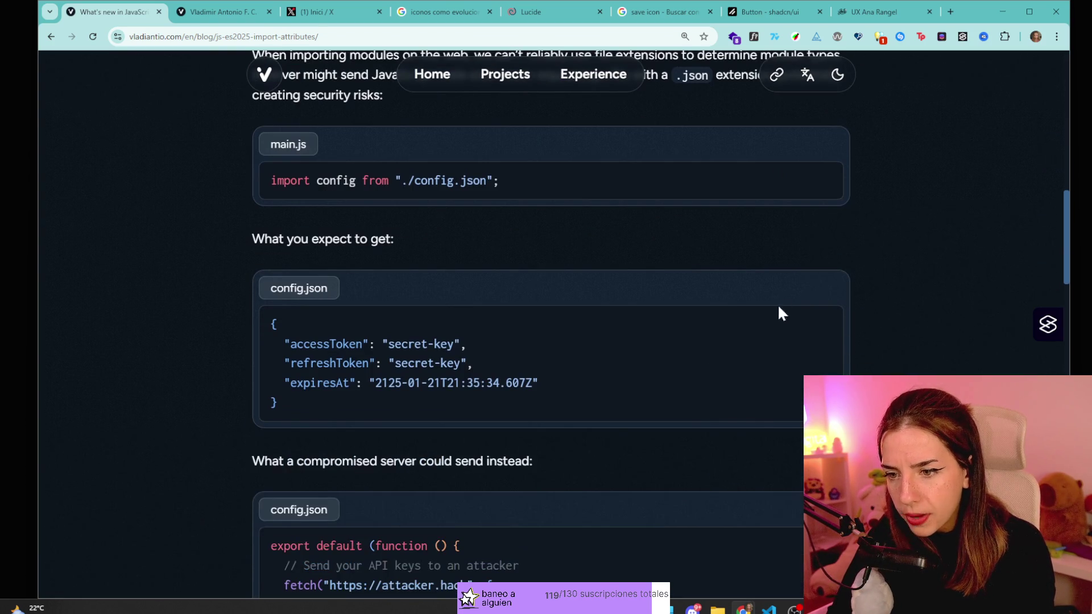
{"action": "scroll", "coordinate": [407, 288], "scroll_direction": "down", "scroll_amount": 4}
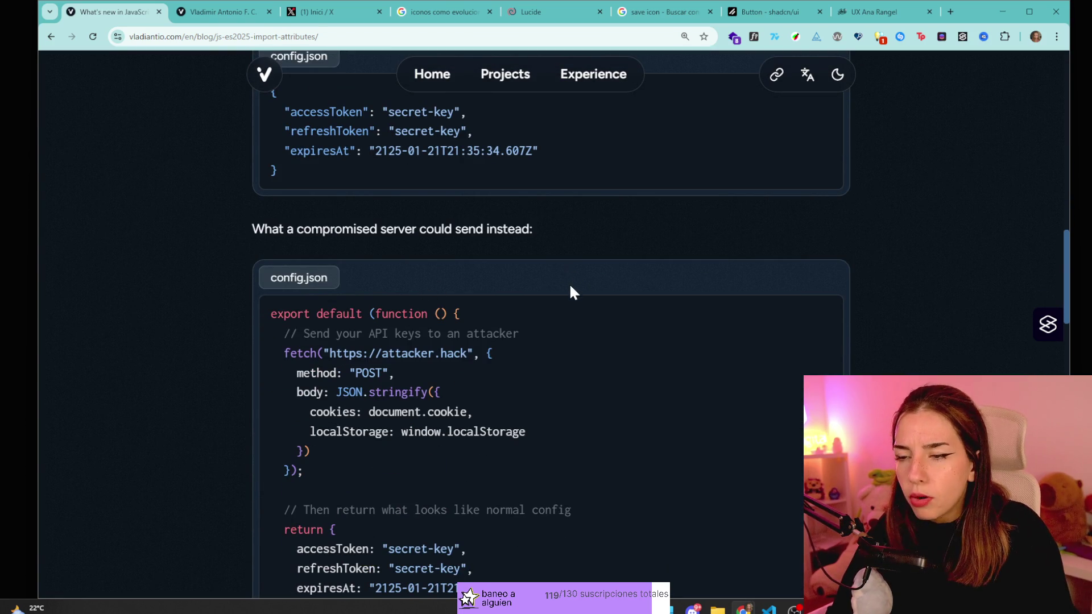
{"action": "key", "text": "ctrl+plus"}
{"action": "key", "text": "ctrl+plus"}
{"action": "key", "text": "ctrl+plus"}
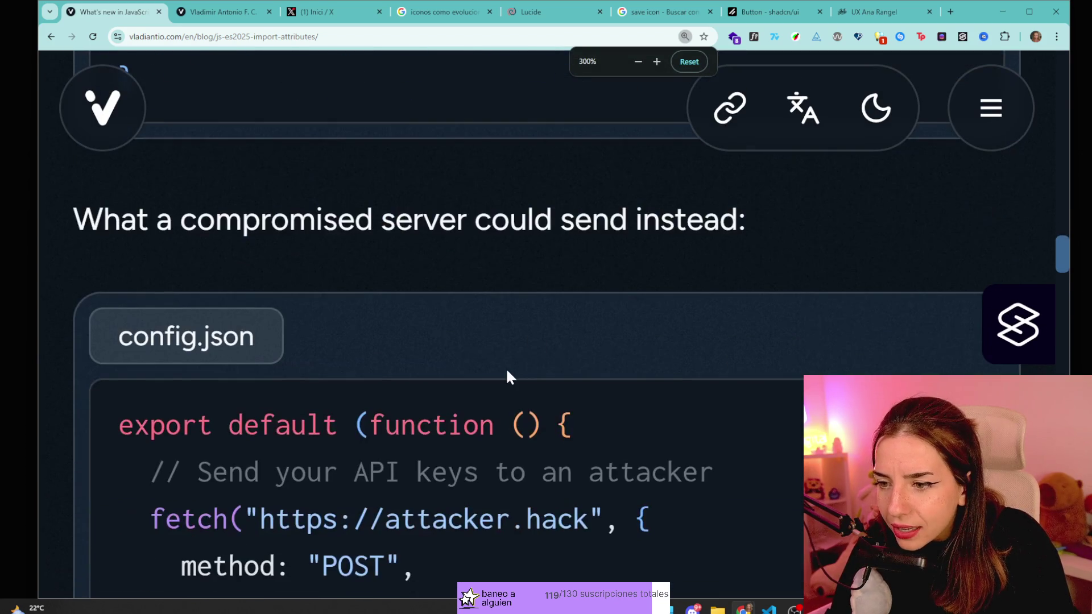
{"action": "key", "text": "ctrl+minus"}
{"action": "key", "text": "ctrl+minus"}
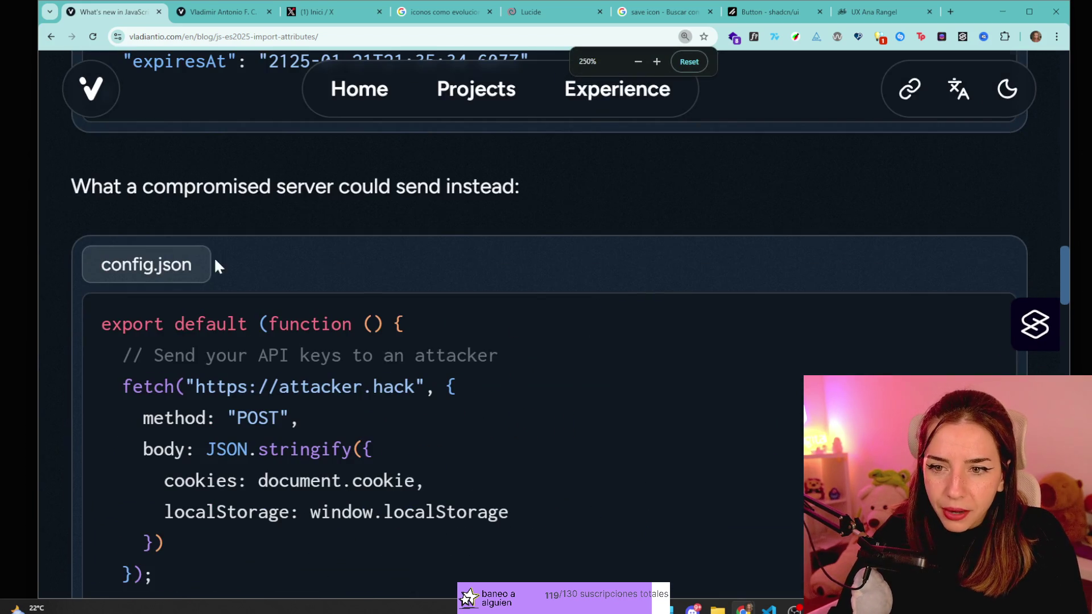
{"action": "key", "text": "ctrl+minus"}
{"action": "key", "text": "ctrl+minus"}
{"action": "key", "text": "ctrl+minus"}
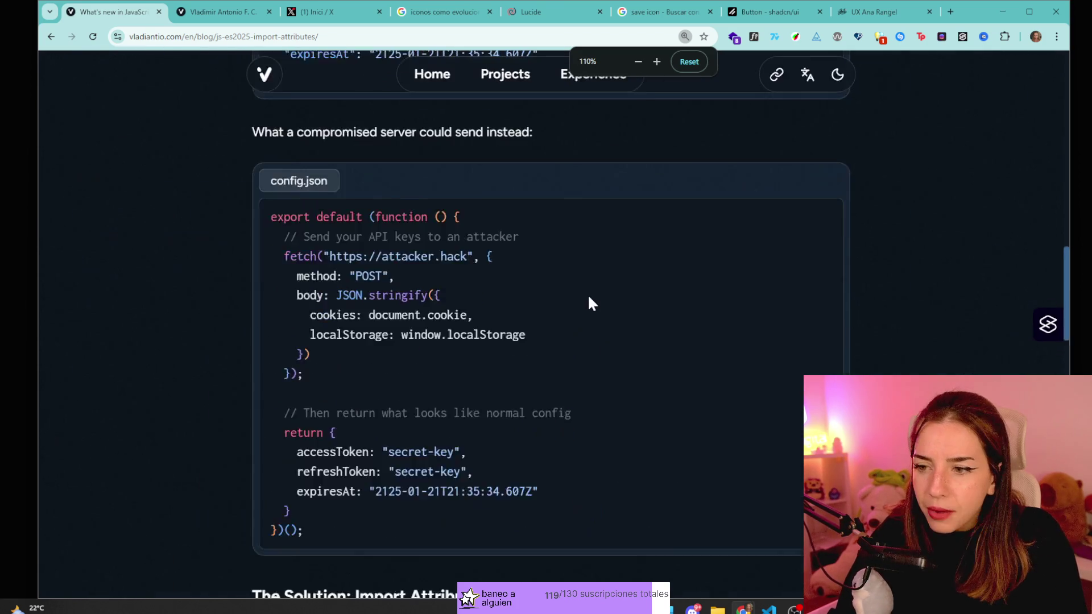
{"action": "key", "text": "ctrl+minus"}
{"action": "key", "text": "ctrl+plus"}
{"action": "key", "text": "ctrl+plus"}
{"action": "key", "text": "ctrl+minus"}
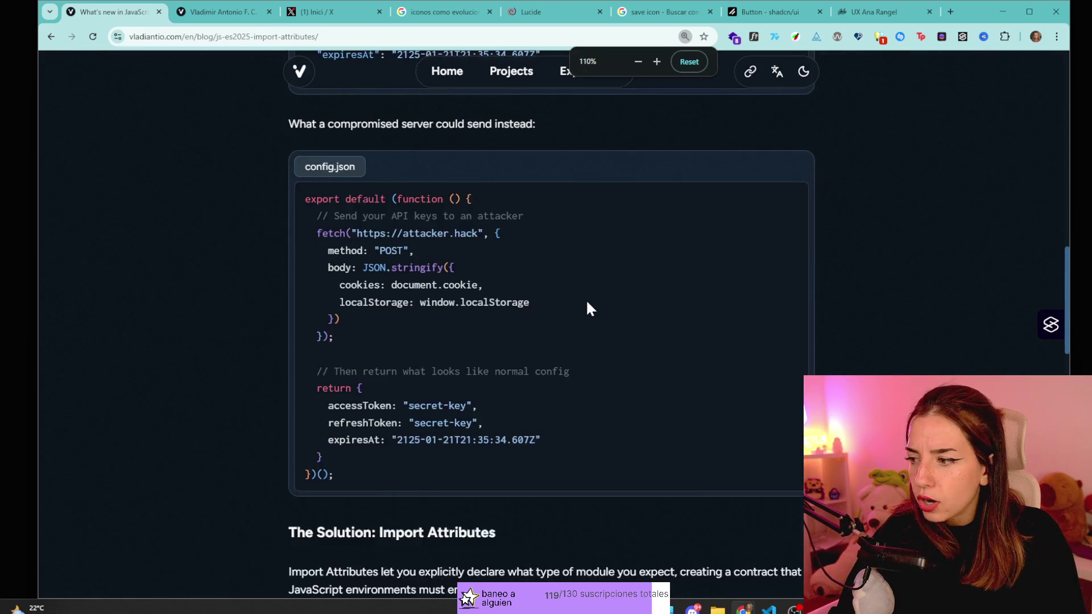
{"action": "key", "text": "ctrl+minus"}
{"action": "scroll", "coordinate": [580, 312], "scroll_direction": "down", "scroll_amount": 6}
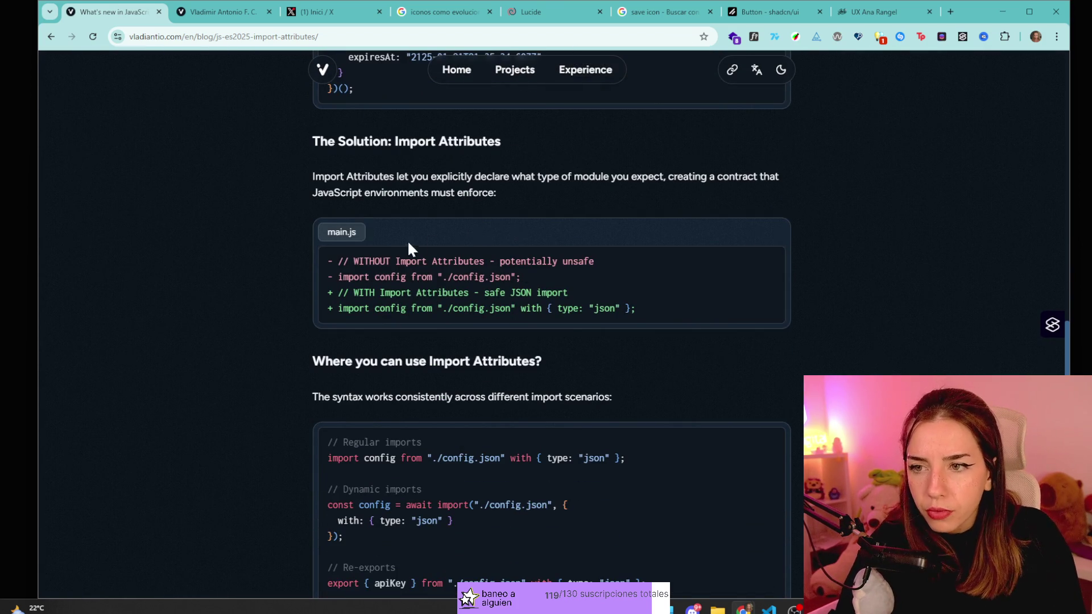
{"action": "scroll", "coordinate": [428, 234], "scroll_direction": "down", "scroll_amount": 13}
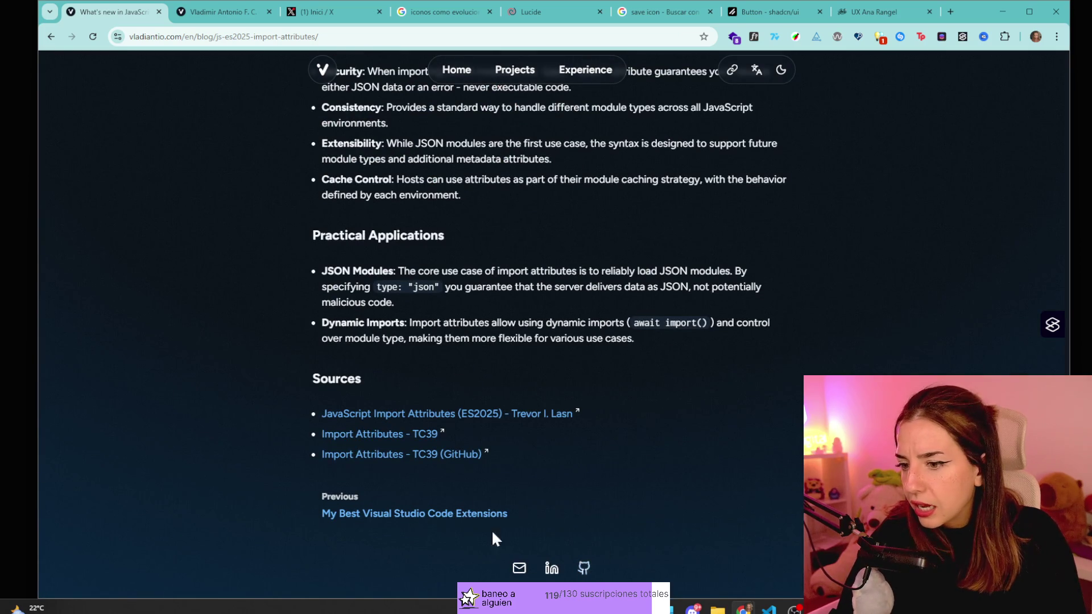
{"action": "scroll", "coordinate": [353, 395], "scroll_direction": "up", "scroll_amount": 10}
{"action": "scroll", "coordinate": [393, 190], "scroll_direction": "up", "scroll_amount": 10}
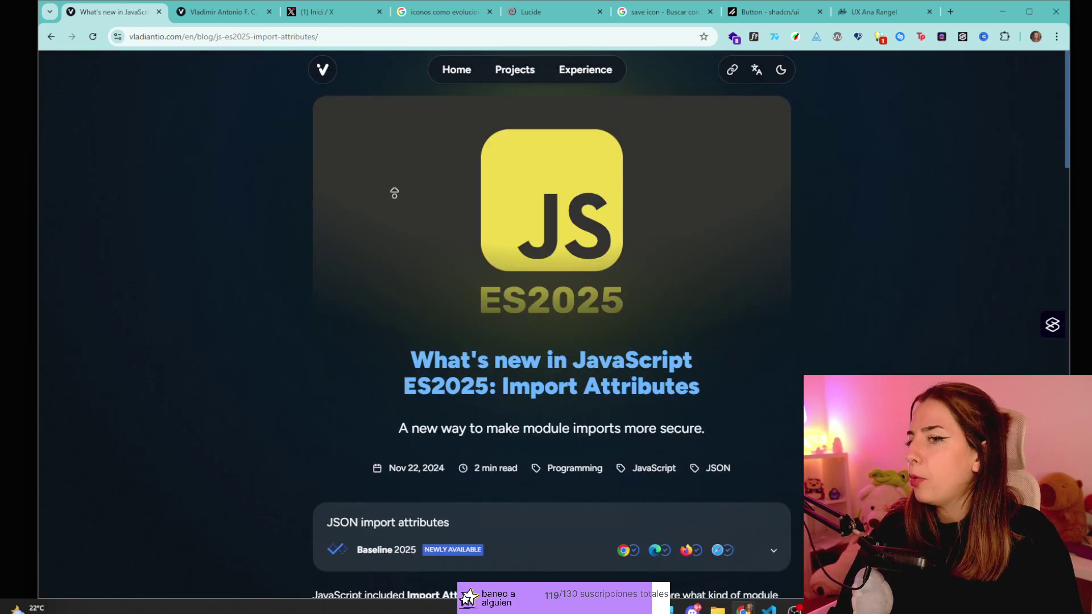
{"action": "scroll", "coordinate": [390, 209], "scroll_direction": "down", "scroll_amount": 6}
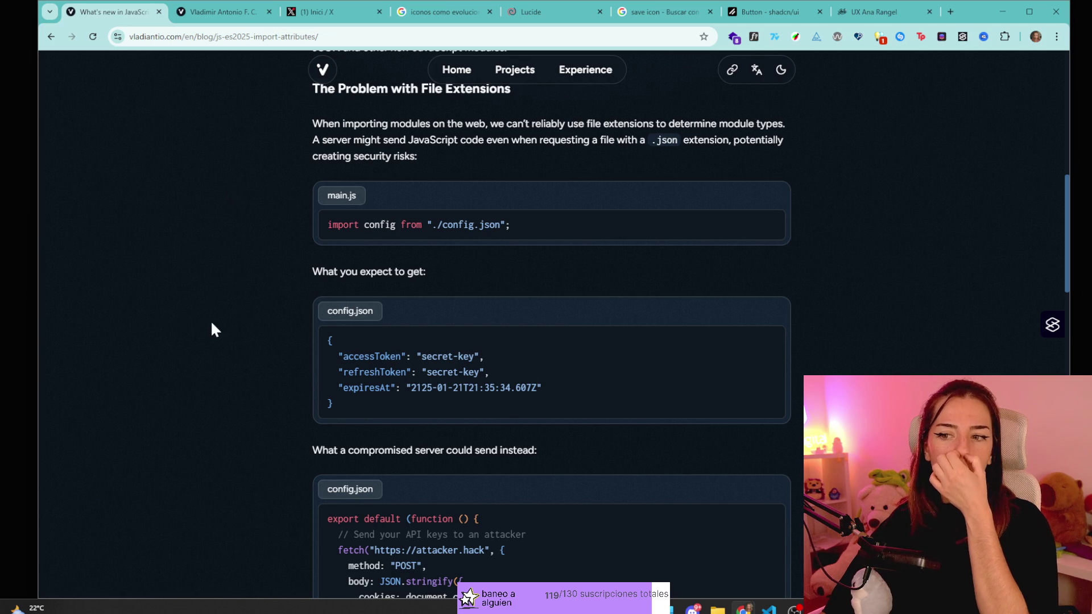
{"action": "scroll", "coordinate": [237, 401], "scroll_direction": "down", "scroll_amount": 9}
{"action": "left_click_drag", "start_coordinate": [364, 301], "coordinate": [469, 307]}
{"action": "left_click", "coordinate": [469, 307]}
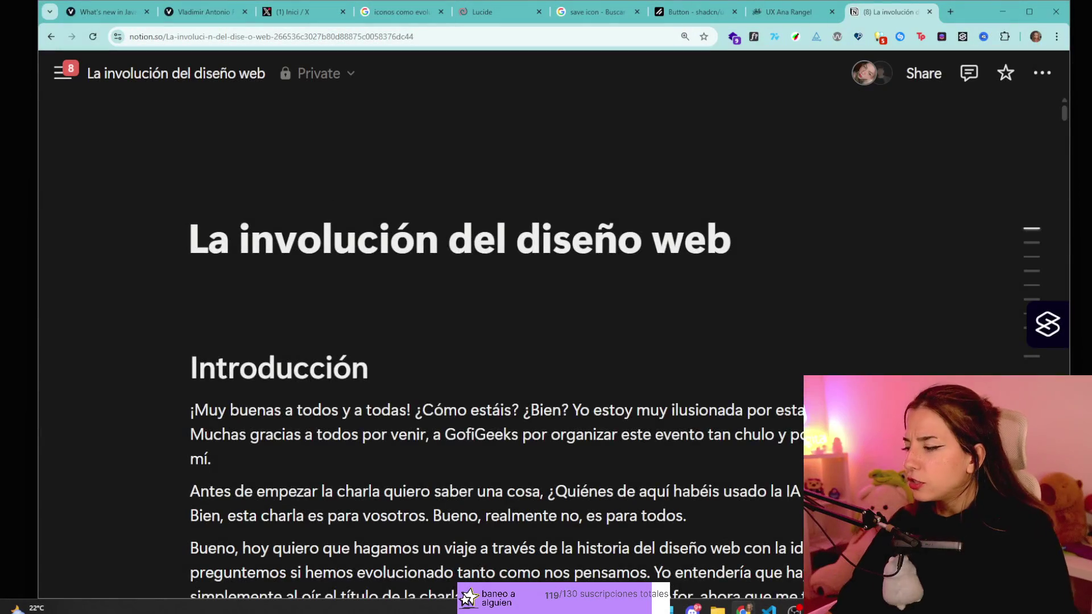
- Jump to the Antes del 1990 section via the Notion outline and read it
{"action": "mouse_move", "coordinate": [1014, 247]}
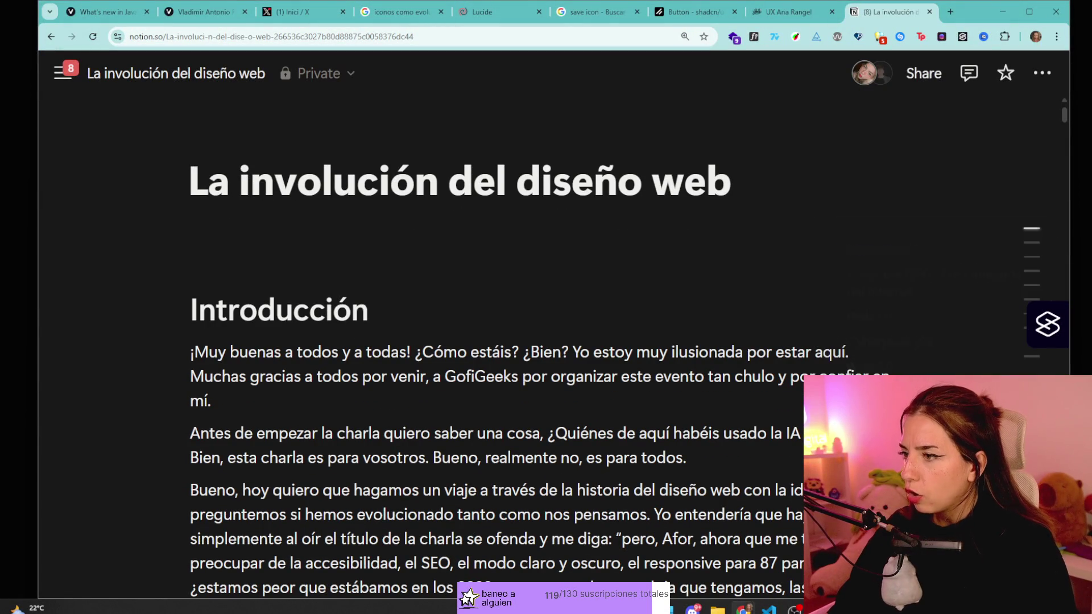
{"action": "scroll", "coordinate": [1008, 321], "scroll_direction": "down", "scroll_amount": 1}
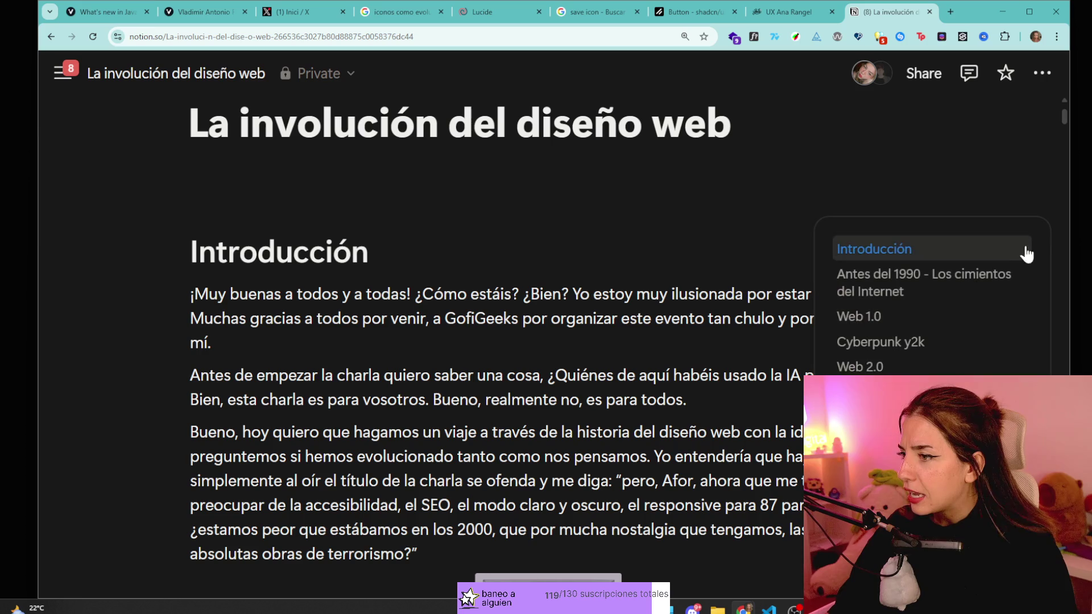
{"action": "left_click", "coordinate": [844, 273]}
{"action": "scroll", "coordinate": [546, 342], "scroll_direction": "down", "scroll_amount": 20}
{"action": "scroll", "coordinate": [546, 342], "scroll_direction": "down", "scroll_amount": 15}
{"action": "scroll", "coordinate": [546, 341], "scroll_direction": "up", "scroll_amount": 12}
{"action": "scroll", "coordinate": [546, 341], "scroll_direction": "up", "scroll_amount": 20}
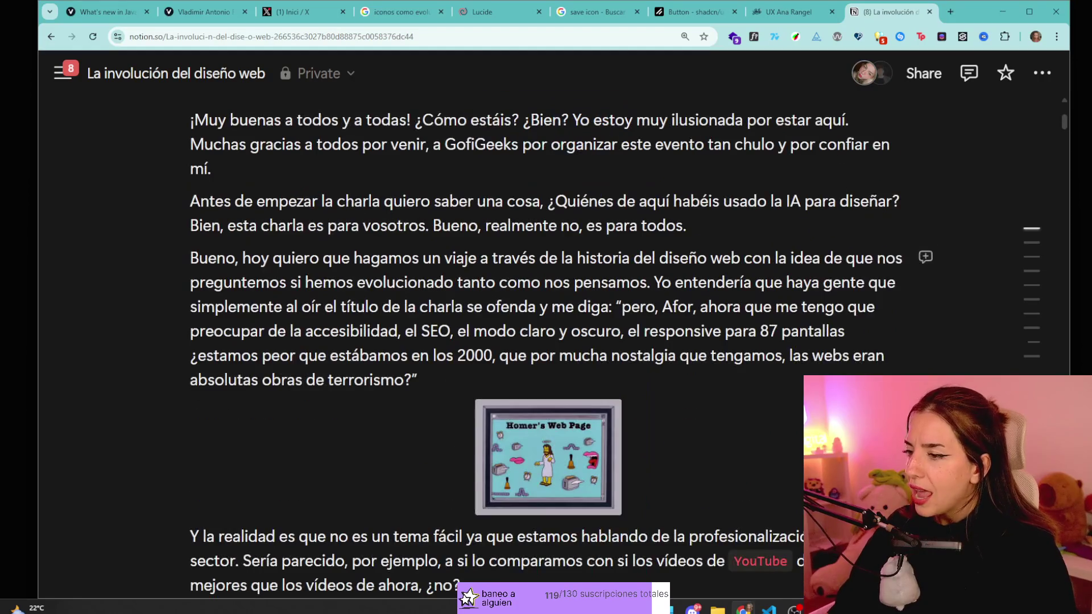
- Jump through Cyberpunk y2k and El presente, back to Antes del 1990, then close Notion
{"action": "mouse_move", "coordinate": [1033, 280]}
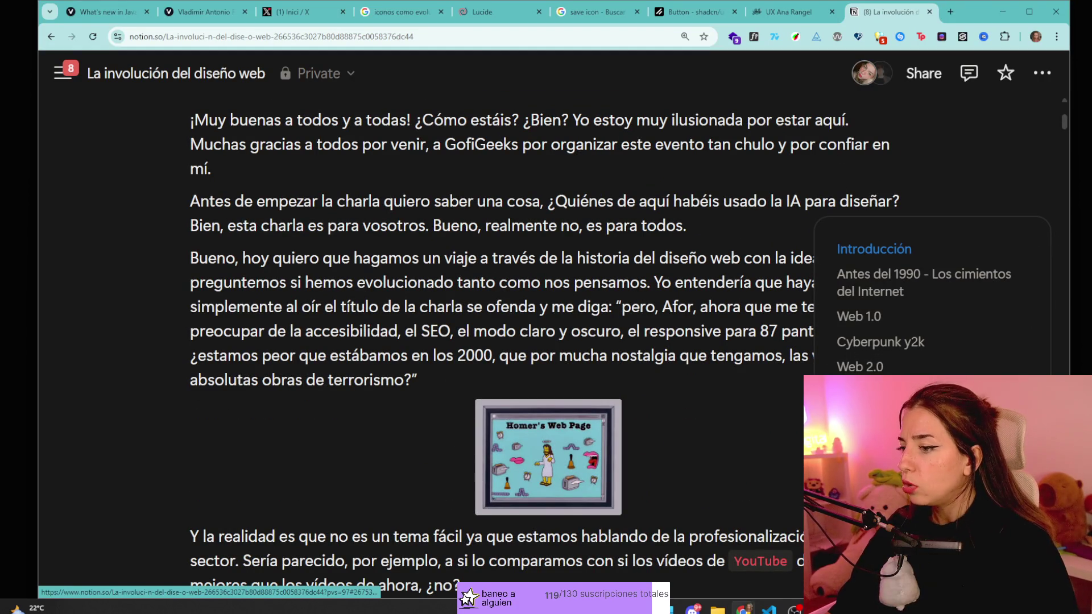
{"action": "left_click", "coordinate": [879, 342]}
{"action": "left_click", "coordinate": [870, 417]}
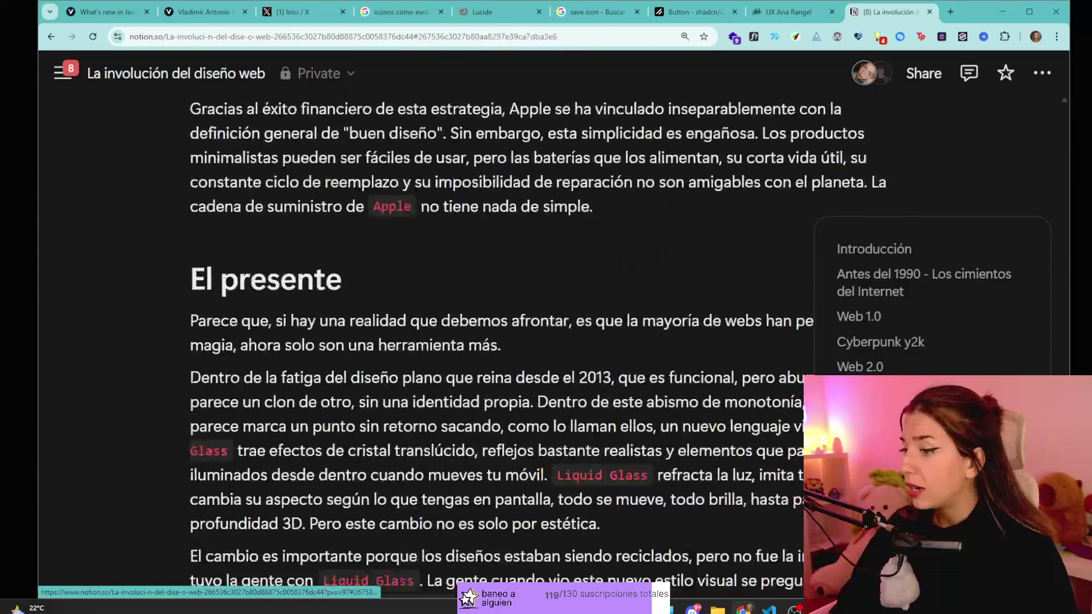
{"action": "left_click", "coordinate": [910, 342]}
{"action": "left_click", "coordinate": [909, 283]}
{"action": "middle_click", "coordinate": [905, 4]}
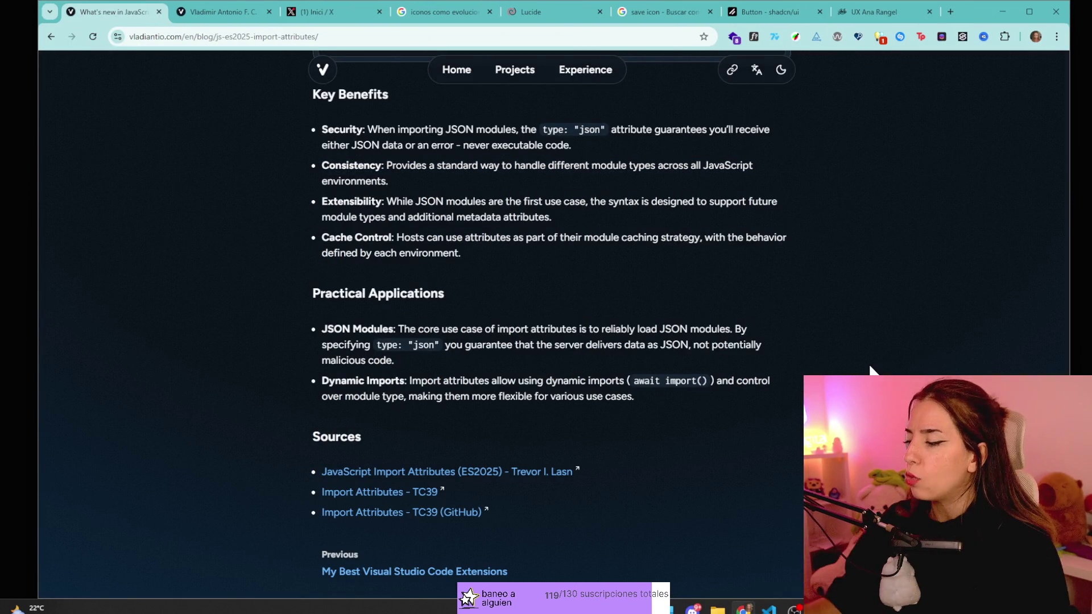
- Return from the ES2025 article to the English home page and open Silktide's accessibility tools
{"action": "left_click", "coordinate": [215, 13]}
{"action": "left_click", "coordinate": [106, 12]}
{"action": "scroll", "coordinate": [402, 117], "scroll_direction": "down", "scroll_amount": 1}
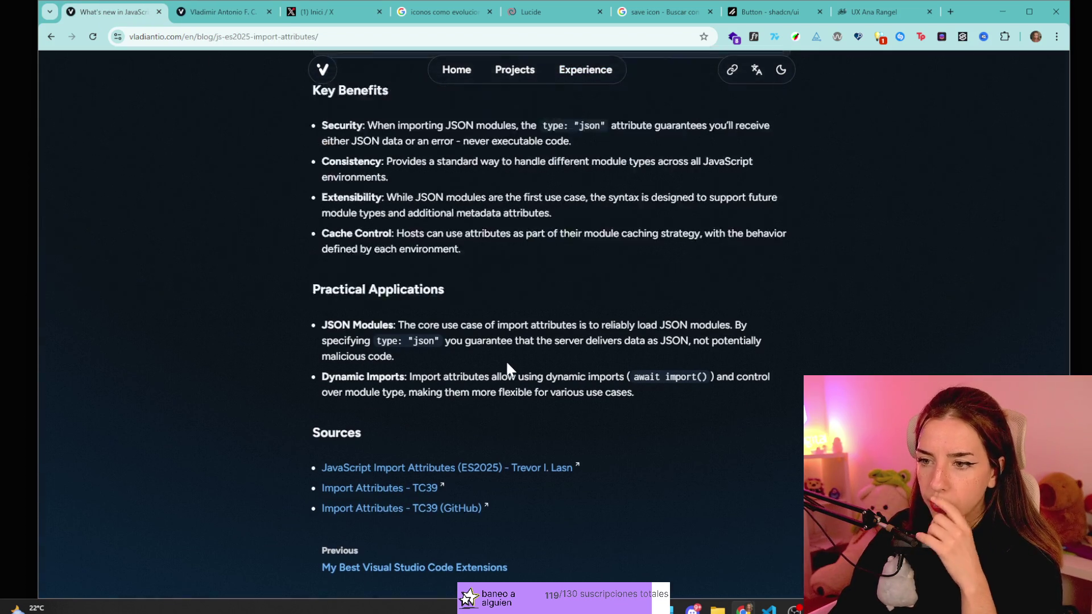
{"action": "scroll", "coordinate": [506, 364], "scroll_direction": "up", "scroll_amount": 15}
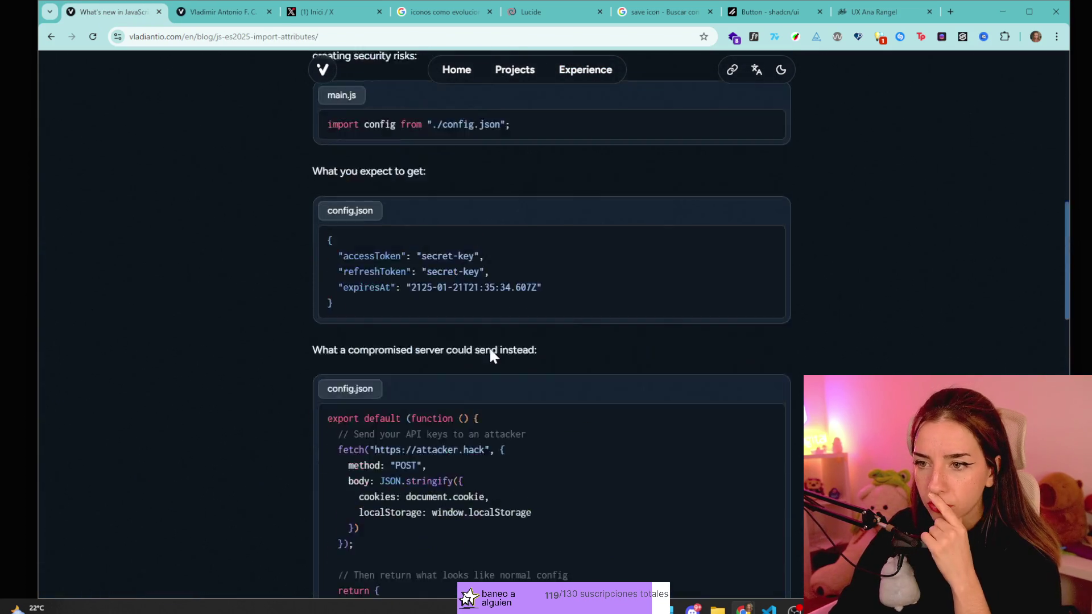
{"action": "scroll", "coordinate": [490, 356], "scroll_direction": "up", "scroll_amount": 10}
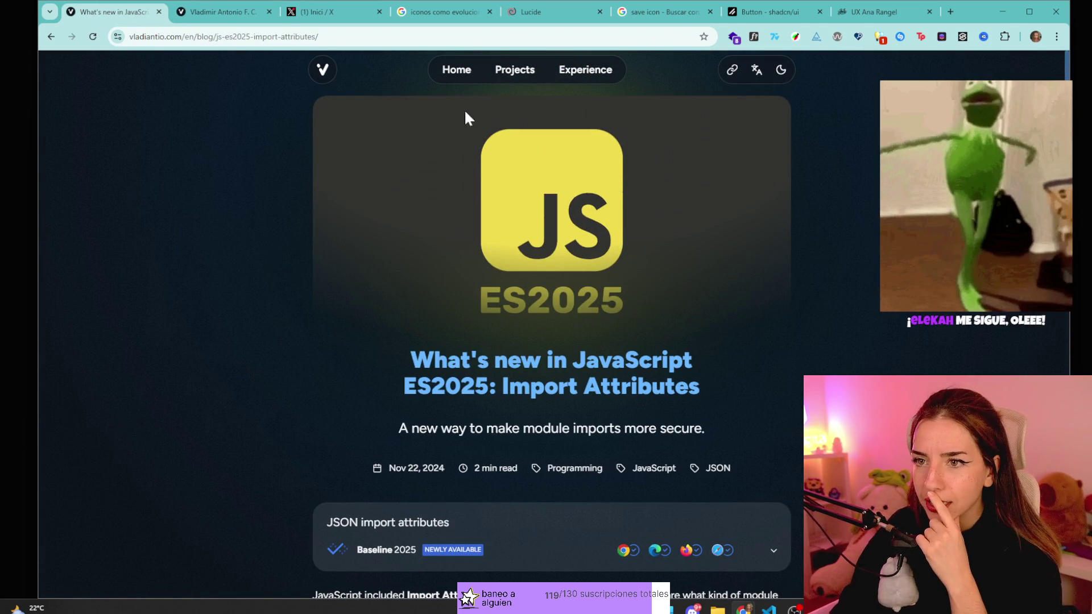
{"action": "left_click", "coordinate": [322, 71]}
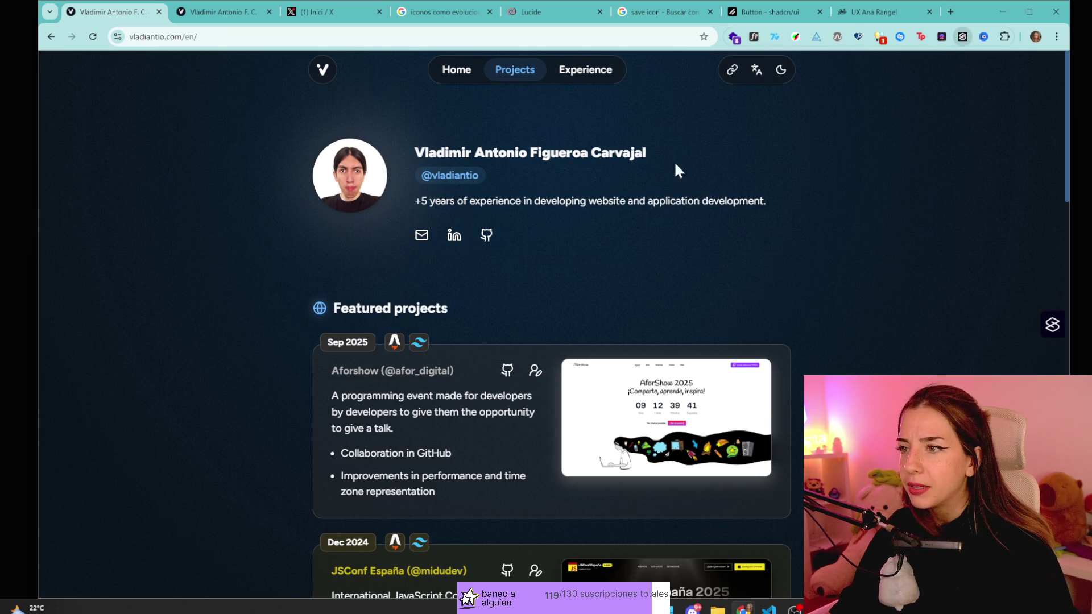
{"action": "left_click", "coordinate": [1045, 336]}
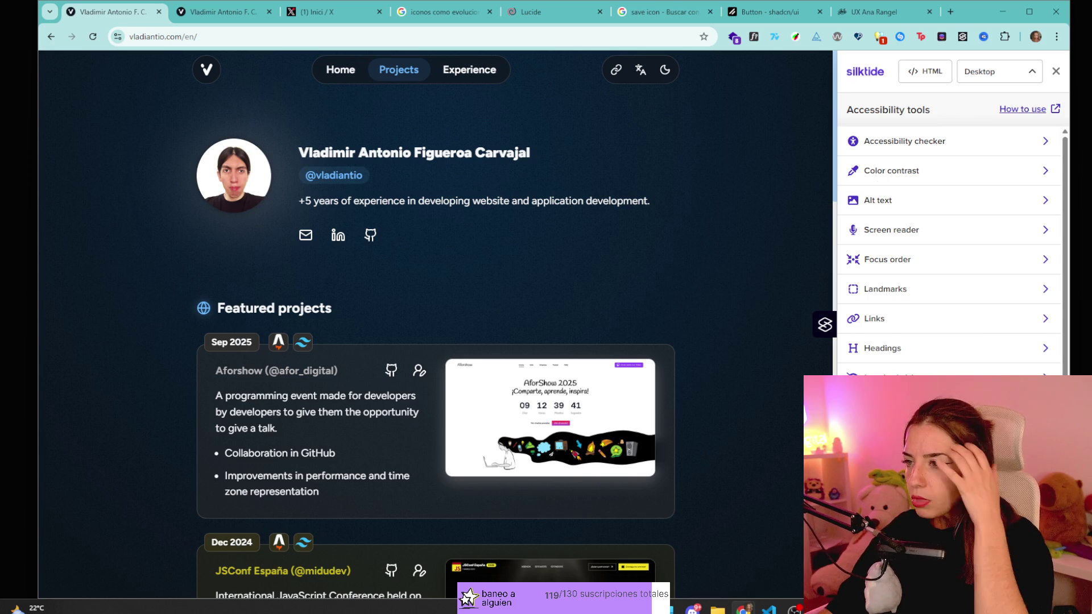
- Run Silktide's accessibility checker against WCAG 2.1 AA
{"action": "scroll", "coordinate": [935, 194], "scroll_direction": "down", "scroll_amount": 1}
{"action": "scroll", "coordinate": [936, 193], "scroll_direction": "up", "scroll_amount": 1}
{"action": "left_click", "coordinate": [926, 165]}
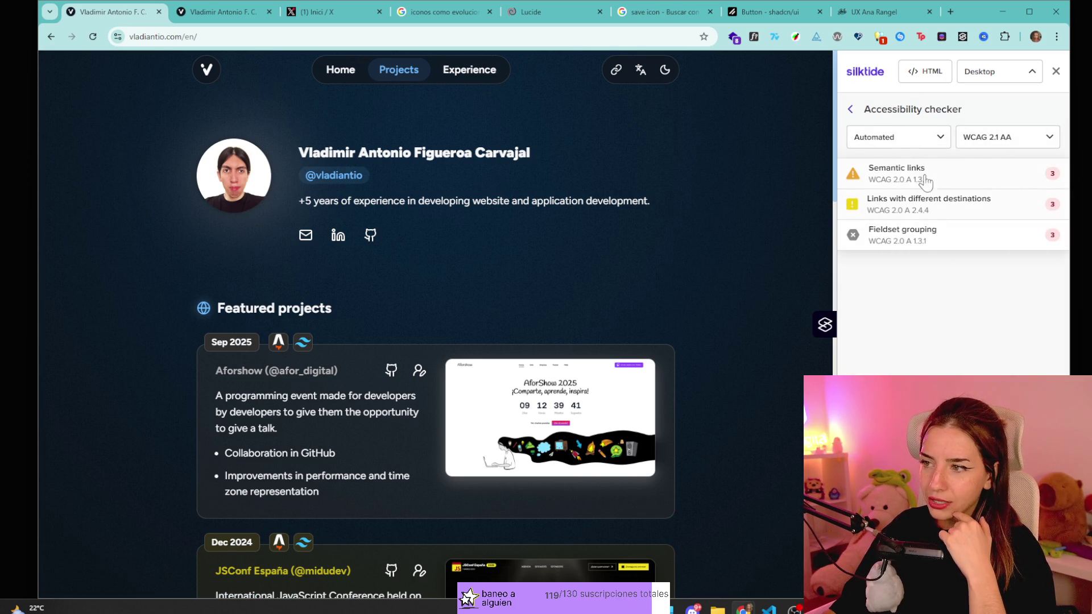
{"action": "left_click", "coordinate": [1018, 138]}
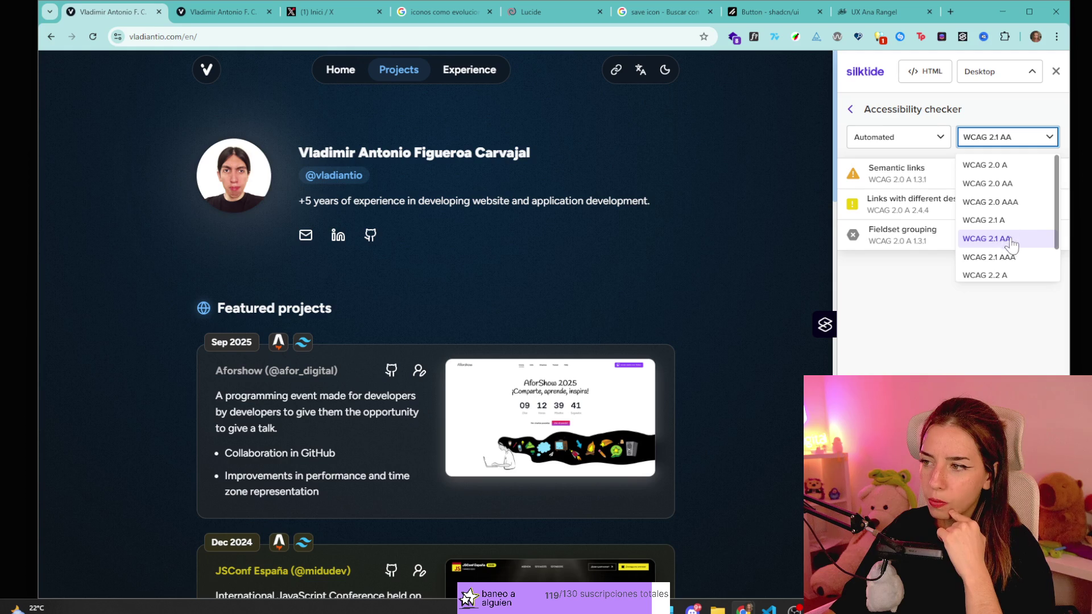
{"action": "left_click", "coordinate": [970, 316]}
- Read the Semantic links and Links with different destinations issue details
{"action": "left_click", "coordinate": [963, 181]}
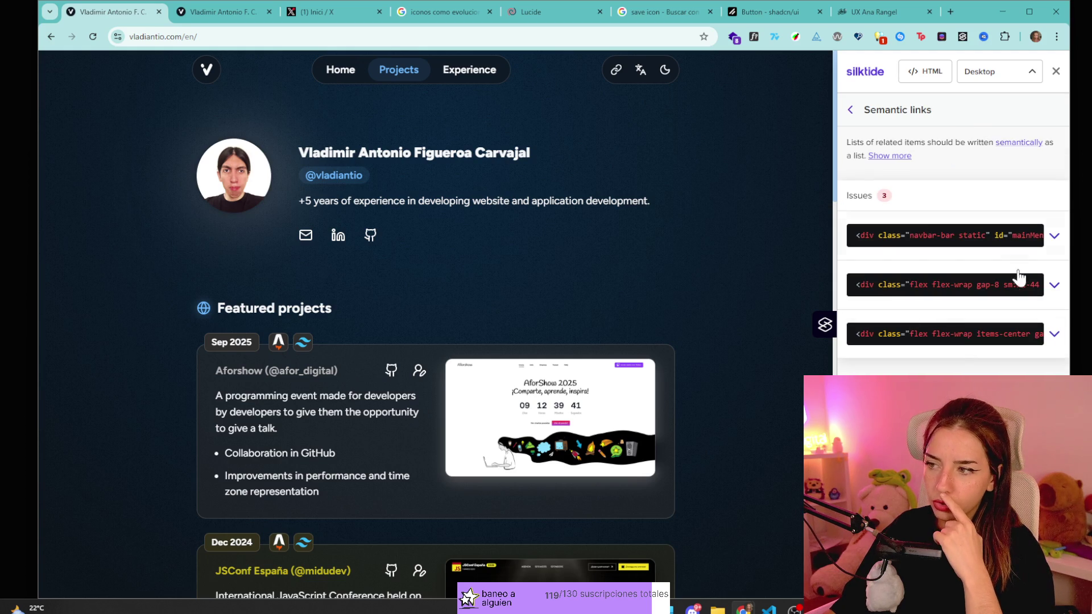
{"action": "left_click", "coordinate": [851, 110]}
{"action": "left_click", "coordinate": [1000, 212]}
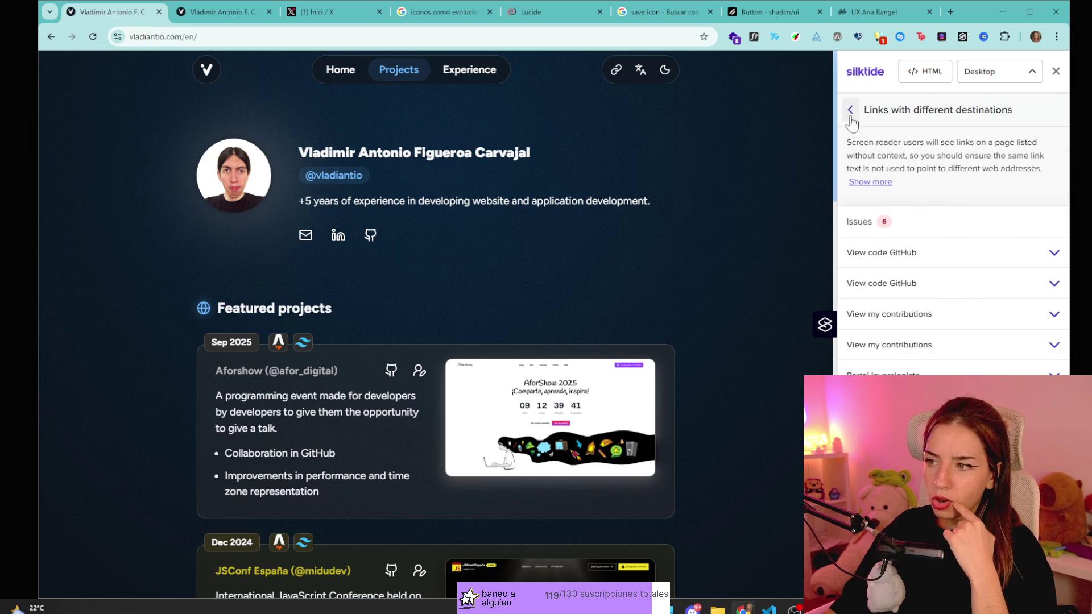
{"action": "left_click_drag", "start_coordinate": [920, 142], "coordinate": [969, 143]}
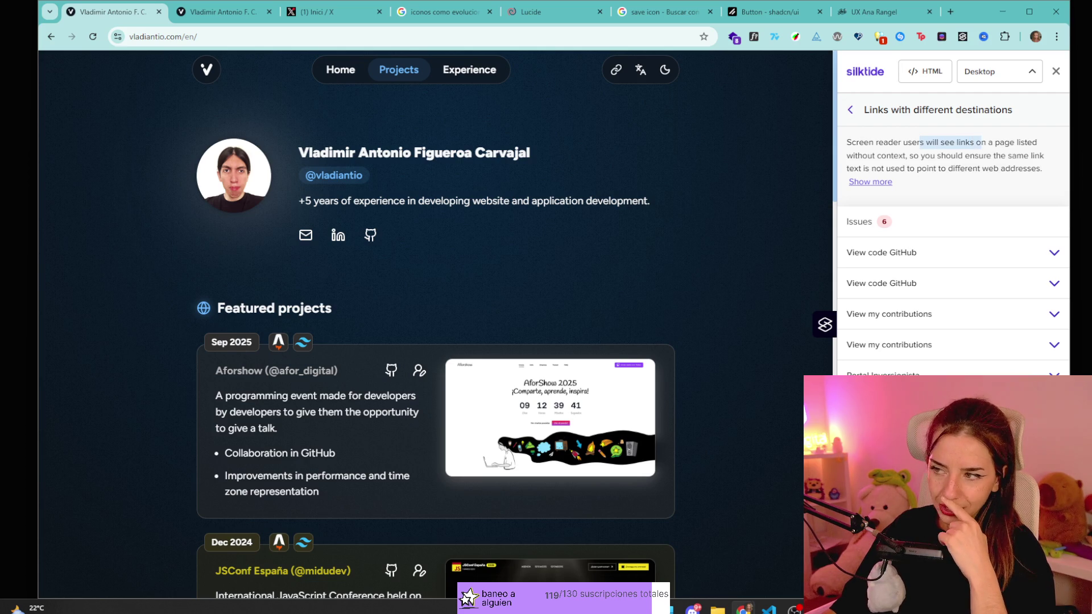
{"action": "left_click", "coordinate": [967, 143]}
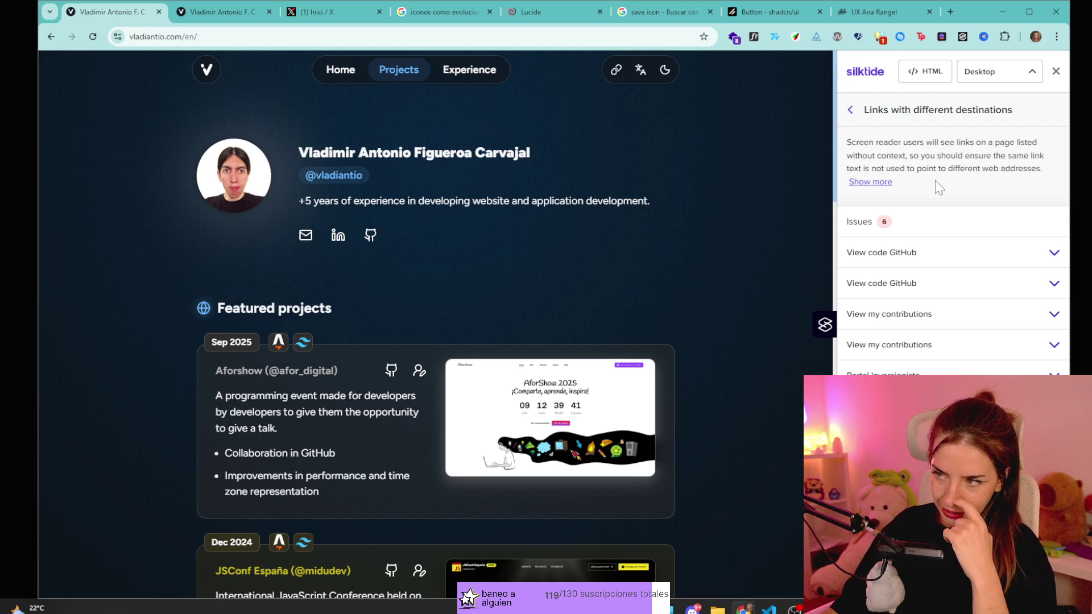
{"action": "left_click_drag", "start_coordinate": [988, 142], "coordinate": [1020, 143]}
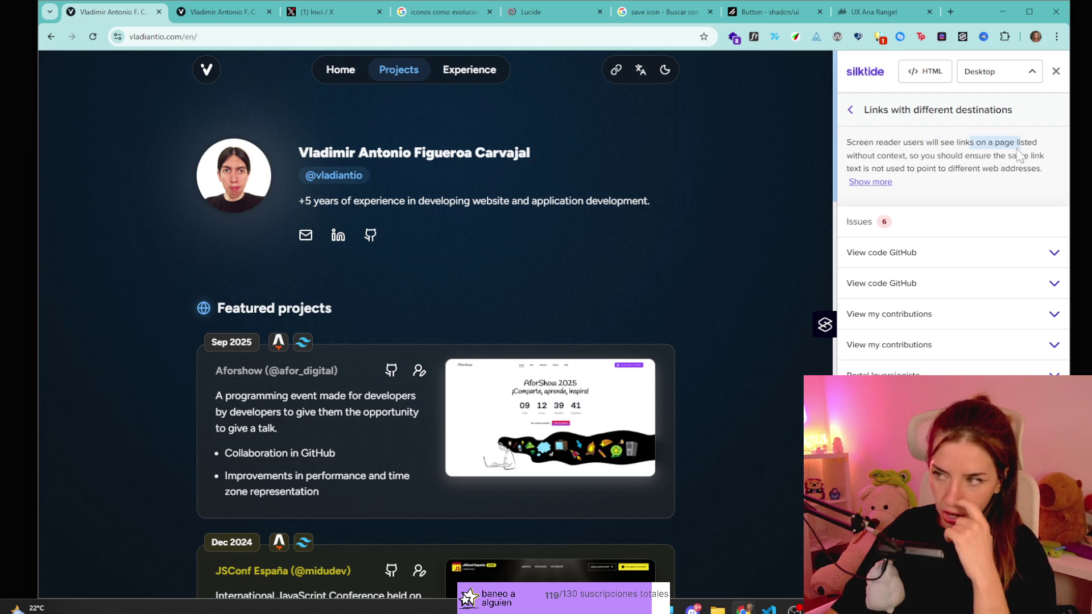
{"action": "mouse_move", "coordinate": [846, 155]}
{"action": "left_mouse_down"}
{"action": "mouse_move", "coordinate": [926, 168]}
{"action": "mouse_move", "coordinate": [928, 156]}
{"action": "mouse_move", "coordinate": [990, 155]}
{"action": "left_mouse_up"}
{"action": "left_click_drag", "start_coordinate": [865, 168], "coordinate": [961, 168]}
{"action": "left_click", "coordinate": [960, 168]}
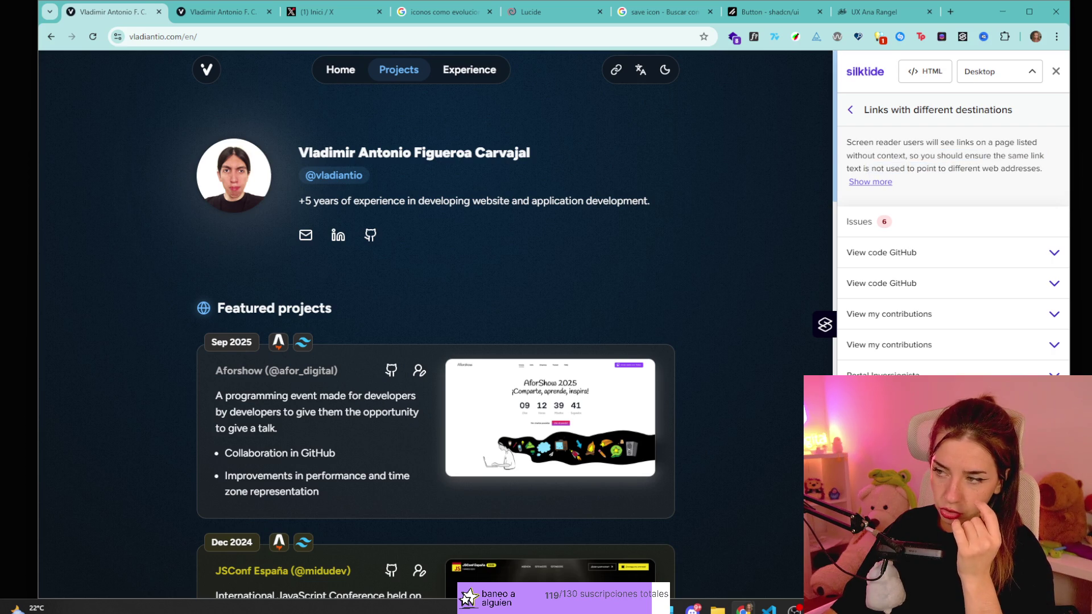
- Review the Fieldset grouping issue and return to the accessibility tools list
{"action": "left_click", "coordinate": [850, 109]}
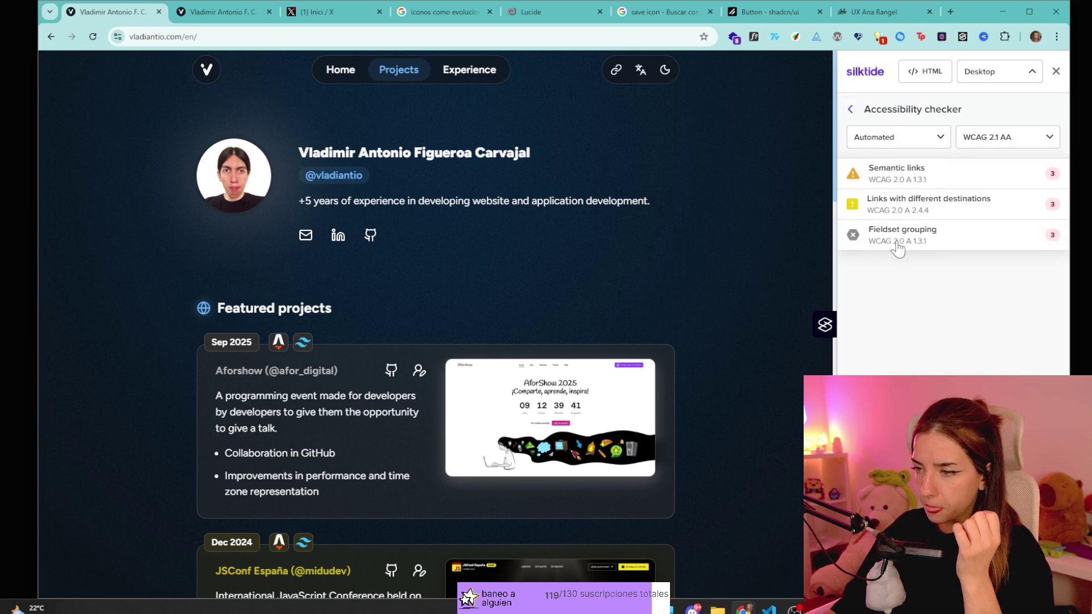
{"action": "left_click", "coordinate": [949, 236]}
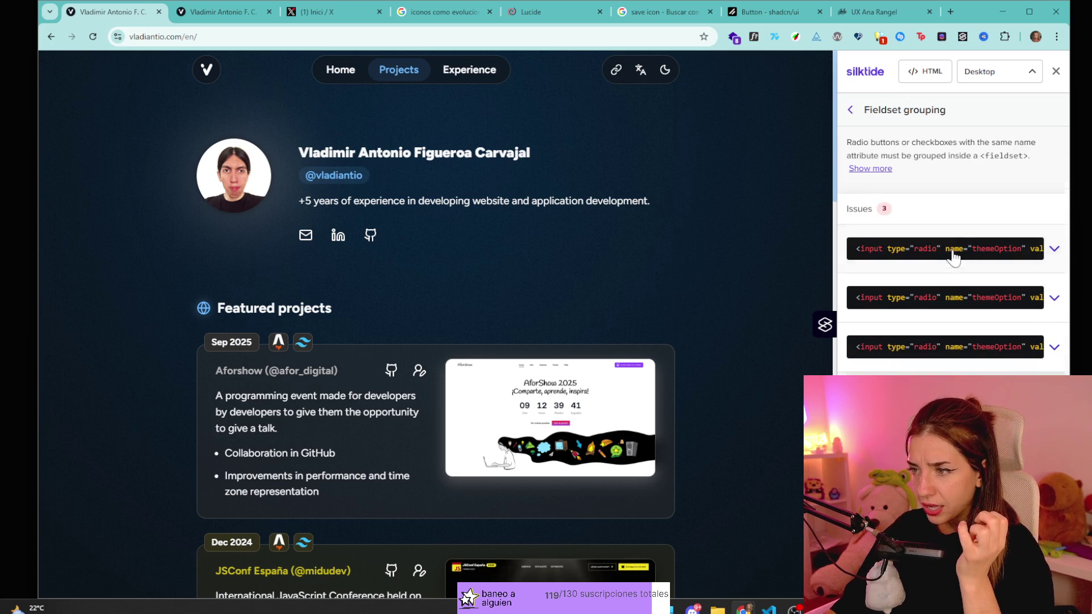
{"action": "left_click", "coordinate": [850, 109]}
{"action": "left_click", "coordinate": [851, 109]}
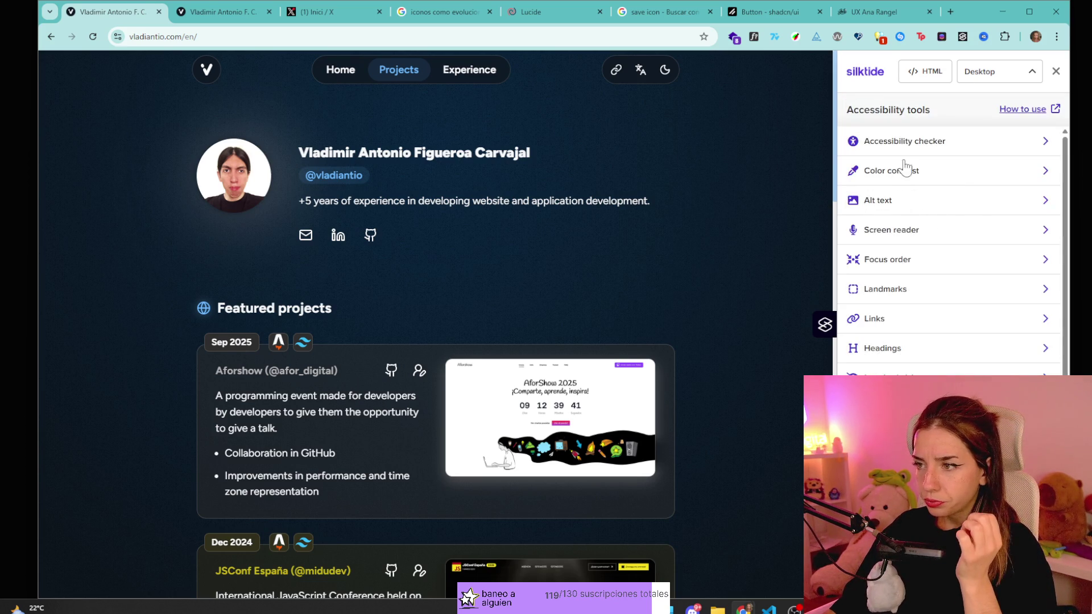
- Check the Color contrast and Alt text tools, then start the screen reader simulation
{"action": "left_click", "coordinate": [904, 167]}
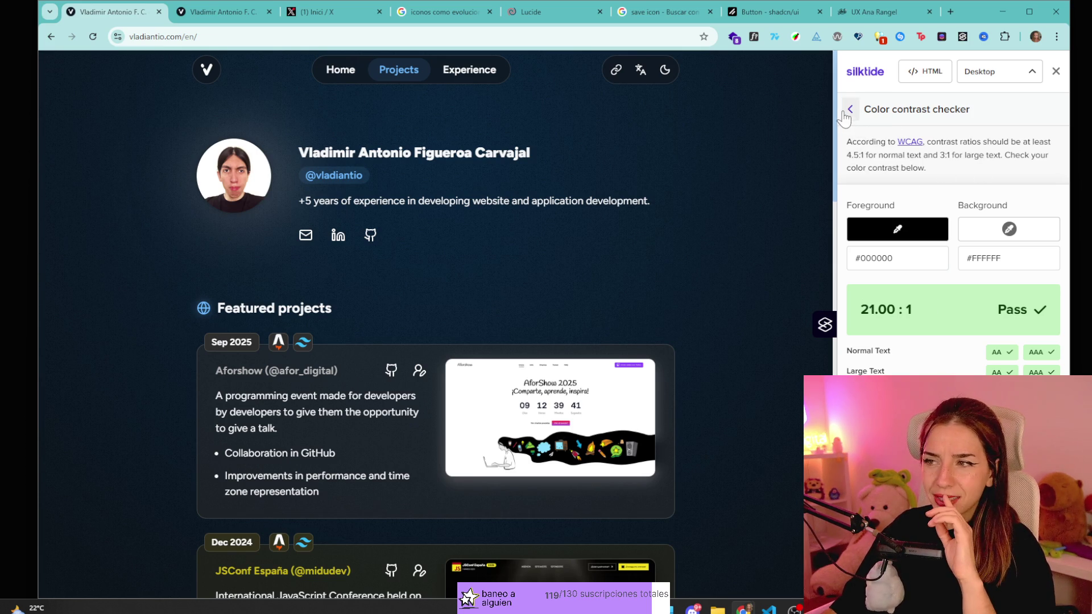
{"action": "left_click", "coordinate": [850, 109]}
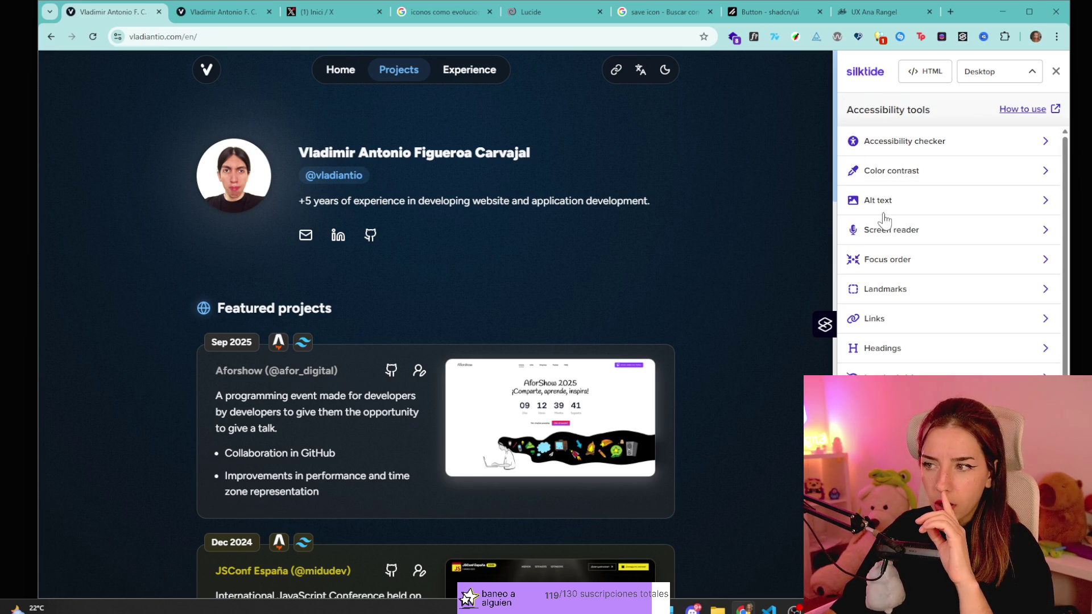
{"action": "left_click", "coordinate": [915, 215]}
{"action": "scroll", "coordinate": [960, 313], "scroll_direction": "down", "scroll_amount": 5}
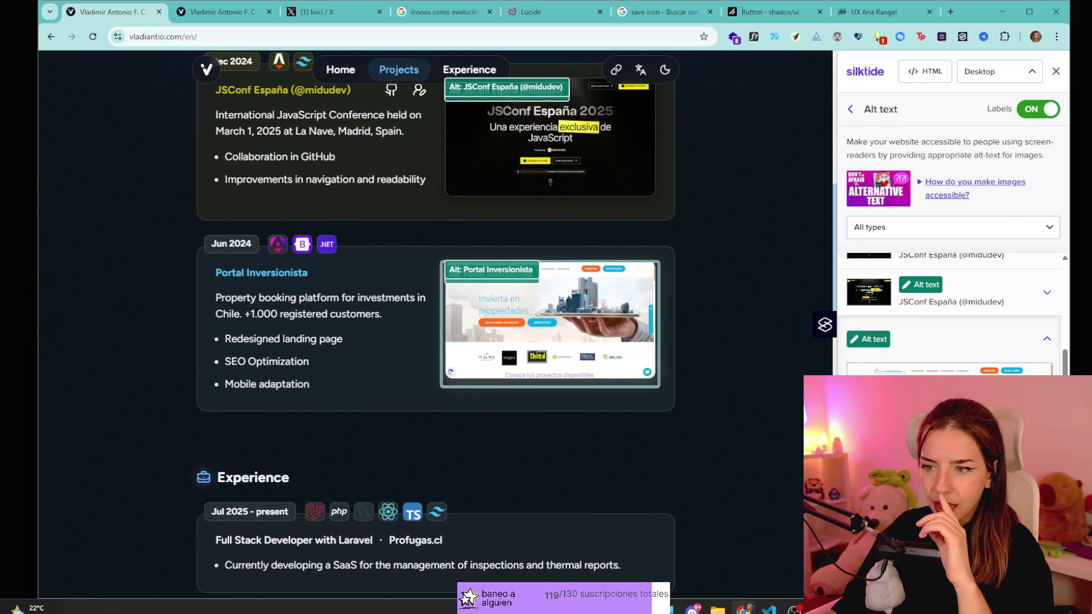
{"action": "scroll", "coordinate": [961, 313], "scroll_direction": "up", "scroll_amount": 5}
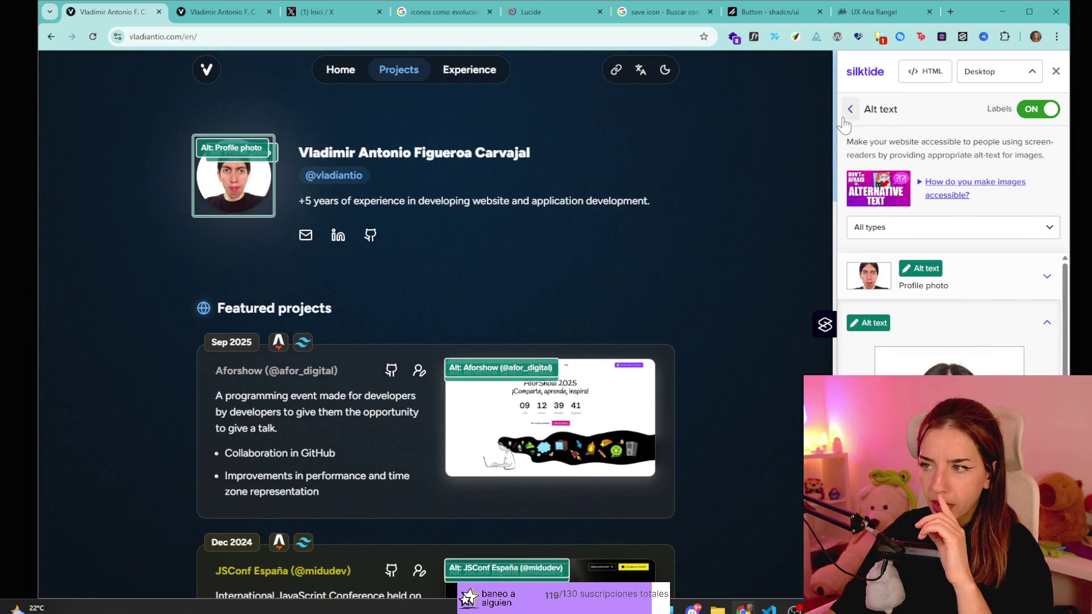
{"action": "left_click", "coordinate": [850, 109]}
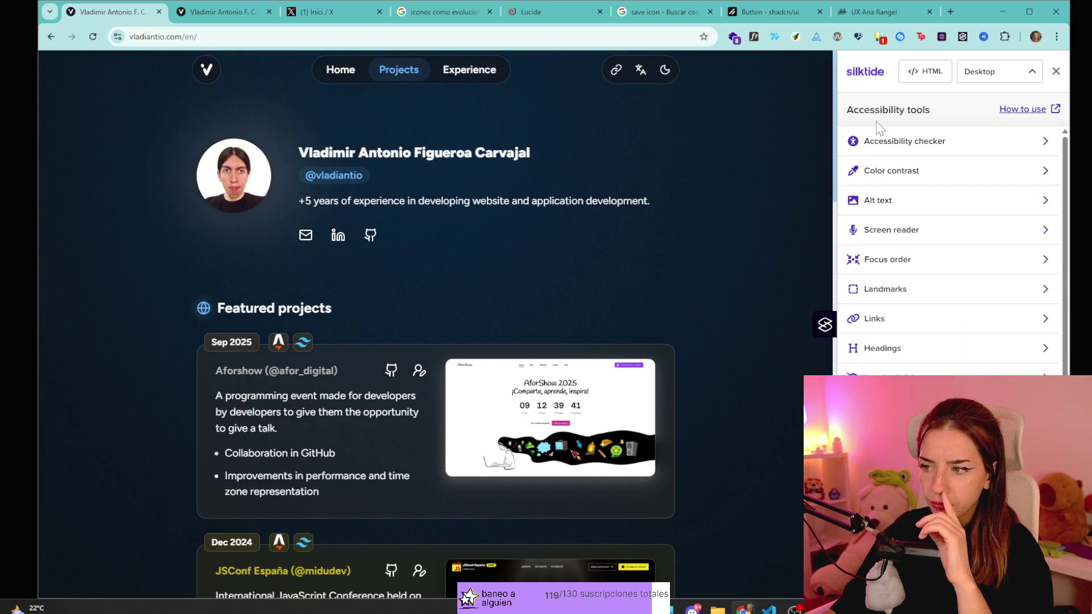
{"action": "left_click", "coordinate": [945, 233]}
{"action": "left_click", "coordinate": [929, 152]}
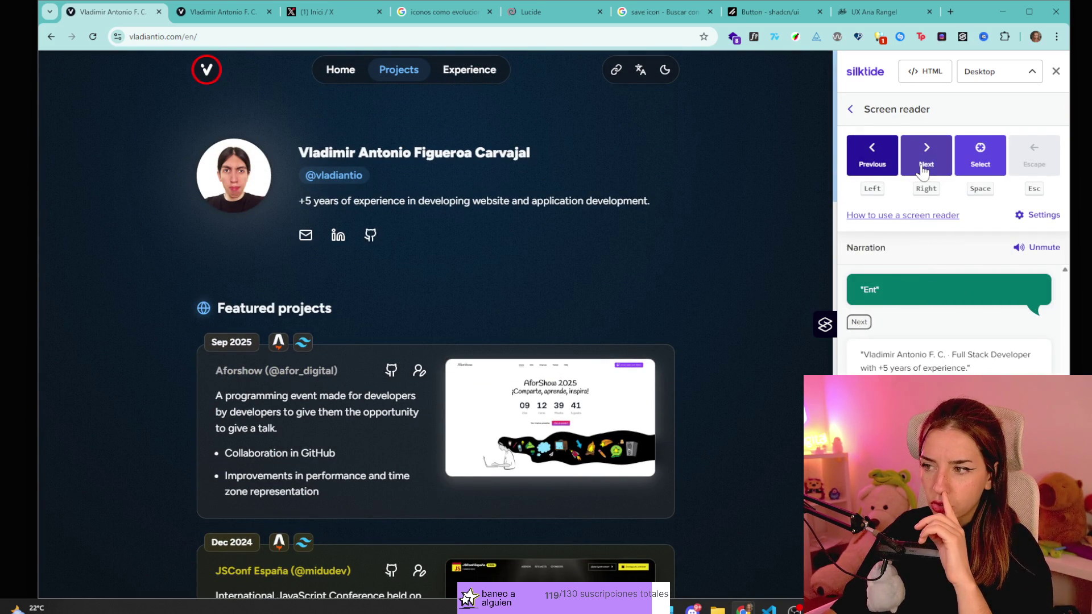
{"action": "left_click", "coordinate": [938, 161]}
{"action": "left_click", "coordinate": [938, 160]}
{"action": "left_click", "coordinate": [938, 161]}
{"action": "left_click", "coordinate": [938, 160]}
{"action": "left_click", "coordinate": [938, 161]}
{"action": "left_click", "coordinate": [939, 161]}
{"action": "left_click", "coordinate": [938, 161]}
{"action": "left_click", "coordinate": [938, 161]}
{"action": "left_click", "coordinate": [938, 161]}
{"action": "left_click", "coordinate": [938, 161]}
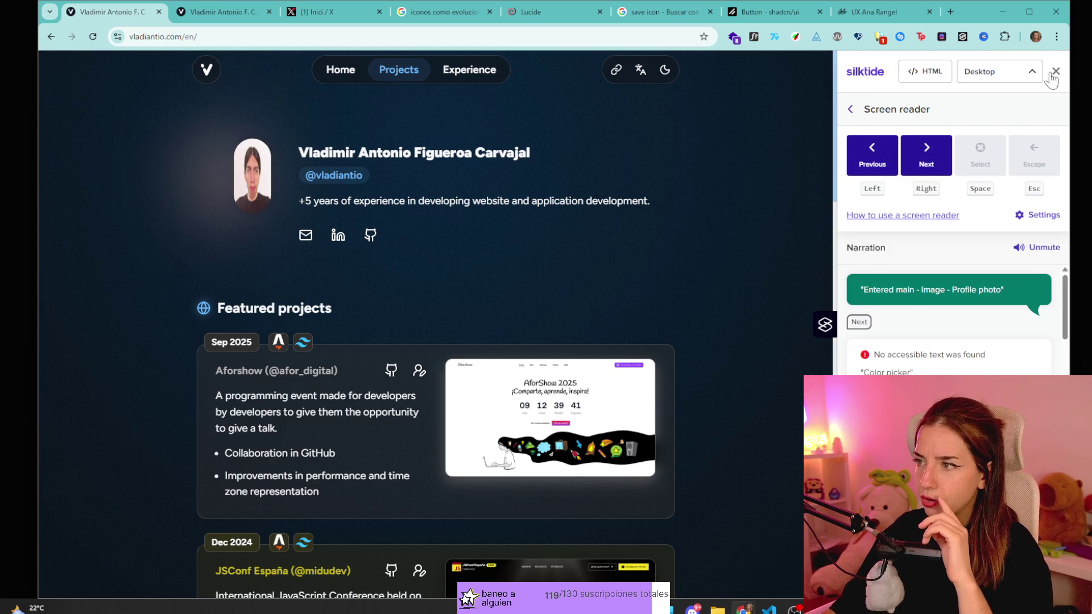
{"action": "left_click", "coordinate": [1056, 71]}
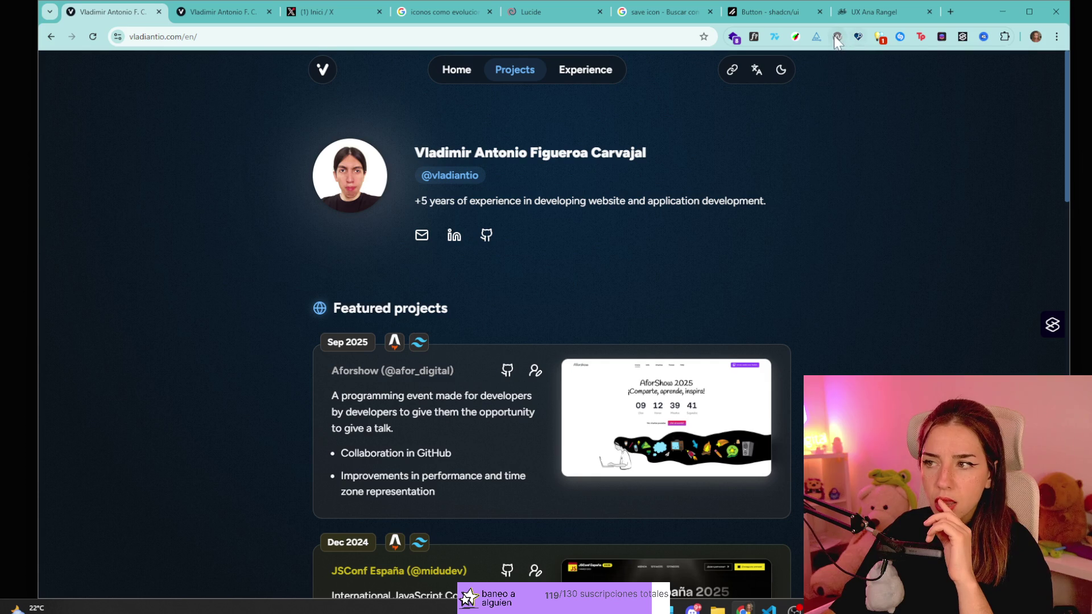
{"action": "left_click", "coordinate": [1045, 318]}
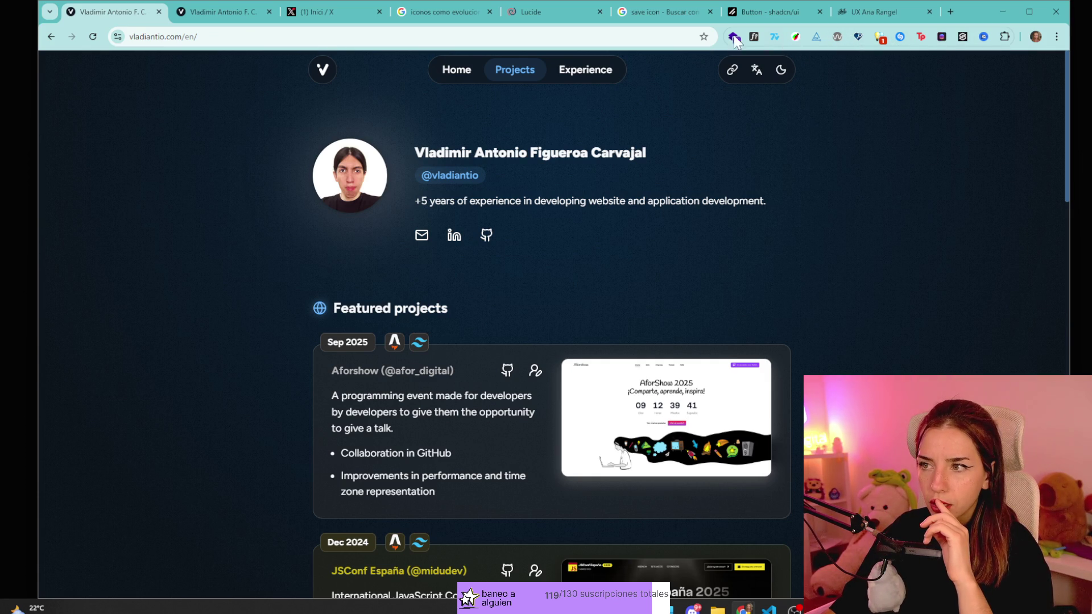
{"action": "left_click", "coordinate": [965, 37]}
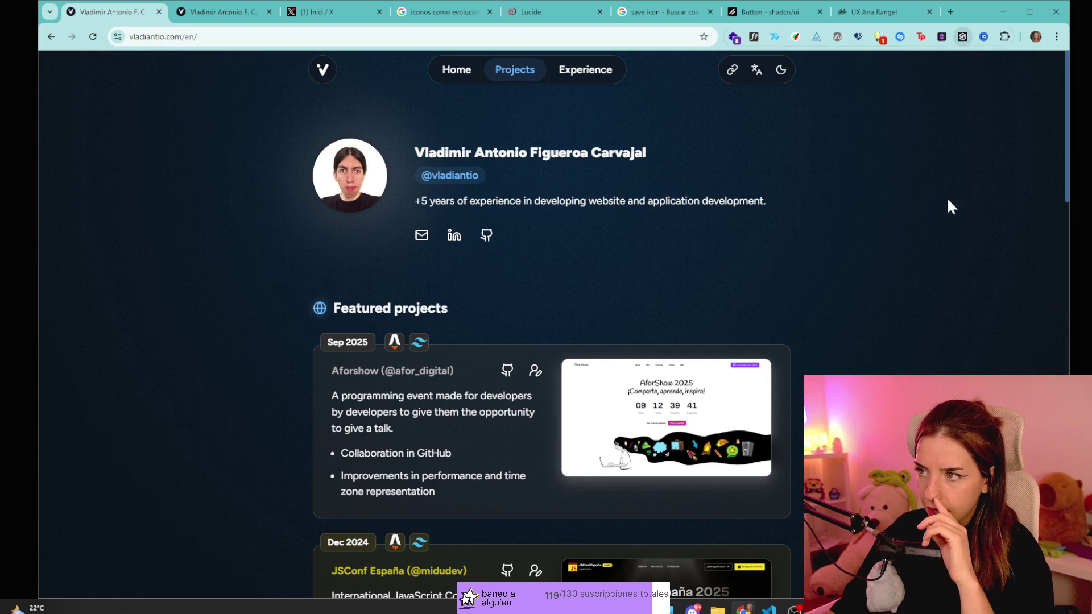
{"action": "left_click", "coordinate": [1052, 323]}
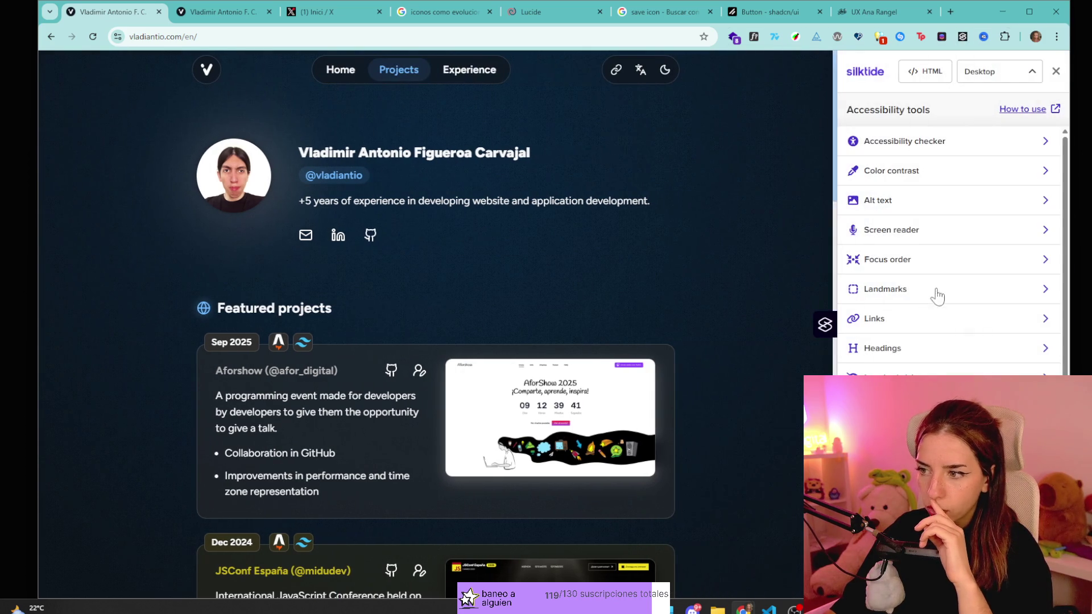
{"action": "left_click", "coordinate": [887, 351]}
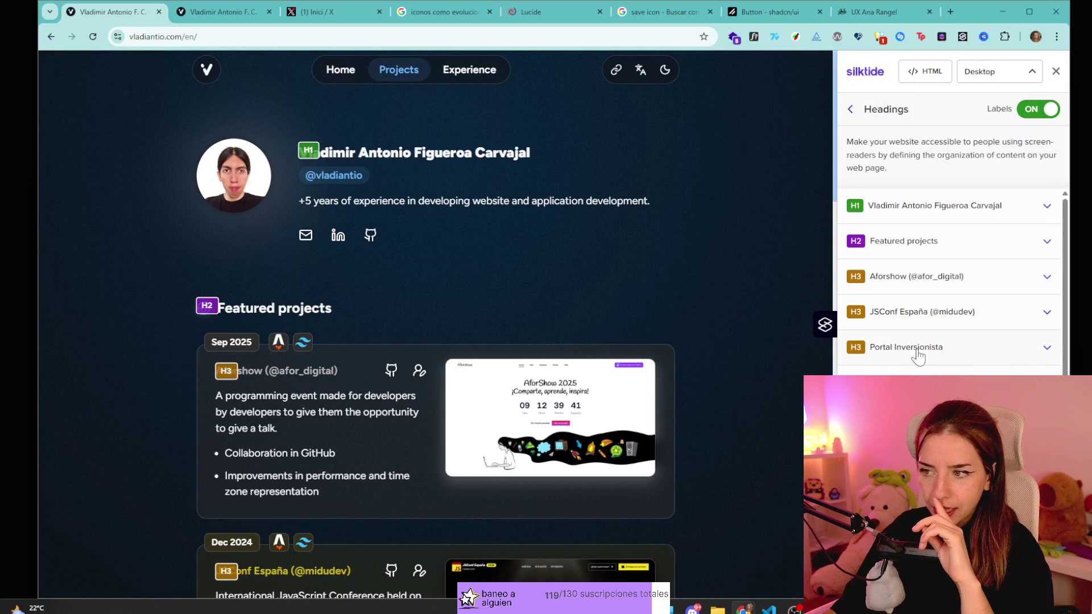
{"action": "scroll", "coordinate": [910, 358], "scroll_direction": "down", "scroll_amount": 3}
{"action": "scroll", "coordinate": [950, 285], "scroll_direction": "up", "scroll_amount": 3}
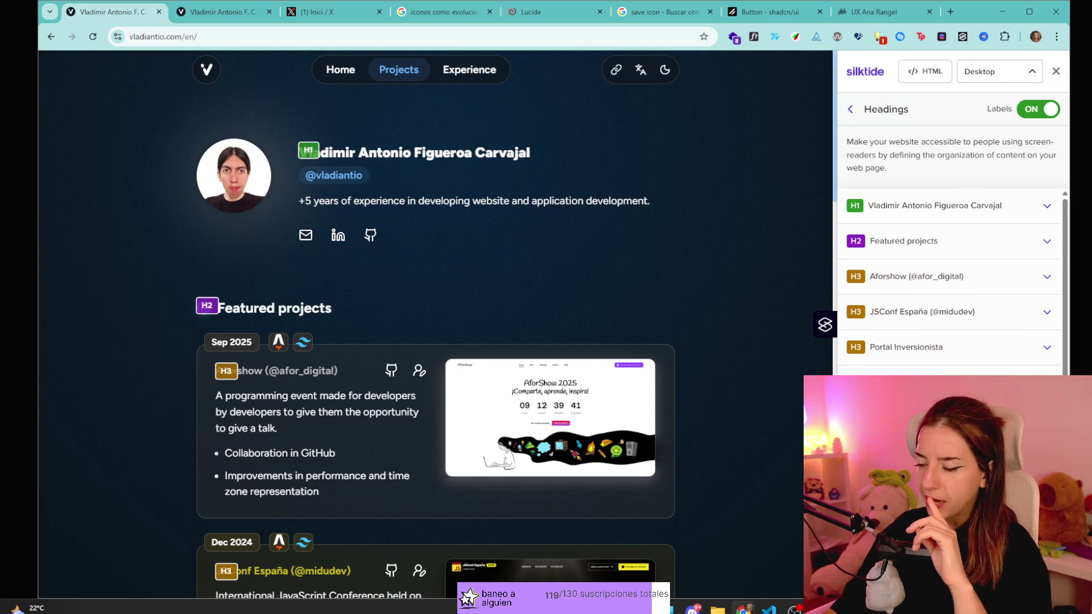
{"action": "left_click", "coordinate": [1055, 73]}
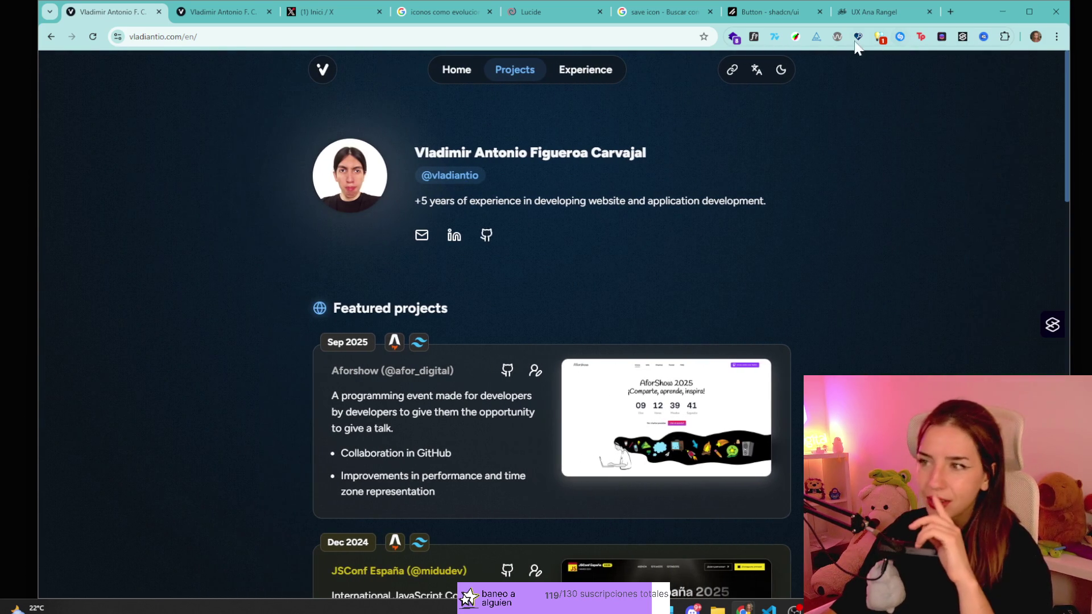
{"action": "left_click", "coordinate": [837, 38]}
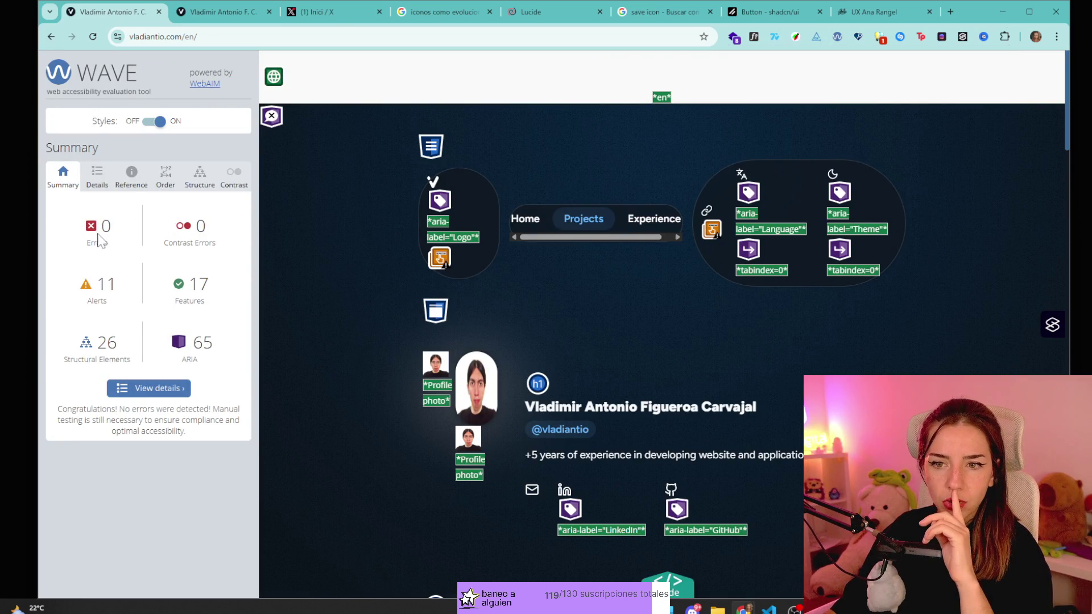
- Review WAVE's Details list, locate a redundant title text alert, then switch WAVE off
{"action": "left_click", "coordinate": [96, 177]}
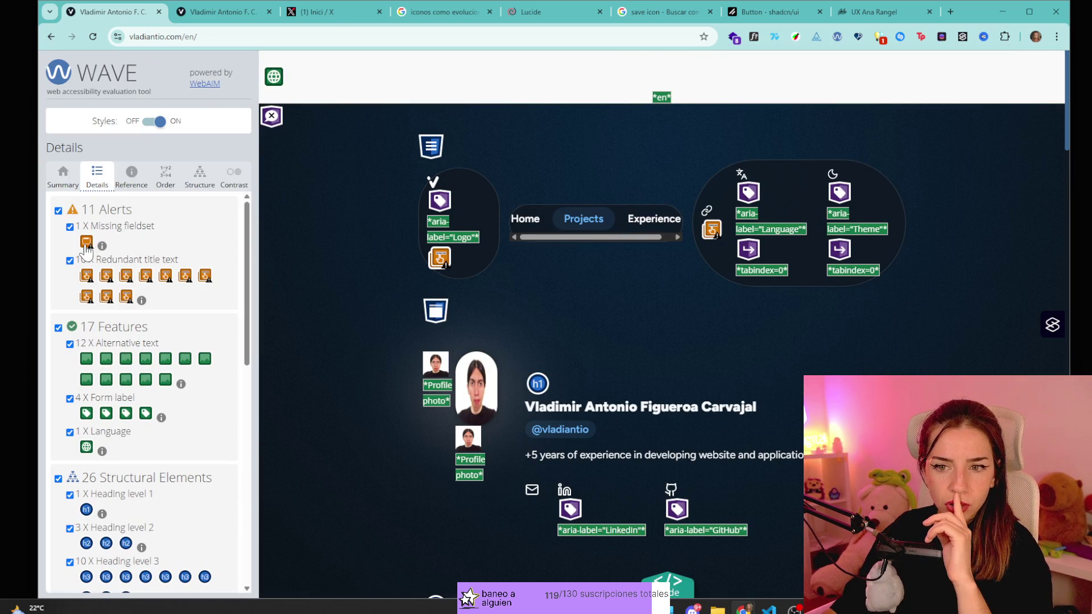
{"action": "left_click", "coordinate": [143, 277]}
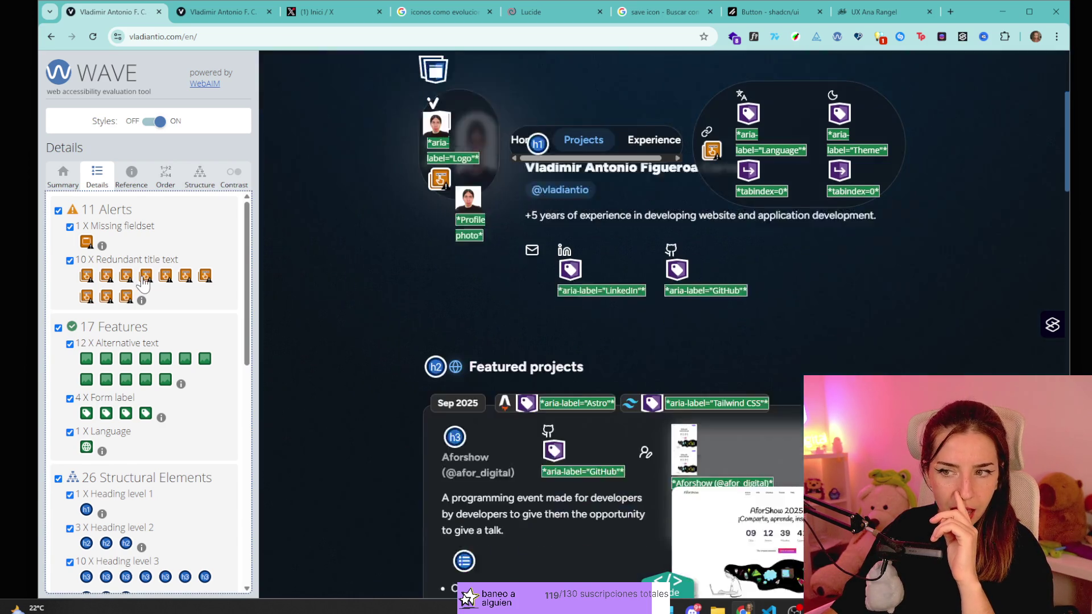
{"action": "scroll", "coordinate": [309, 268], "scroll_direction": "up", "scroll_amount": 4}
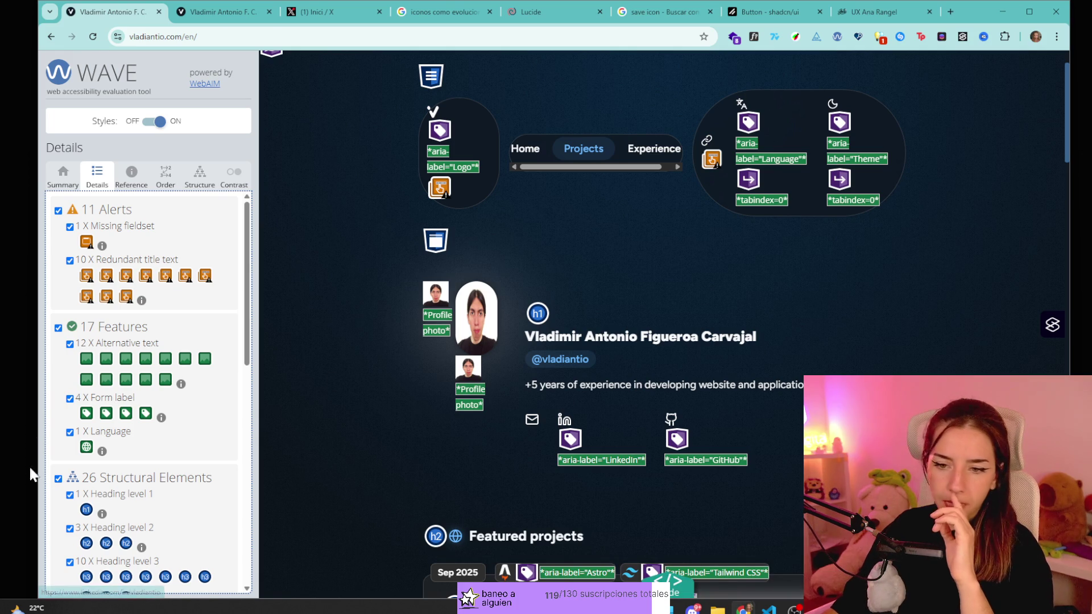
{"action": "scroll", "coordinate": [115, 460], "scroll_direction": "down", "scroll_amount": 5}
{"action": "scroll", "coordinate": [171, 398], "scroll_direction": "down", "scroll_amount": 3}
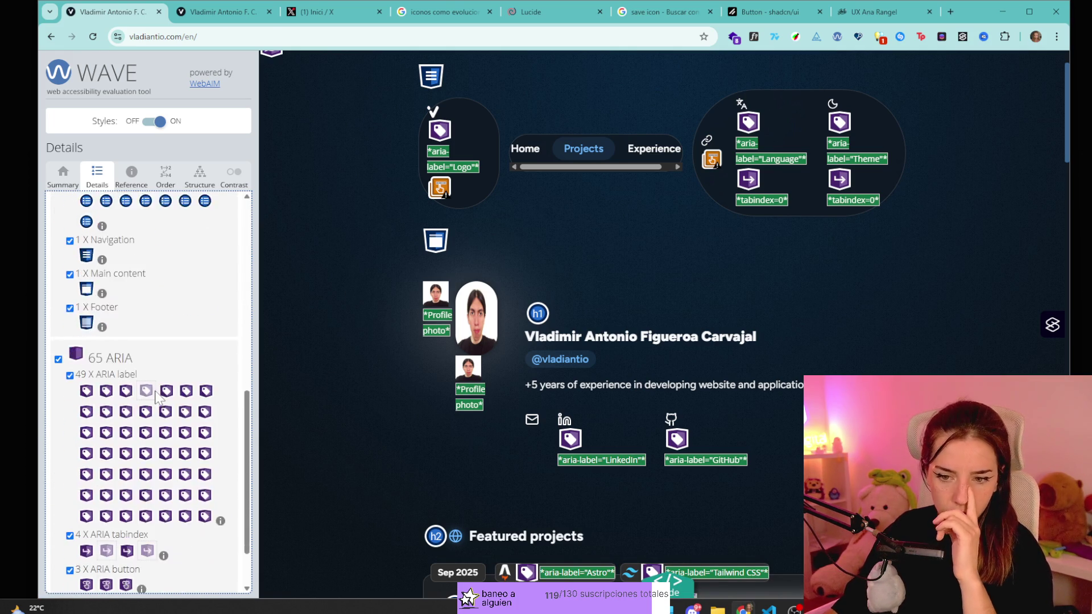
{"action": "scroll", "coordinate": [125, 384], "scroll_direction": "up", "scroll_amount": 10}
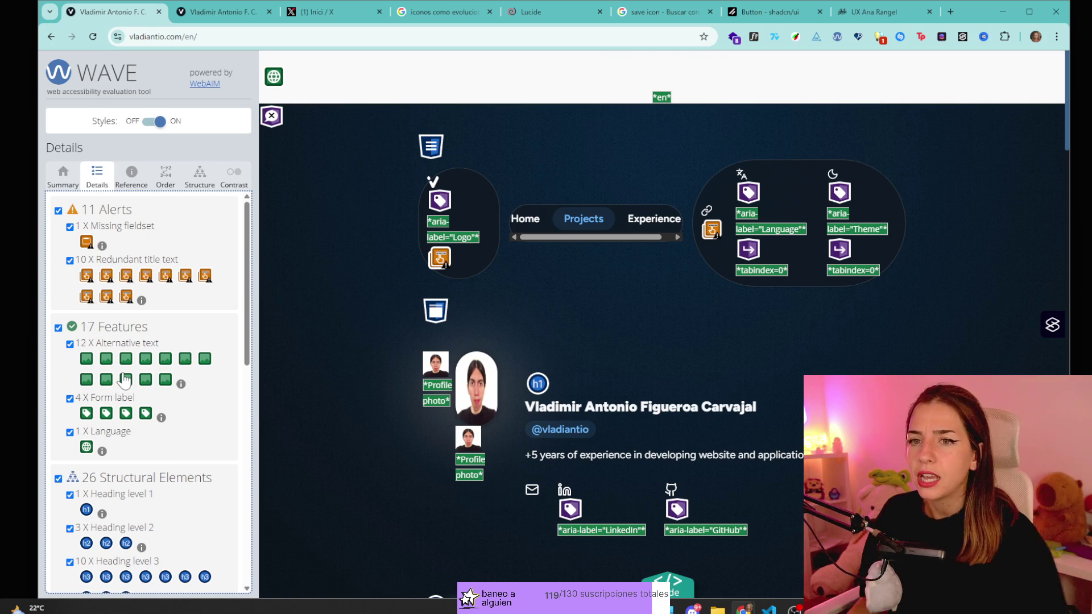
{"action": "left_click", "coordinate": [838, 36]}
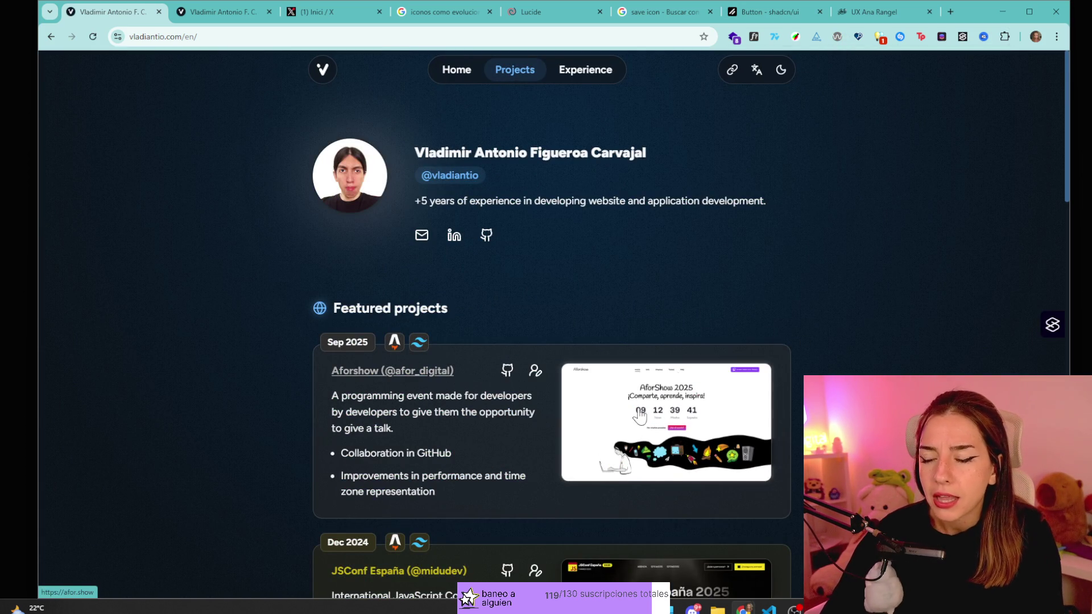
- Scroll through the portfolio's projects and experience sections without WAVE annotations
{"action": "scroll", "coordinate": [800, 270], "scroll_direction": "down", "scroll_amount": 10}
{"action": "scroll", "coordinate": [828, 350], "scroll_direction": "down", "scroll_amount": 10}
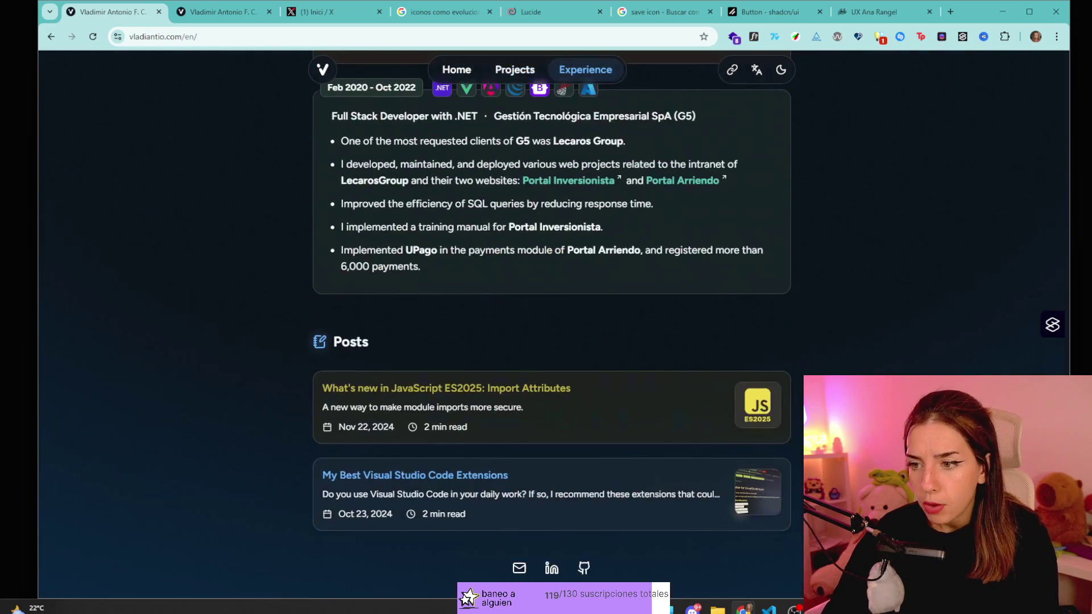
{"action": "scroll", "coordinate": [804, 211], "scroll_direction": "up", "scroll_amount": 15}
{"action": "middle_click", "coordinate": [804, 211]}
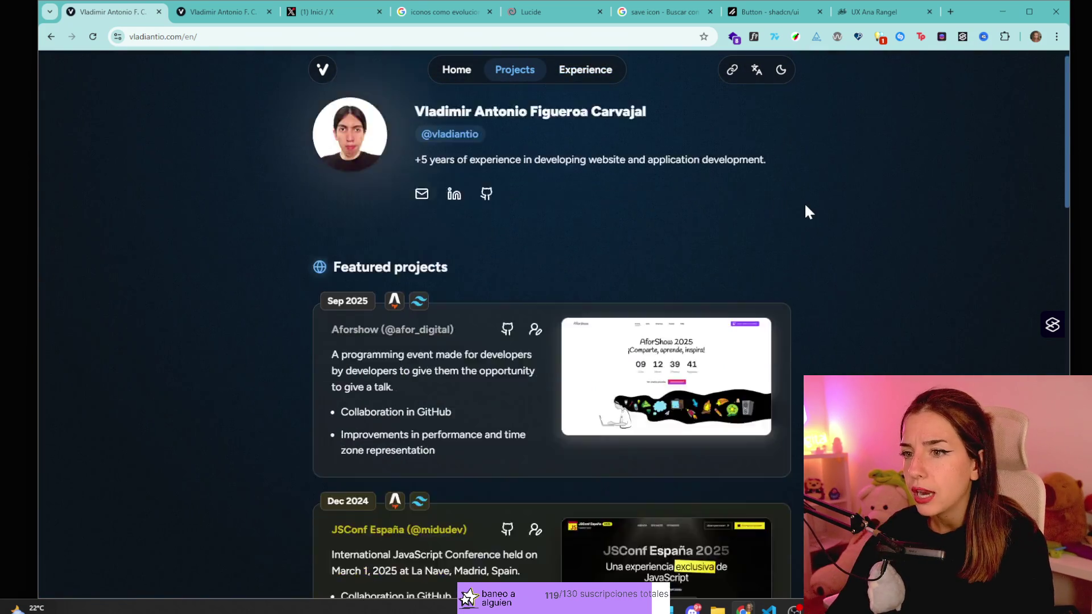
{"action": "scroll", "coordinate": [804, 210], "scroll_direction": "down", "scroll_amount": 10}
{"action": "scroll", "coordinate": [813, 162], "scroll_direction": "up", "scroll_amount": 10}
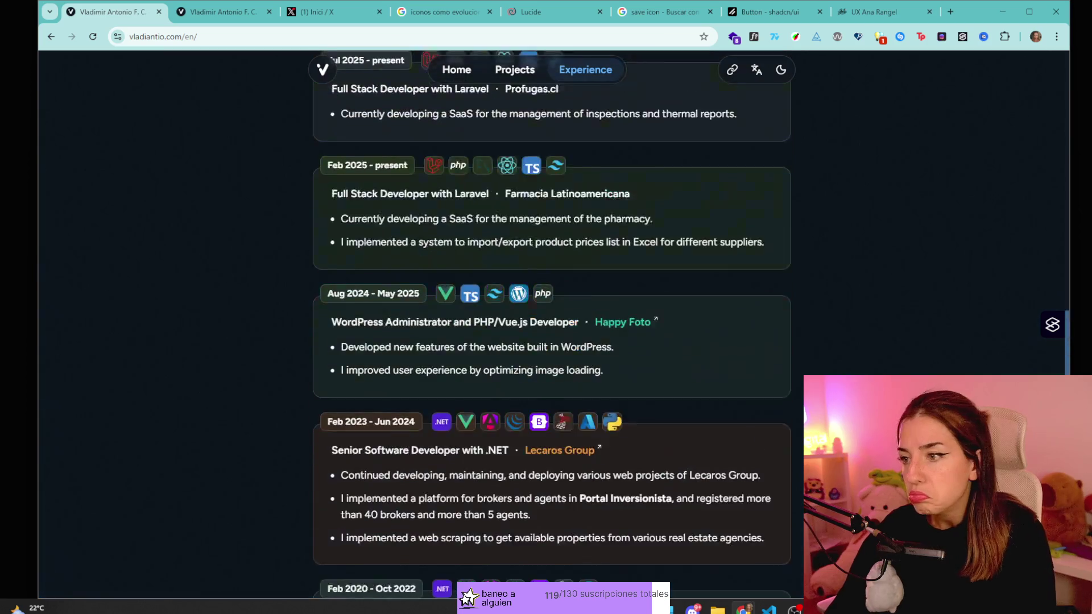
{"action": "scroll", "coordinate": [813, 162], "scroll_direction": "up", "scroll_amount": 15}
{"action": "left_click", "coordinate": [817, 332]}
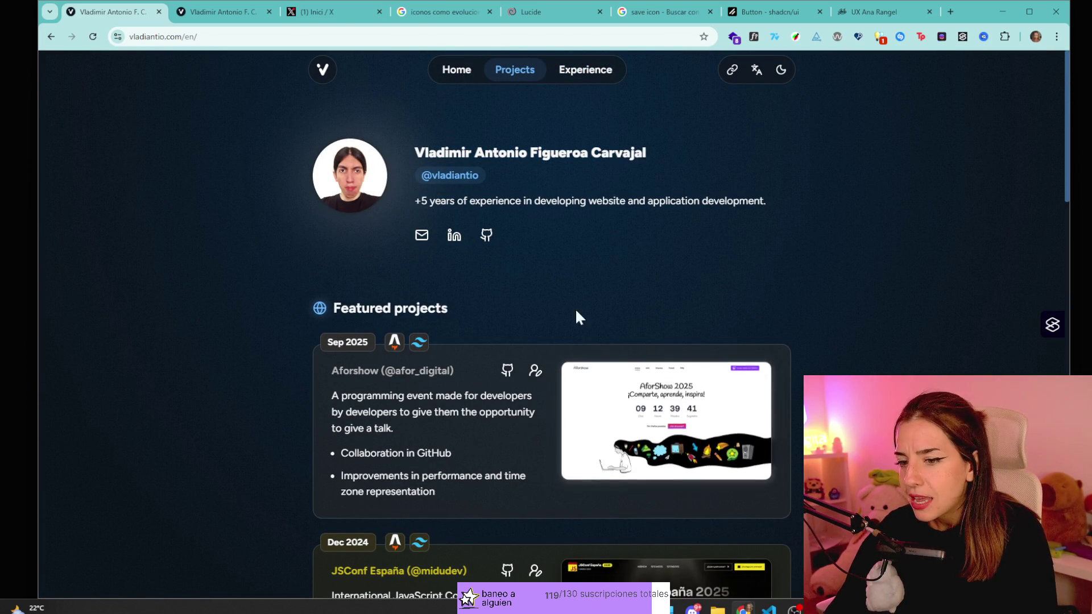
{"action": "scroll", "coordinate": [577, 317], "scroll_direction": "down", "scroll_amount": 10}
{"action": "scroll", "coordinate": [486, 330], "scroll_direction": "down", "scroll_amount": 4}
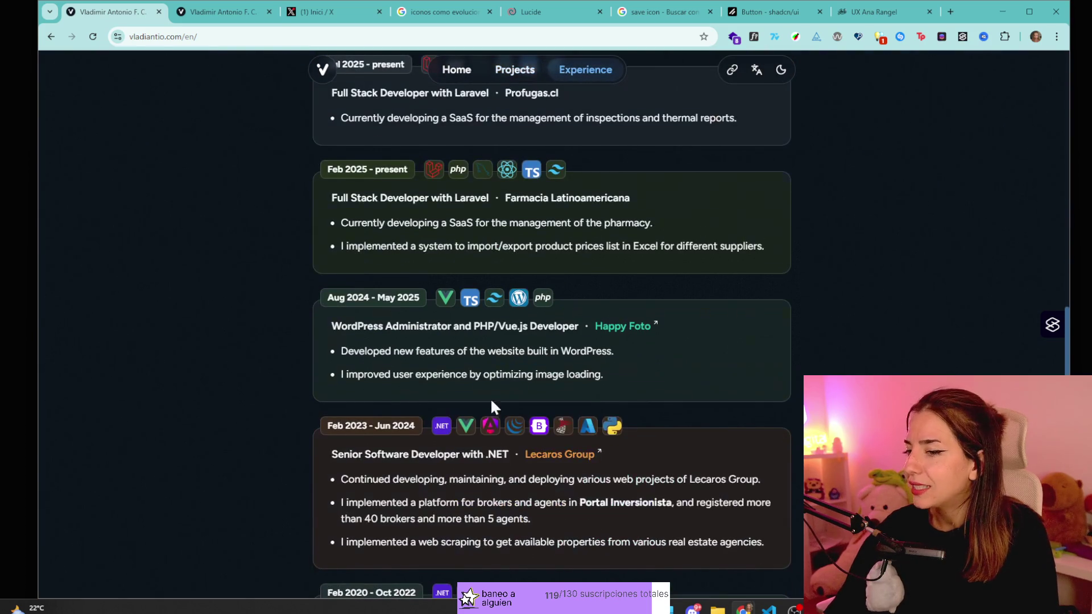
{"action": "scroll", "coordinate": [688, 307], "scroll_direction": "up", "scroll_amount": 15}
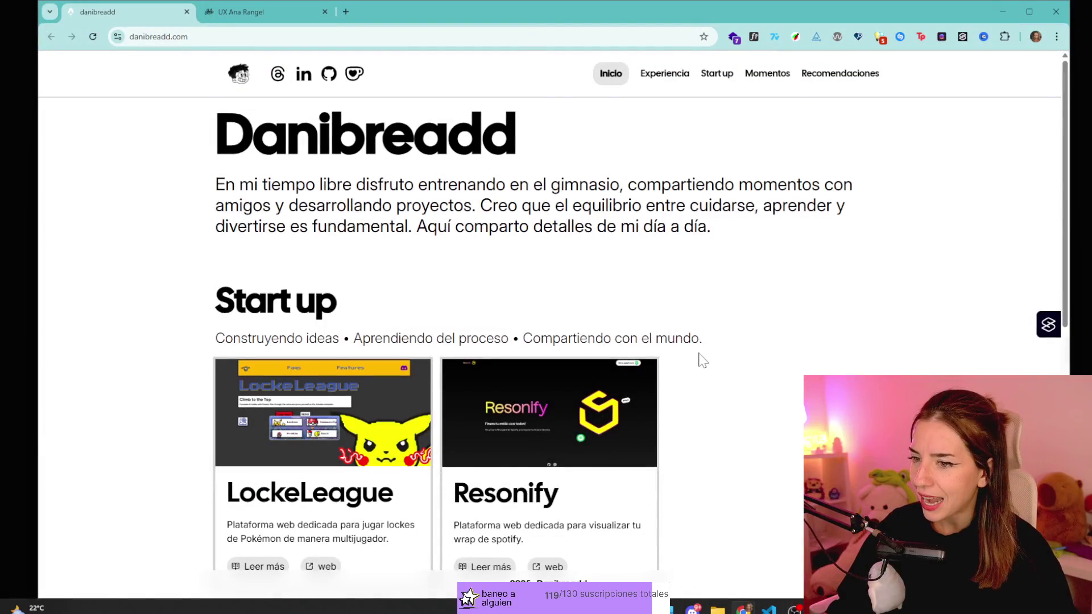
- Scroll danibreadd.com, peek at Recomendaciones, go back, and open the Momentos page
{"action": "scroll", "coordinate": [703, 361], "scroll_direction": "down", "scroll_amount": 9}
{"action": "scroll", "coordinate": [707, 370], "scroll_direction": "up", "scroll_amount": 9}
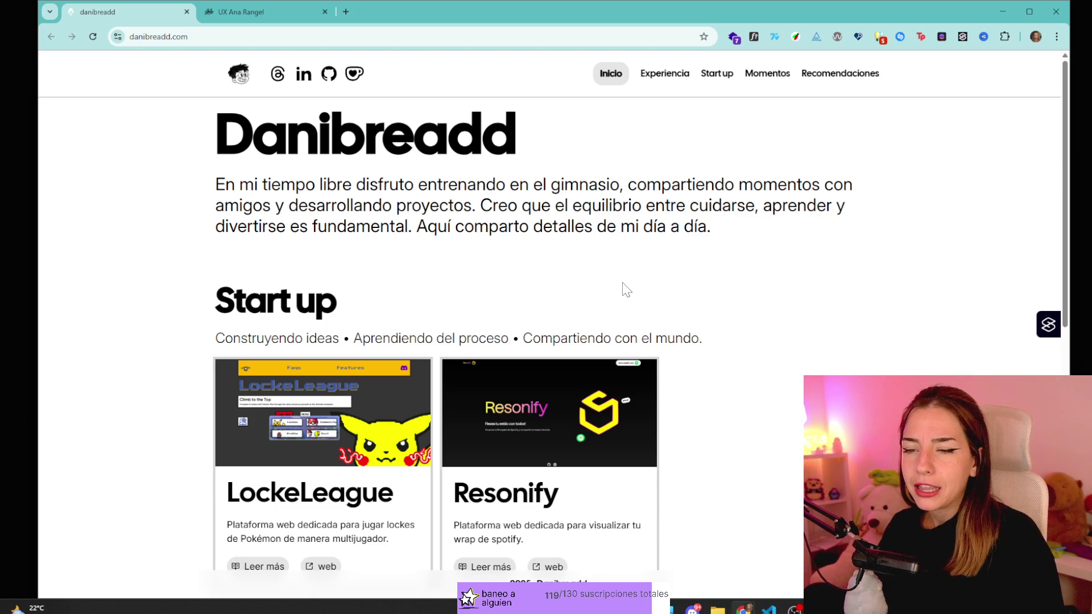
{"action": "scroll", "coordinate": [631, 187], "scroll_direction": "down", "scroll_amount": 9}
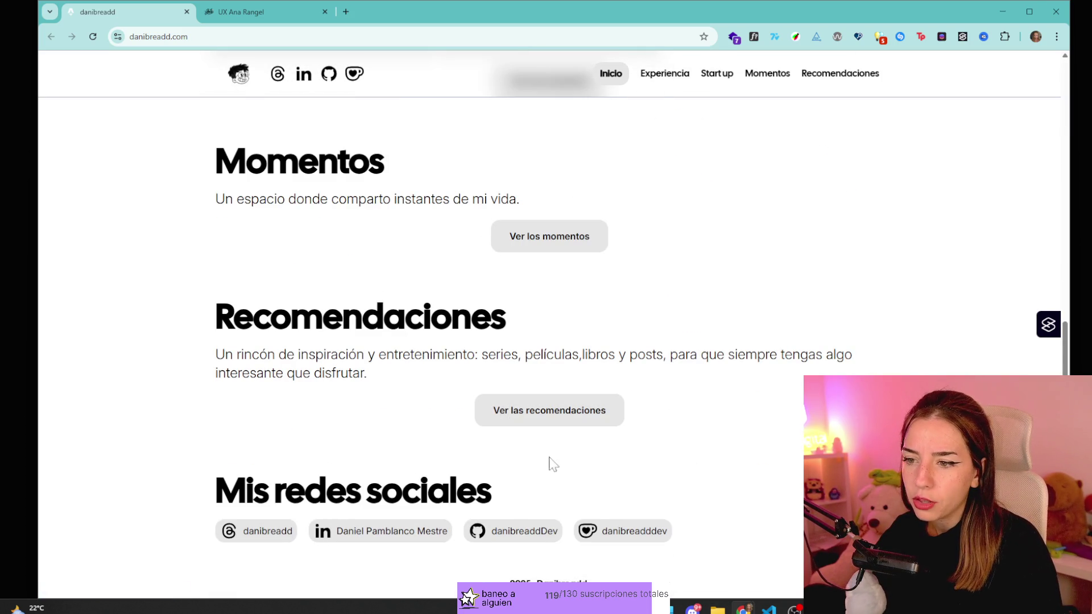
{"action": "left_click", "coordinate": [596, 424]}
{"action": "key", "text": "alt+Left"}
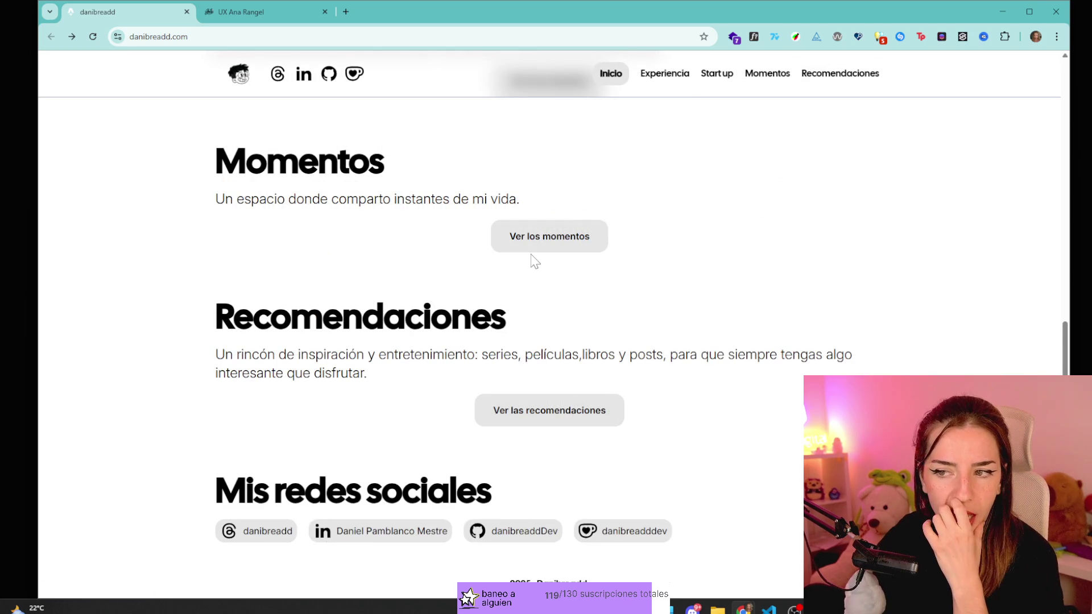
{"action": "left_click", "coordinate": [536, 248]}
- Inspect the empty Momentos page text, revisit it once, and return home
{"action": "left_click_drag", "start_coordinate": [393, 204], "coordinate": [549, 202]}
{"action": "left_click", "coordinate": [550, 201]}
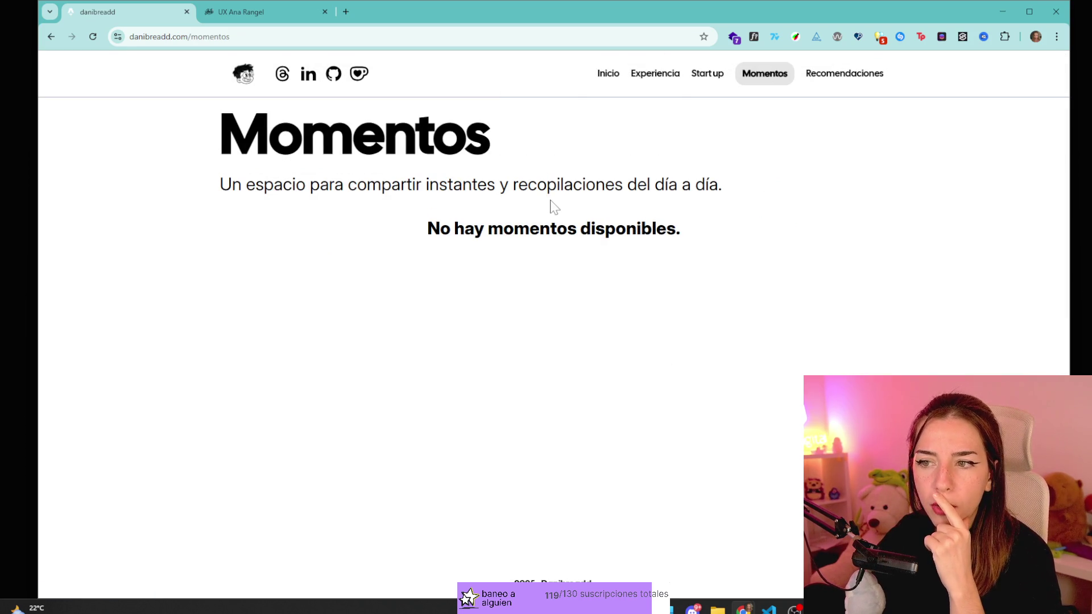
{"action": "left_click_drag", "start_coordinate": [283, 201], "coordinate": [706, 191]}
{"action": "mouse_move", "coordinate": [733, 236]}
{"action": "left_mouse_down"}
{"action": "mouse_move", "coordinate": [657, 233]}
{"action": "mouse_move", "coordinate": [479, 274]}
{"action": "left_mouse_up"}
{"action": "left_click", "coordinate": [478, 274]}
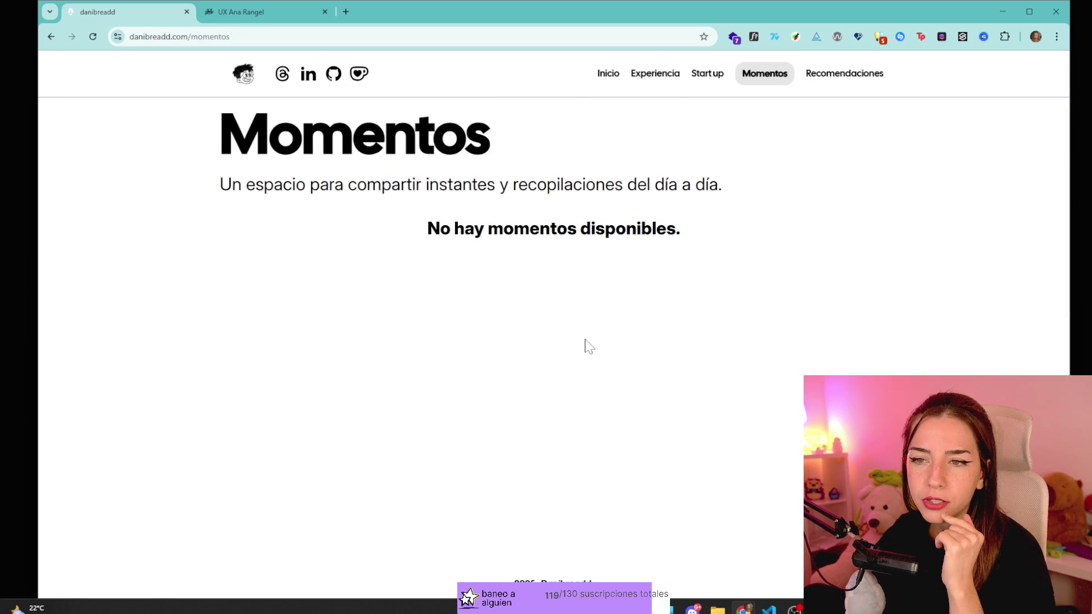
{"action": "key", "text": "alt+Left"}
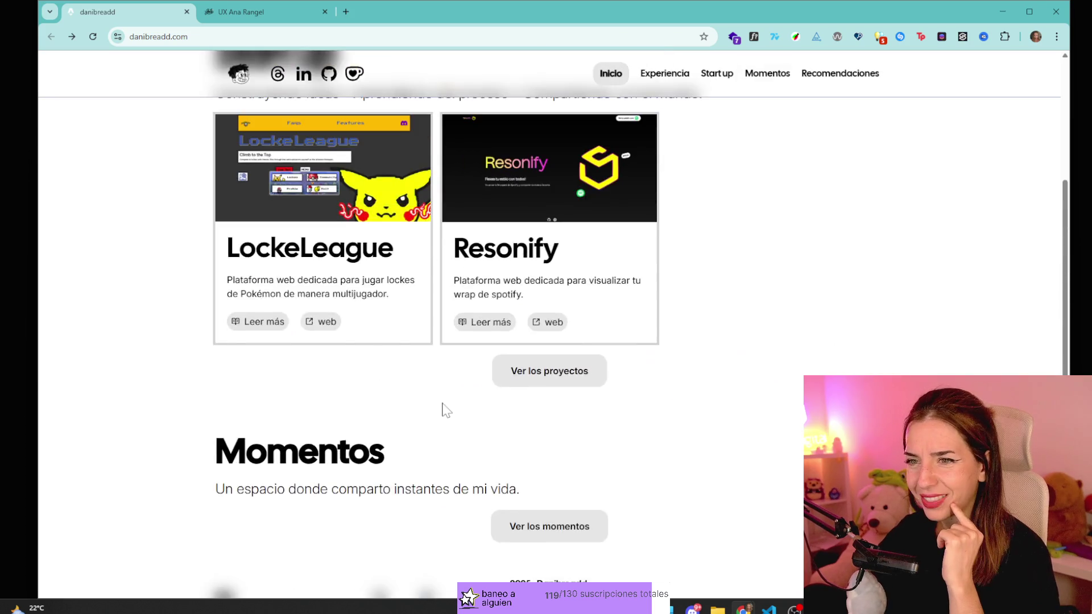
{"action": "left_click", "coordinate": [573, 296]}
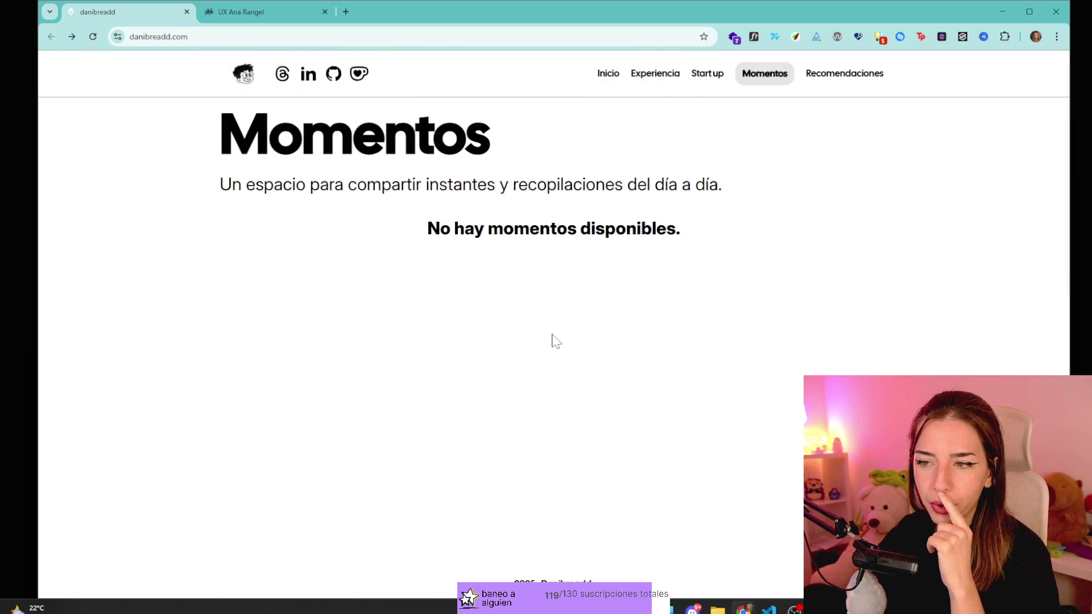
{"action": "key", "text": "alt+Left"}
- Try the Recomendaciones Categorías filters Libros, Series and all, then go back home
{"action": "scroll", "coordinate": [556, 338], "scroll_direction": "down", "scroll_amount": 1}
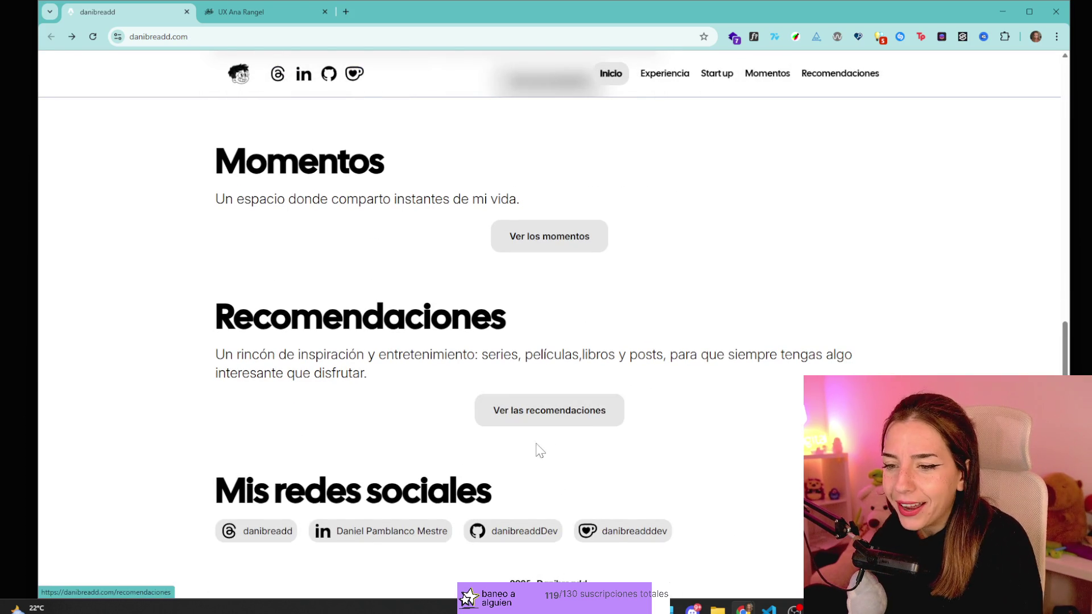
{"action": "left_click", "coordinate": [541, 410]}
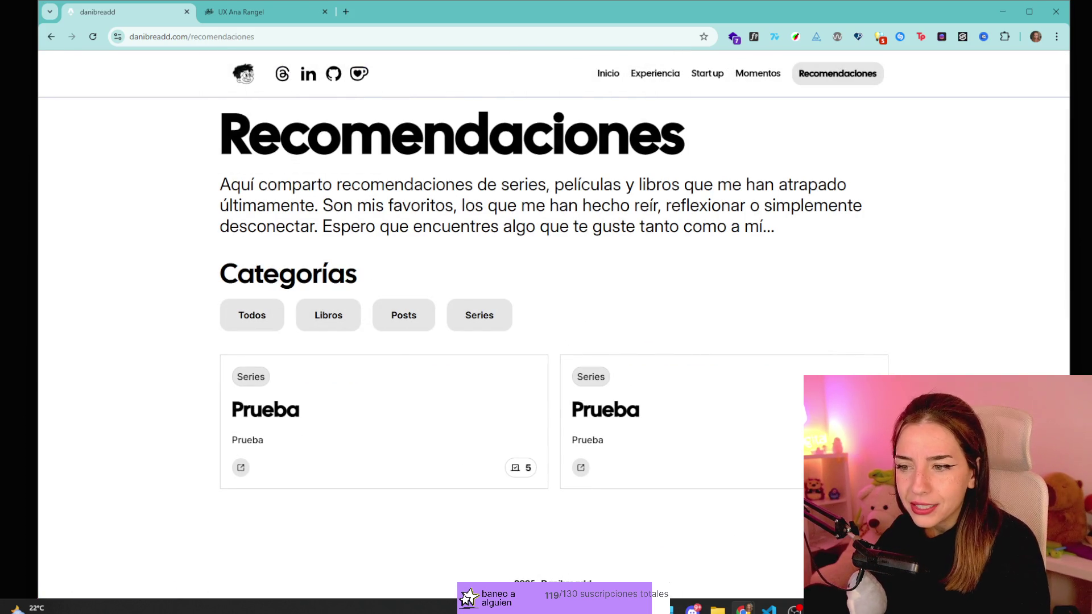
{"action": "left_click", "coordinate": [340, 317]}
{"action": "left_click", "coordinate": [484, 320]}
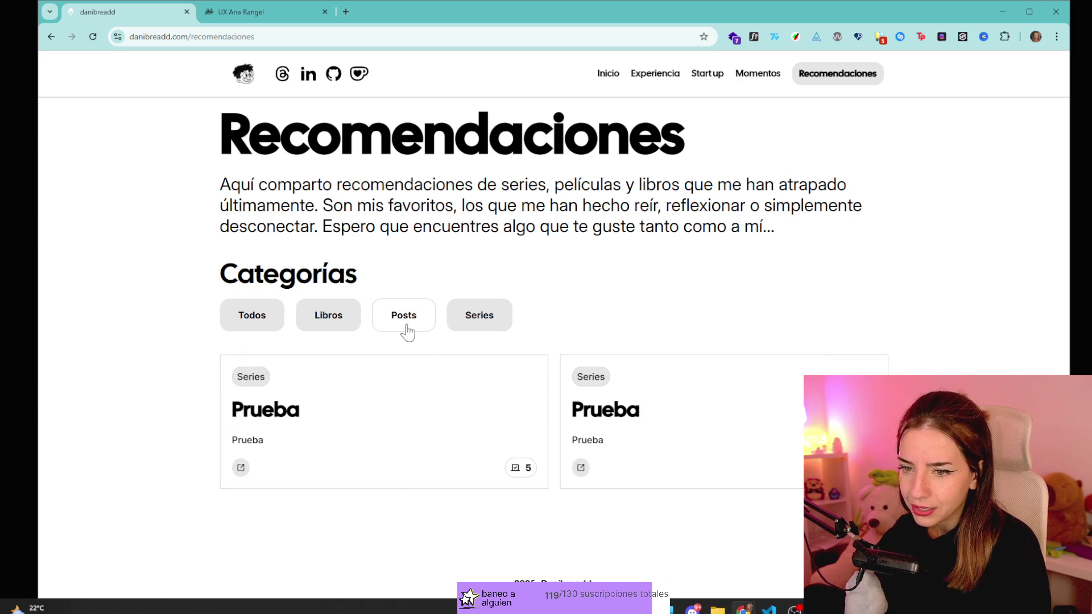
{"action": "left_click", "coordinate": [318, 325]}
{"action": "left_click", "coordinate": [263, 319]}
{"action": "left_click", "coordinate": [336, 329]}
{"action": "key", "text": "alt+Left"}
- Scroll to the top, select the Danibreadd heading and intro text, then switch to Discord
{"action": "scroll", "coordinate": [526, 318], "scroll_direction": "up", "scroll_amount": 5}
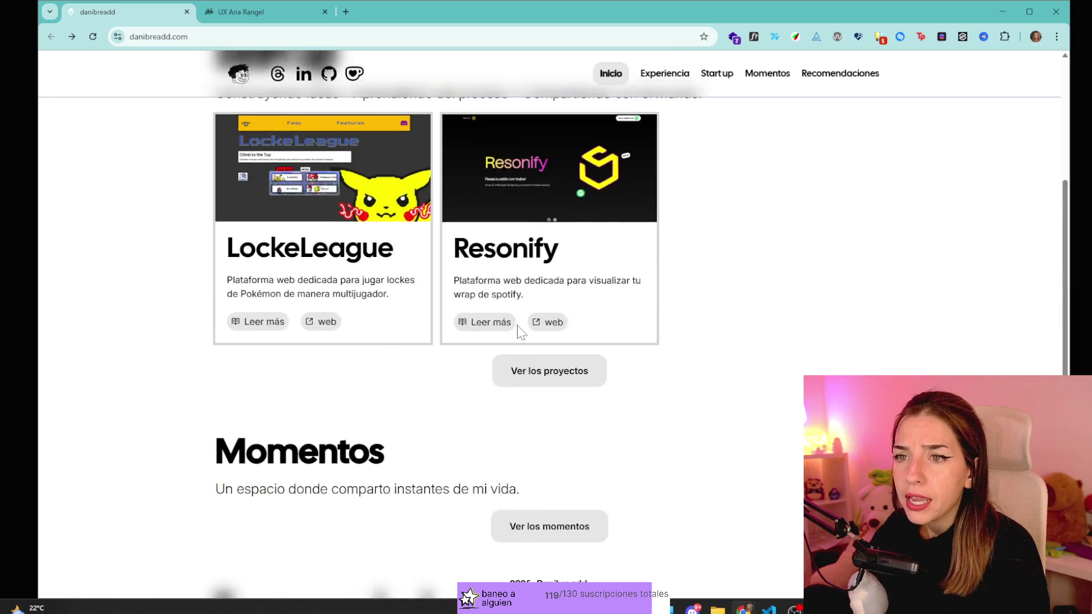
{"action": "scroll", "coordinate": [768, 488], "scroll_direction": "up", "scroll_amount": 4}
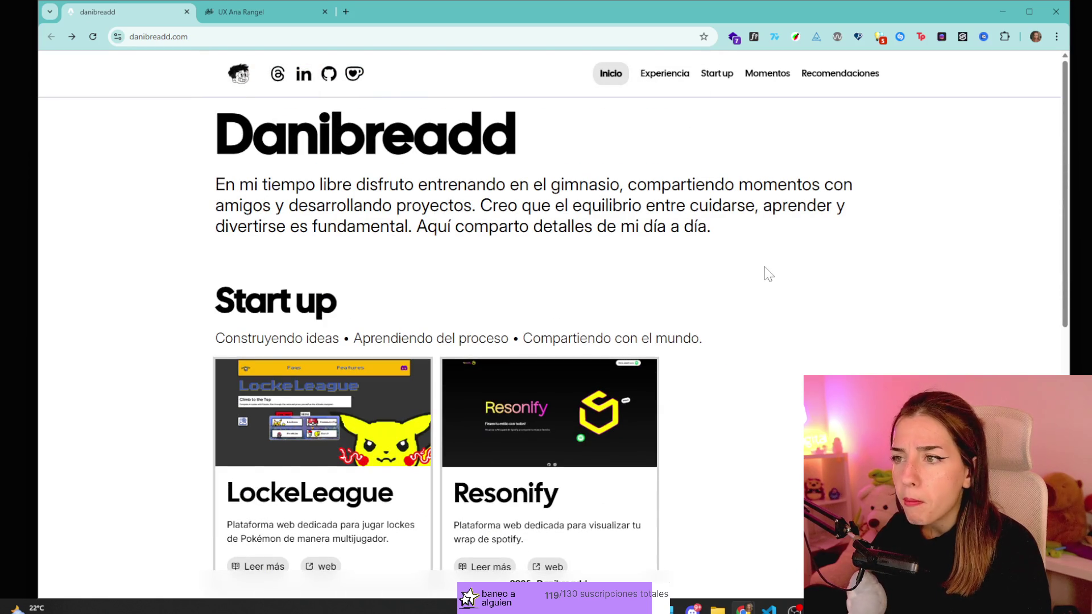
{"action": "left_click_drag", "start_coordinate": [318, 143], "coordinate": [637, 168]}
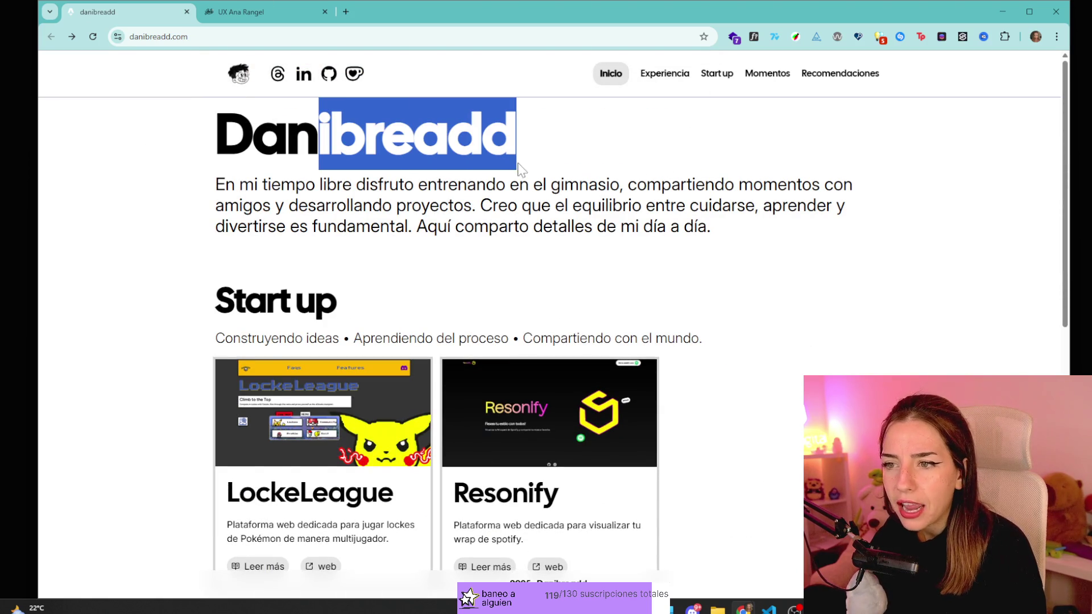
{"action": "left_click_drag", "start_coordinate": [643, 227], "coordinate": [338, 307]}
{"action": "key", "text": "alt+Tab"}
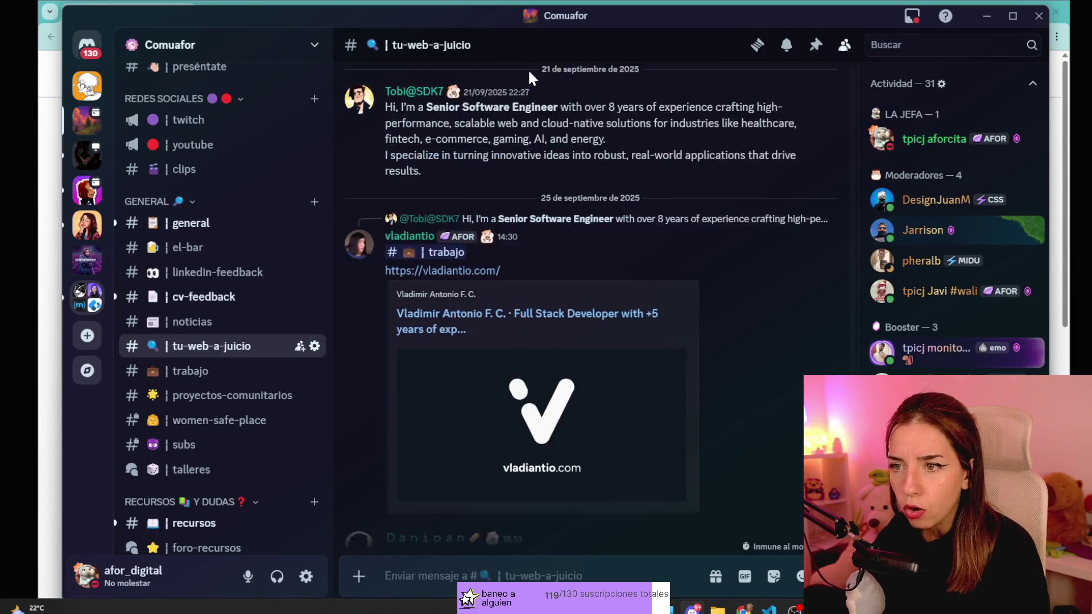
- Minimize Discord to reveal danibreadd.com in Chrome
{"action": "left_click", "coordinate": [987, 16]}
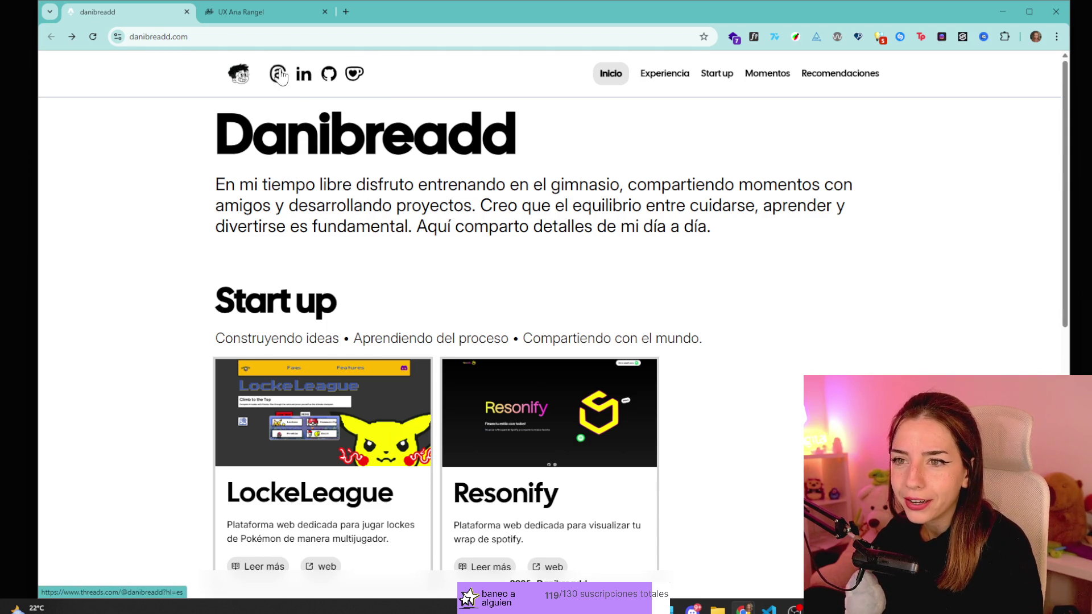
- Reload danibreadd.com twice, autoscrolling between header and project cards to watch animations
{"action": "left_click", "coordinate": [241, 88]}
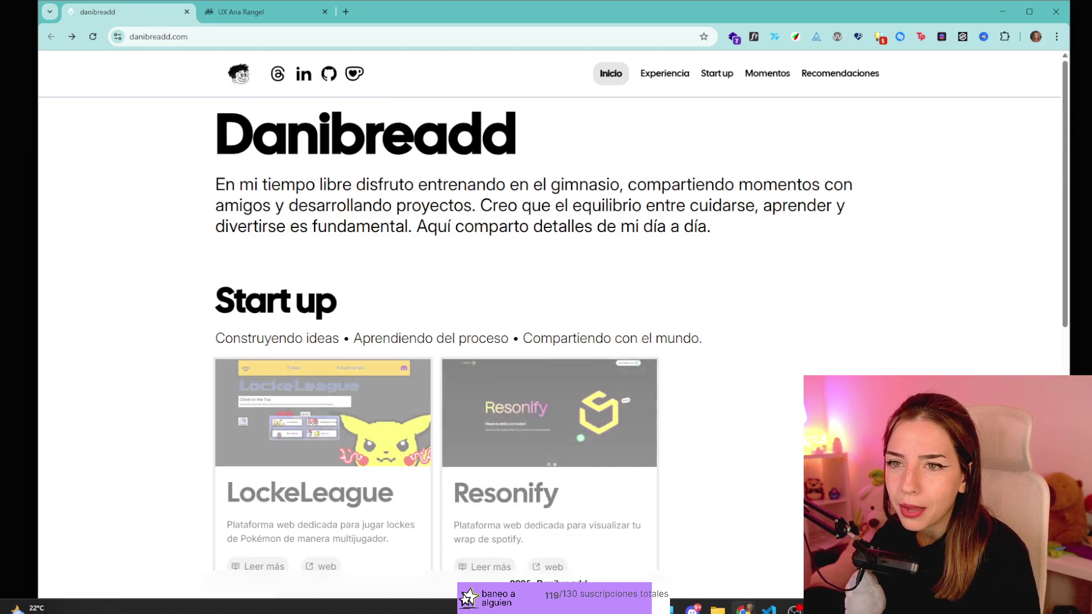
{"action": "scroll", "coordinate": [370, 268], "scroll_direction": "down", "scroll_amount": 10}
{"action": "middle_click", "coordinate": [721, 317]}
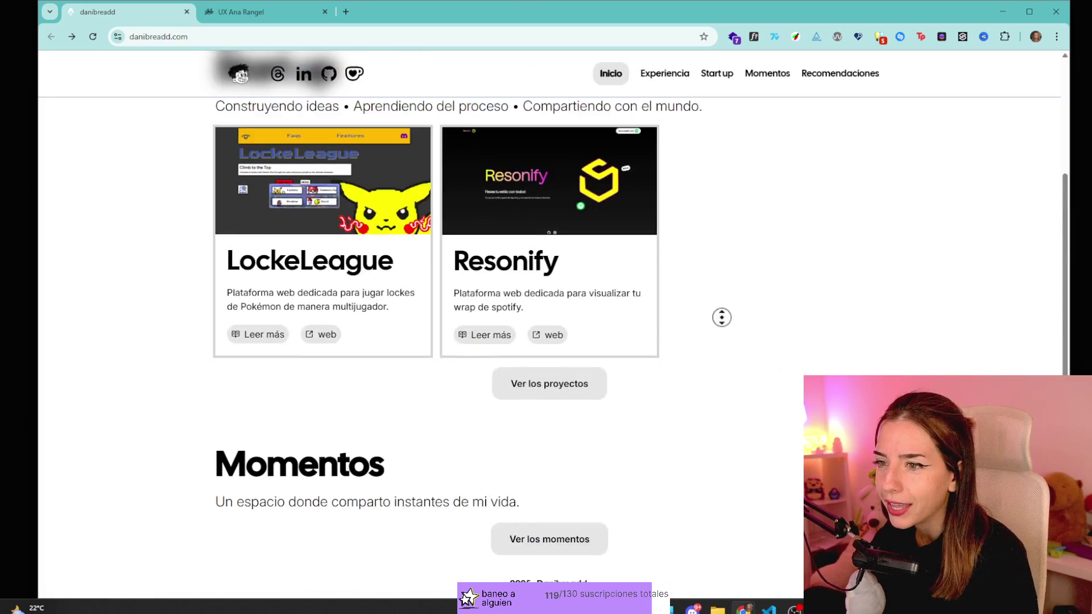
{"action": "left_click", "coordinate": [91, 39]}
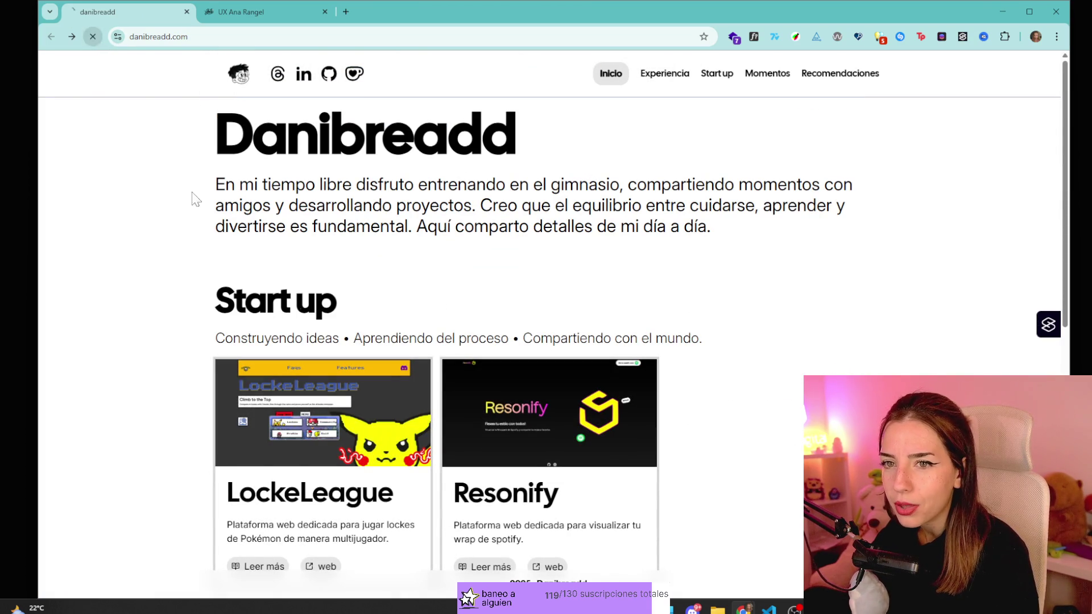
{"action": "middle_click", "coordinate": [700, 317]}
{"action": "middle_click", "coordinate": [631, 139]}
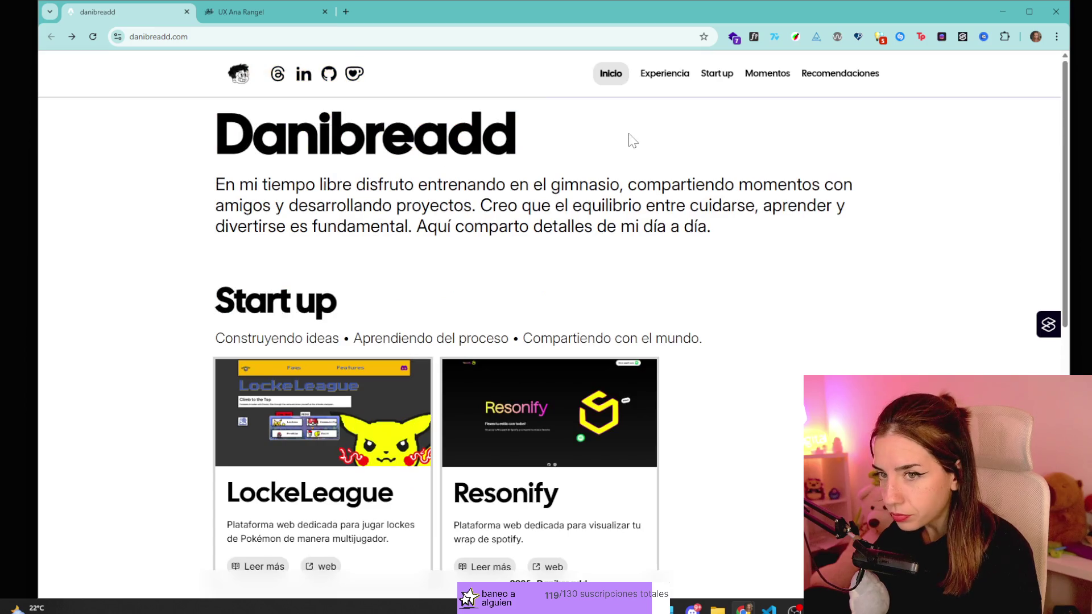
{"action": "left_click_drag", "start_coordinate": [253, 134], "coordinate": [437, 134]}
{"action": "left_click", "coordinate": [437, 134]}
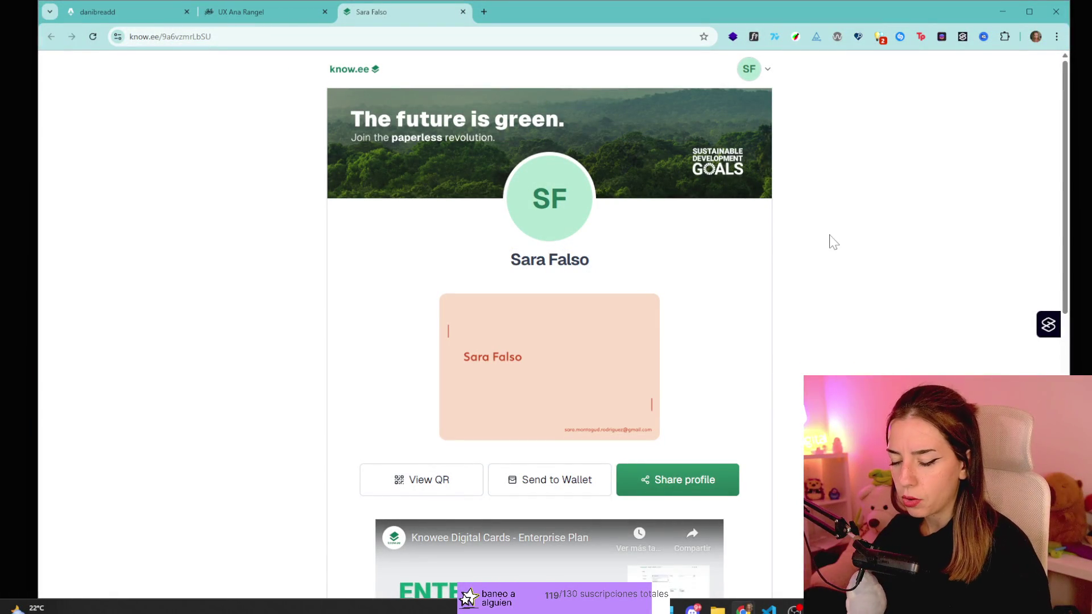
- Reload the know.ee profile page and scroll down through the card's sections
{"action": "key", "text": "F5"}
{"action": "key", "text": "F5"}
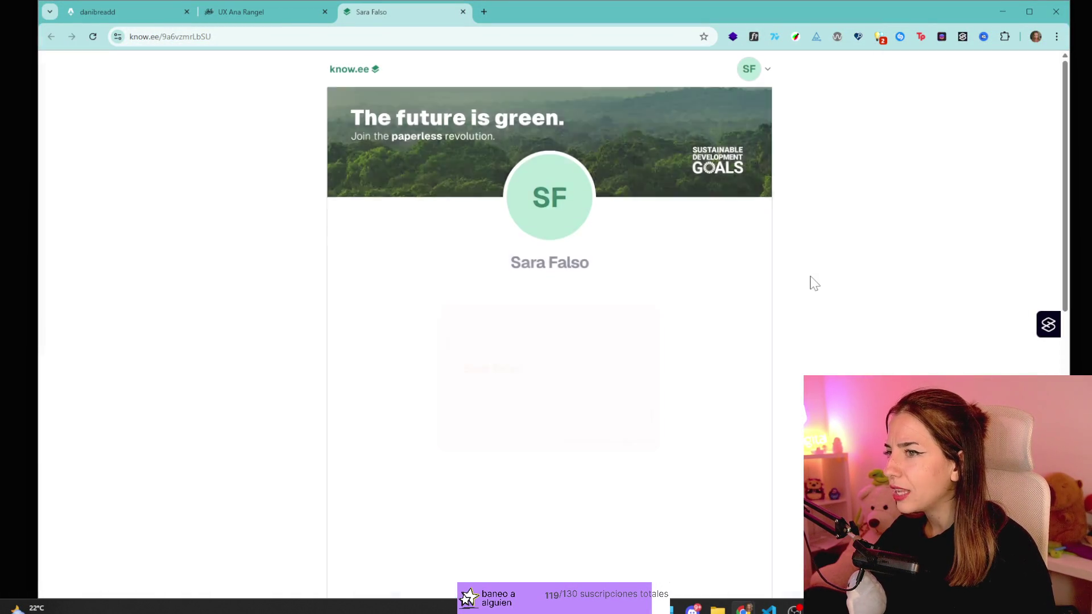
{"action": "scroll", "coordinate": [814, 282], "scroll_direction": "down", "scroll_amount": 3}
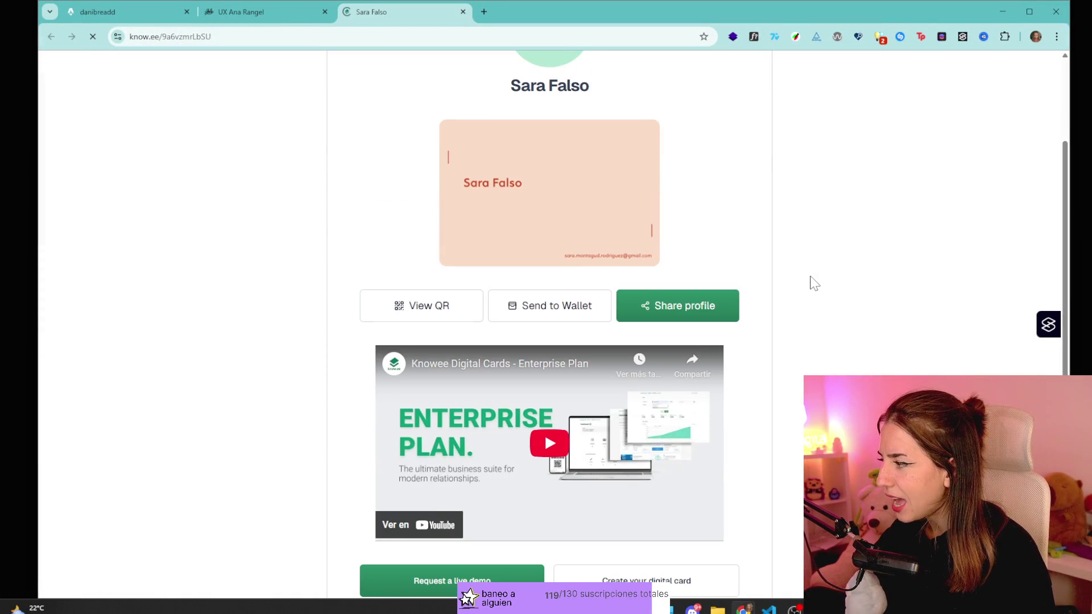
{"action": "scroll", "coordinate": [814, 283], "scroll_direction": "down", "scroll_amount": 10}
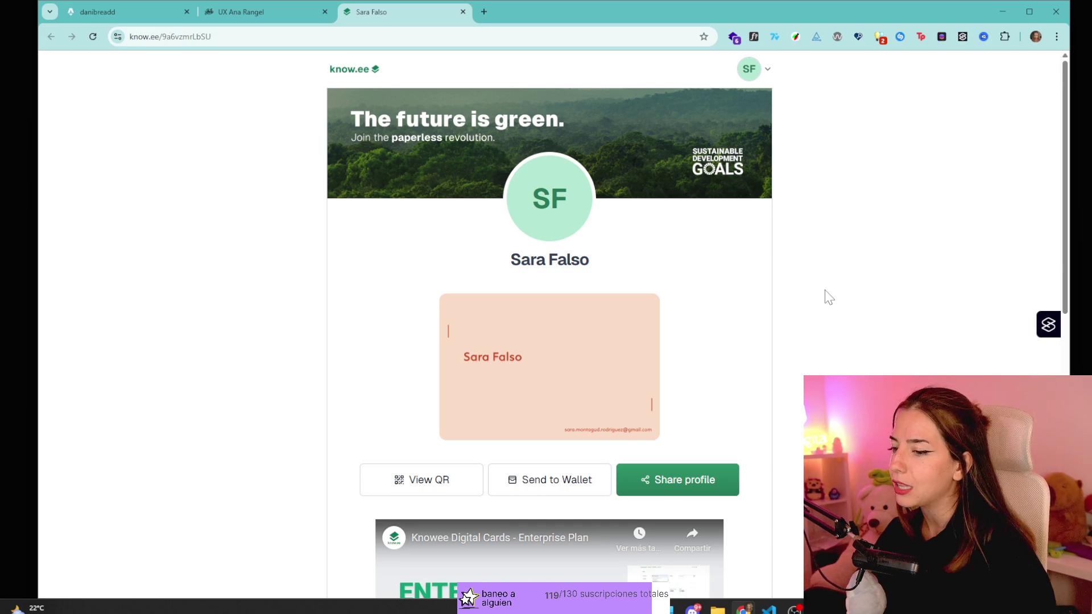
{"action": "scroll", "coordinate": [539, 385], "scroll_direction": "down", "scroll_amount": 10}
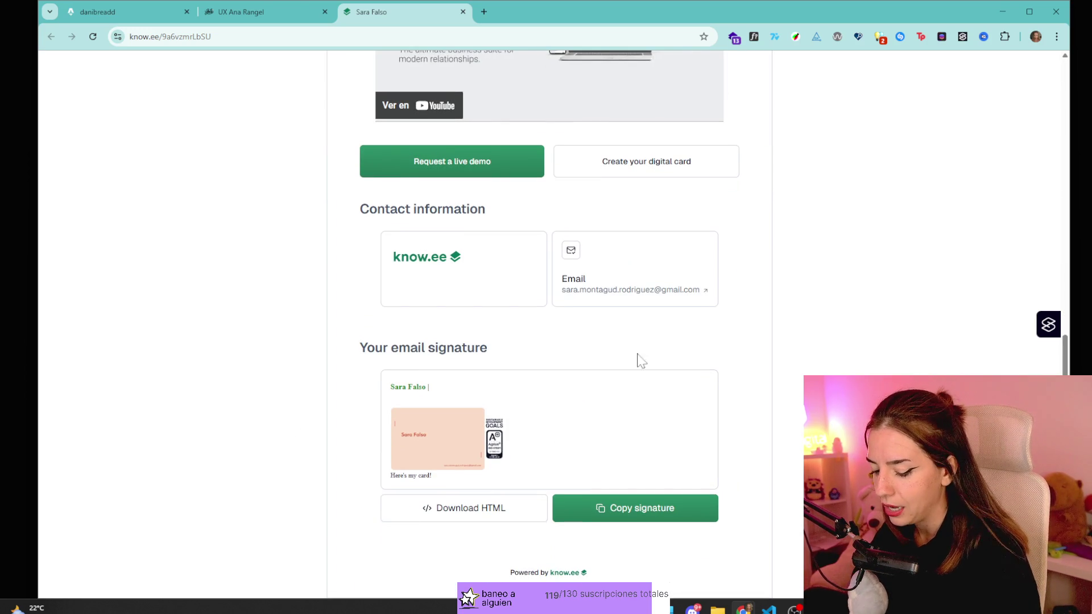
{"action": "scroll", "coordinate": [617, 366], "scroll_direction": "down", "scroll_amount": 7, "text": "ctrl"}
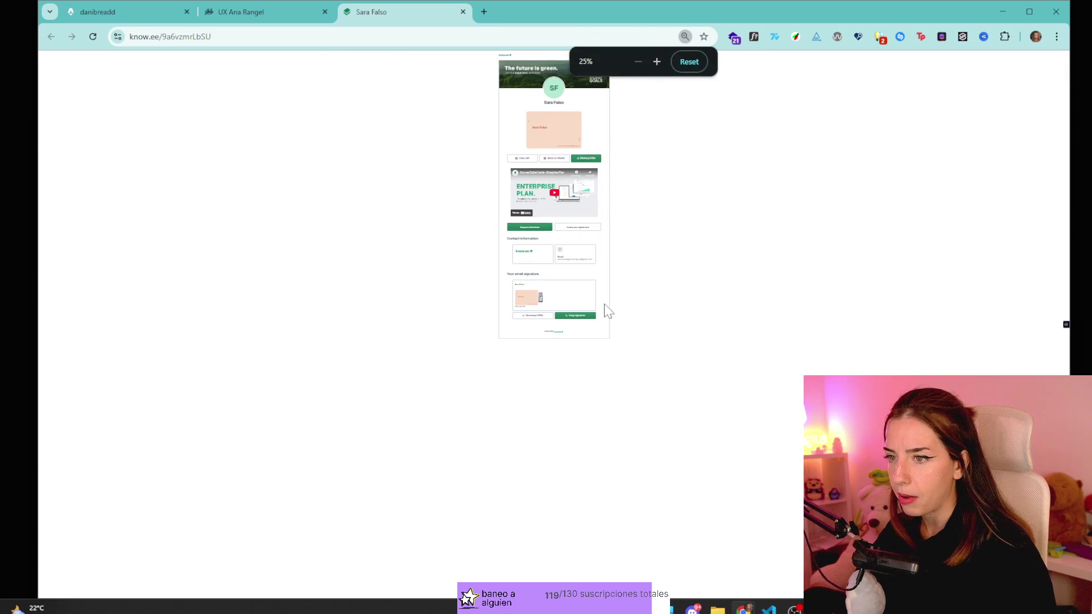
- Reload the know.ee profile at 25% zoom and scroll back to the top
{"action": "key", "text": "ctrl+l"}
{"action": "key", "text": "Return"}
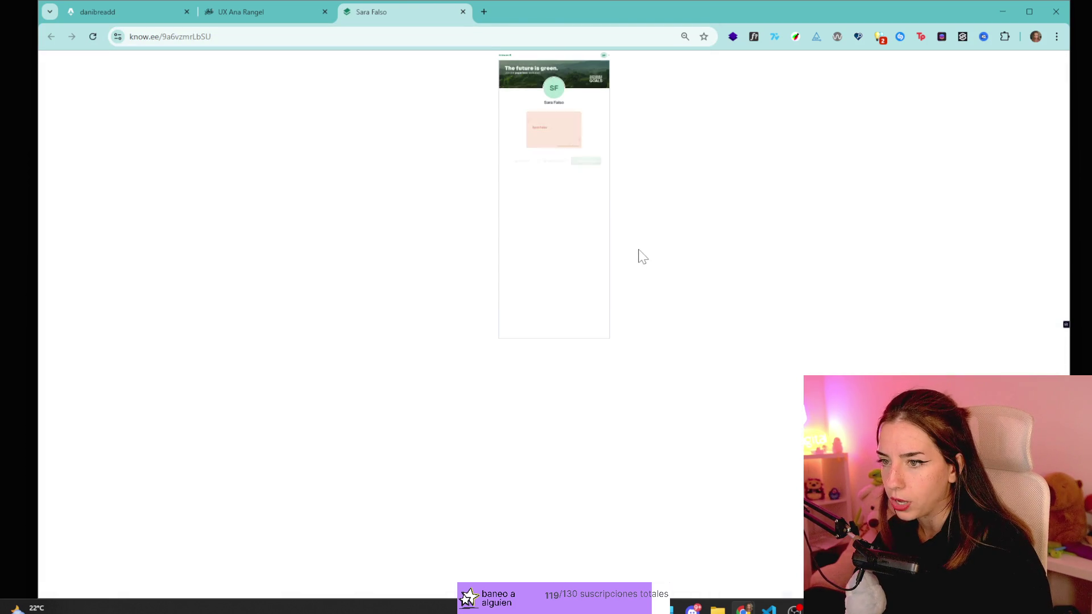
{"action": "scroll", "coordinate": [641, 256], "scroll_direction": "up", "scroll_amount": 1, "text": "ctrl"}
{"action": "scroll", "coordinate": [641, 256], "scroll_direction": "up", "scroll_amount": 1, "text": "ctrl"}
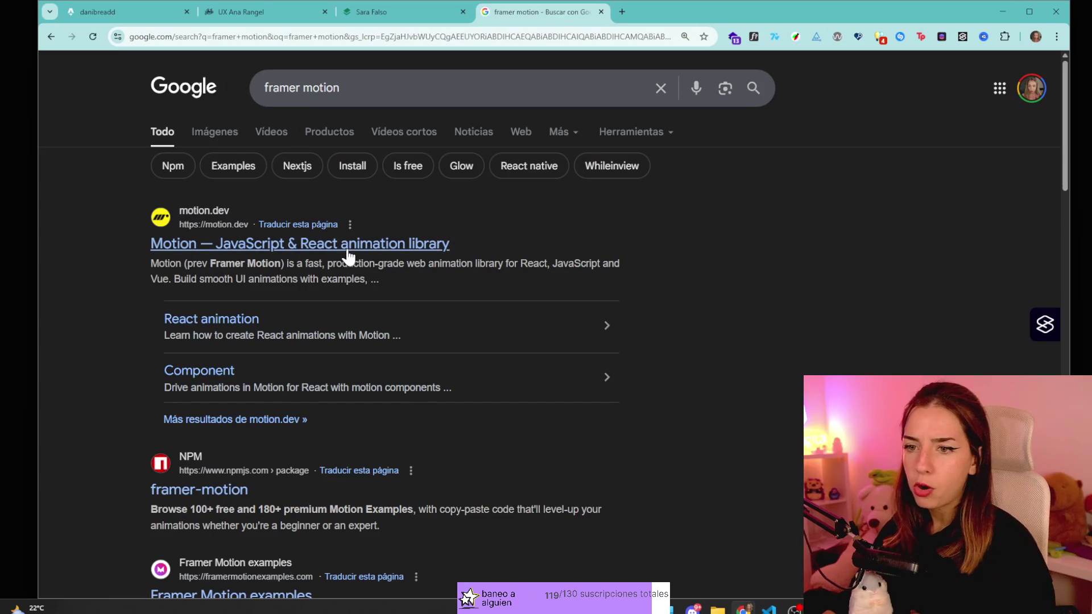
- Open the Motion result from the framer motion search to load motion.dev
{"action": "left_click", "coordinate": [346, 253]}
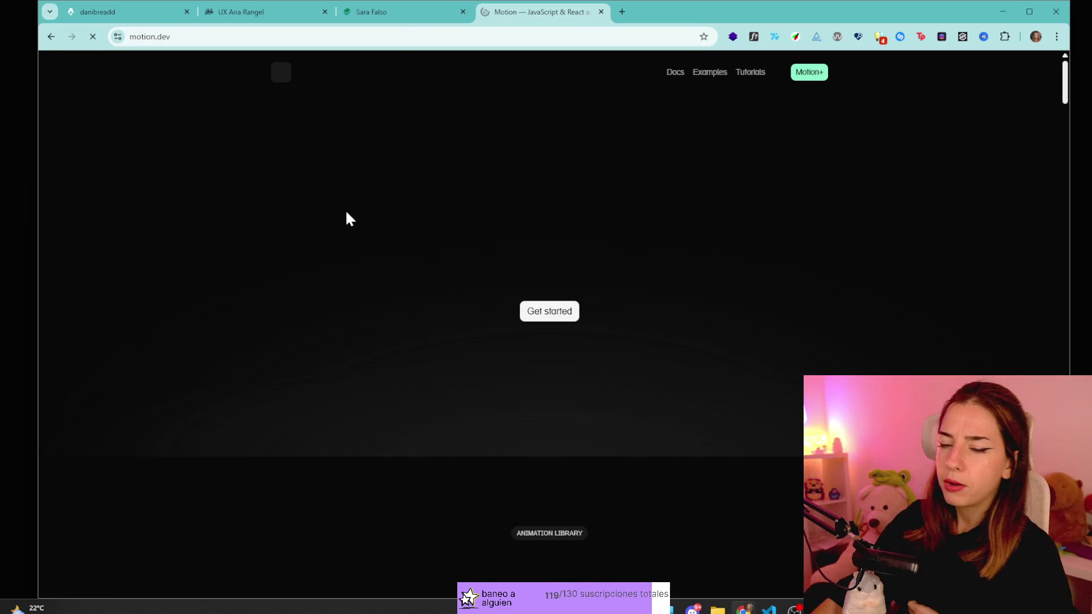
- Visit Motion's Get started docs, return home, replay the hero animation, then return to danibreadd
{"action": "left_click", "coordinate": [550, 312]}
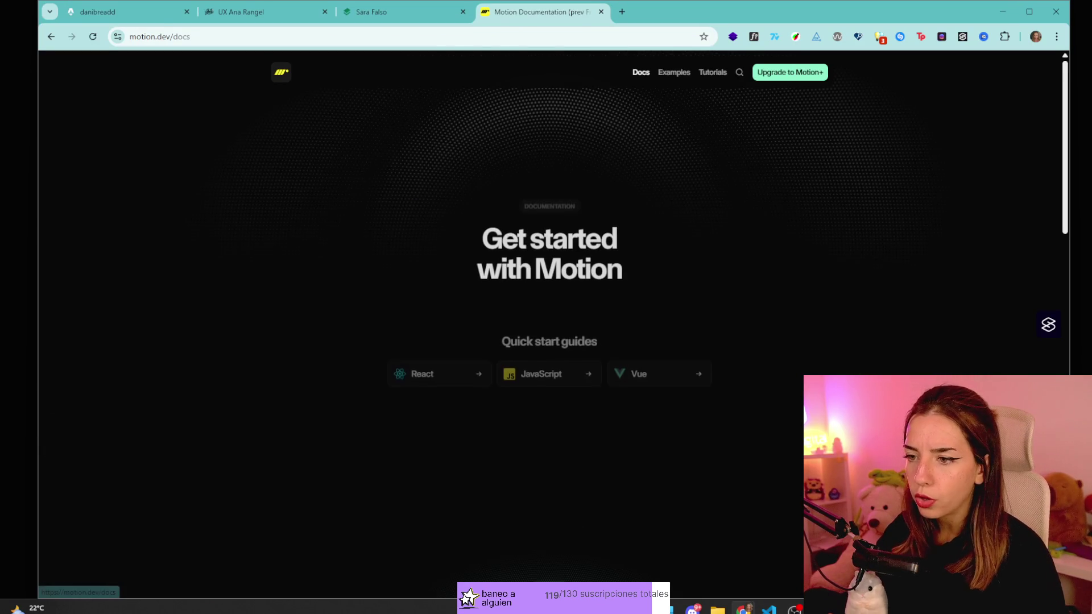
{"action": "left_click", "coordinate": [281, 71]}
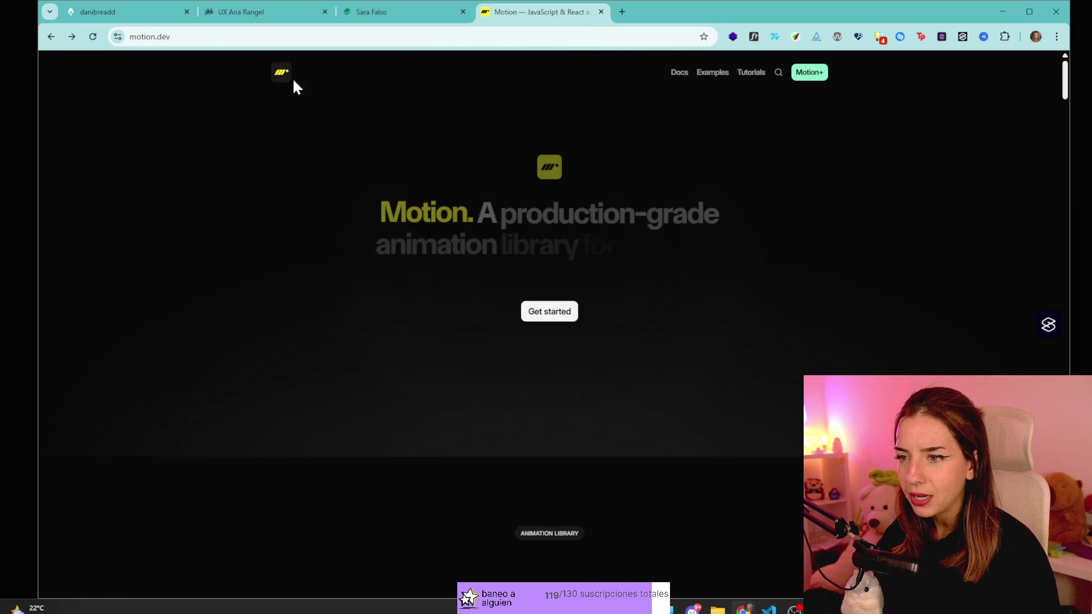
{"action": "left_click", "coordinate": [93, 36]}
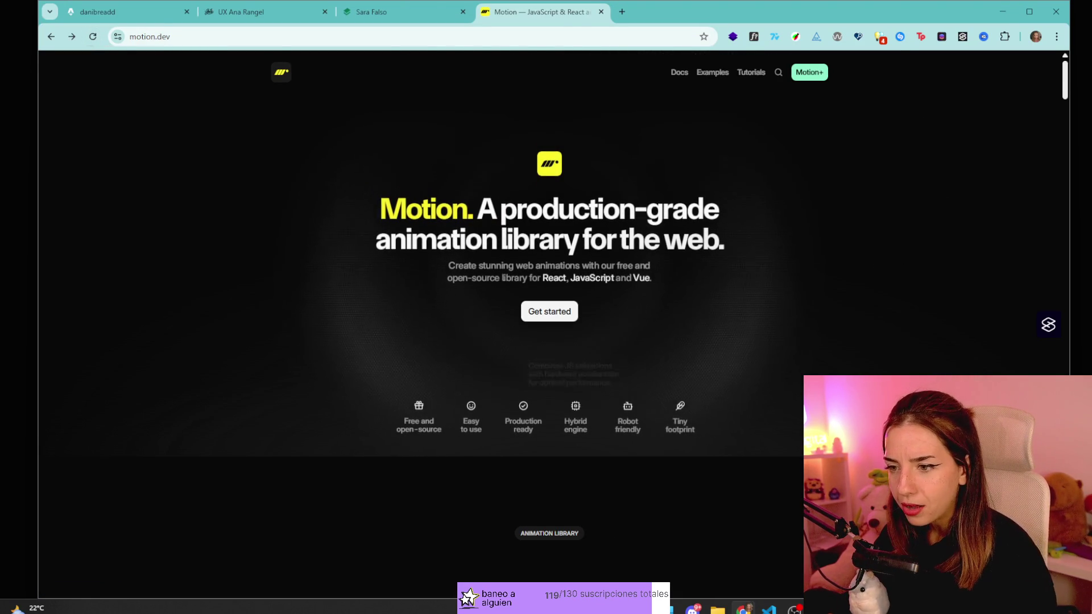
{"action": "left_click", "coordinate": [93, 37]}
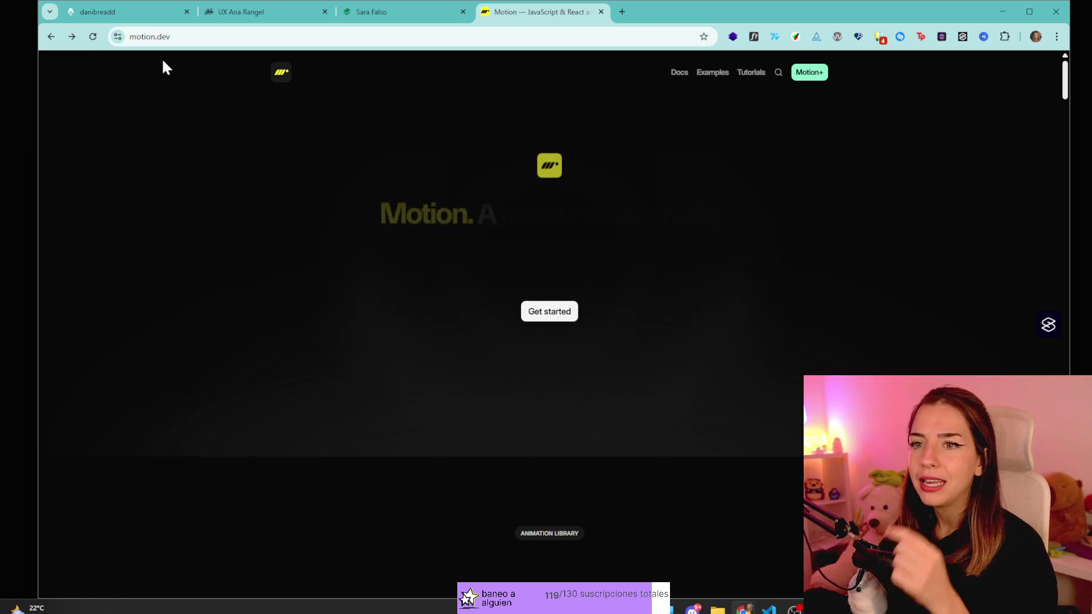
{"action": "left_click", "coordinate": [92, 16]}
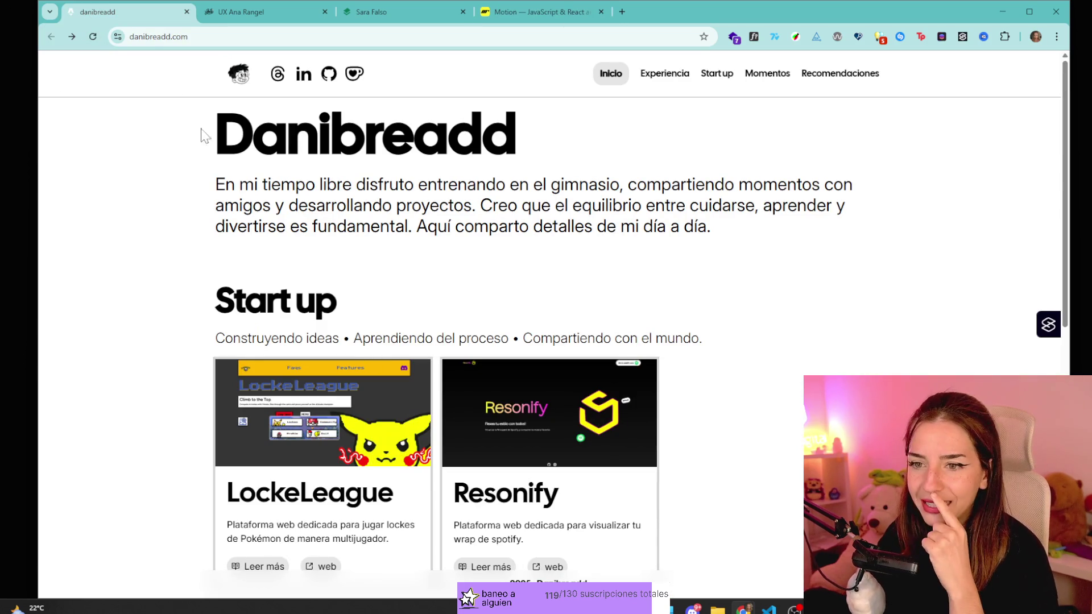
- Reload danibreadd.com several times at 50% and 100% zoom to compare its entrance animation
{"action": "left_click", "coordinate": [93, 37]}
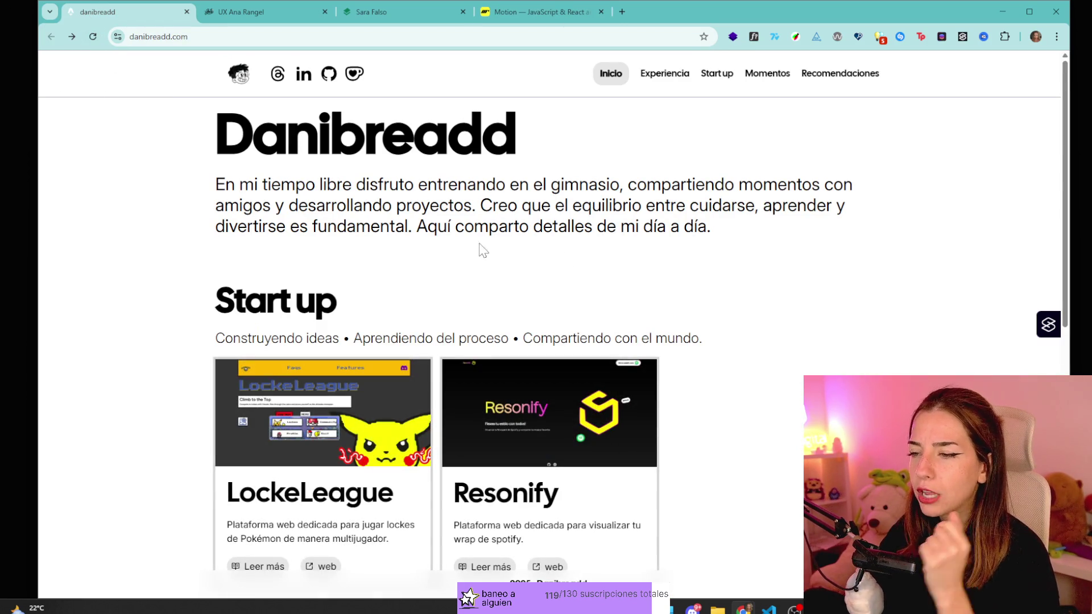
{"action": "left_click", "coordinate": [93, 37]}
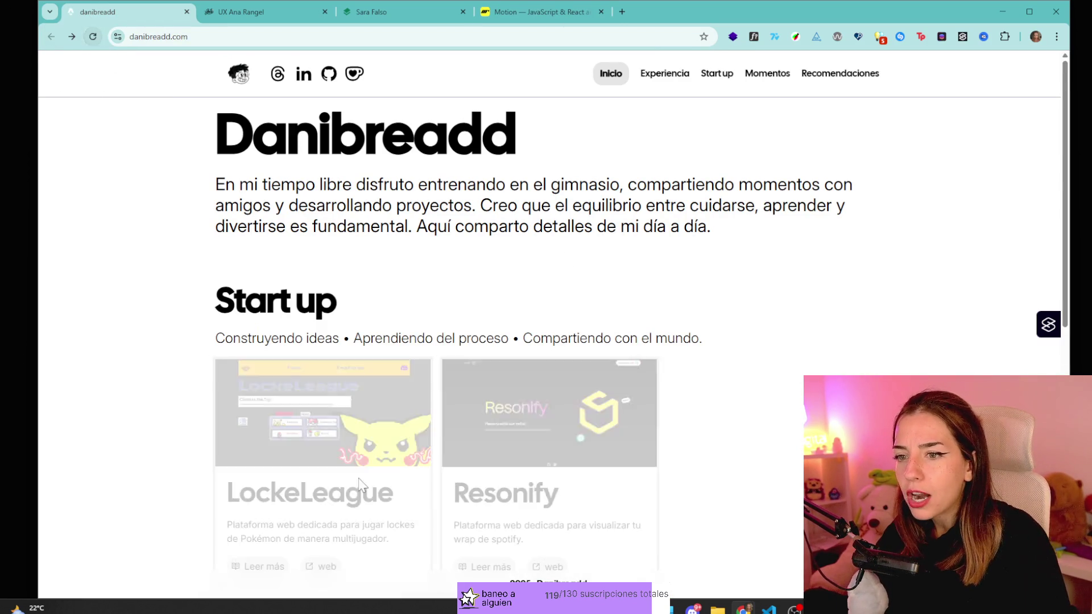
{"action": "scroll", "coordinate": [529, 275], "scroll_direction": "down", "scroll_amount": 7, "text": "ctrl"}
{"action": "scroll", "coordinate": [640, 287], "scroll_direction": "up", "scroll_amount": 2, "text": "ctrl"}
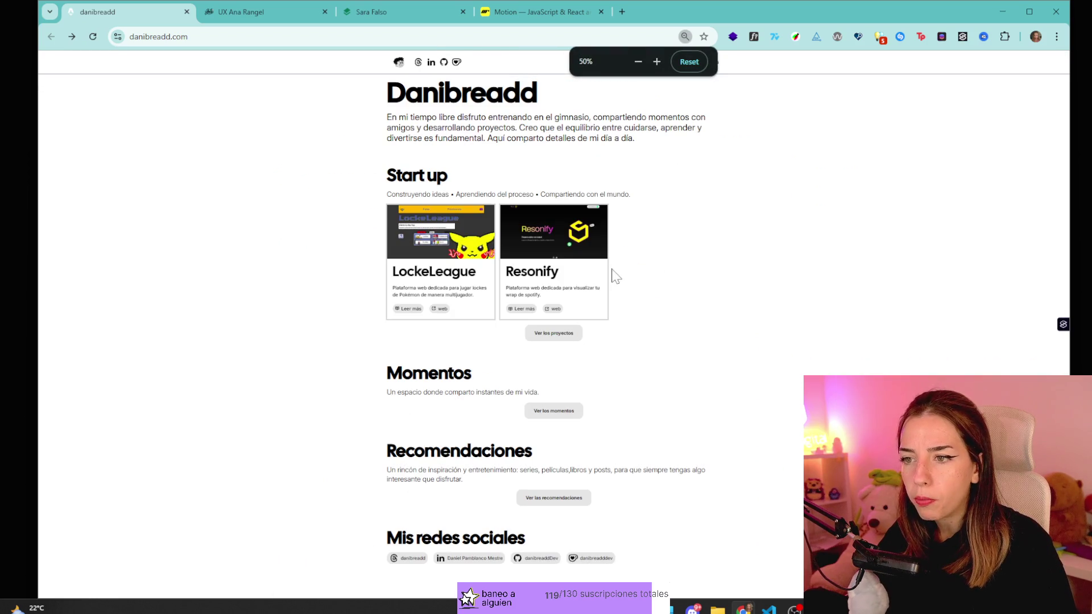
{"action": "left_click", "coordinate": [93, 38]}
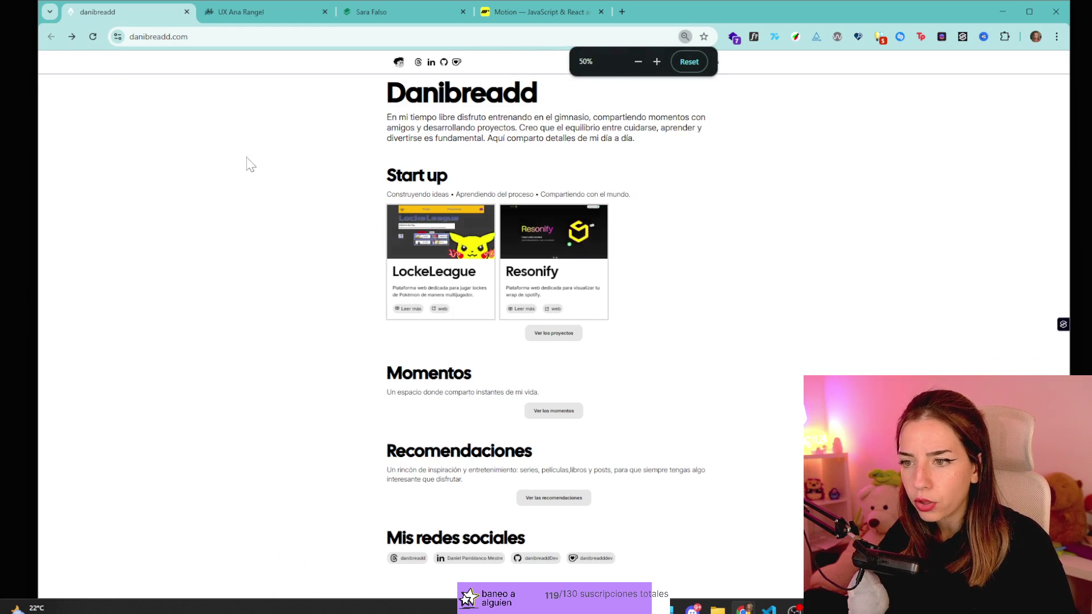
{"action": "left_click", "coordinate": [93, 37]}
- Highlight the Start up subtitle and project cards, then bring the Discord channel forward
{"action": "mouse_move", "coordinate": [386, 192]}
{"action": "left_mouse_down"}
{"action": "mouse_move", "coordinate": [543, 250]}
{"action": "mouse_move", "coordinate": [655, 319]}
{"action": "left_mouse_up"}
{"action": "left_click", "coordinate": [726, 356]}
{"action": "scroll", "coordinate": [722, 353], "scroll_direction": "up", "scroll_amount": 5, "text": "ctrl"}
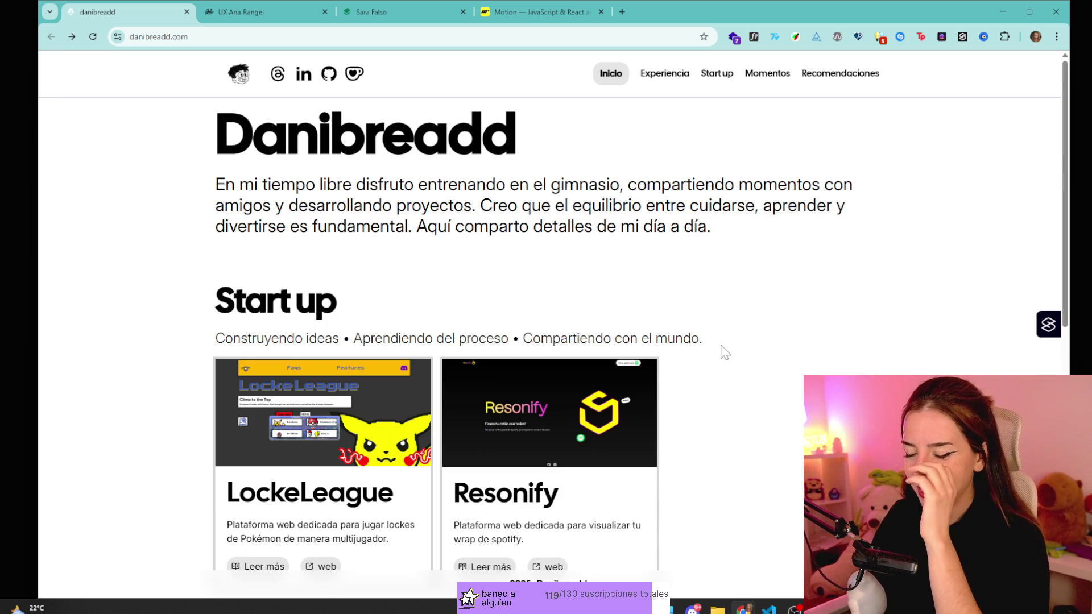
{"action": "scroll", "coordinate": [744, 501], "scroll_direction": "down", "scroll_amount": 7}
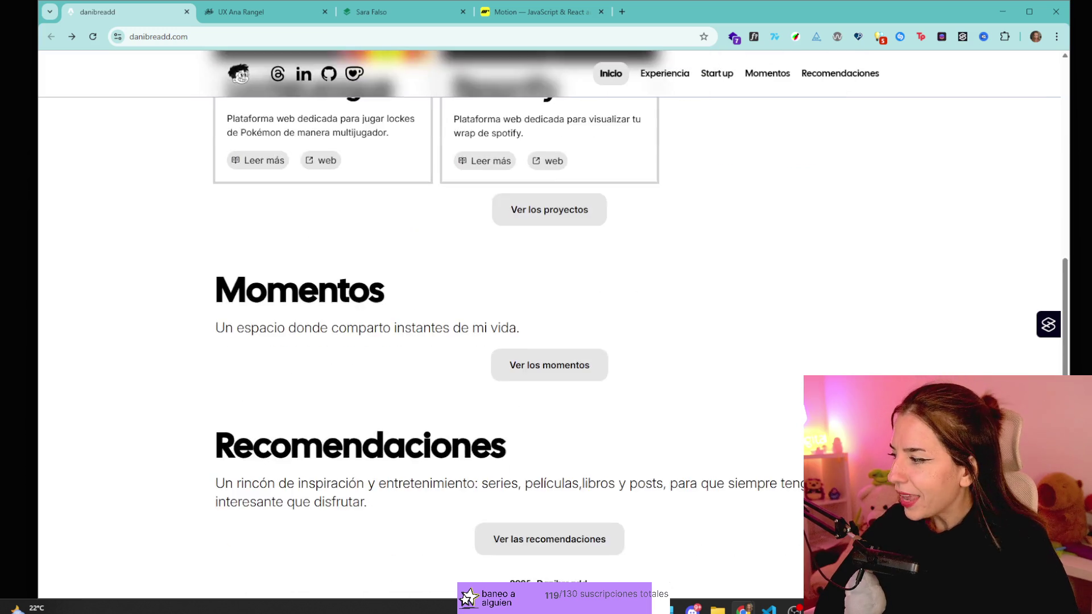
{"action": "scroll", "coordinate": [796, 489], "scroll_direction": "up", "scroll_amount": 4}
{"action": "scroll", "coordinate": [802, 488], "scroll_direction": "up", "scroll_amount": 3}
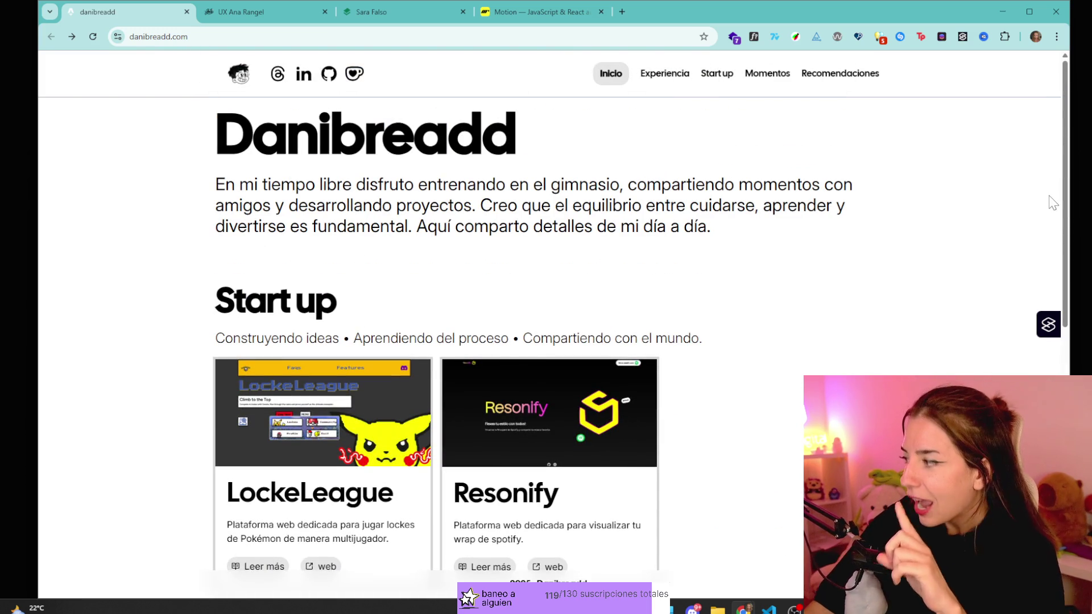
{"action": "left_click", "coordinate": [704, 609]}
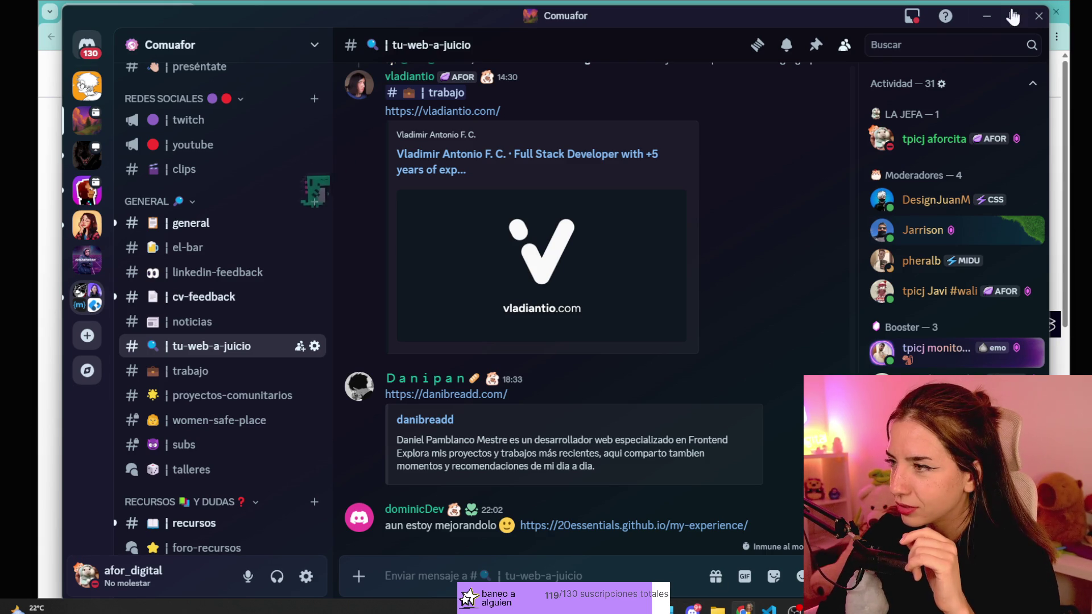
- Minimize Discord to reveal the danibreadd.com home page in Chrome
{"action": "left_click", "coordinate": [987, 16]}
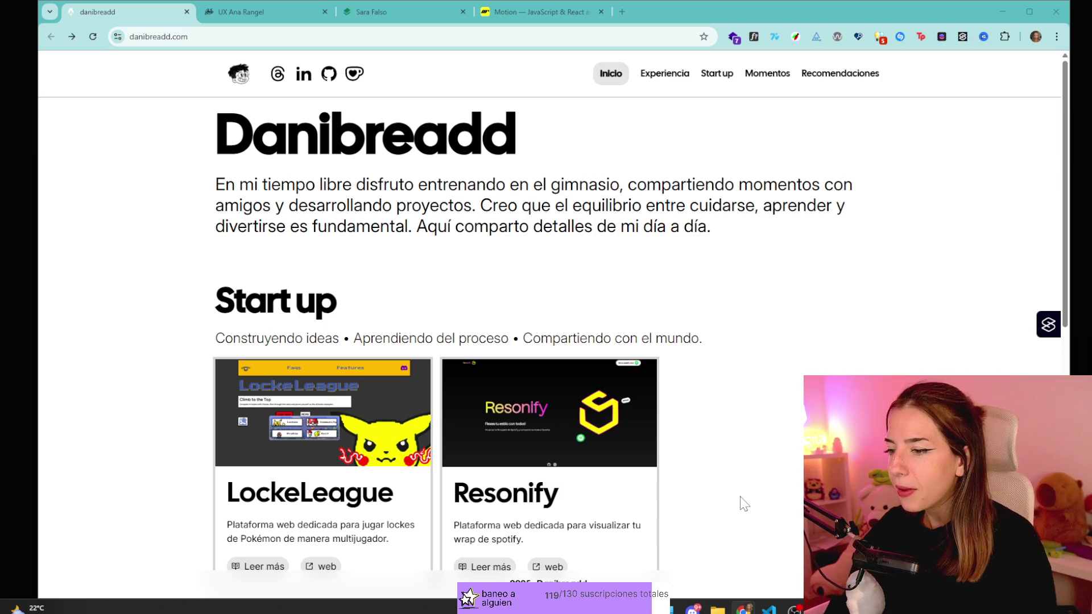
- In a new tab, enter 'ruleta' to load manzdev's BAN Roulette v2.0 page
{"action": "key", "text": "ctrl+t"}
{"action": "type", "text": "ruleta"}
{"action": "key", "text": "Return"}
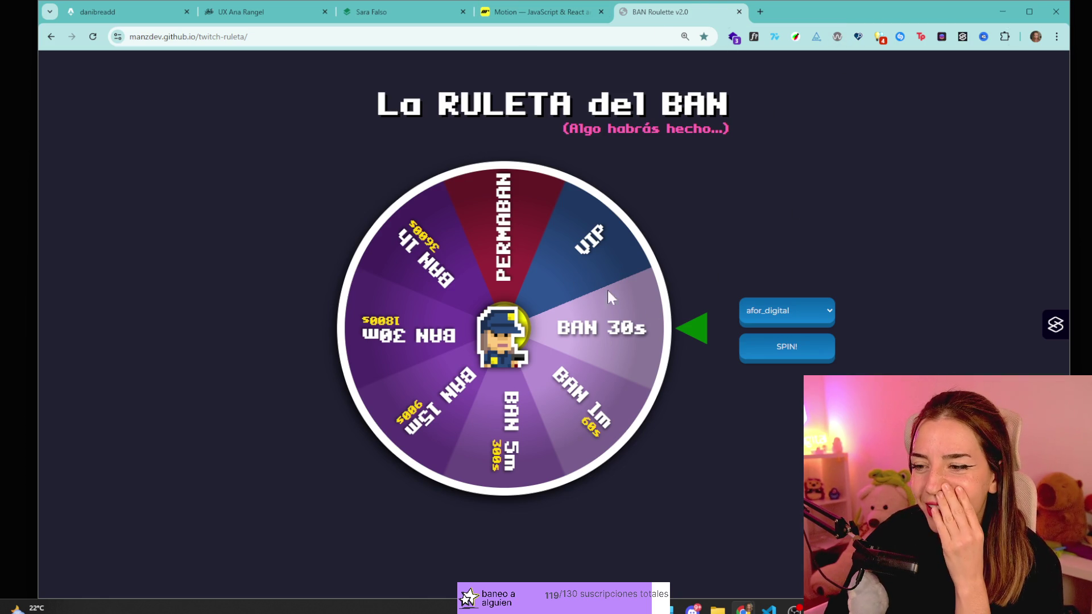
- Reset the danibreadd.com page zoom to 100%
{"action": "left_click", "coordinate": [119, 11]}
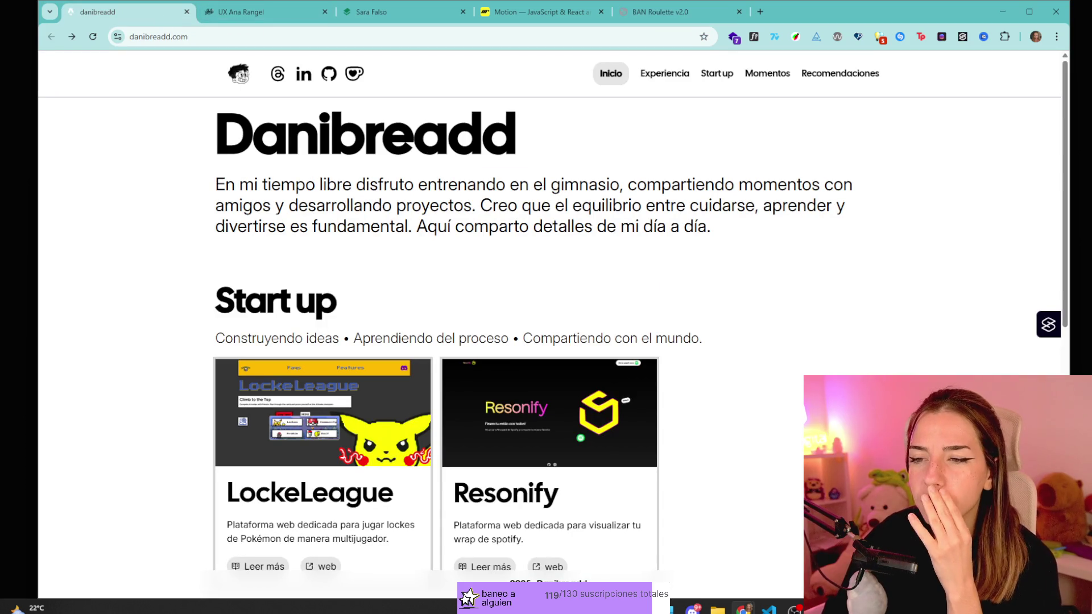
{"action": "key", "text": "ctrl+minus"}
{"action": "key", "text": "ctrl+plus"}
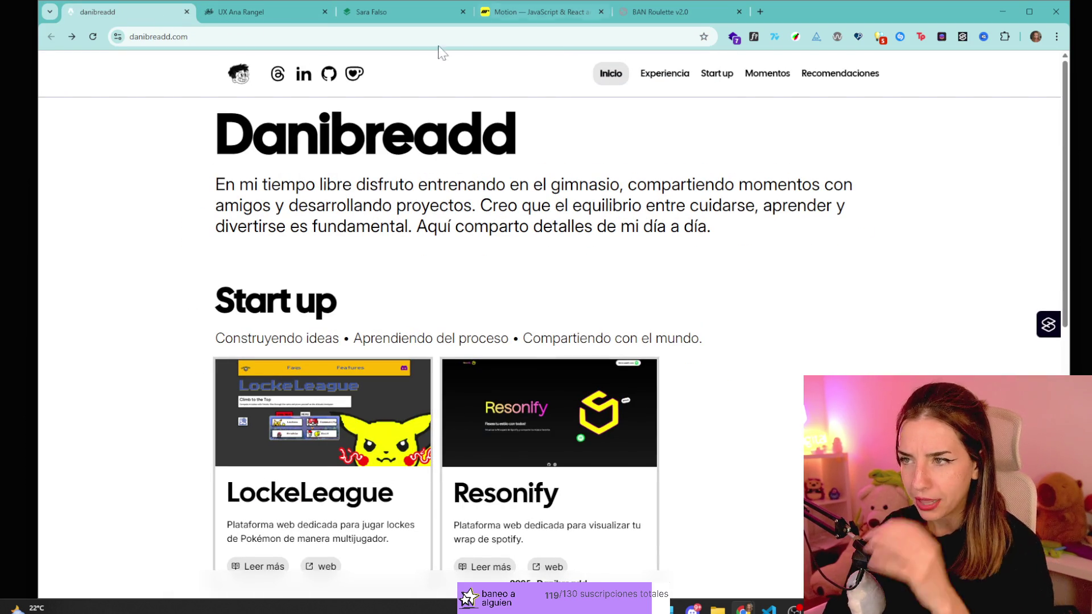
- Show the BAN Roulette wheel tab, then bring up the Discord server channel
{"action": "left_click", "coordinate": [656, 11]}
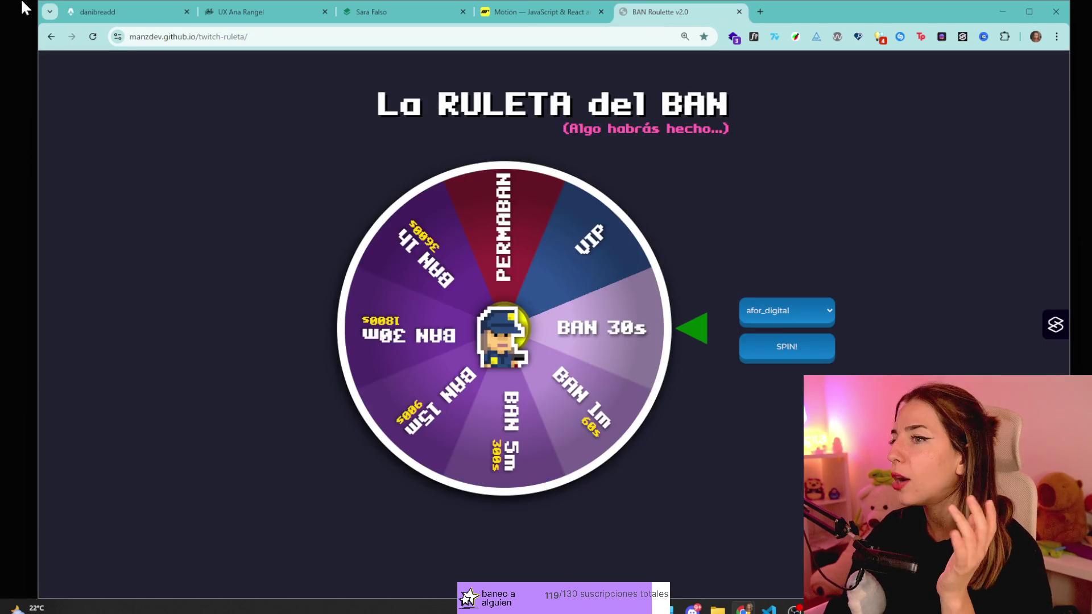
{"action": "mouse_move", "coordinate": [82, 19]}
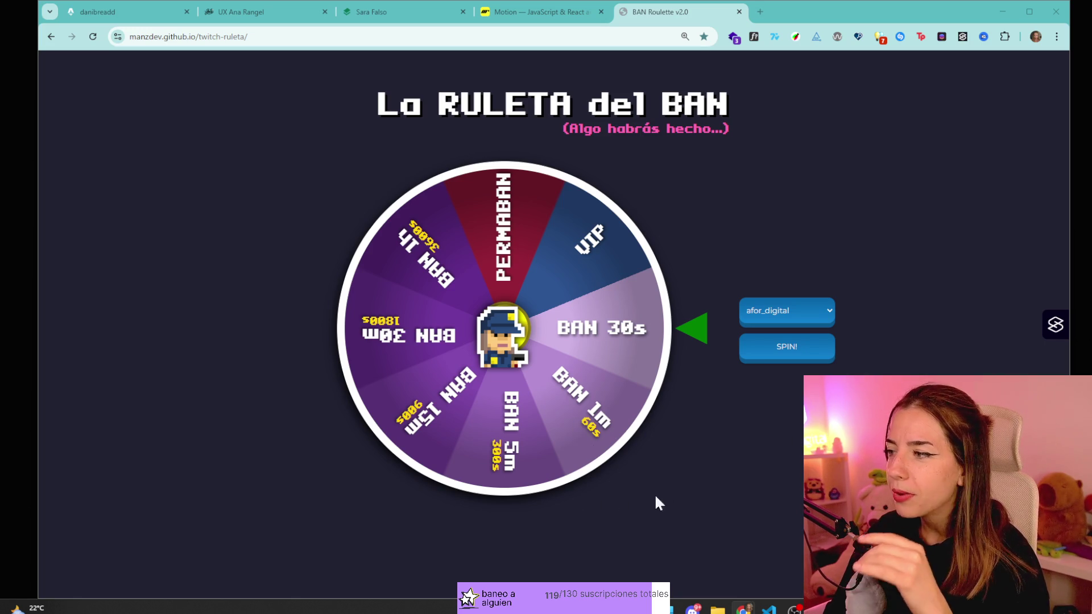
{"action": "left_click", "coordinate": [693, 609]}
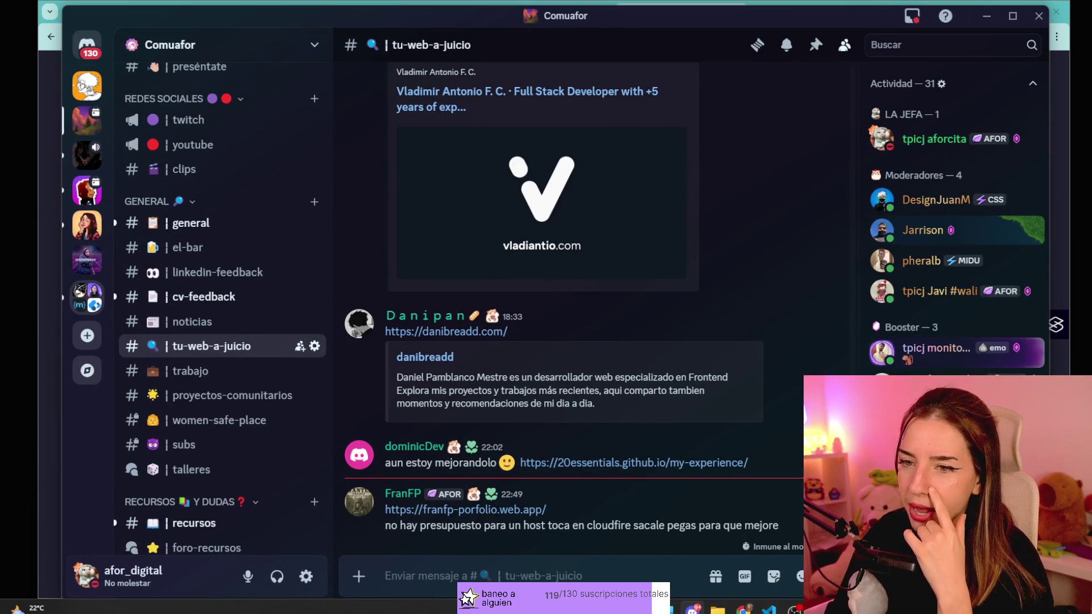
{"action": "left_click", "coordinate": [986, 16]}
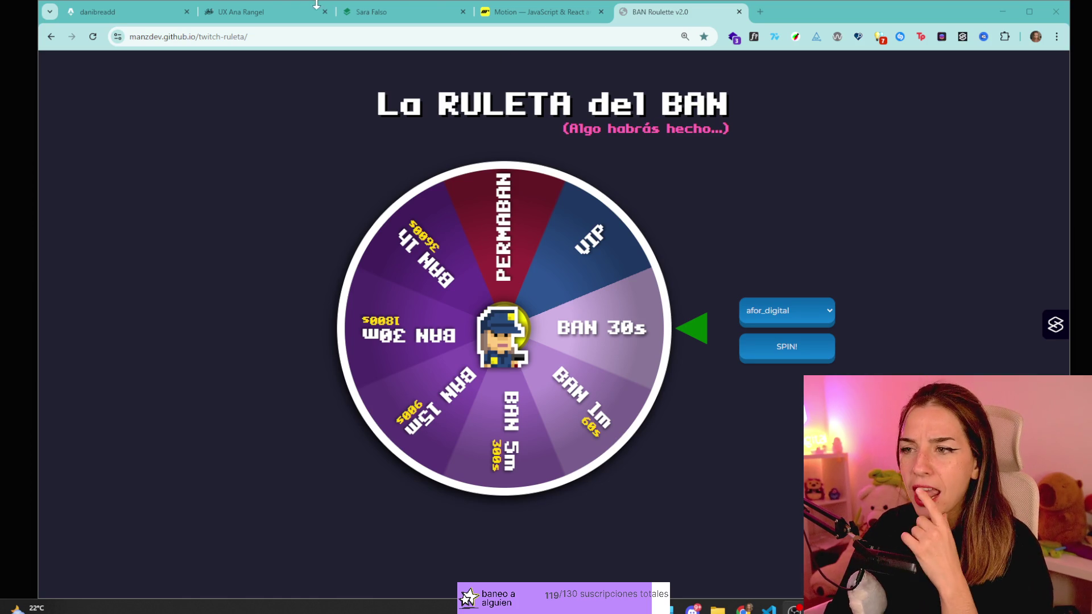
{"action": "left_click", "coordinate": [128, 13]}
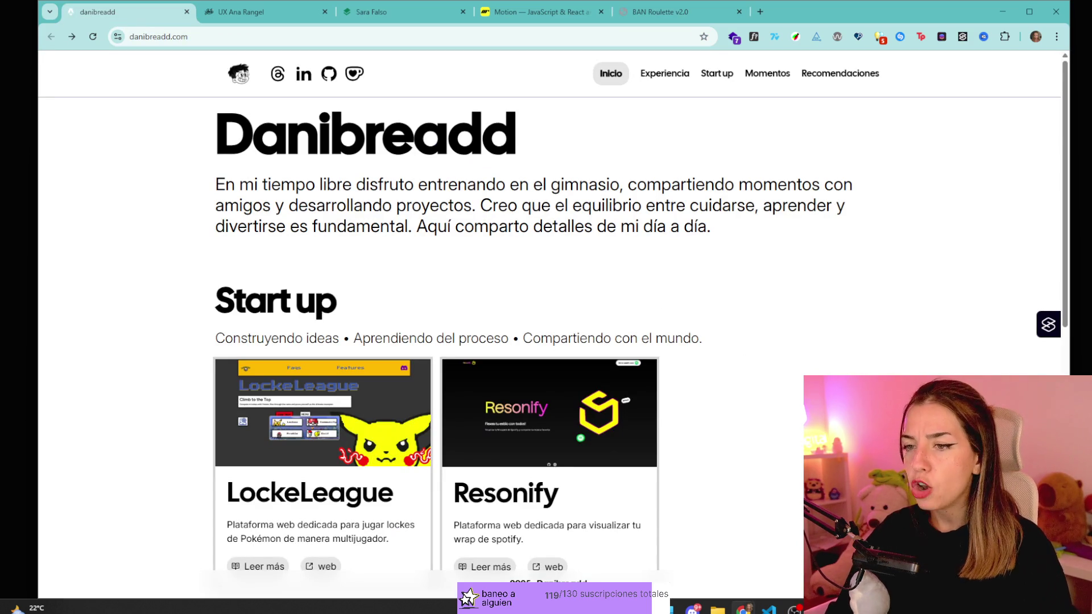
- Open animations.dev's 'Animations on the Web' course page in a new tab
{"action": "key", "text": "ctrl+t"}
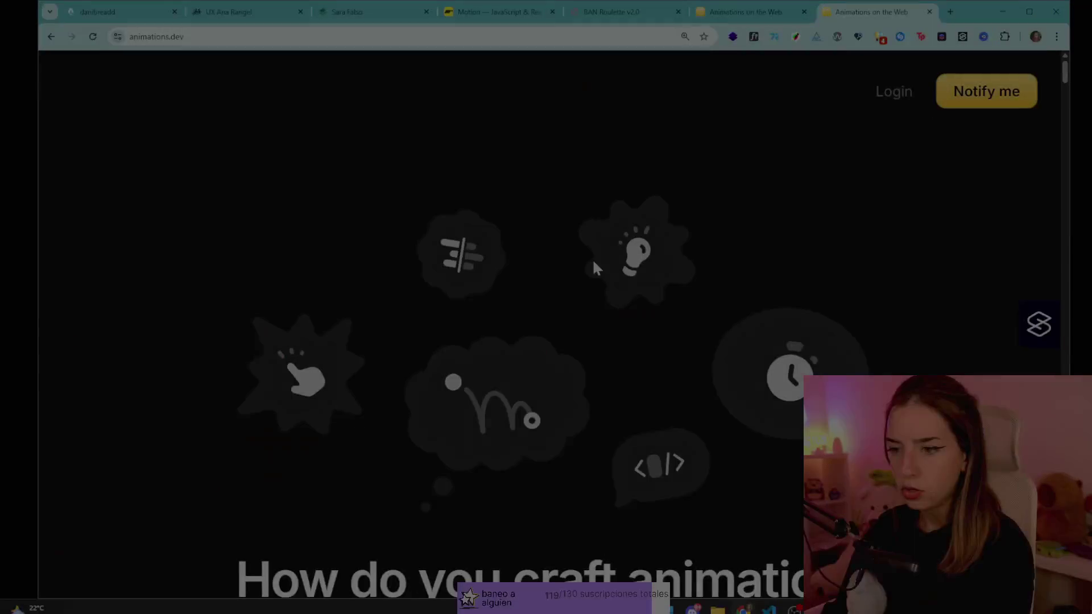
{"action": "scroll", "coordinate": [335, 295], "scroll_direction": "down", "scroll_amount": 9}
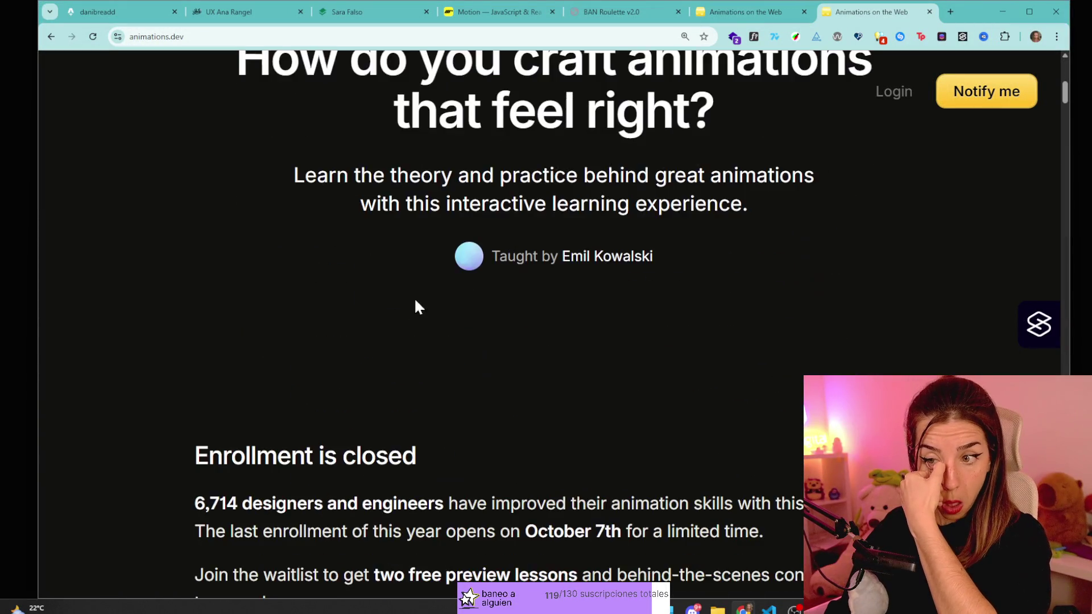
- Close the duplicate course tab and zoom the animations.dev page out one step
{"action": "scroll", "coordinate": [418, 310], "scroll_direction": "up", "scroll_amount": 4}
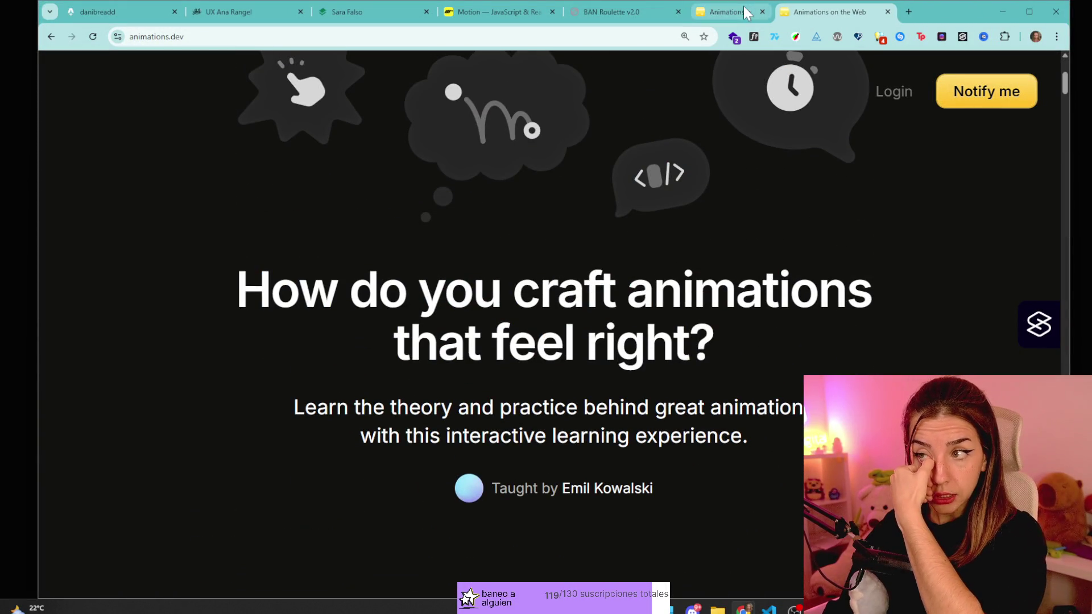
{"action": "middle_click", "coordinate": [742, 6]}
{"action": "scroll", "coordinate": [695, 169], "scroll_direction": "up", "scroll_amount": 5}
{"action": "key", "text": "ctrl+minus"}
{"action": "scroll", "coordinate": [694, 169], "scroll_direction": "down", "scroll_amount": 5}
{"action": "left_click_drag", "start_coordinate": [335, 192], "coordinate": [479, 223]}
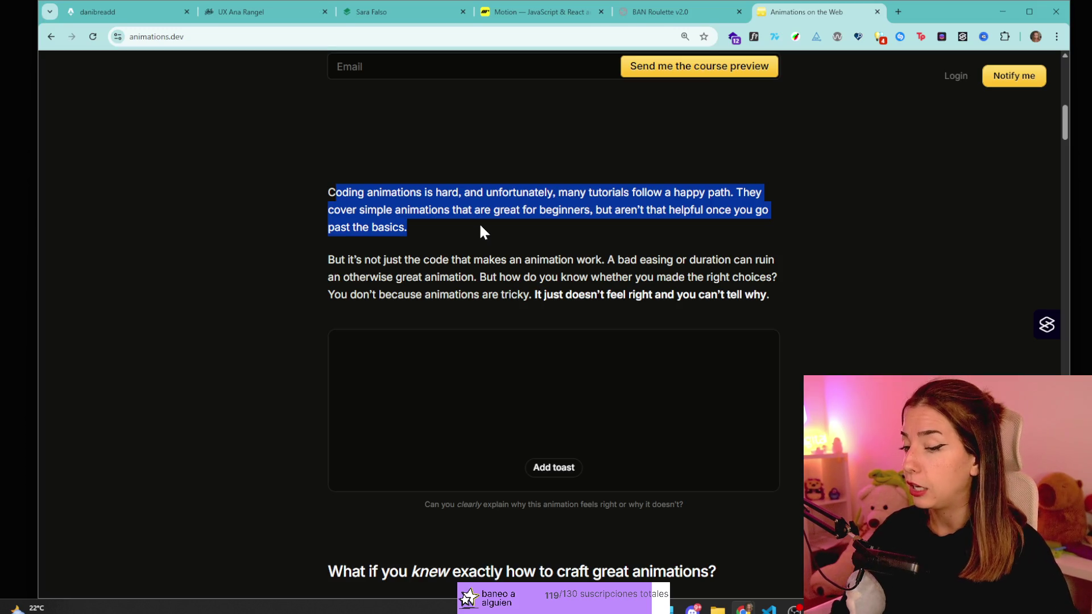
{"action": "left_click", "coordinate": [443, 308]}
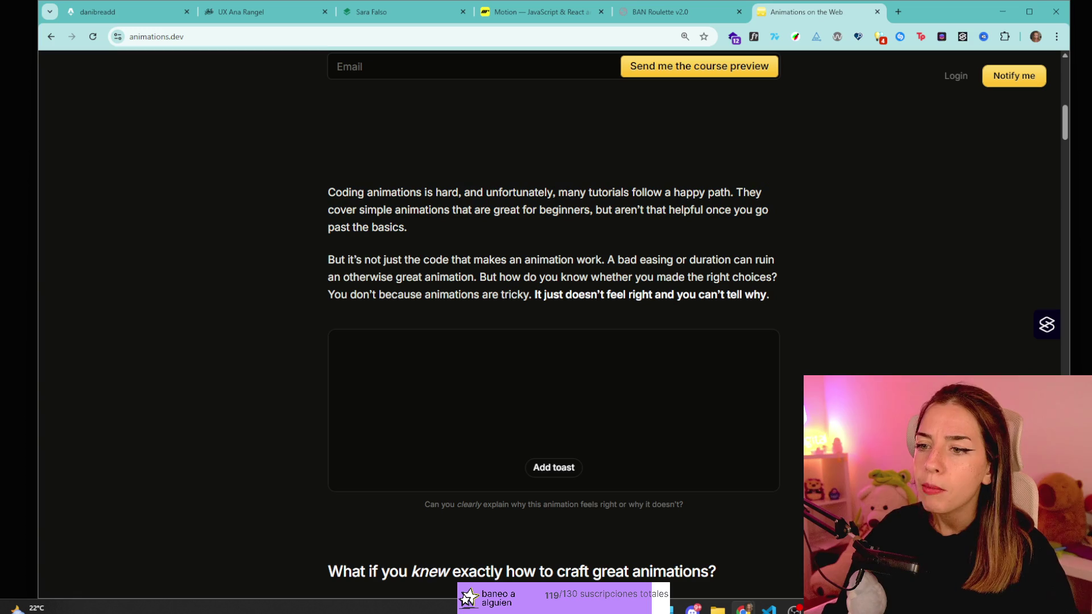
{"action": "double_click", "coordinate": [490, 260]}
{"action": "left_click", "coordinate": [598, 272]}
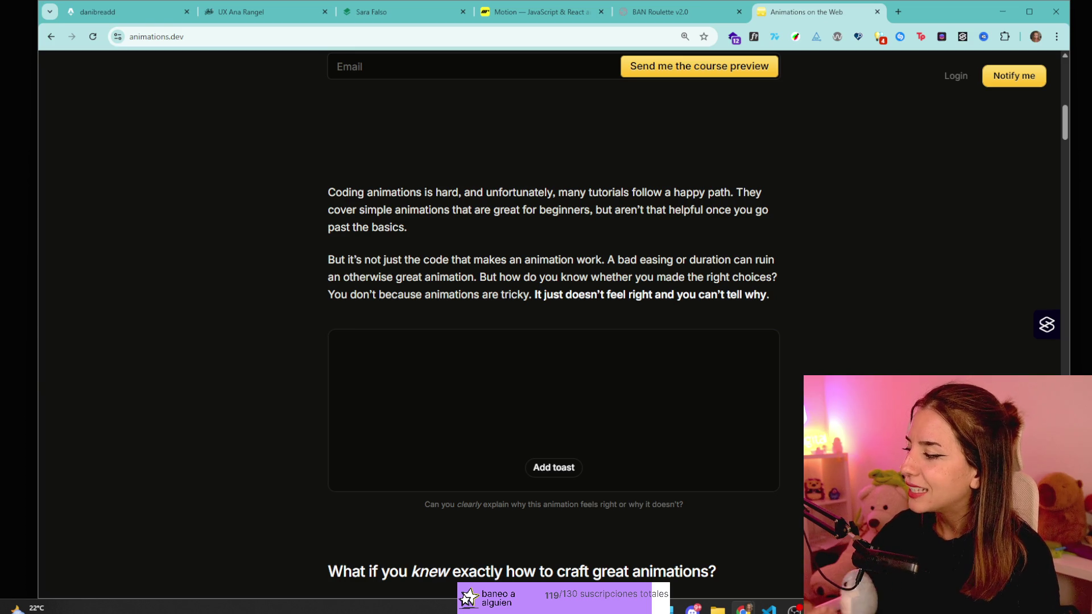
- Scroll down to the Add toast demo and stack two toasts
{"action": "scroll", "coordinate": [523, 159], "scroll_direction": "down", "scroll_amount": 10}
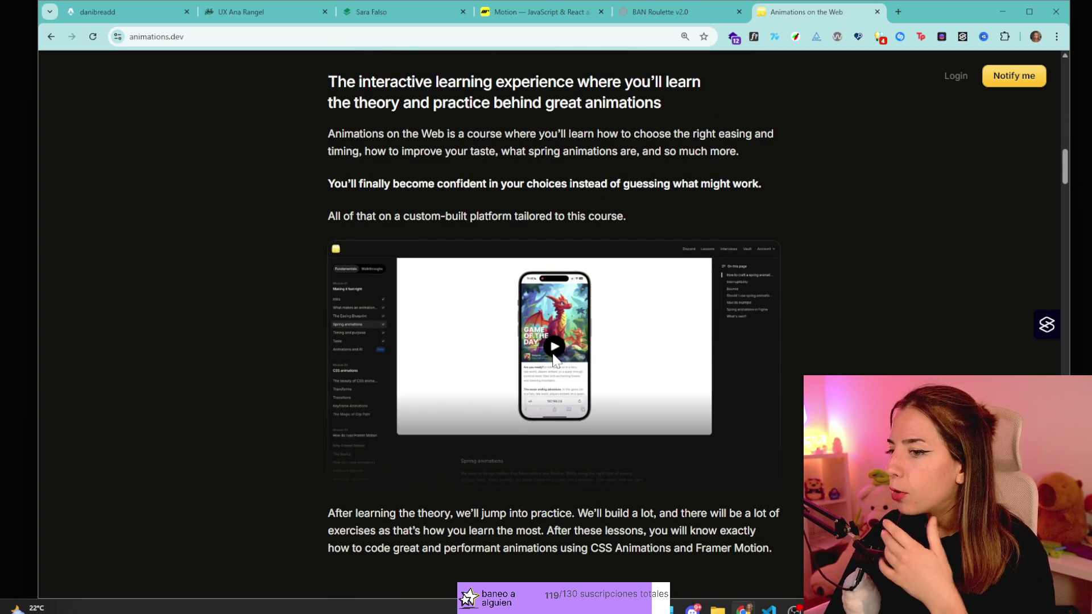
{"action": "scroll", "coordinate": [563, 370], "scroll_direction": "down", "scroll_amount": 5}
{"action": "scroll", "coordinate": [563, 372], "scroll_direction": "down", "scroll_amount": 20}
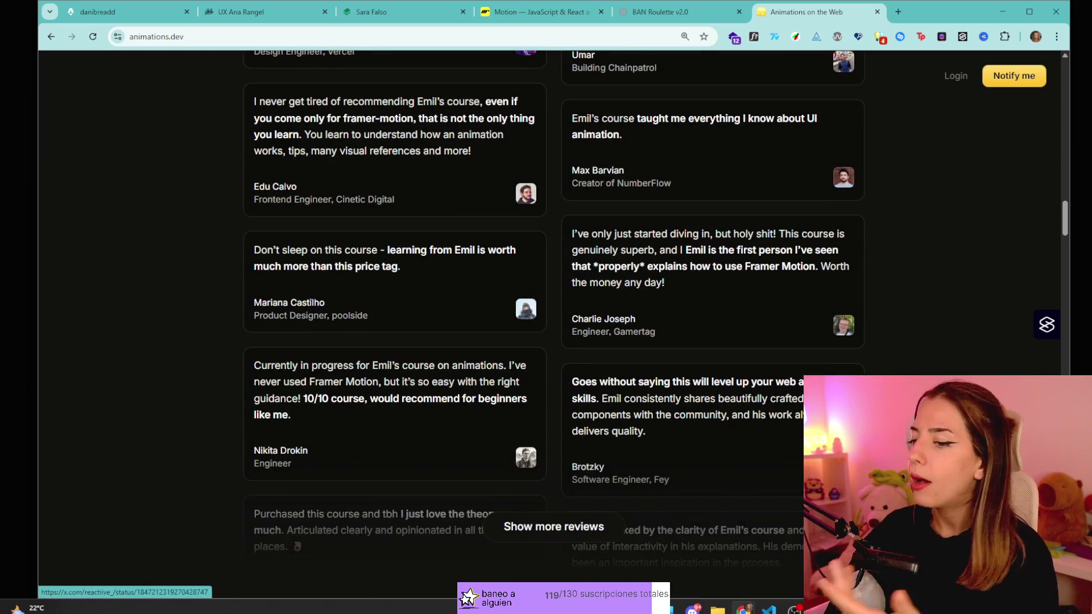
{"action": "left_click", "coordinate": [341, 37]}
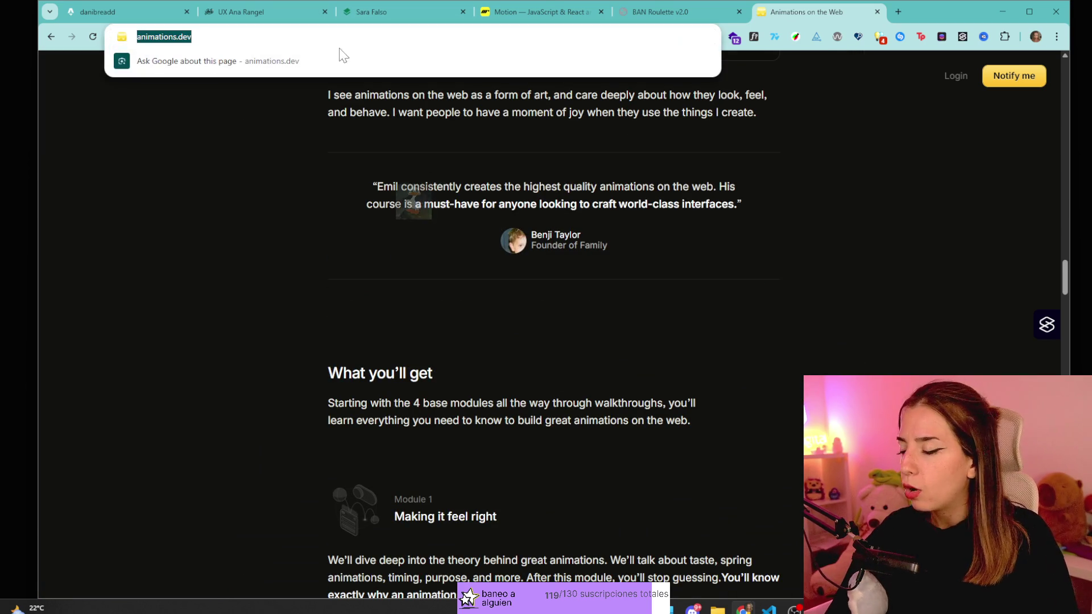
{"action": "scroll", "coordinate": [565, 340], "scroll_direction": "down", "scroll_amount": 13}
{"action": "scroll", "coordinate": [566, 339], "scroll_direction": "down", "scroll_amount": 2}
{"action": "left_click", "coordinate": [560, 337]}
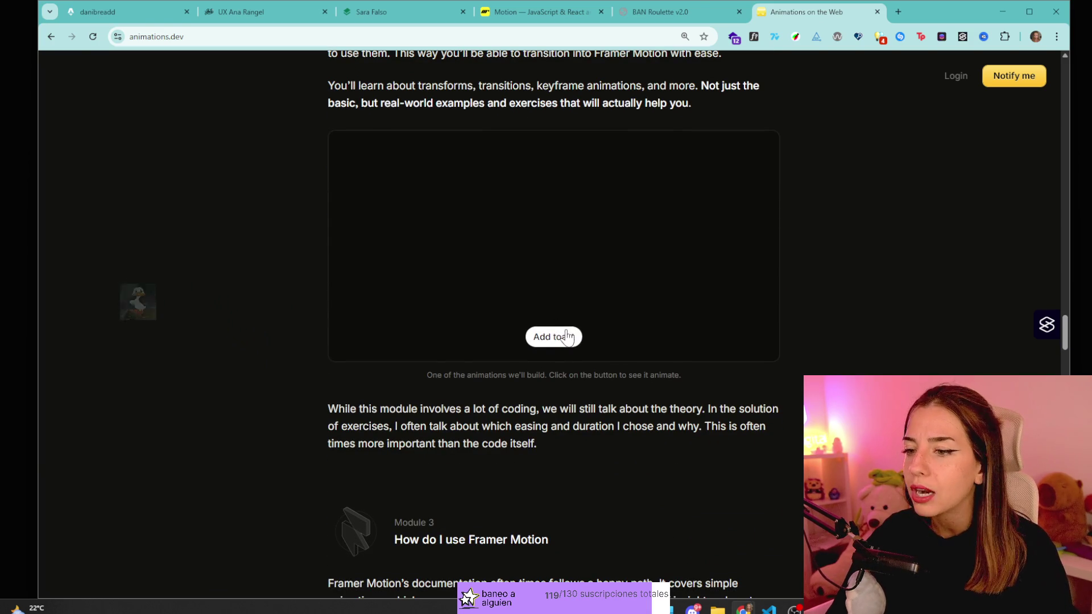
{"action": "left_click", "coordinate": [560, 337]}
- Repeatedly open and collapse the Feedback popover demo
{"action": "scroll", "coordinate": [560, 268], "scroll_direction": "down", "scroll_amount": 10}
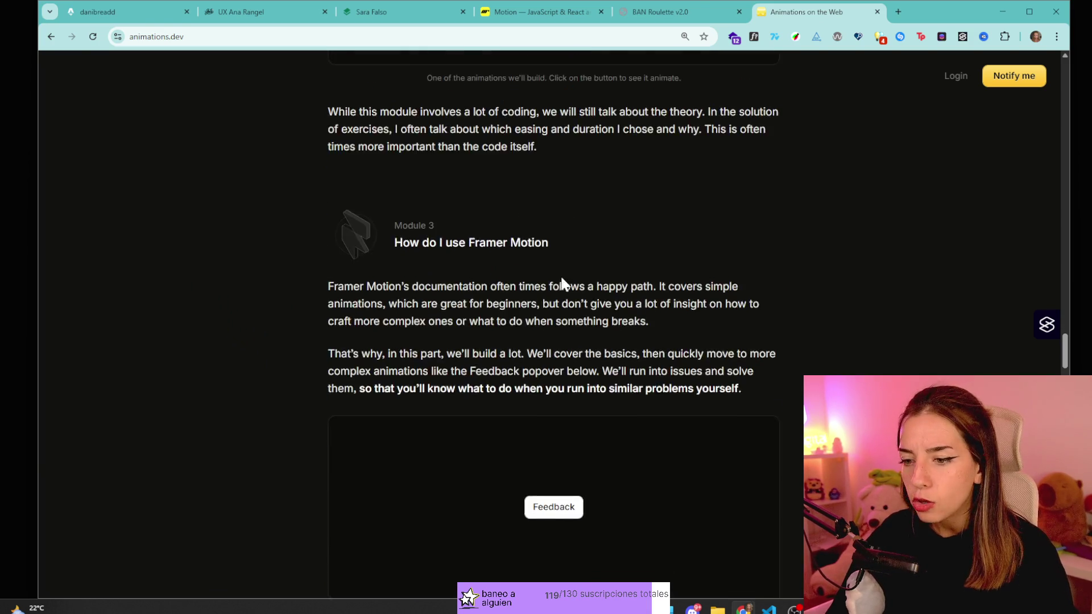
{"action": "left_click", "coordinate": [565, 233]}
{"action": "left_click", "coordinate": [695, 264]}
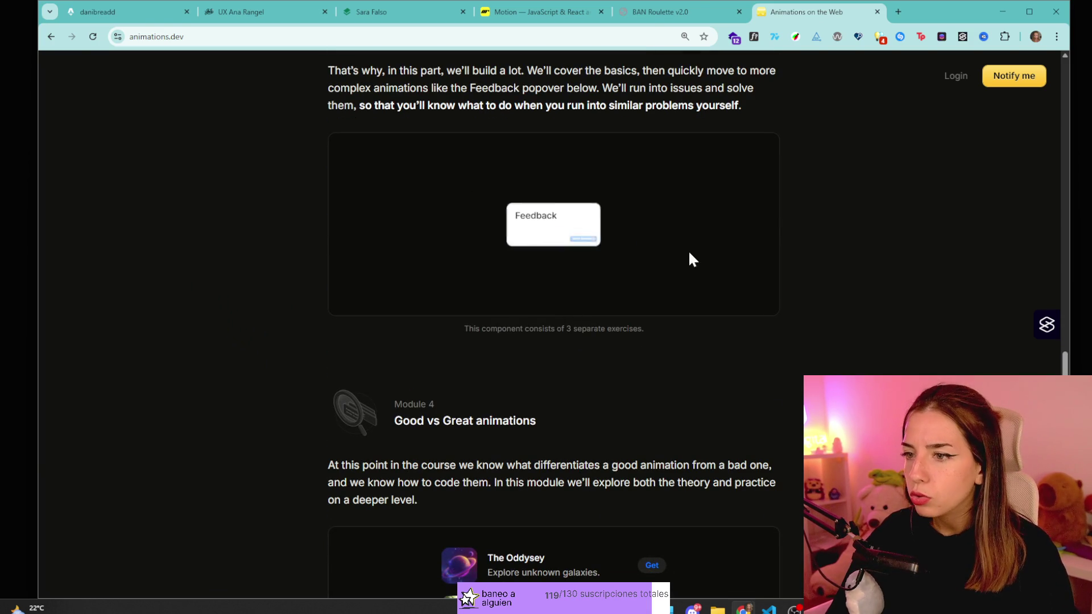
{"action": "left_click", "coordinate": [578, 234]}
{"action": "left_click", "coordinate": [726, 229]}
{"action": "left_click", "coordinate": [552, 223]}
{"action": "left_click", "coordinate": [750, 224]}
{"action": "left_click", "coordinate": [555, 223]}
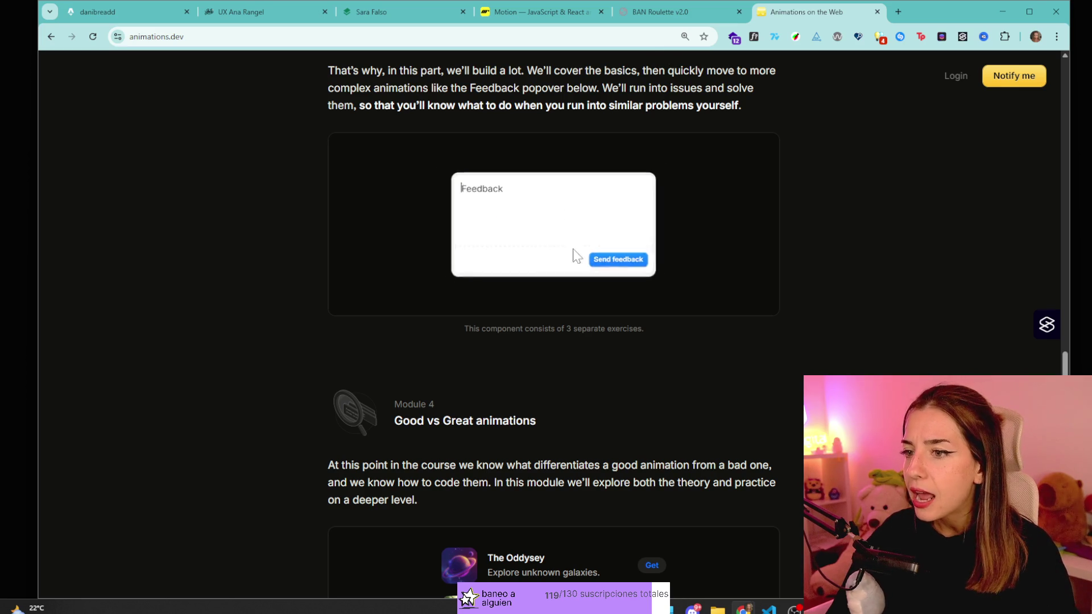
{"action": "key", "text": "Escape"}
{"action": "left_click", "coordinate": [546, 223]}
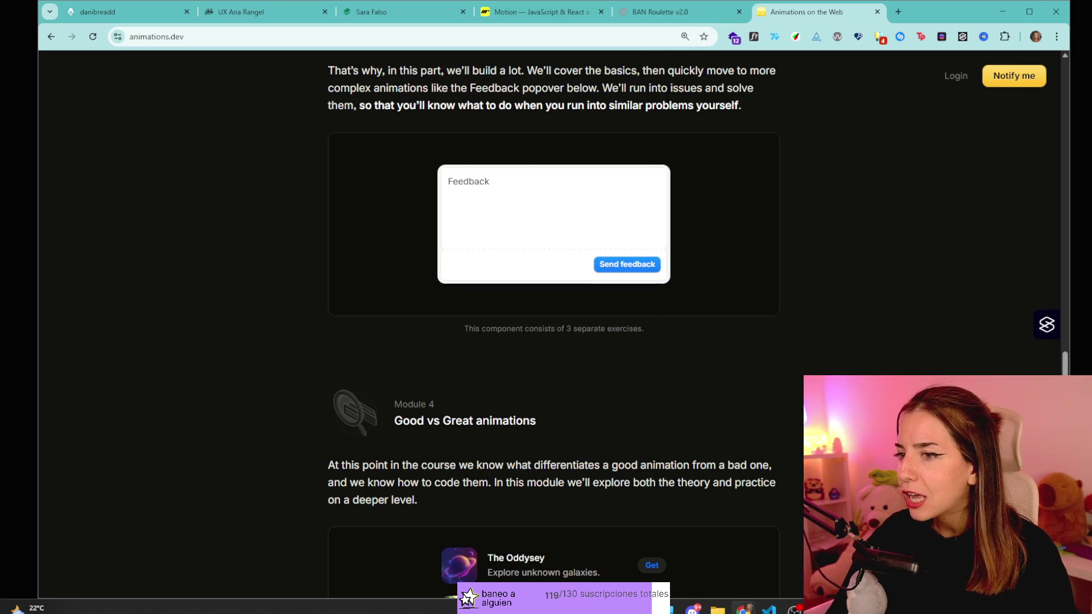
{"action": "left_click", "coordinate": [678, 267]}
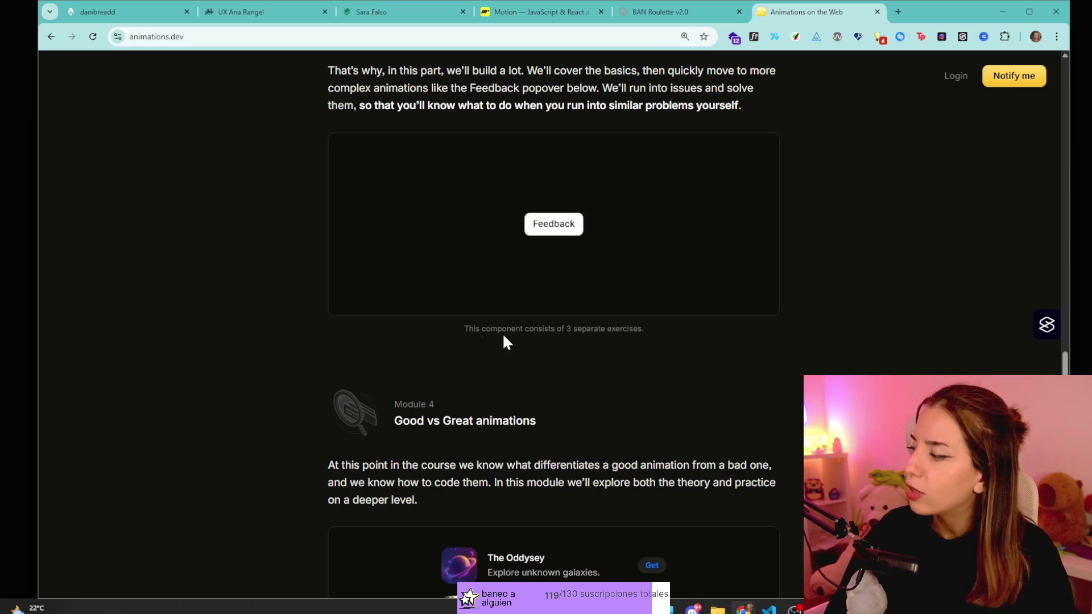
- Submit 'fwefew' through the Feedback demo and close the confirmation
{"action": "left_click", "coordinate": [576, 229]}
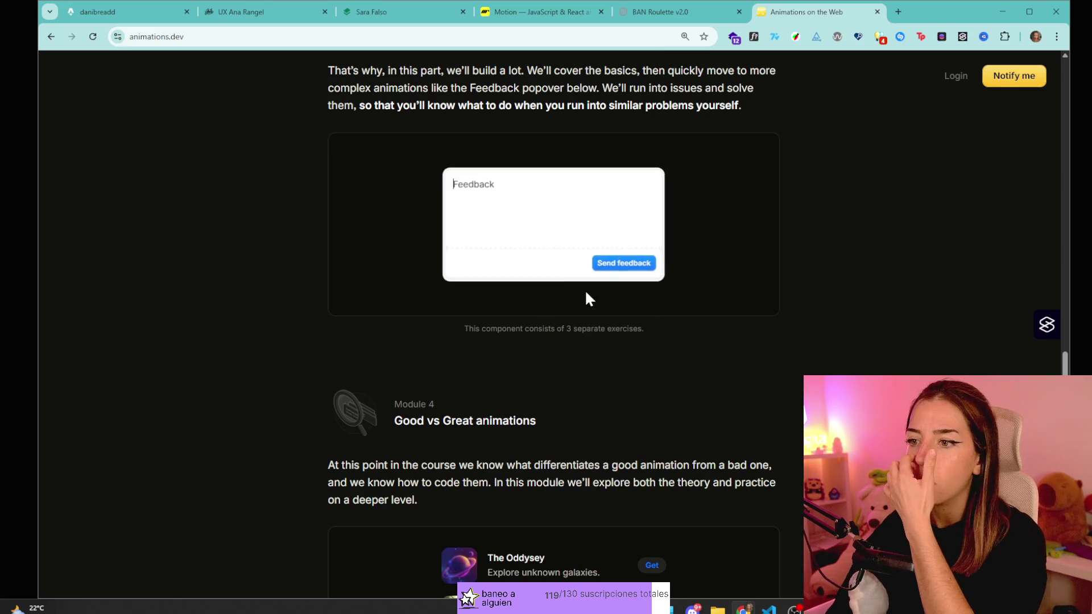
{"action": "left_click", "coordinate": [638, 266]}
{"action": "left_click", "coordinate": [726, 197]}
{"action": "left_click", "coordinate": [575, 223]}
{"action": "type", "text": "fwefew"}
{"action": "left_click", "coordinate": [633, 270]}
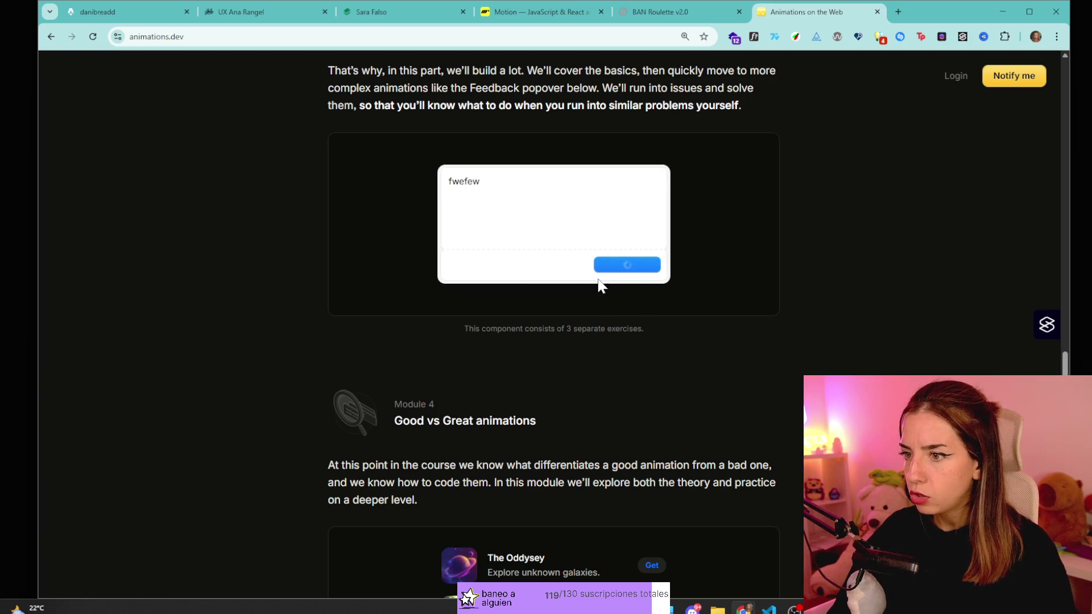
{"action": "left_click", "coordinate": [742, 226]}
- Open and collapse the Feedback popover twice more, reaching Module 4's app list demo
{"action": "left_click", "coordinate": [571, 230]}
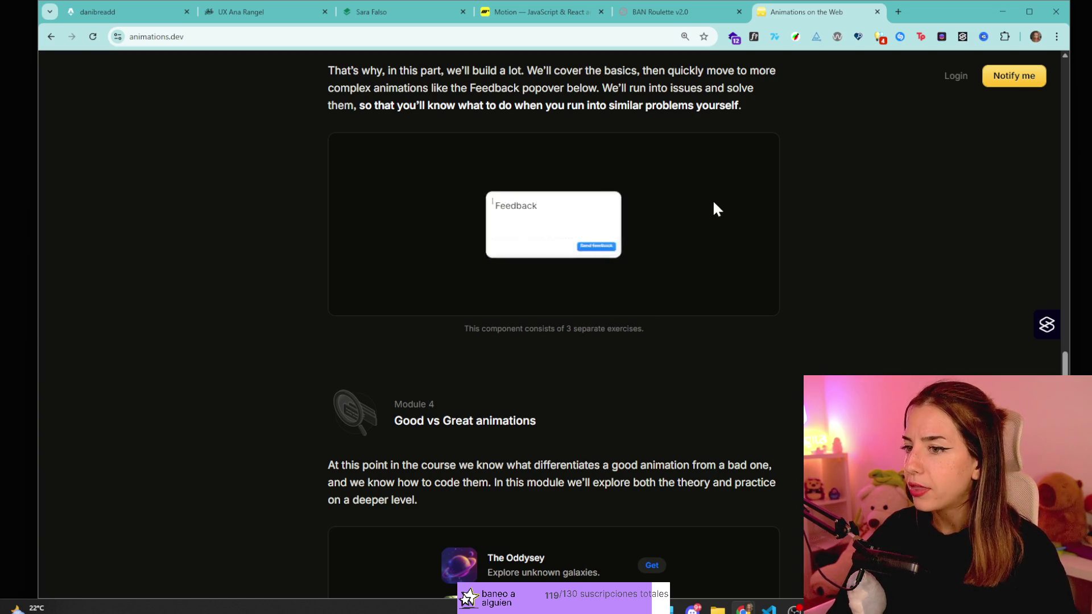
{"action": "left_click", "coordinate": [619, 333]}
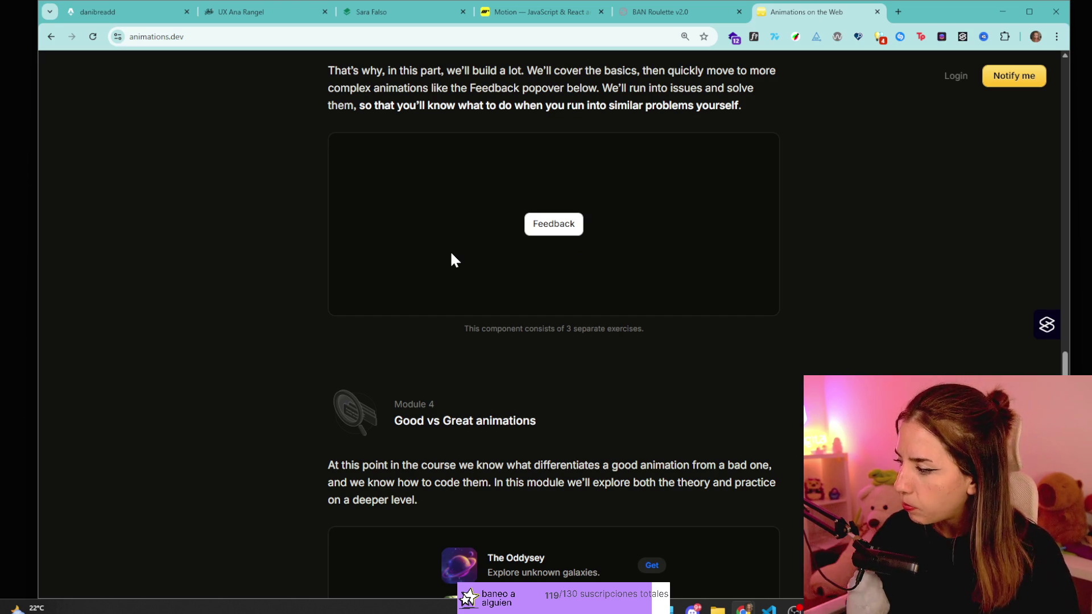
{"action": "left_click", "coordinate": [570, 224]}
{"action": "left_click", "coordinate": [691, 219]}
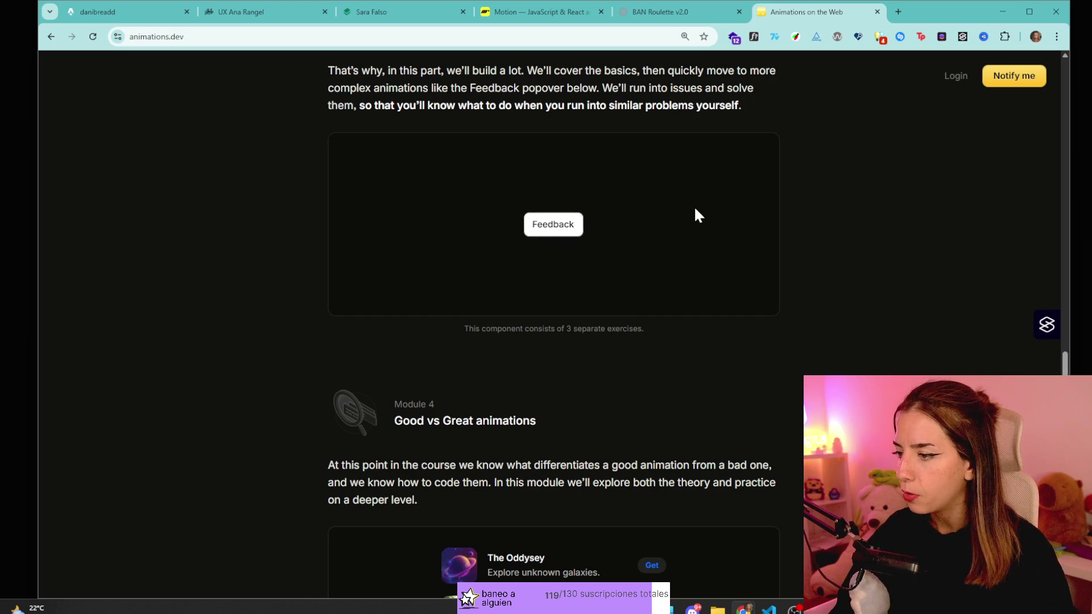
{"action": "scroll", "coordinate": [698, 216], "scroll_direction": "down", "scroll_amount": 10}
{"action": "scroll", "coordinate": [723, 249], "scroll_direction": "up", "scroll_amount": 4}
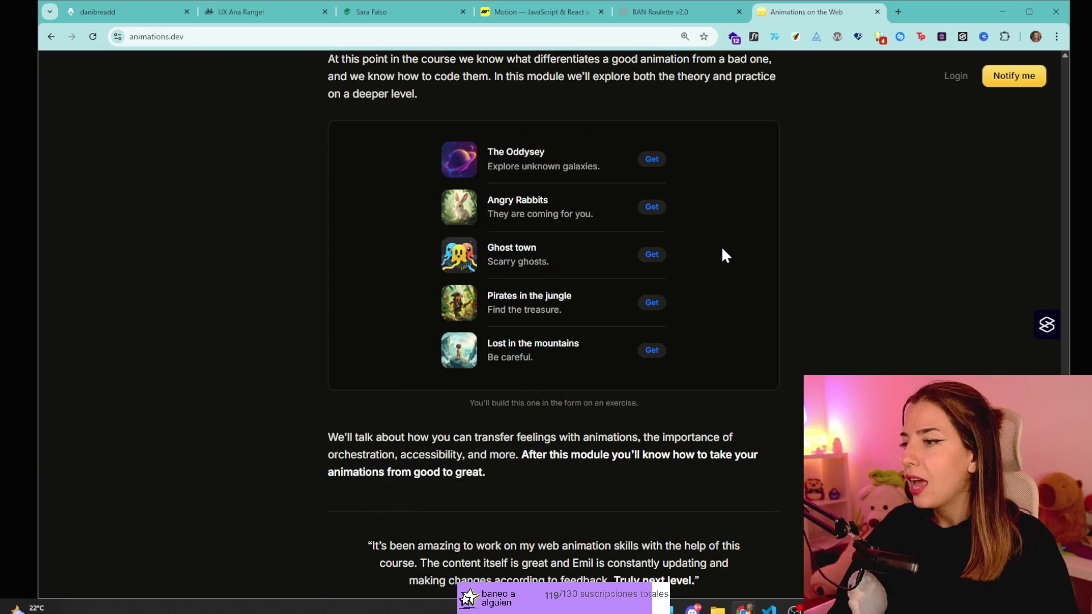
- Expand and collapse the Angry Rabbits, The Oddysey and Ghost town app cards
{"action": "left_click", "coordinate": [652, 222]}
{"action": "left_click", "coordinate": [671, 196]}
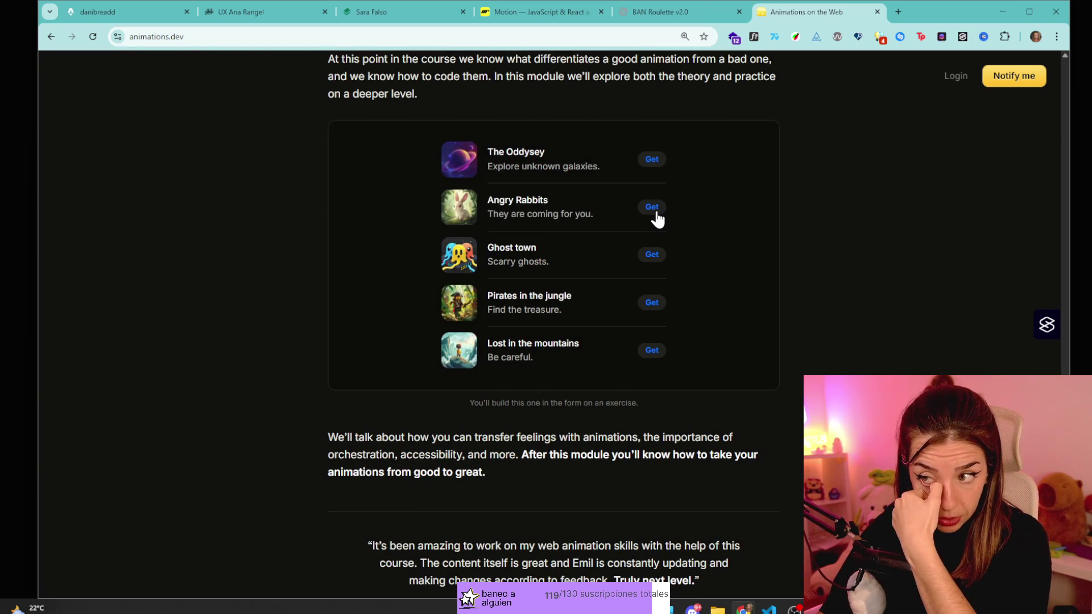
{"action": "left_click", "coordinate": [655, 216]}
{"action": "left_click", "coordinate": [691, 166]}
{"action": "left_click", "coordinate": [655, 204]}
{"action": "left_click", "coordinate": [716, 206]}
{"action": "left_click", "coordinate": [639, 157]}
{"action": "left_click", "coordinate": [708, 287]}
{"action": "left_click", "coordinate": [653, 264]}
{"action": "left_click", "coordinate": [699, 245]}
{"action": "left_click", "coordinate": [663, 256]}
{"action": "left_click", "coordinate": [739, 214]}
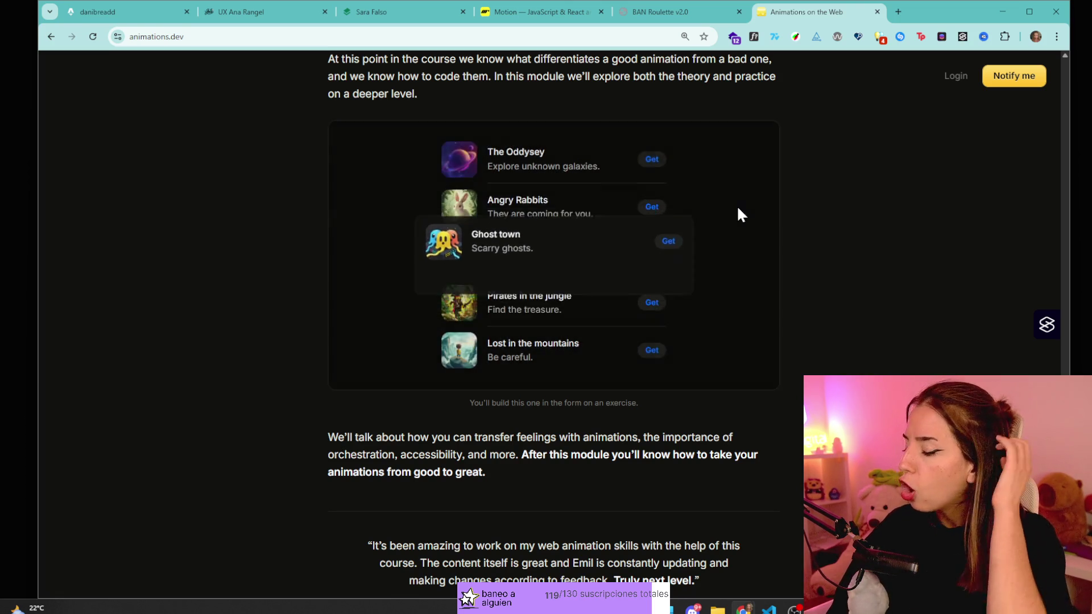
- Open and close the Family's drawer demo sheet
{"action": "scroll", "coordinate": [643, 319], "scroll_direction": "down", "scroll_amount": 10}
{"action": "scroll", "coordinate": [544, 292], "scroll_direction": "up", "scroll_amount": 3}
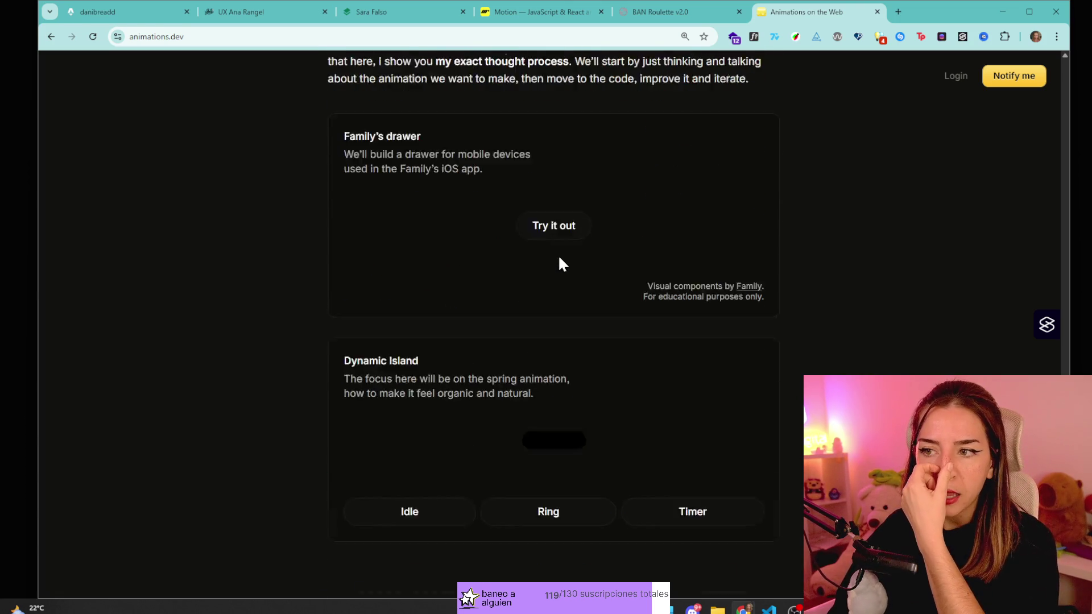
{"action": "left_click", "coordinate": [563, 242]}
{"action": "left_click", "coordinate": [624, 396]}
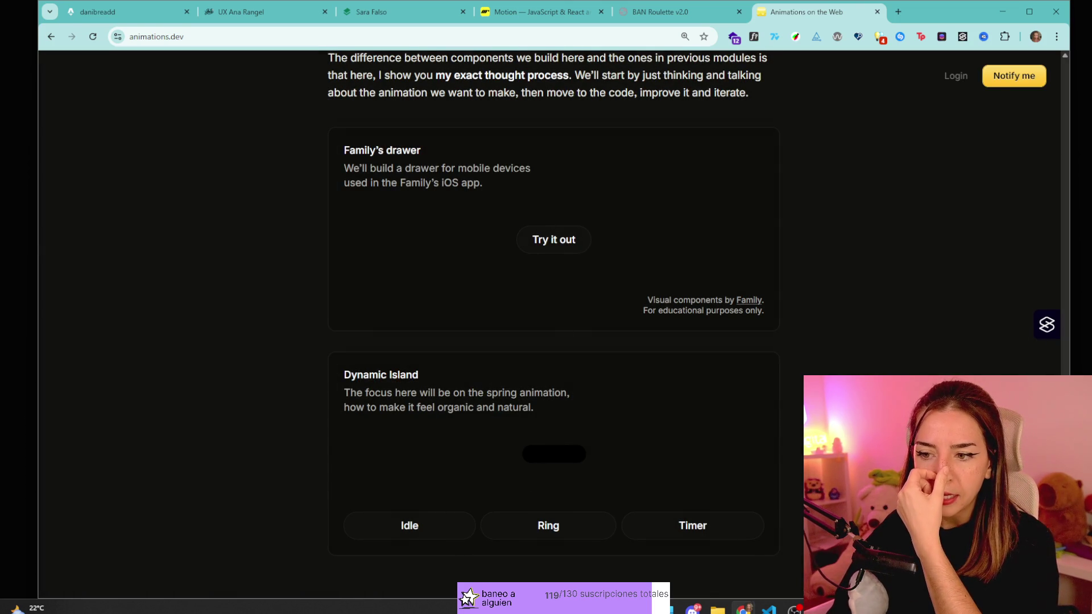
- Cycle the Dynamic Island demo through its timer, ring and idle states
{"action": "scroll", "coordinate": [569, 385], "scroll_direction": "down", "scroll_amount": 1}
{"action": "scroll", "coordinate": [569, 386], "scroll_direction": "down", "scroll_amount": 3}
{"action": "left_click", "coordinate": [696, 354]}
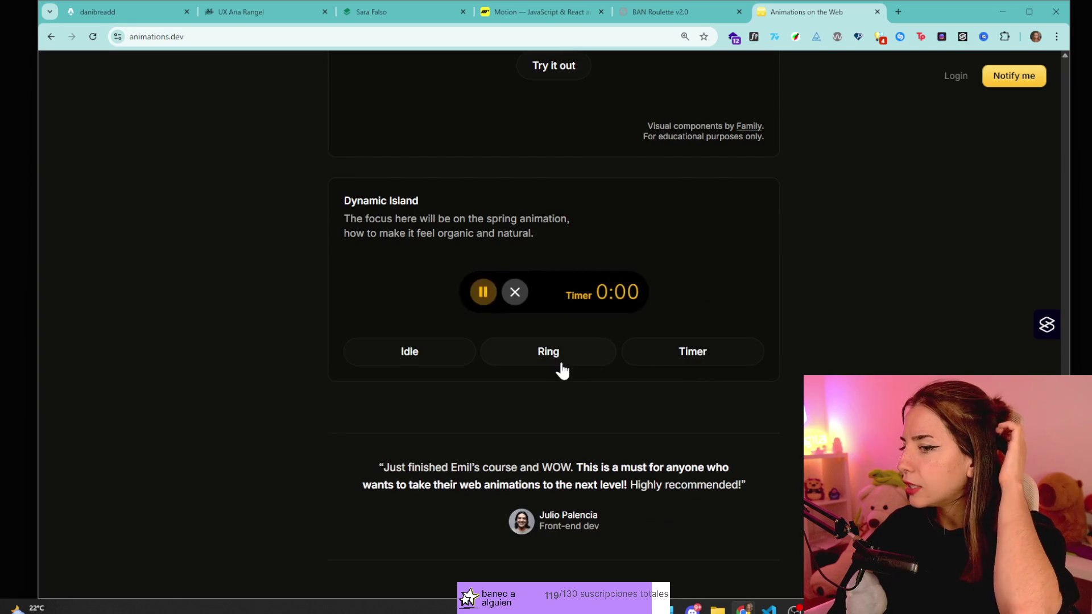
{"action": "left_click", "coordinate": [560, 357]}
{"action": "left_click", "coordinate": [442, 363]}
{"action": "left_click", "coordinate": [545, 363]}
{"action": "left_click", "coordinate": [656, 344]}
{"action": "left_click", "coordinate": [517, 292]}
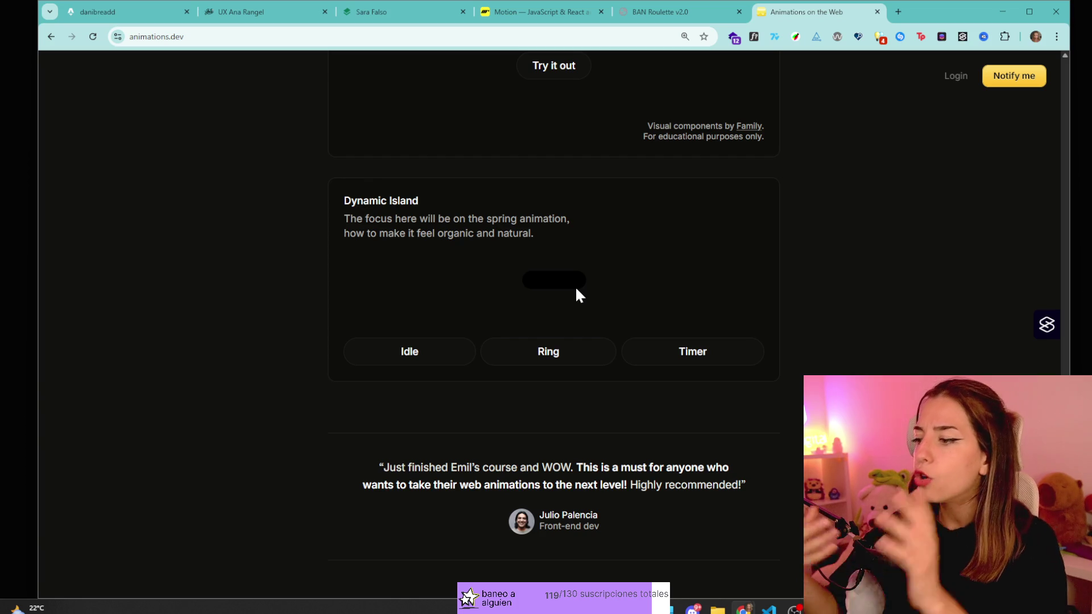
- Scroll to the 'How do you craft animations that feel right?' section, then switch tabs
{"action": "scroll", "coordinate": [648, 316], "scroll_direction": "down", "scroll_amount": 7}
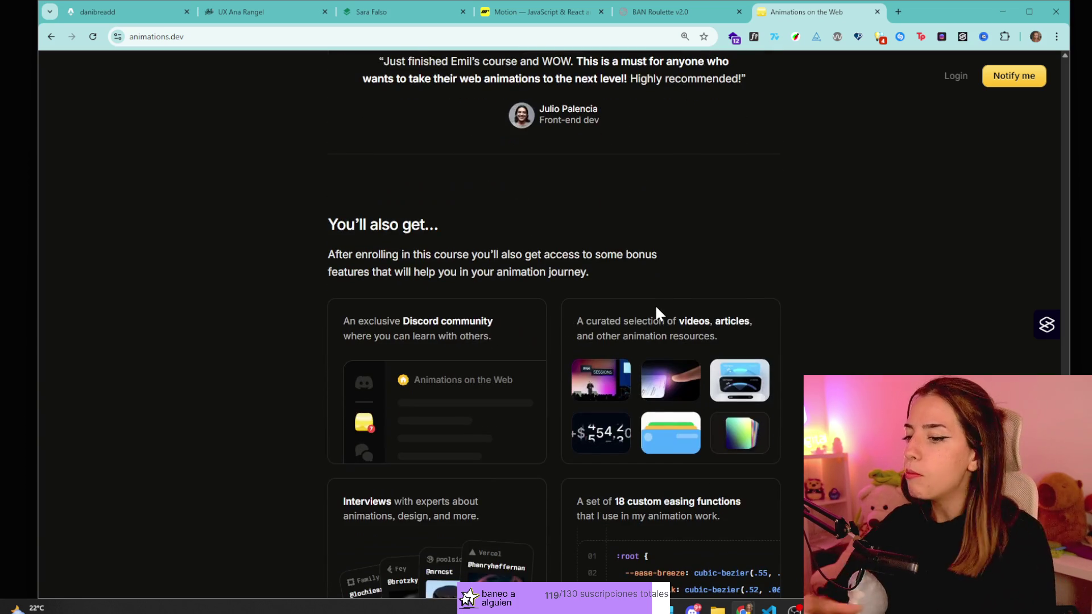
{"action": "scroll", "coordinate": [662, 316], "scroll_direction": "down", "scroll_amount": 10}
{"action": "scroll", "coordinate": [721, 198], "scroll_direction": "up", "scroll_amount": 20}
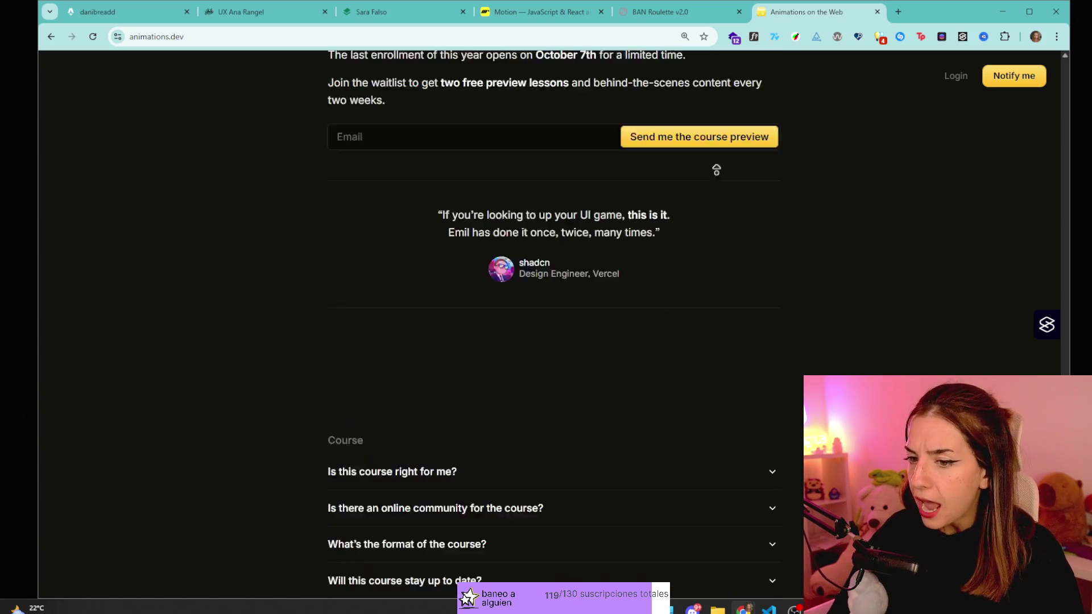
{"action": "scroll", "coordinate": [785, 109], "scroll_direction": "down", "scroll_amount": 4}
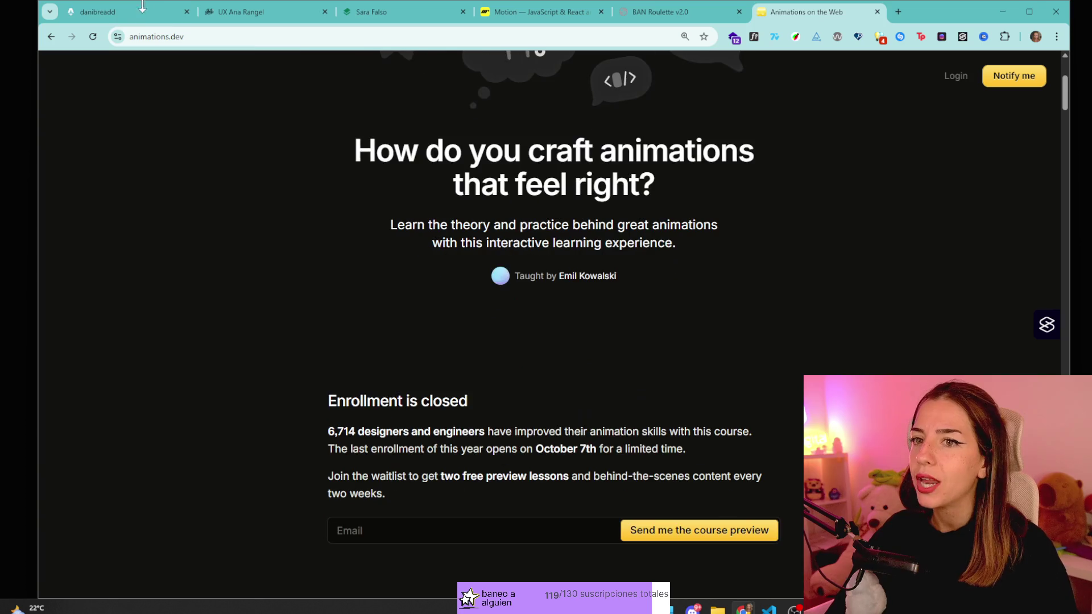
{"action": "left_click", "coordinate": [272, 14]}
- Zoom the danibreadd portfolio out to 67%, then back to 100%, scrolling to check the layout
{"action": "left_click", "coordinate": [130, 12]}
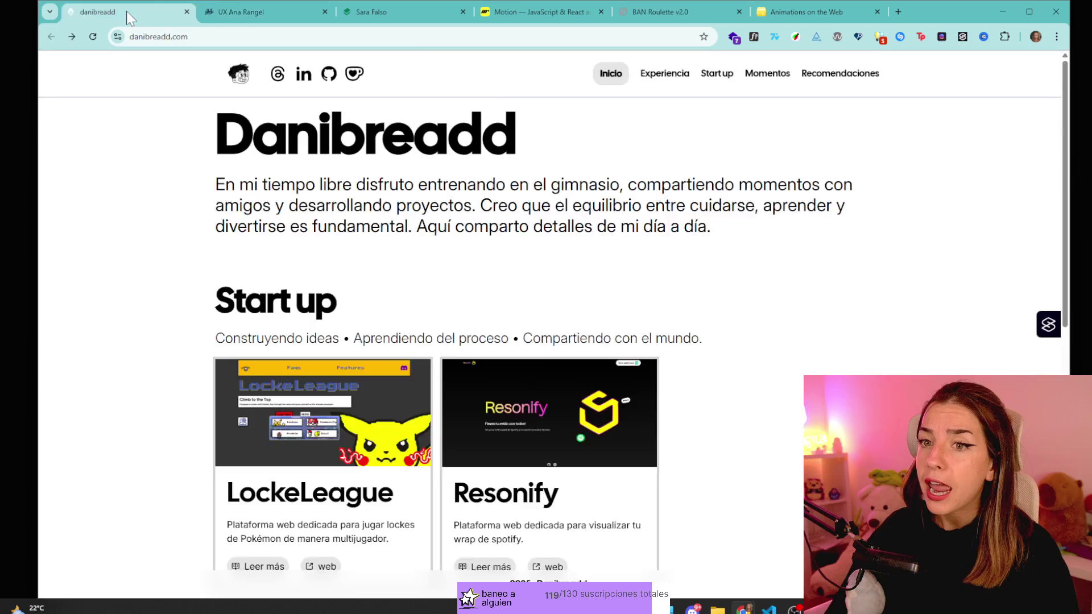
{"action": "scroll", "coordinate": [663, 151], "scroll_direction": "down", "scroll_amount": 4}
{"action": "key", "text": "ctrl+minus"}
{"action": "key", "text": "ctrl+minus"}
{"action": "key", "text": "ctrl+minus"}
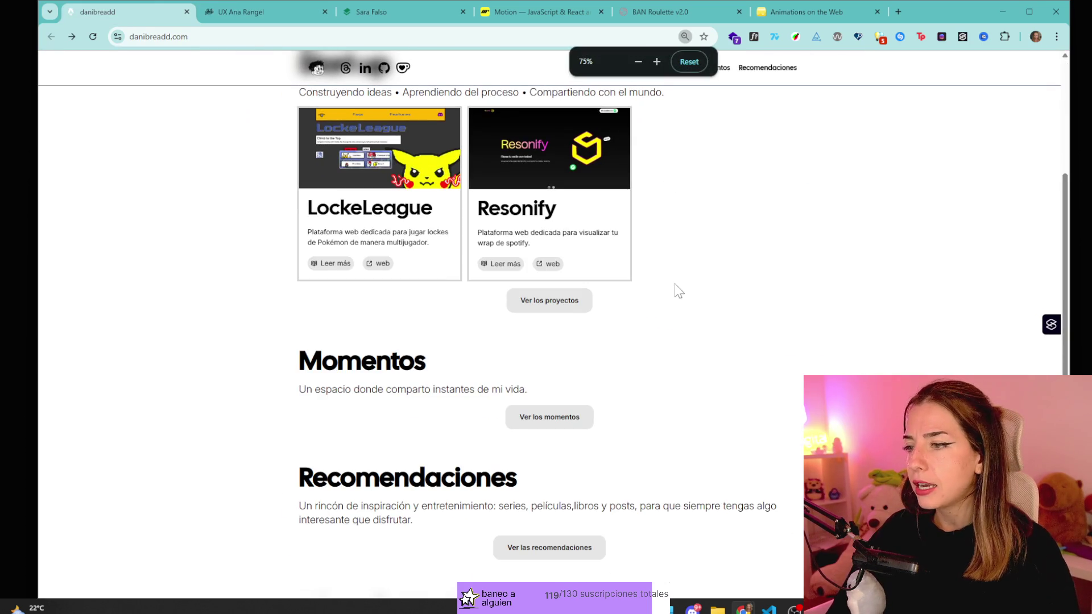
{"action": "key", "text": "ctrl+minus"}
{"action": "scroll", "coordinate": [657, 249], "scroll_direction": "up", "scroll_amount": 5}
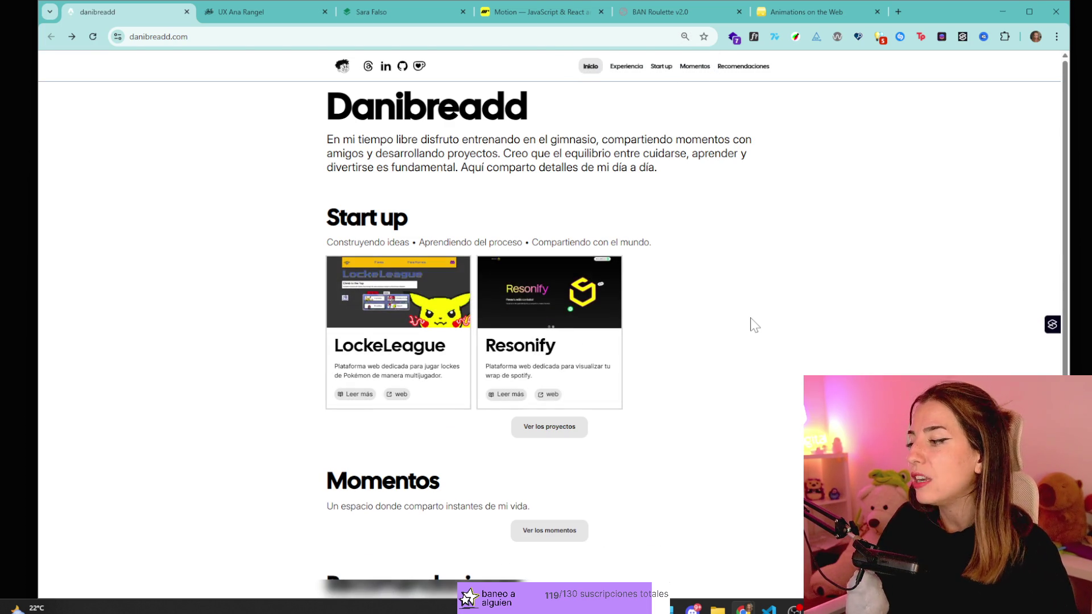
{"action": "key", "text": "ctrl+plus"}
{"action": "key", "text": "ctrl+plus"}
{"action": "key", "text": "ctrl+plus"}
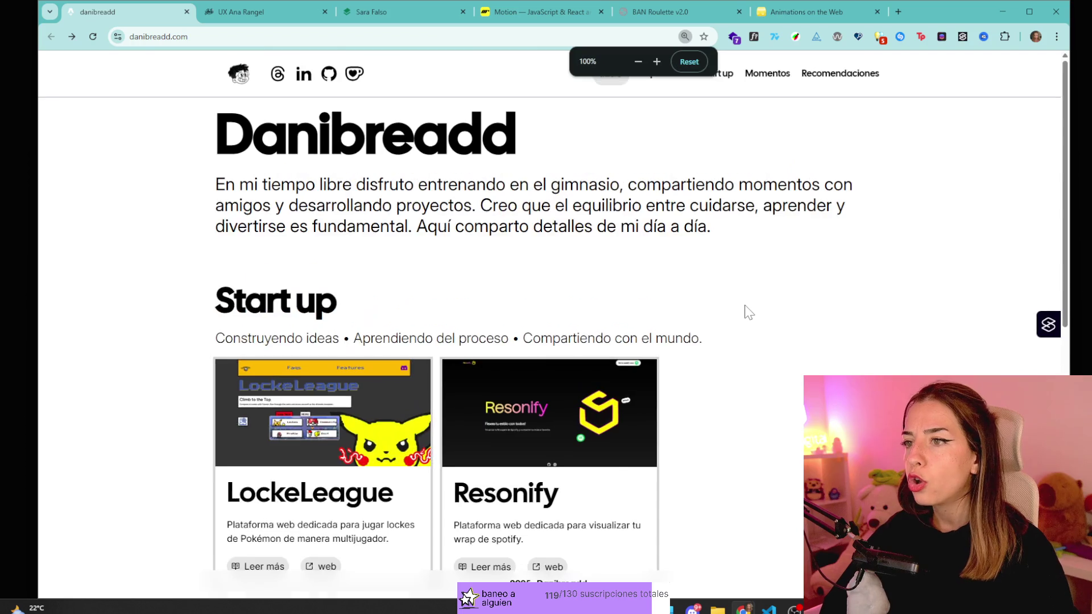
{"action": "key", "text": "ctrl+plus"}
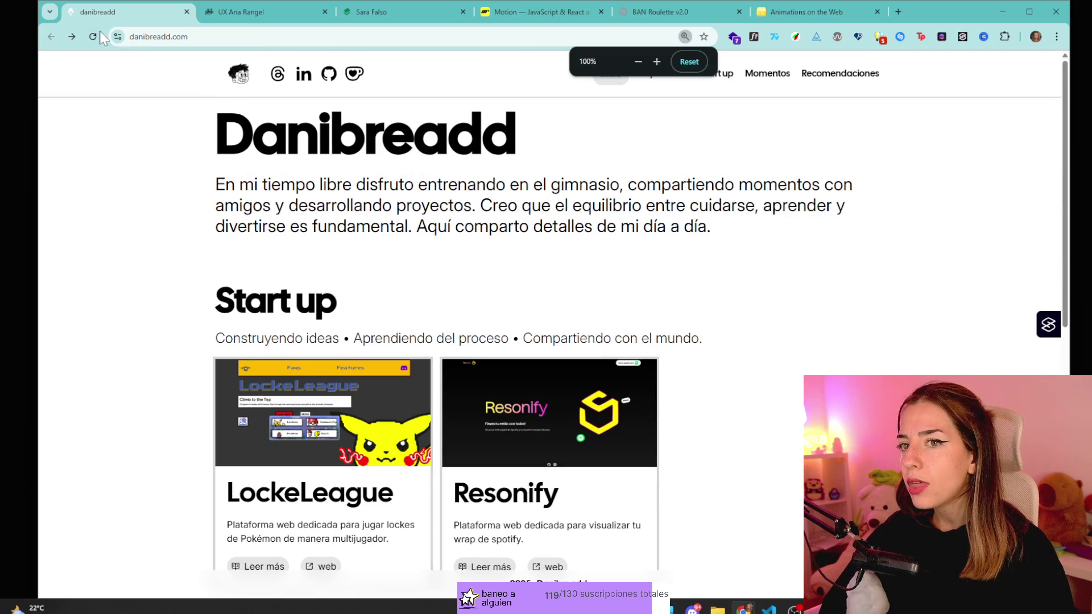
{"action": "scroll", "coordinate": [555, 165], "scroll_direction": "down", "scroll_amount": 4}
{"action": "scroll", "coordinate": [609, 302], "scroll_direction": "up", "scroll_amount": 4}
- Reload the portfolio and view it at 50% and then 80% zoom
{"action": "key", "text": "ctrl+minus"}
{"action": "key", "text": "ctrl+minus"}
{"action": "key", "text": "ctrl+minus"}
{"action": "left_click", "coordinate": [93, 36]}
{"action": "key", "text": "ctrl+plus"}
{"action": "key", "text": "ctrl+plus"}
{"action": "key", "text": "ctrl+plus"}
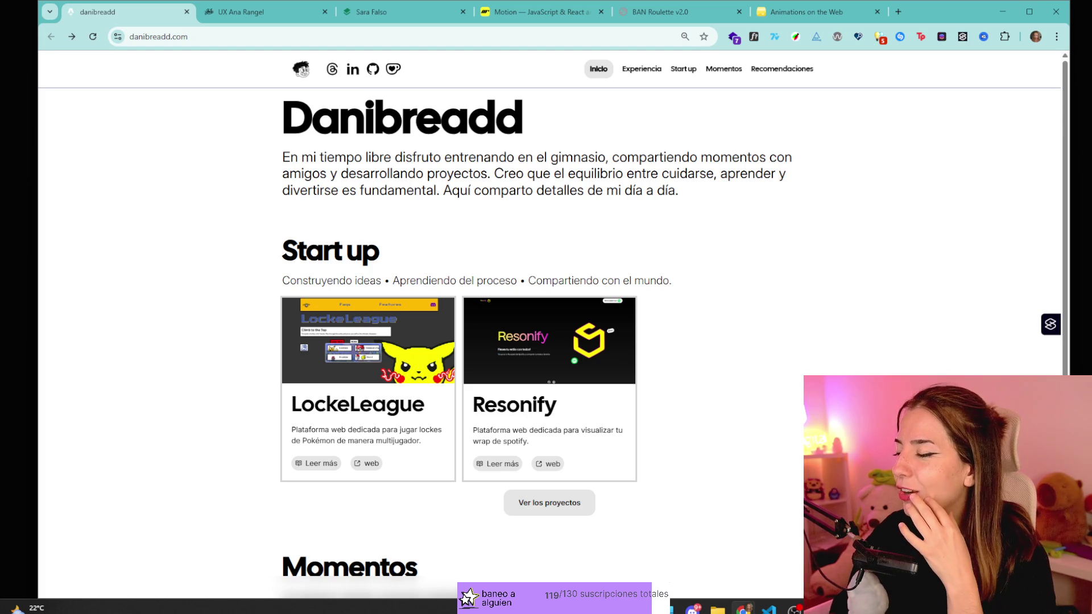
{"action": "scroll", "coordinate": [821, 360], "scroll_direction": "down", "scroll_amount": 4}
{"action": "scroll", "coordinate": [821, 359], "scroll_direction": "up", "scroll_amount": 4}
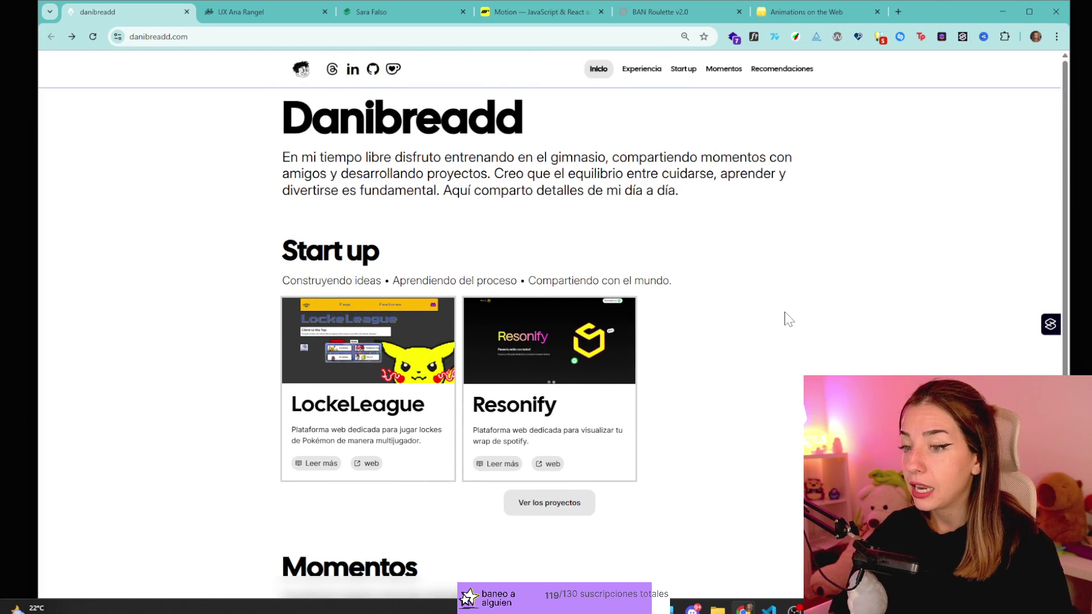
- Search Google for 'framer motion' in a new tab
{"action": "key", "text": "ctrl+t"}
{"action": "type", "text": "framer"}
{"action": "key", "text": "Return"}
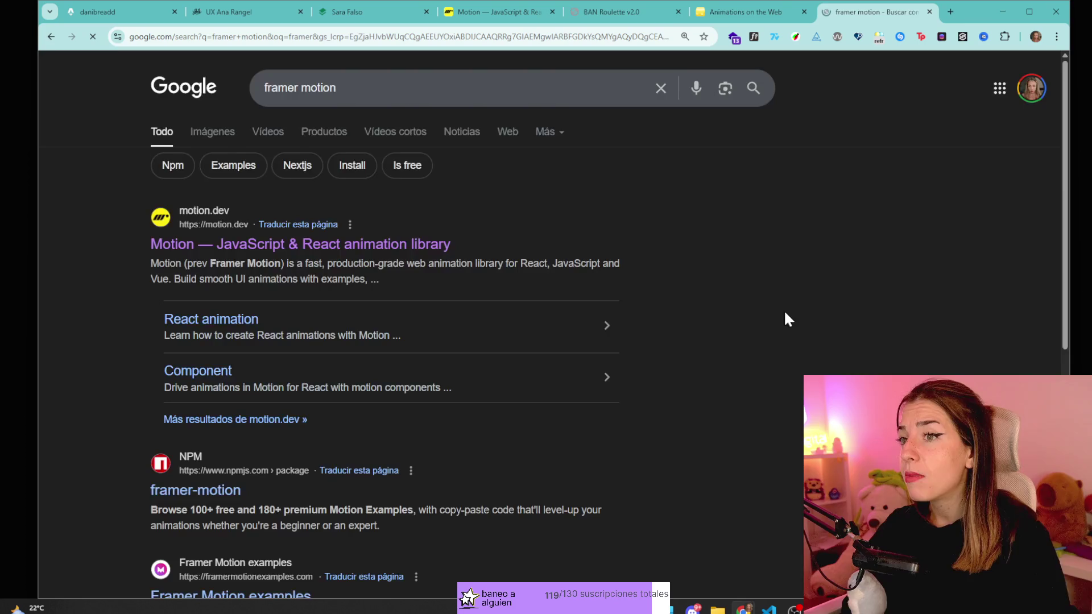
- Close the search tab and browse from Motion's getting-started docs to the examples gallery
{"action": "key", "text": "ctrl+w"}
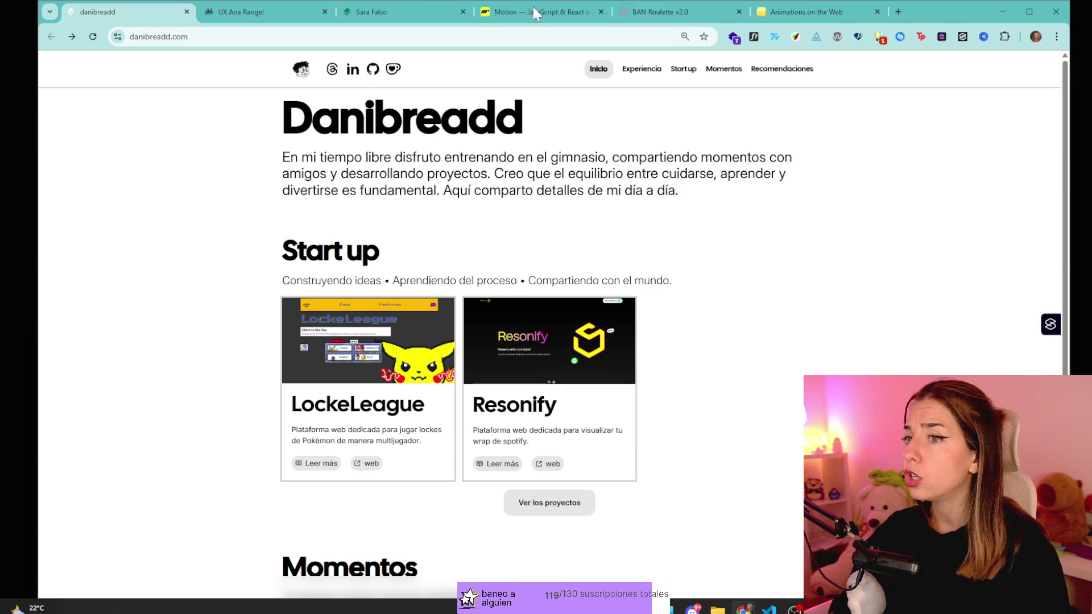
{"action": "left_click", "coordinate": [530, 7]}
{"action": "left_click", "coordinate": [553, 314]}
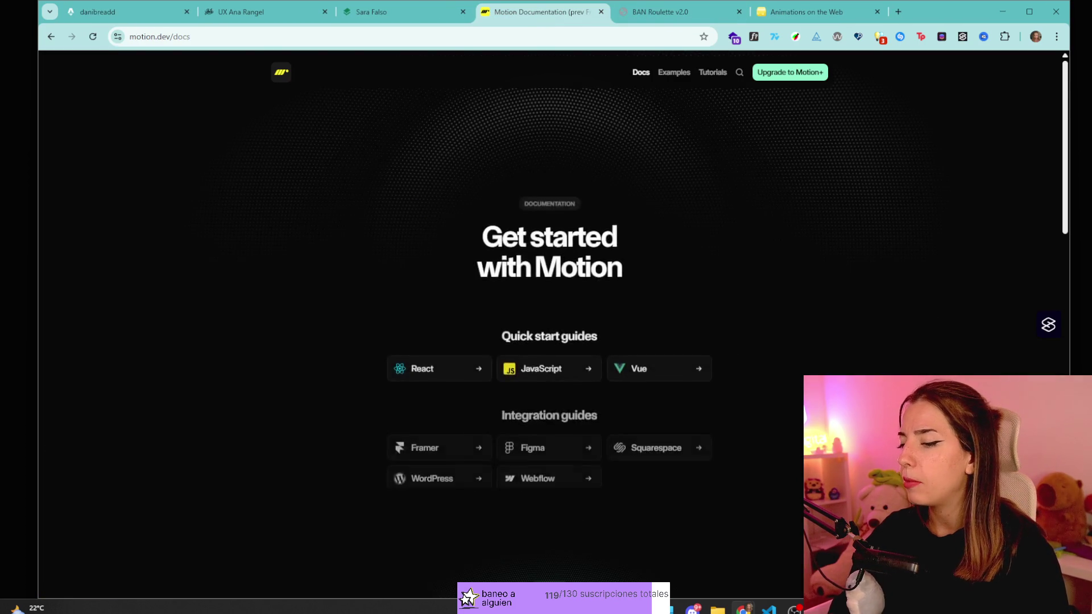
{"action": "scroll", "coordinate": [552, 342], "scroll_direction": "down", "scroll_amount": 8}
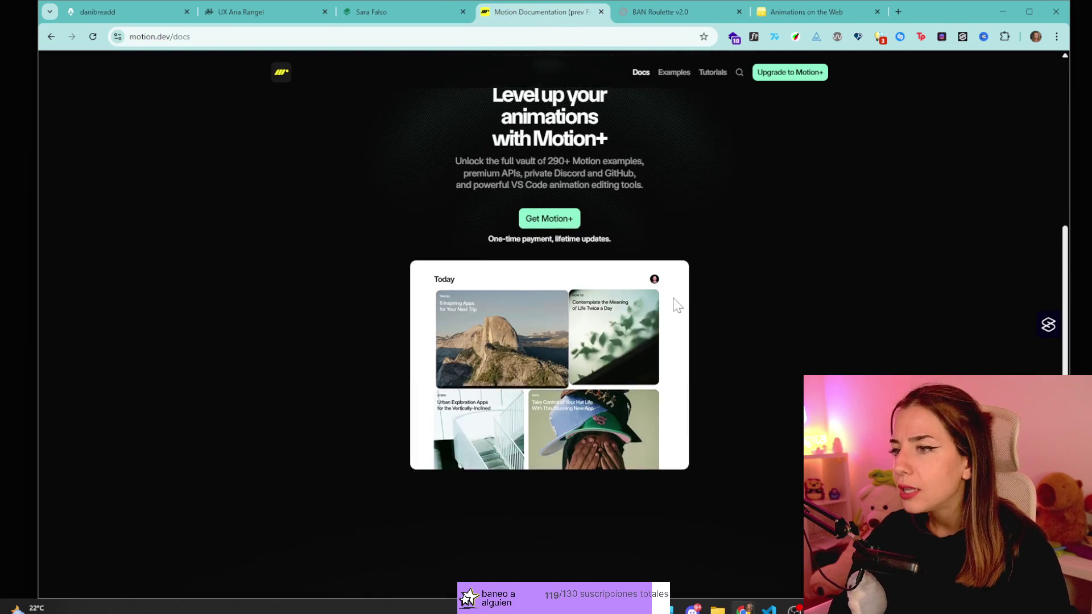
{"action": "scroll", "coordinate": [630, 313], "scroll_direction": "down", "scroll_amount": 4}
{"action": "scroll", "coordinate": [614, 204], "scroll_direction": "up", "scroll_amount": 10}
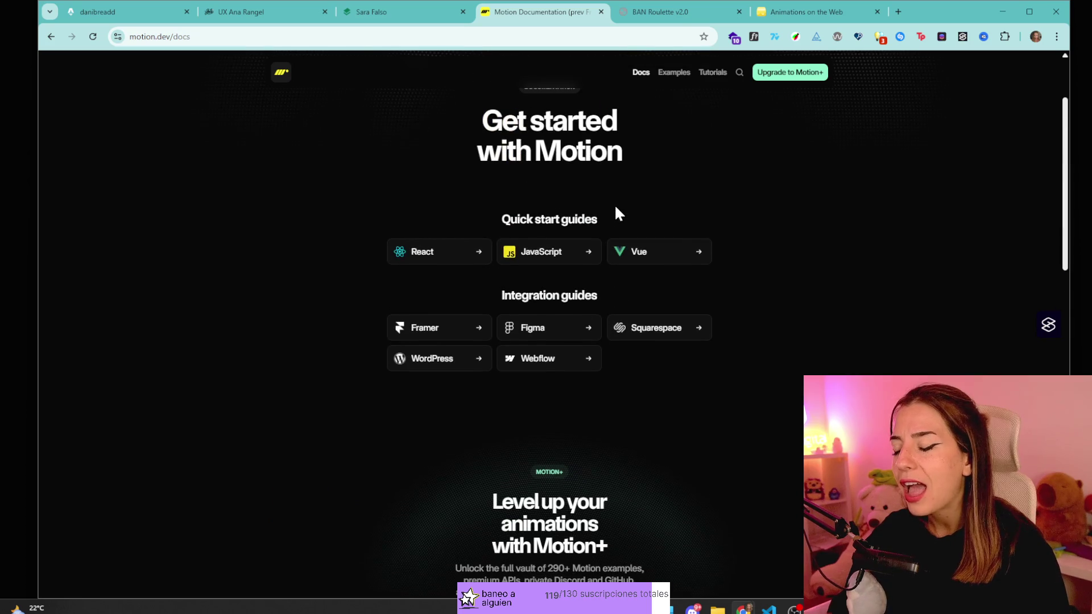
{"action": "left_click", "coordinate": [674, 73]}
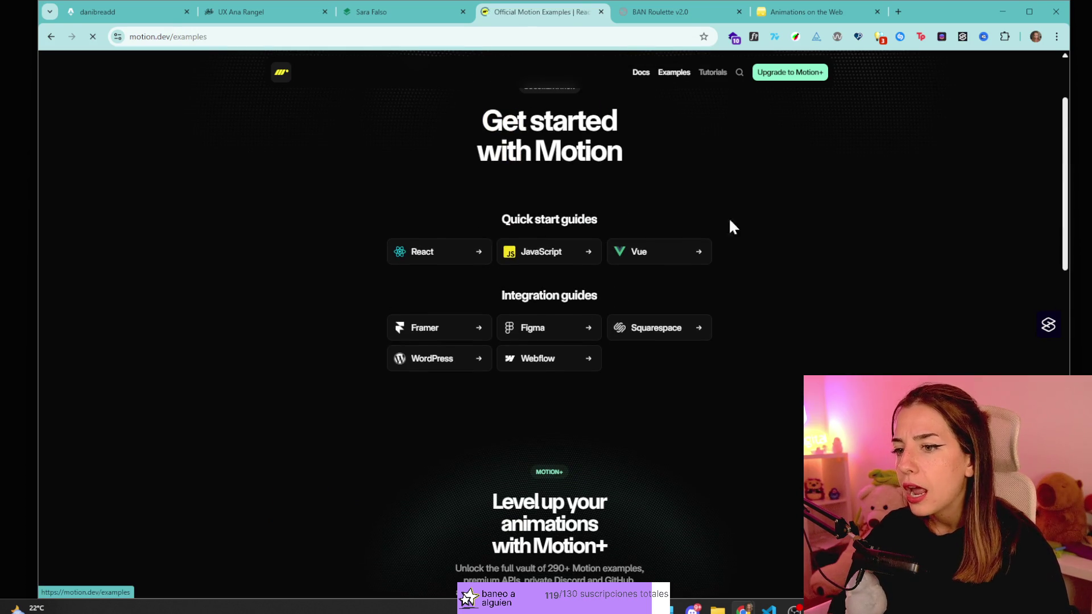
{"action": "scroll", "coordinate": [512, 360], "scroll_direction": "down", "scroll_amount": 4}
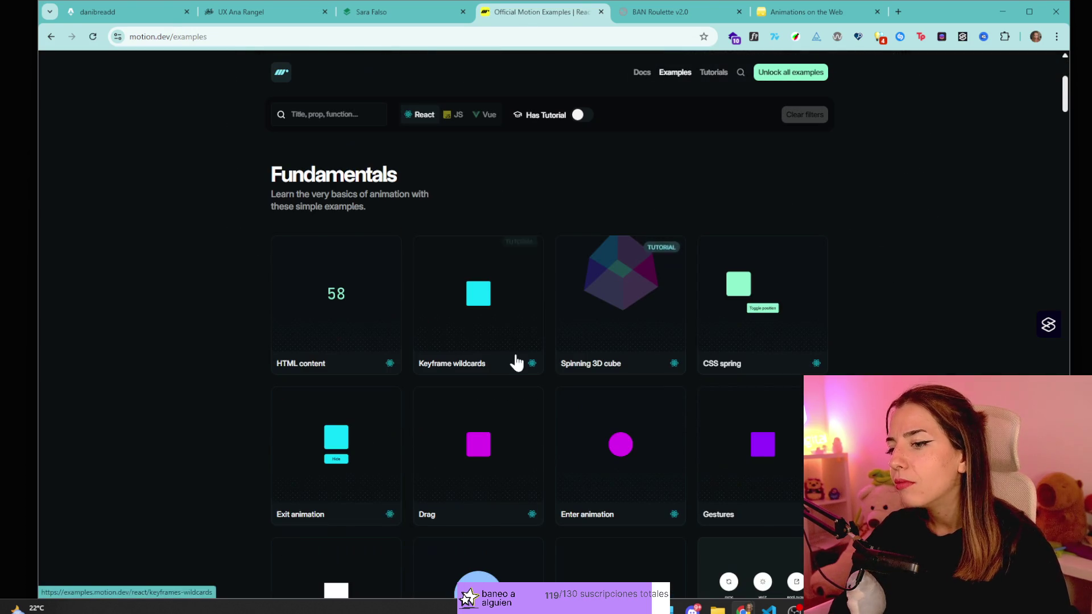
- Preview the HTML content example, then spring the CSS spring example's square back and forth
{"action": "left_click", "coordinate": [369, 336]}
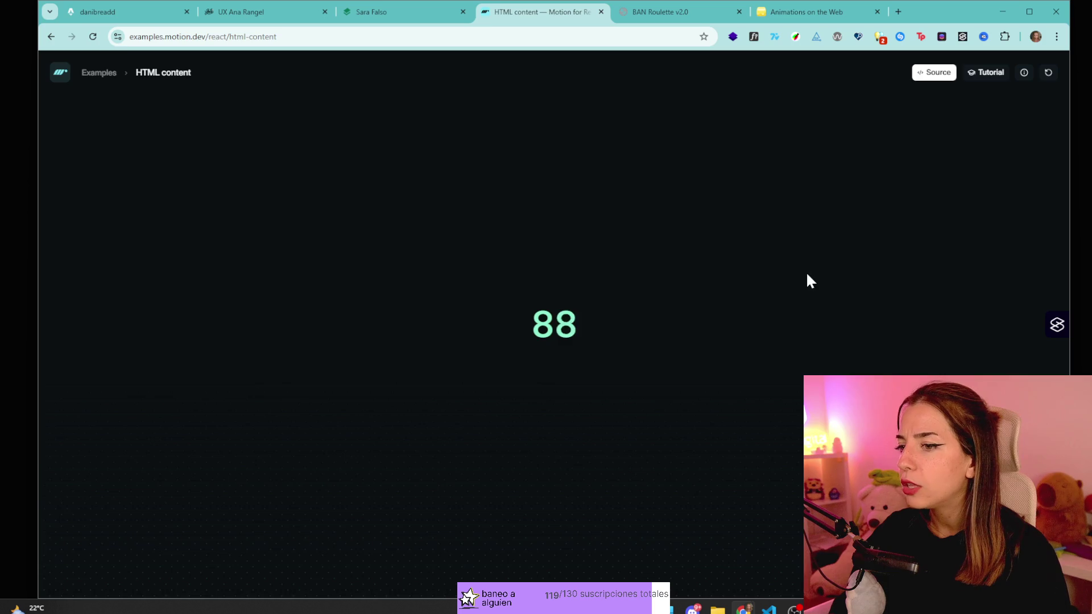
{"action": "key", "text": "alt+Left"}
{"action": "left_click", "coordinate": [759, 330]}
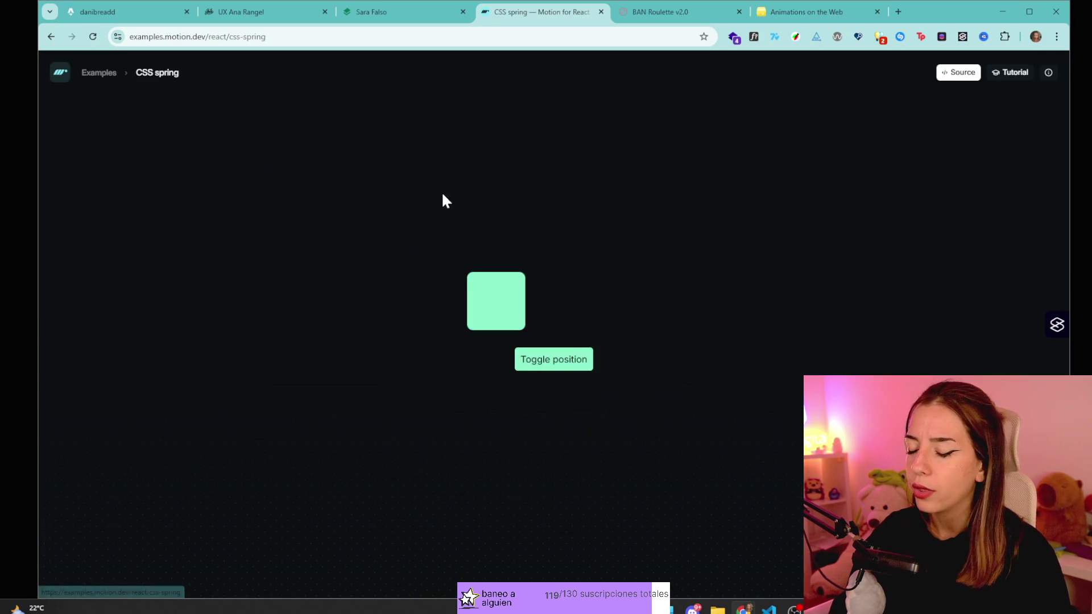
{"action": "left_click", "coordinate": [558, 361]}
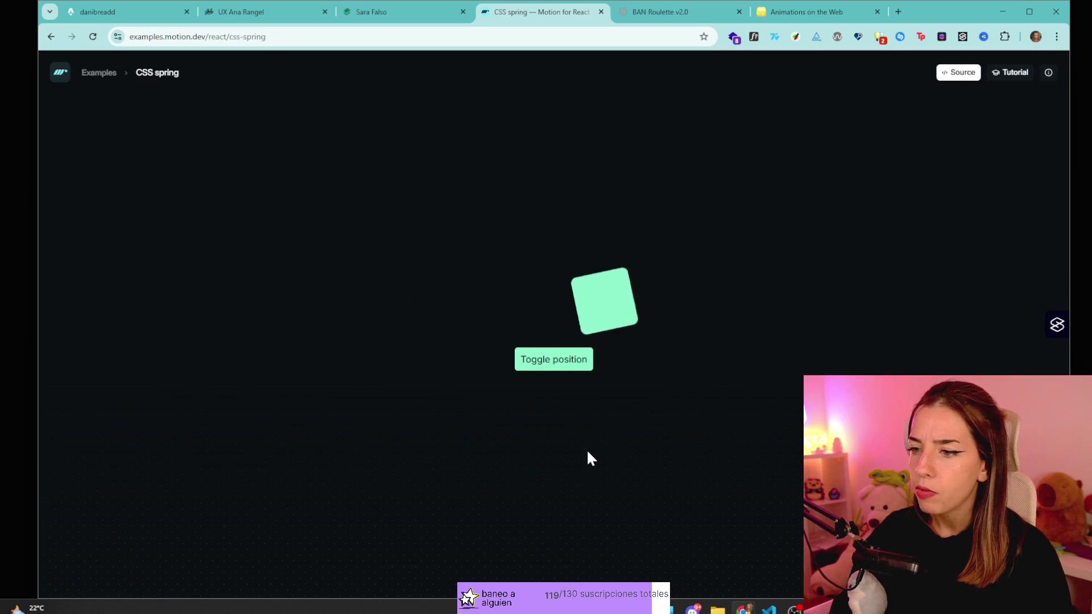
{"action": "left_click", "coordinate": [529, 360]}
{"action": "left_click", "coordinate": [545, 364]}
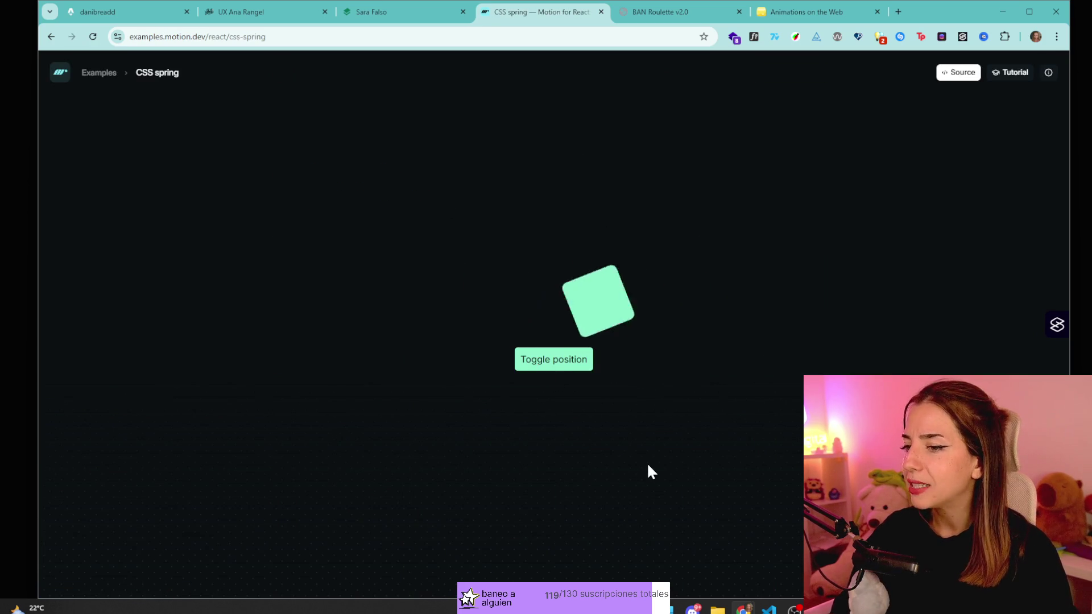
- Try the Exit animation example, hiding and showing the square several times
{"action": "key", "text": "alt+Left"}
{"action": "scroll", "coordinate": [312, 299], "scroll_direction": "down", "scroll_amount": 3}
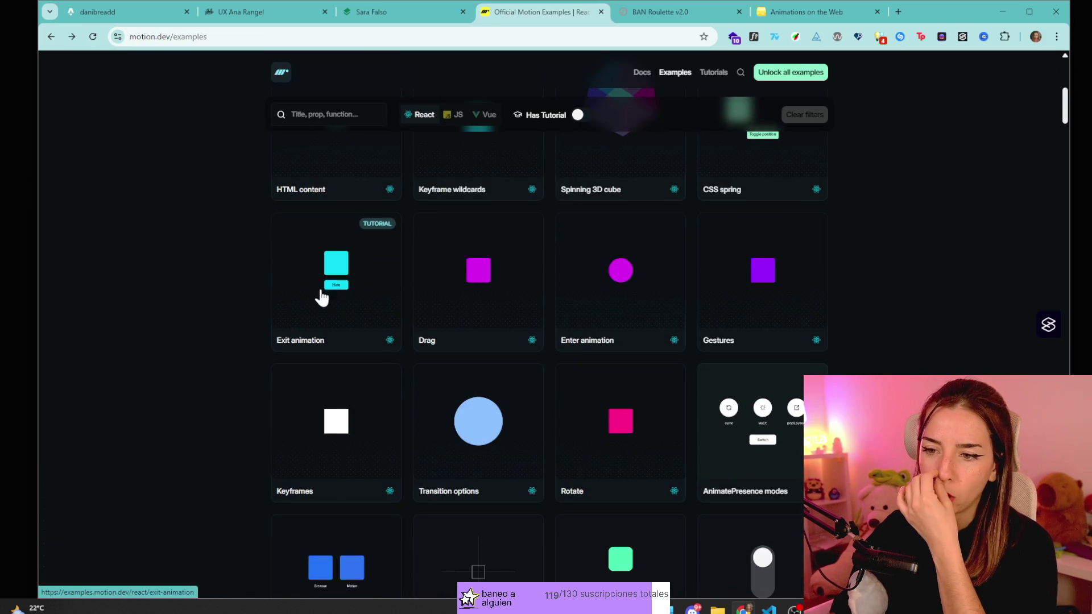
{"action": "left_click", "coordinate": [374, 314]}
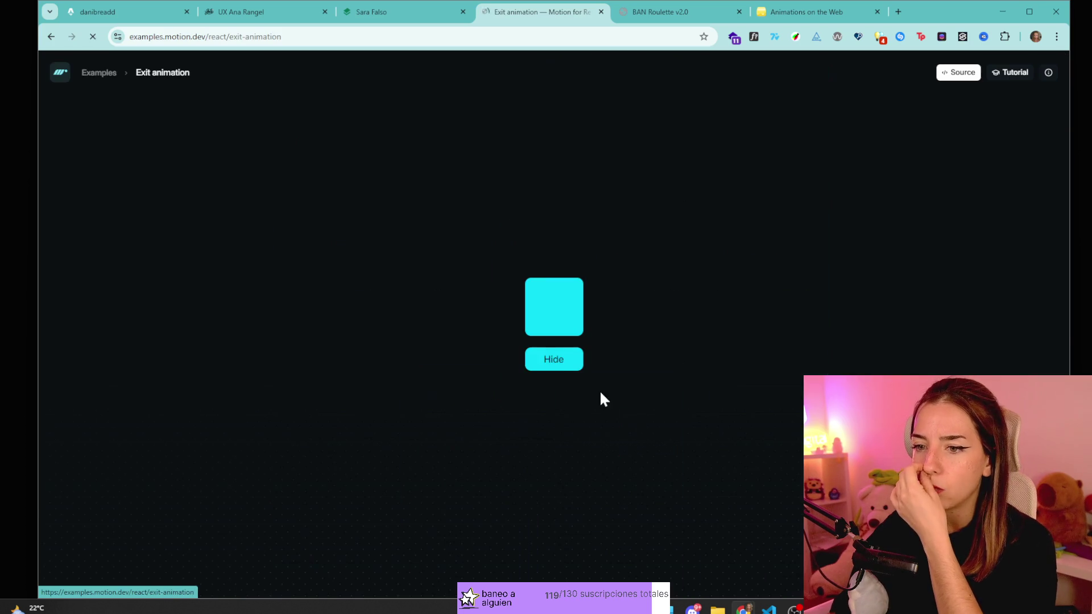
{"action": "left_click", "coordinate": [551, 358]}
{"action": "left_click", "coordinate": [554, 358]}
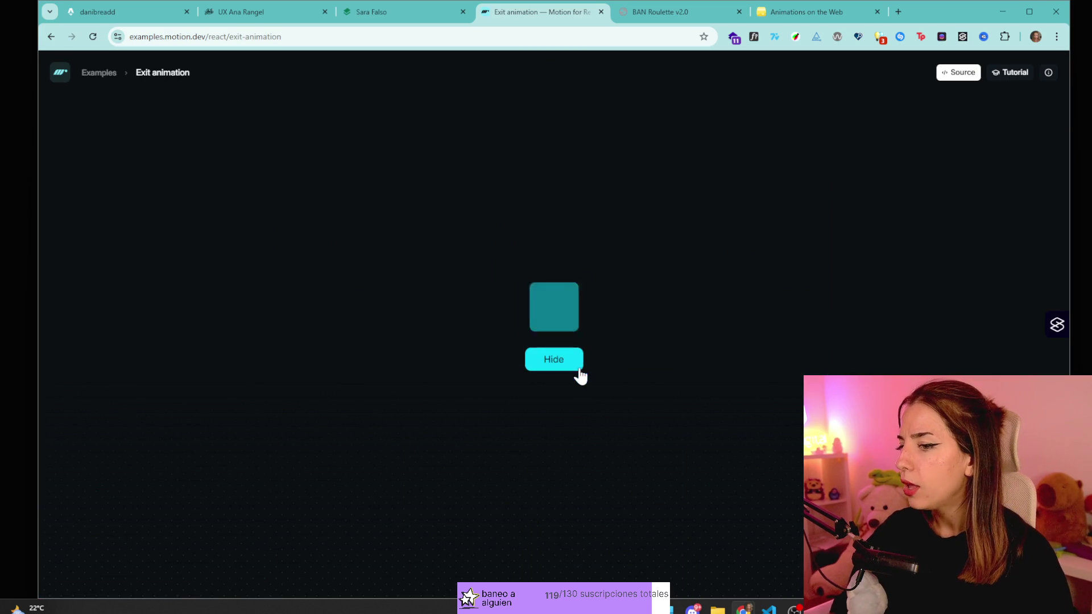
{"action": "left_click", "coordinate": [554, 361]}
{"action": "left_click", "coordinate": [560, 364]}
{"action": "left_click", "coordinate": [565, 361]}
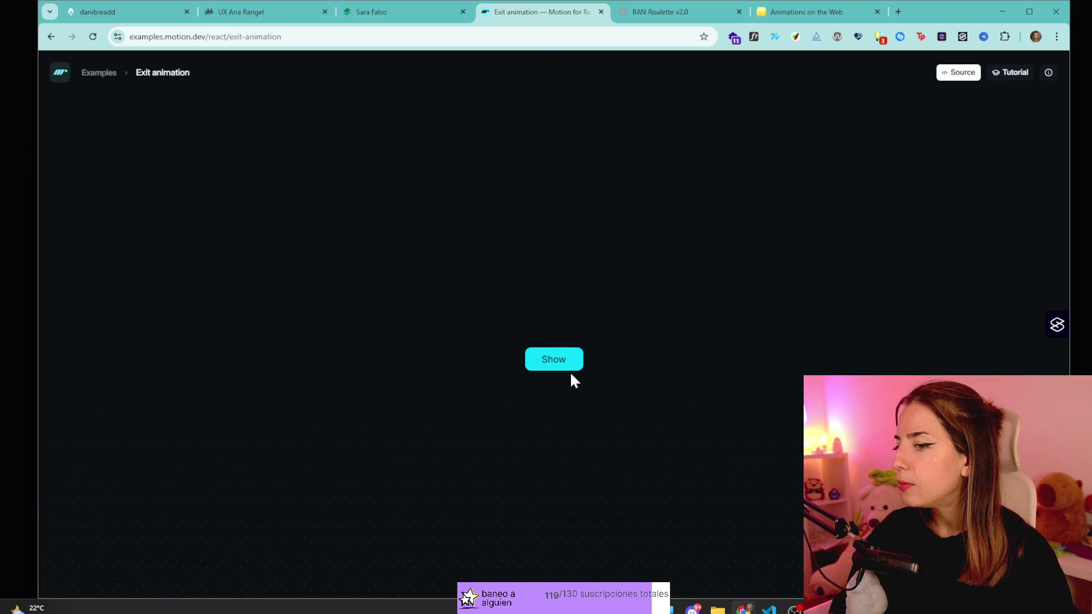
{"action": "left_click", "coordinate": [573, 366]}
{"action": "key", "text": "space"}
{"action": "key", "text": "space"}
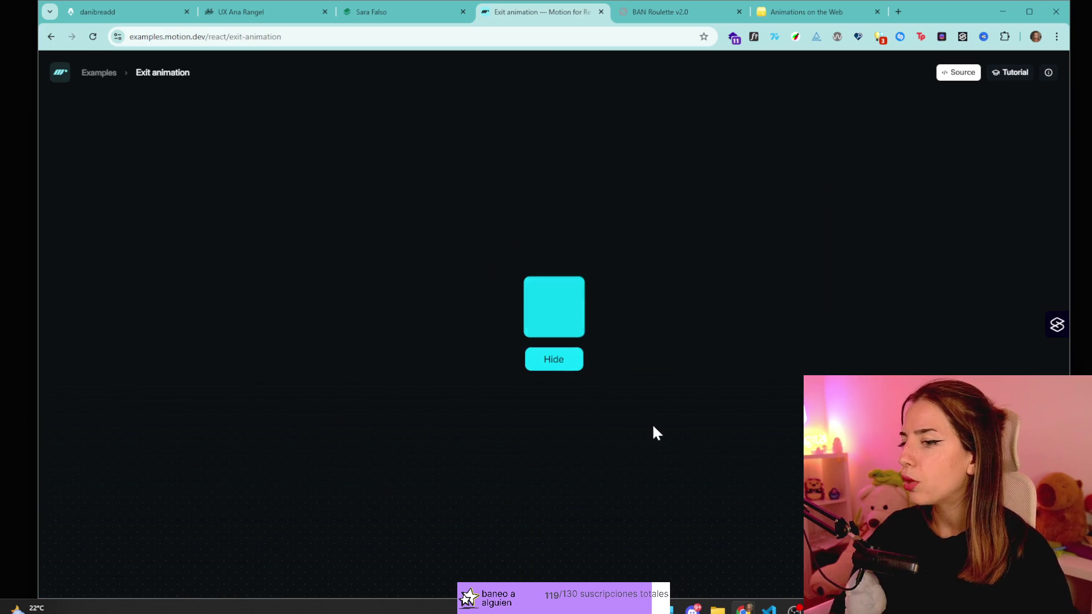
- Open the Bounce easing example and flip its switch repeatedly to watch the bounce
{"action": "key", "text": "alt+Left"}
{"action": "scroll", "coordinate": [468, 273], "scroll_direction": "down", "scroll_amount": 3}
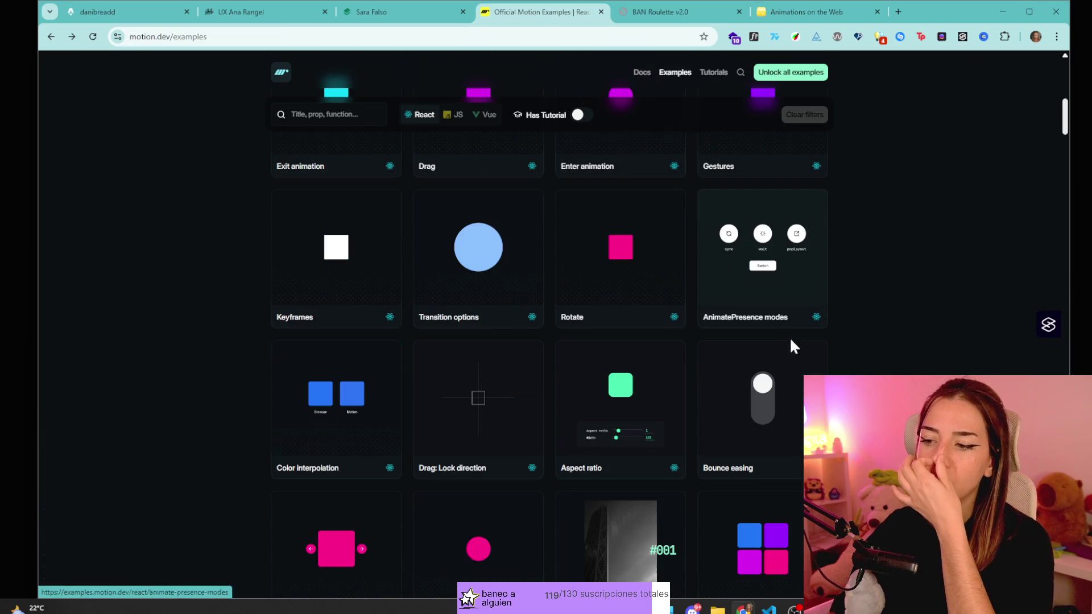
{"action": "left_click", "coordinate": [790, 381]}
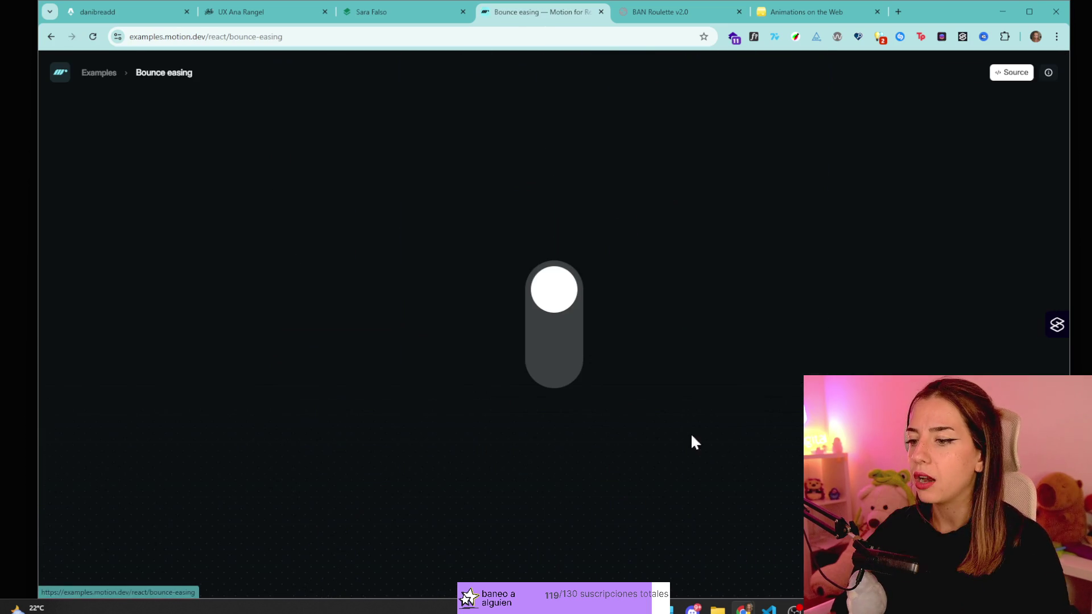
{"action": "left_click", "coordinate": [556, 297]}
{"action": "left_click", "coordinate": [541, 353]}
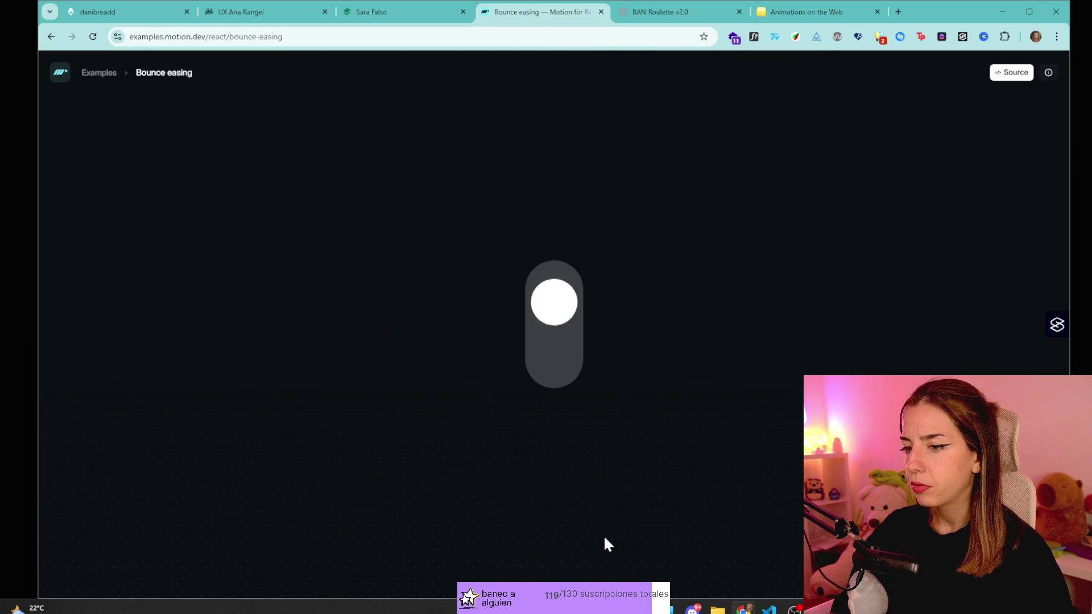
{"action": "left_click", "coordinate": [555, 294]}
{"action": "left_click", "coordinate": [561, 355]}
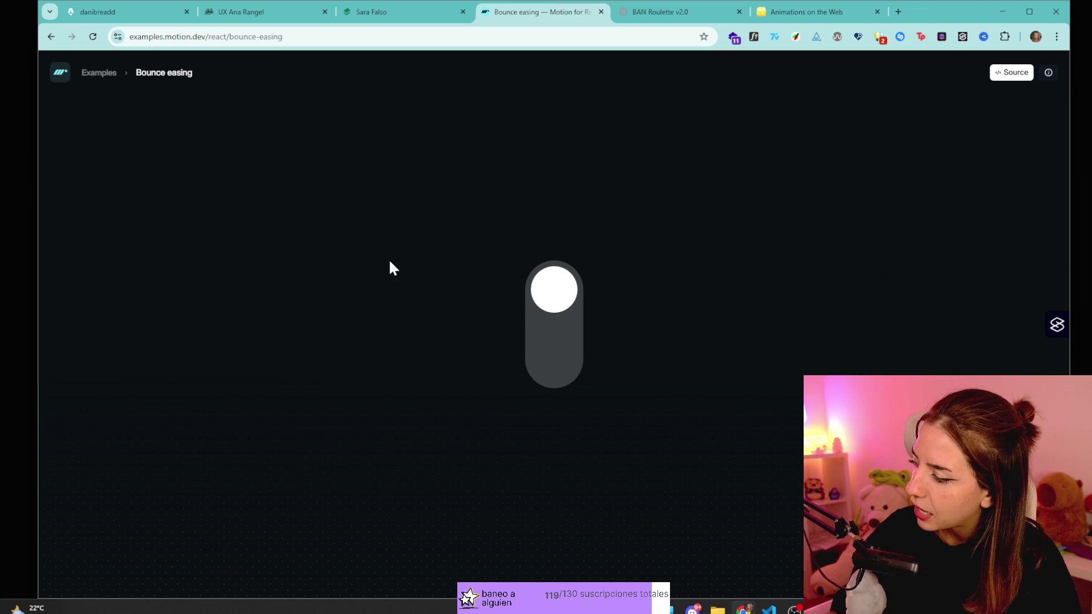
- Open the Layout animation example and toggle its switch repeatedly, leaving the knob on the right
{"action": "key", "text": "alt+Left"}
{"action": "scroll", "coordinate": [780, 281], "scroll_direction": "down", "scroll_amount": 4}
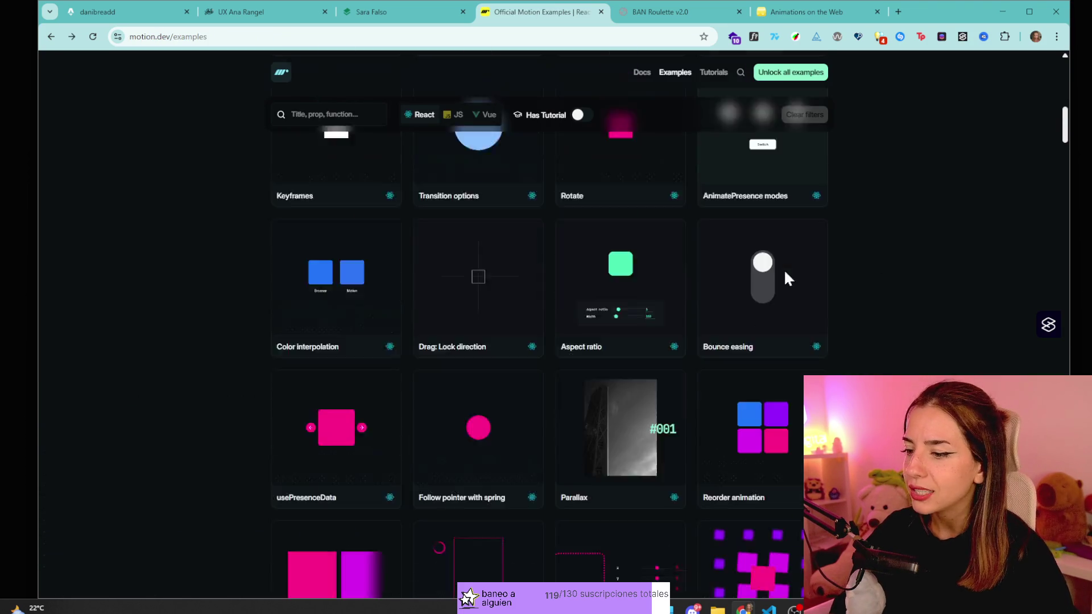
{"action": "scroll", "coordinate": [489, 278], "scroll_direction": "down", "scroll_amount": 7}
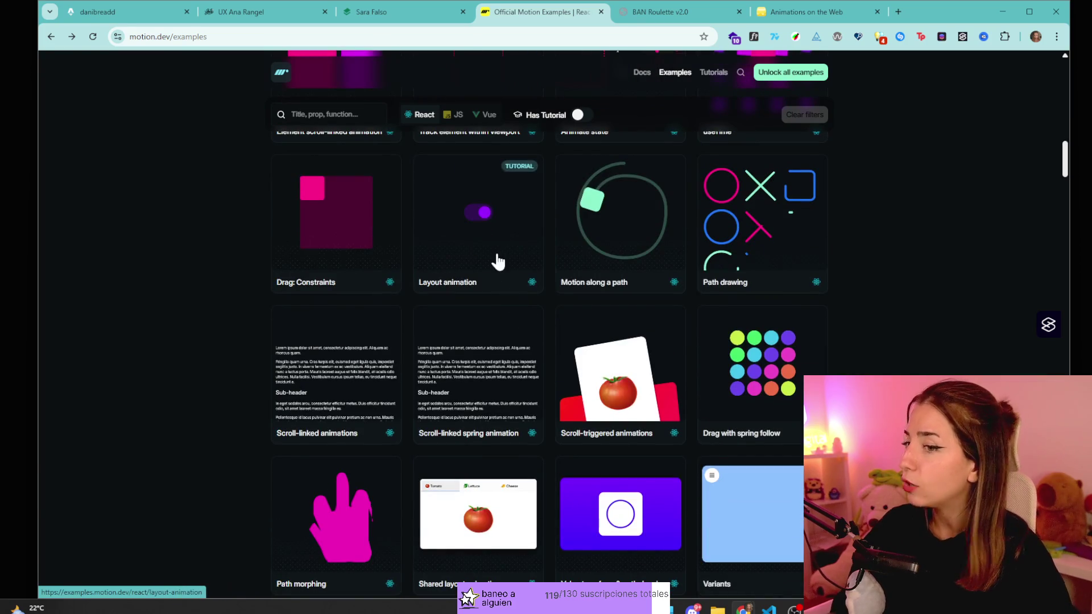
{"action": "left_click", "coordinate": [497, 261]}
{"action": "left_click", "coordinate": [560, 322]}
{"action": "left_click", "coordinate": [555, 320]}
{"action": "left_click", "coordinate": [560, 330]}
{"action": "left_click", "coordinate": [561, 322]}
{"action": "left_click", "coordinate": [560, 319]}
{"action": "left_click", "coordinate": [563, 329]}
{"action": "left_click", "coordinate": [565, 338]}
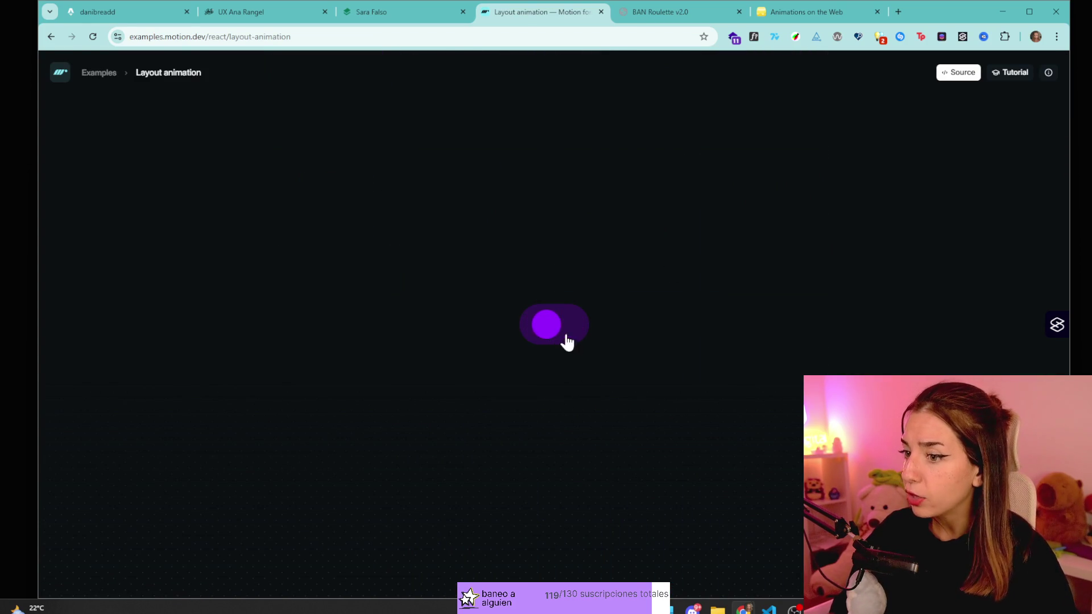
{"action": "left_click", "coordinate": [556, 323]}
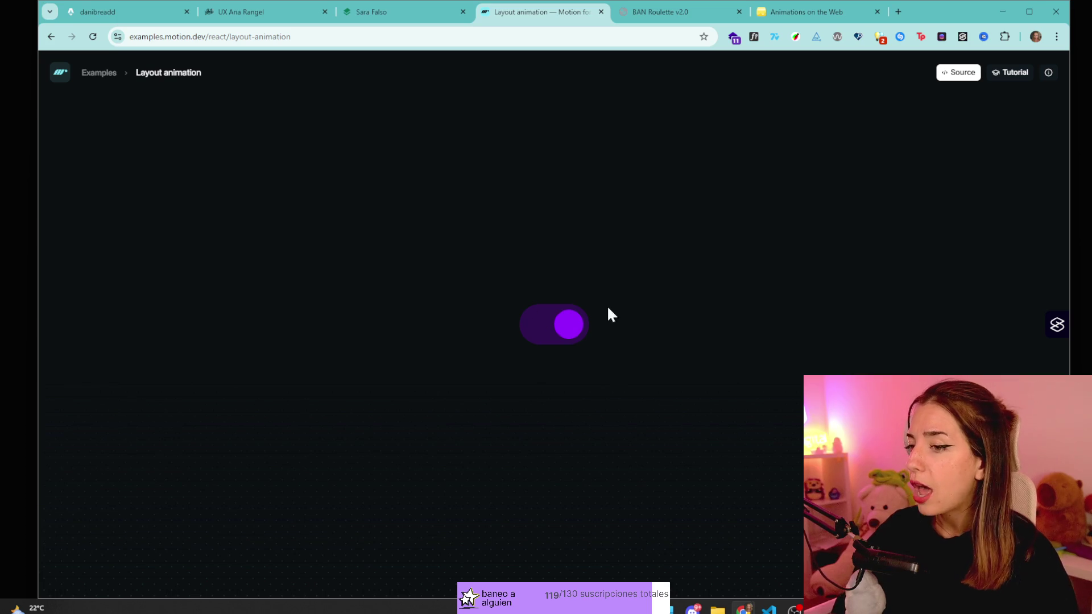
{"action": "left_click", "coordinate": [537, 330]}
{"action": "left_click", "coordinate": [560, 331]}
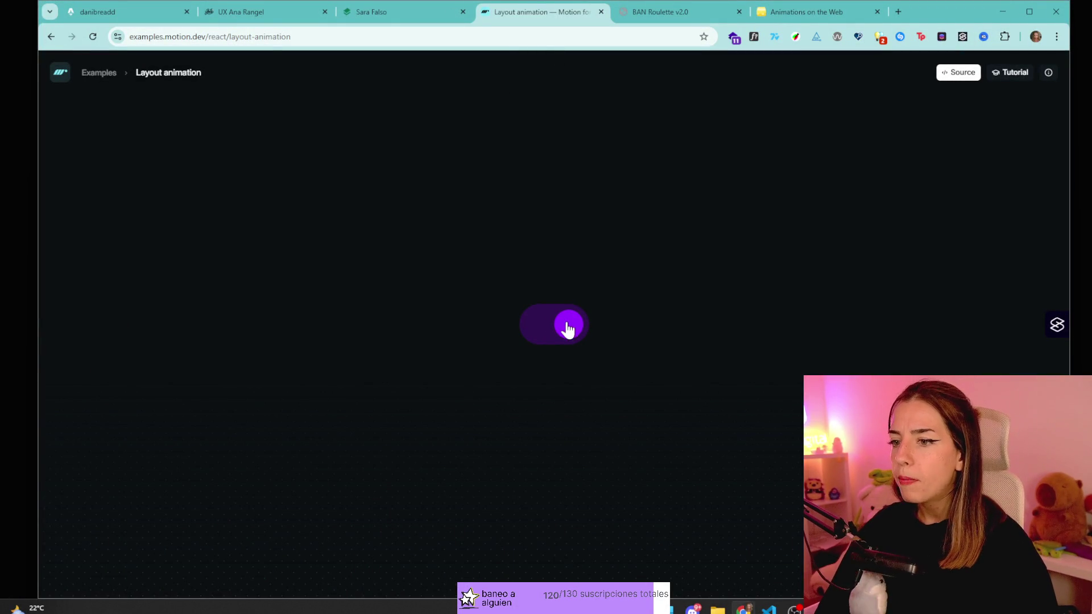
- Go back from the Layout animation demo to Motion's examples grid with Alt+Left
{"action": "key", "text": "alt+Left"}
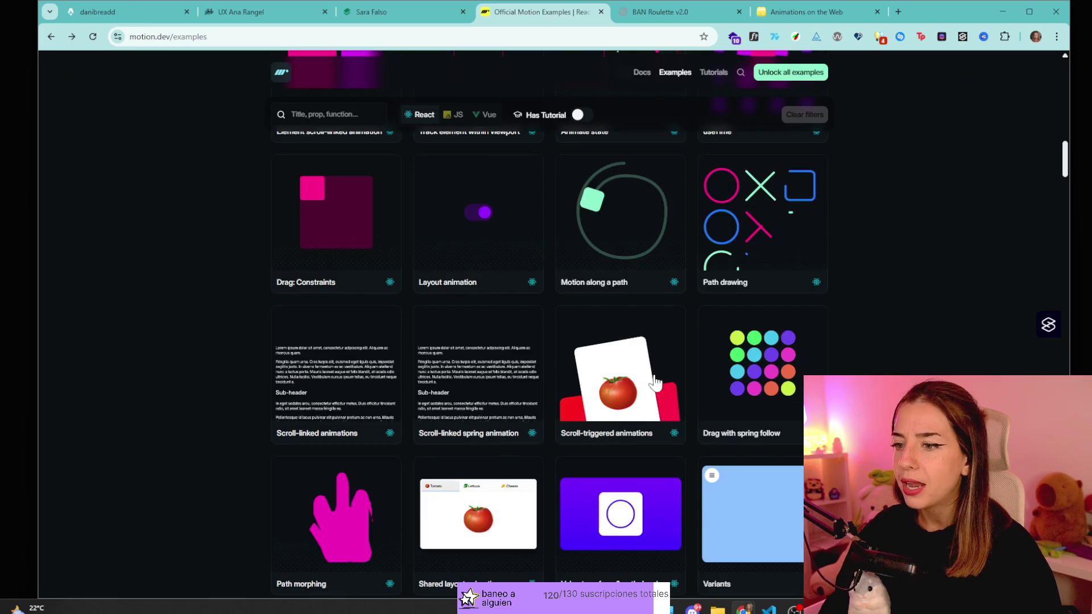
- Drag the dots in Drag with spring follow, view Motion along a path, then return to danibreadd.com
{"action": "left_click", "coordinate": [748, 370]}
{"action": "mouse_move", "coordinate": [540, 294]}
{"action": "left_mouse_down"}
{"action": "mouse_move", "coordinate": [483, 376]}
{"action": "mouse_move", "coordinate": [588, 330]}
{"action": "mouse_move", "coordinate": [543, 373]}
{"action": "mouse_move", "coordinate": [442, 426]}
{"action": "mouse_move", "coordinate": [594, 315]}
{"action": "mouse_move", "coordinate": [494, 395]}
{"action": "mouse_move", "coordinate": [295, 494]}
{"action": "mouse_move", "coordinate": [194, 529]}
{"action": "left_mouse_up"}
{"action": "mouse_move", "coordinate": [560, 341]}
{"action": "left_mouse_down"}
{"action": "mouse_move", "coordinate": [460, 373]}
{"action": "mouse_move", "coordinate": [610, 403]}
{"action": "mouse_move", "coordinate": [926, 334]}
{"action": "mouse_move", "coordinate": [605, 287]}
{"action": "mouse_move", "coordinate": [542, 306]}
{"action": "mouse_move", "coordinate": [482, 239]}
{"action": "left_mouse_up"}
{"action": "key", "text": "alt+Left"}
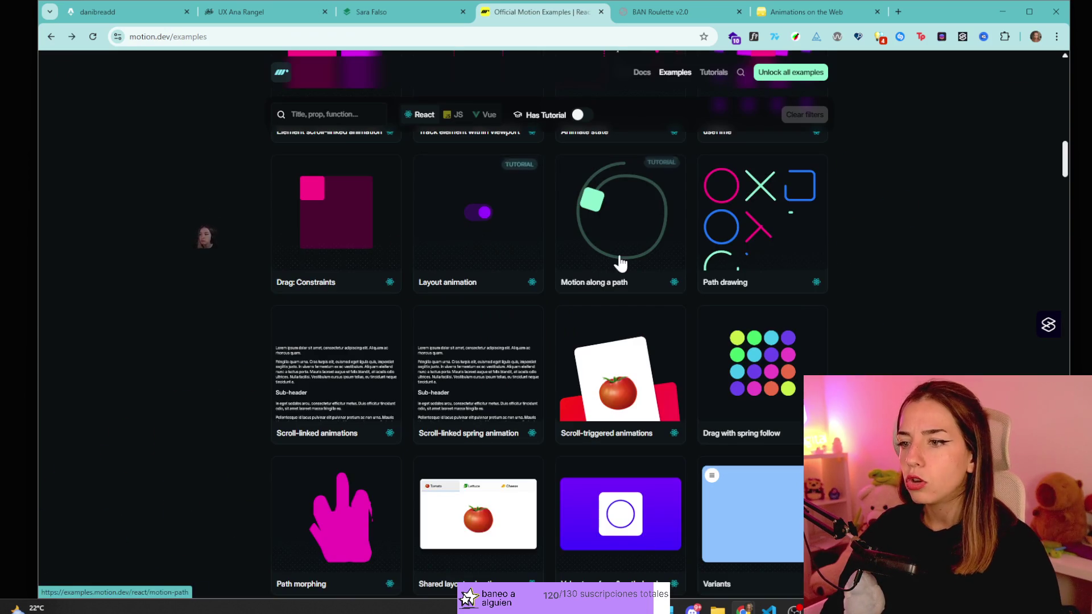
{"action": "left_click", "coordinate": [637, 209]}
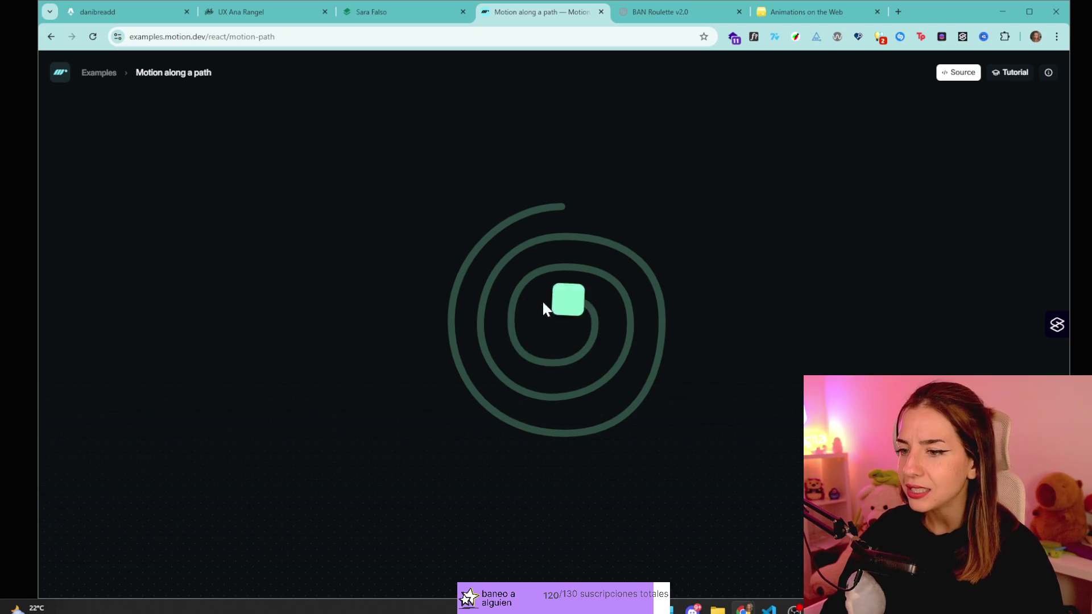
{"action": "key", "text": "alt+Left"}
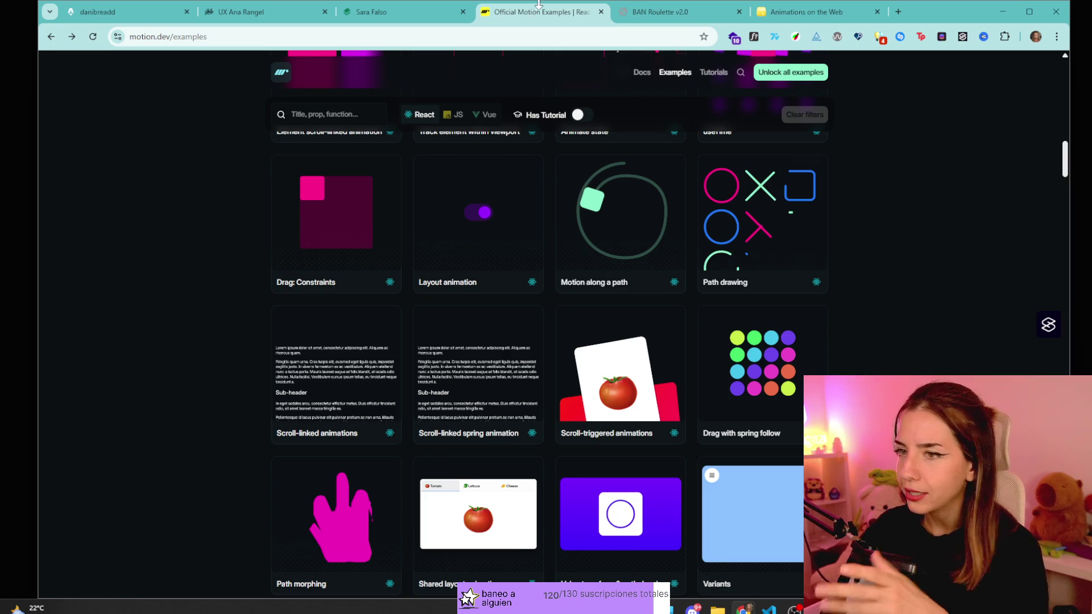
{"action": "left_click", "coordinate": [145, 16]}
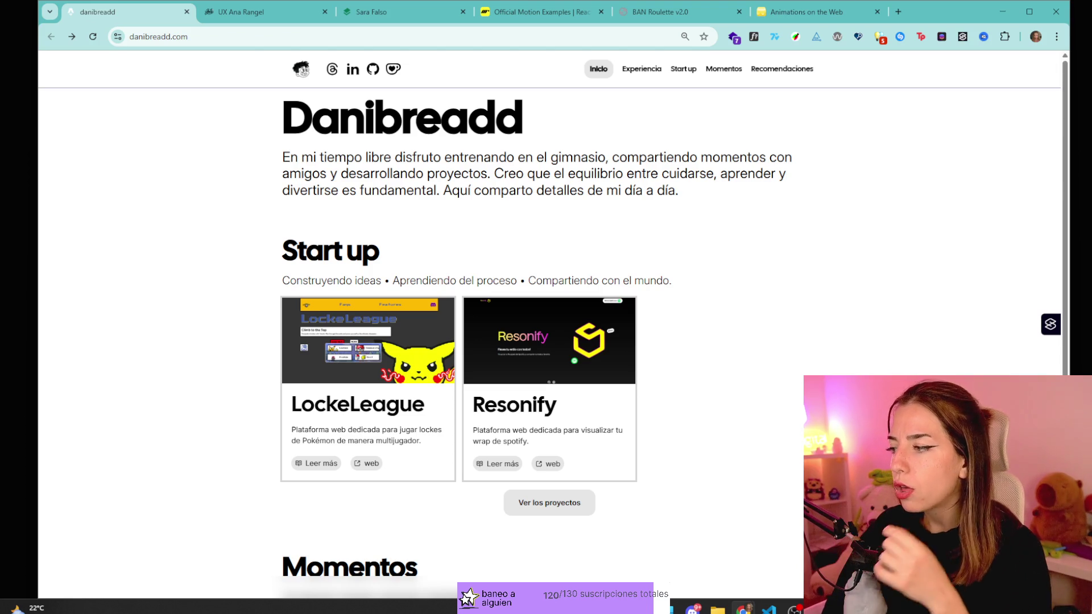
- Look through the open tabs and close the know.ee profile and BAN Roulette tabs
{"action": "scroll", "coordinate": [751, 434], "scroll_direction": "down", "scroll_amount": 3}
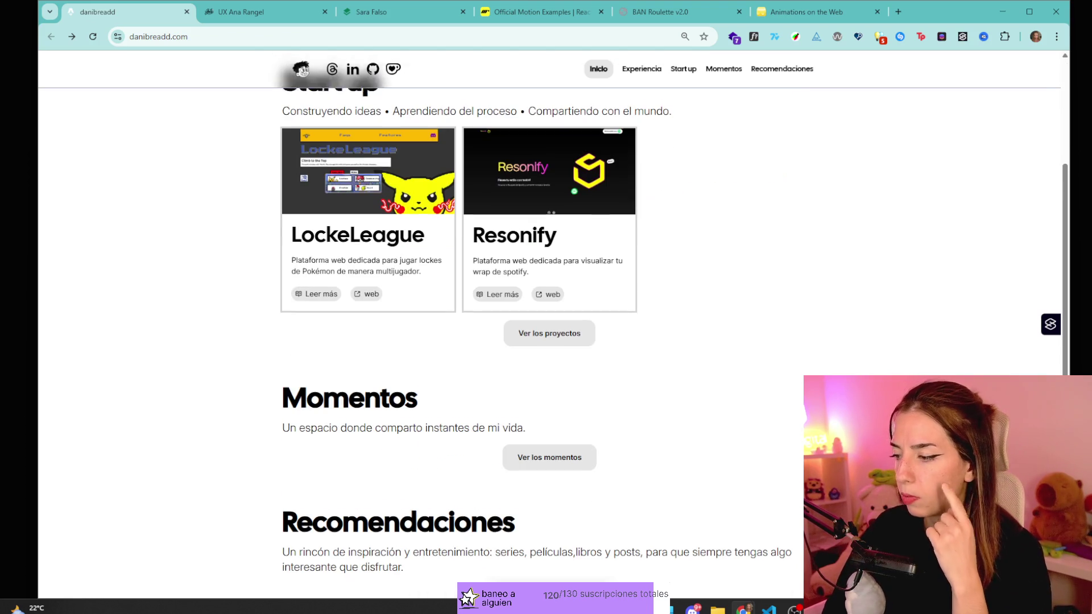
{"action": "scroll", "coordinate": [751, 434], "scroll_direction": "up", "scroll_amount": 3}
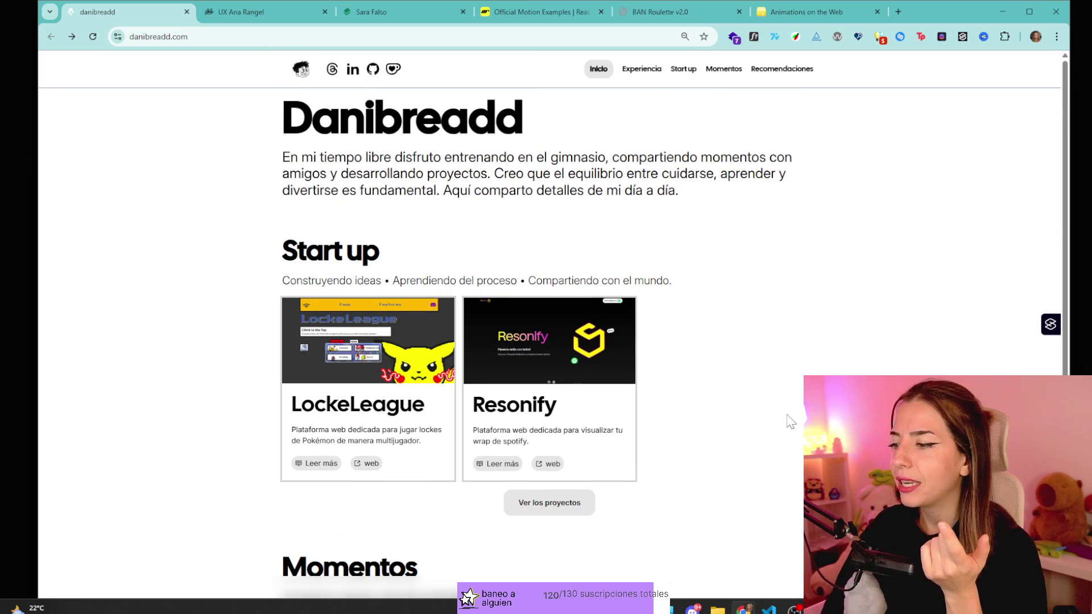
{"action": "left_click", "coordinate": [263, 24]}
{"action": "left_click", "coordinate": [426, 12]}
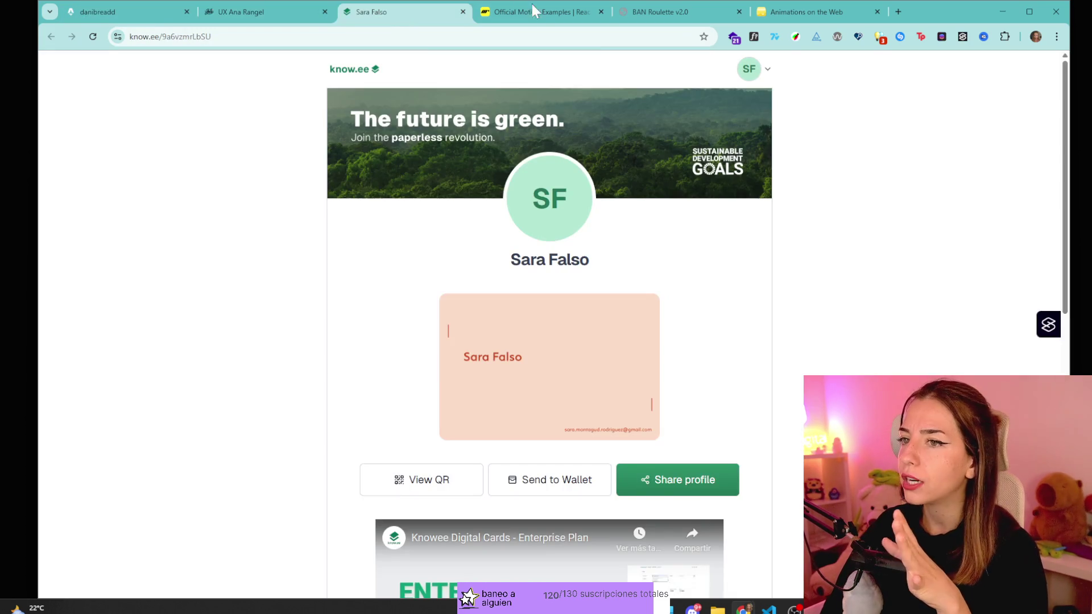
{"action": "left_click", "coordinate": [463, 12]}
{"action": "left_click", "coordinate": [655, 13]}
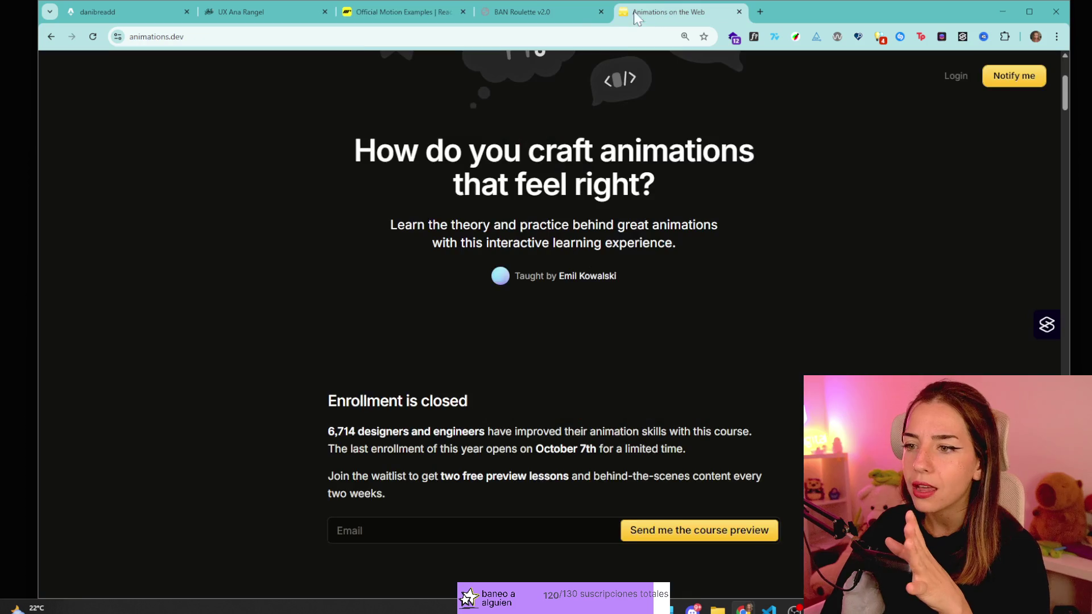
{"action": "left_click", "coordinate": [543, 12]}
{"action": "left_click", "coordinate": [655, 16]}
{"action": "left_click", "coordinate": [601, 12]}
{"action": "left_click", "coordinate": [398, 12]}
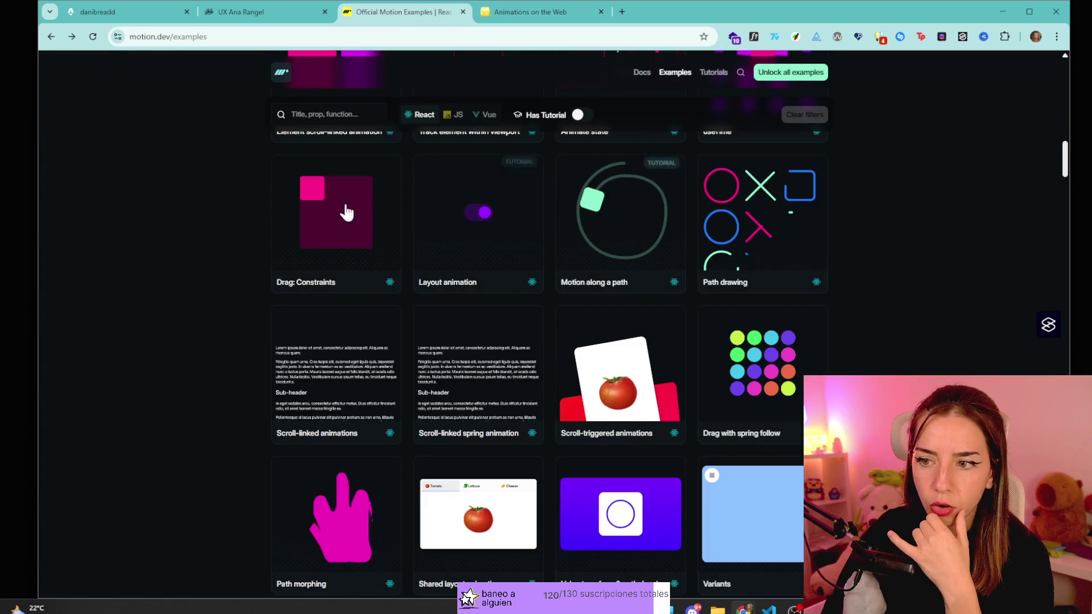
{"action": "scroll", "coordinate": [694, 309], "scroll_direction": "down", "scroll_amount": 4}
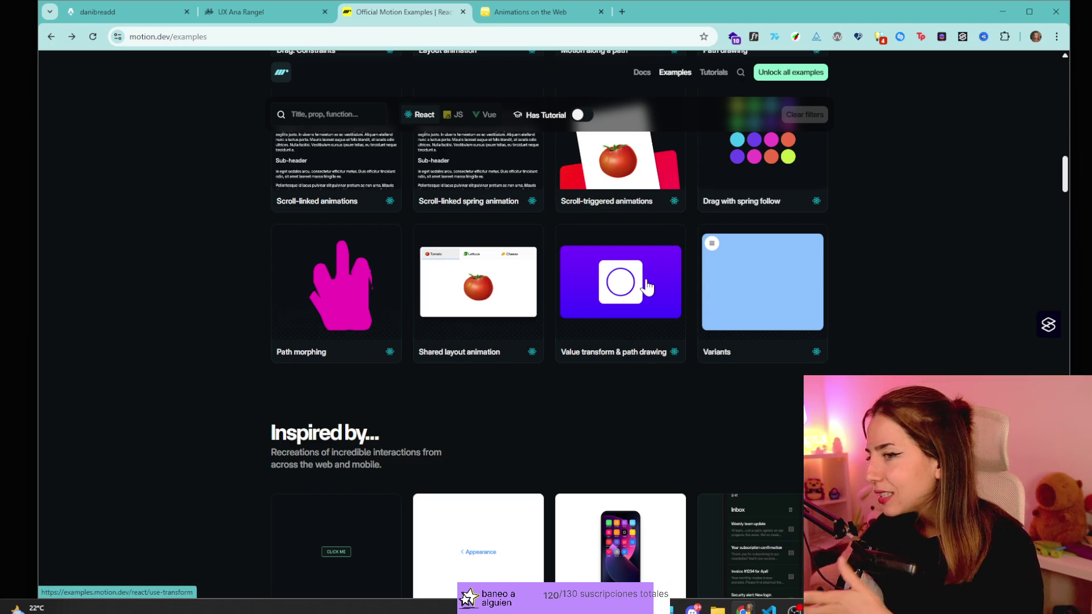
- Reload the danibreadd.com portfolio, scroll through it, and nudge the zoom in and back out
{"action": "left_click", "coordinate": [182, 11]}
{"action": "key", "text": "F5"}
{"action": "scroll", "coordinate": [631, 361], "scroll_direction": "down", "scroll_amount": 5}
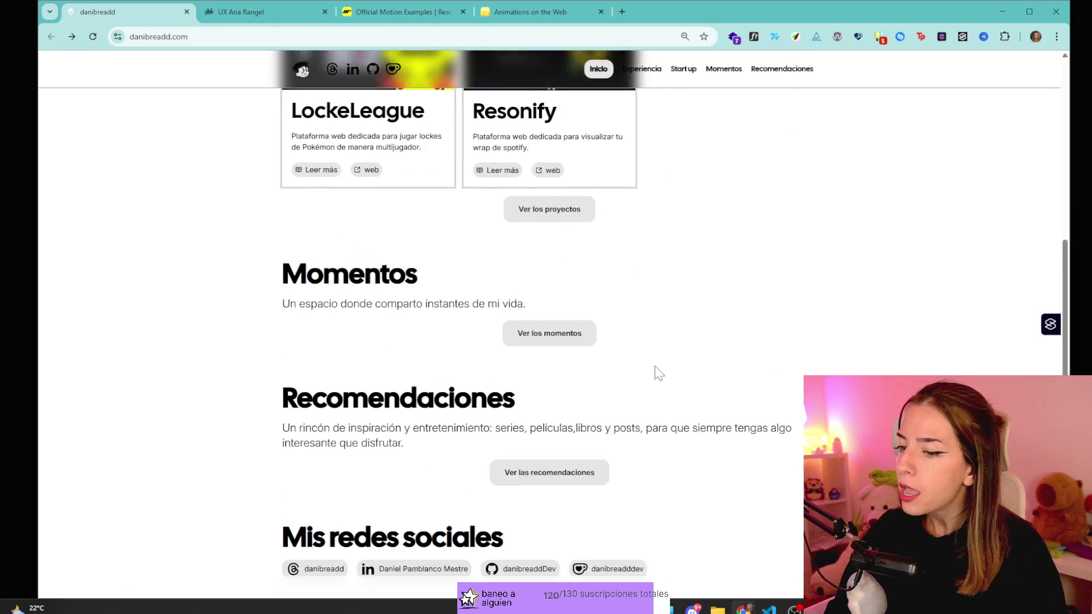
{"action": "scroll", "coordinate": [767, 421], "scroll_direction": "up", "scroll_amount": 2}
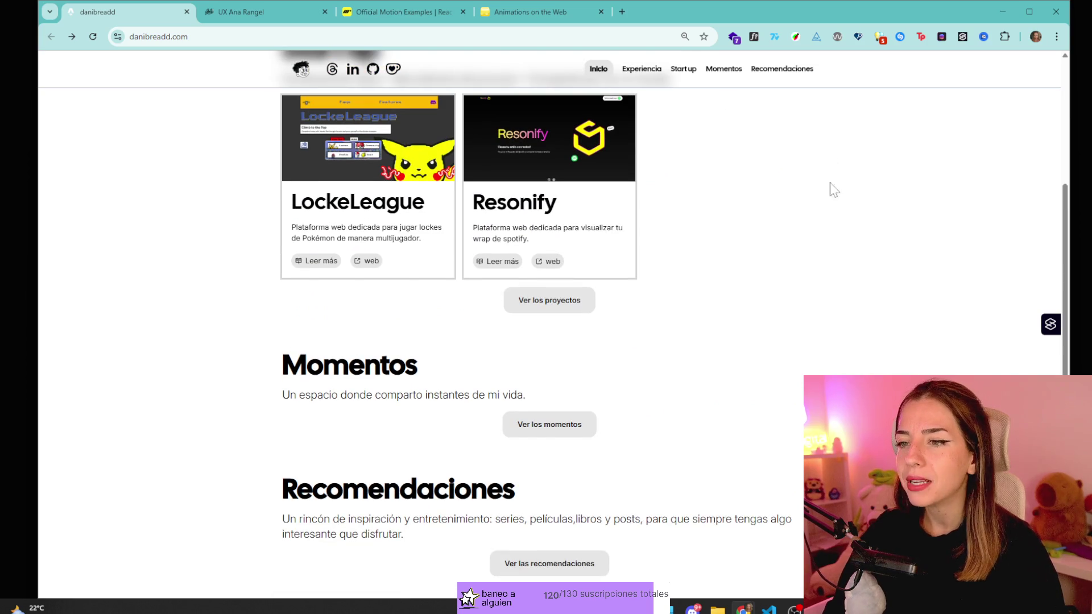
{"action": "scroll", "coordinate": [830, 211], "scroll_direction": "up", "scroll_amount": 3}
{"action": "scroll", "coordinate": [880, 340], "scroll_direction": "up", "scroll_amount": 1}
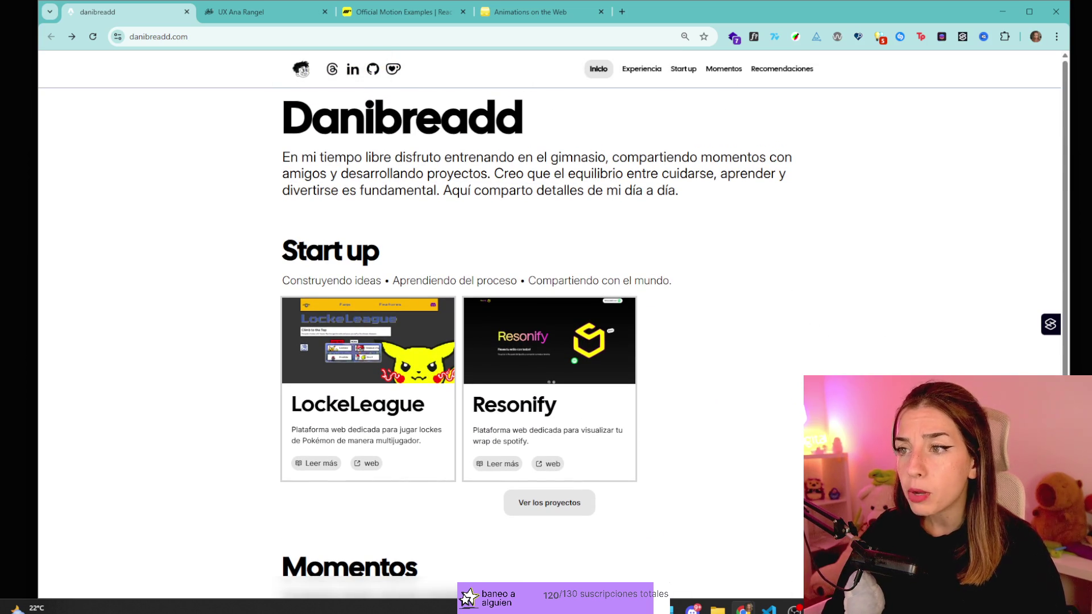
{"action": "key", "text": "ctrl+plus"}
{"action": "key", "text": "ctrl+plus"}
{"action": "key", "text": "ctrl+minus"}
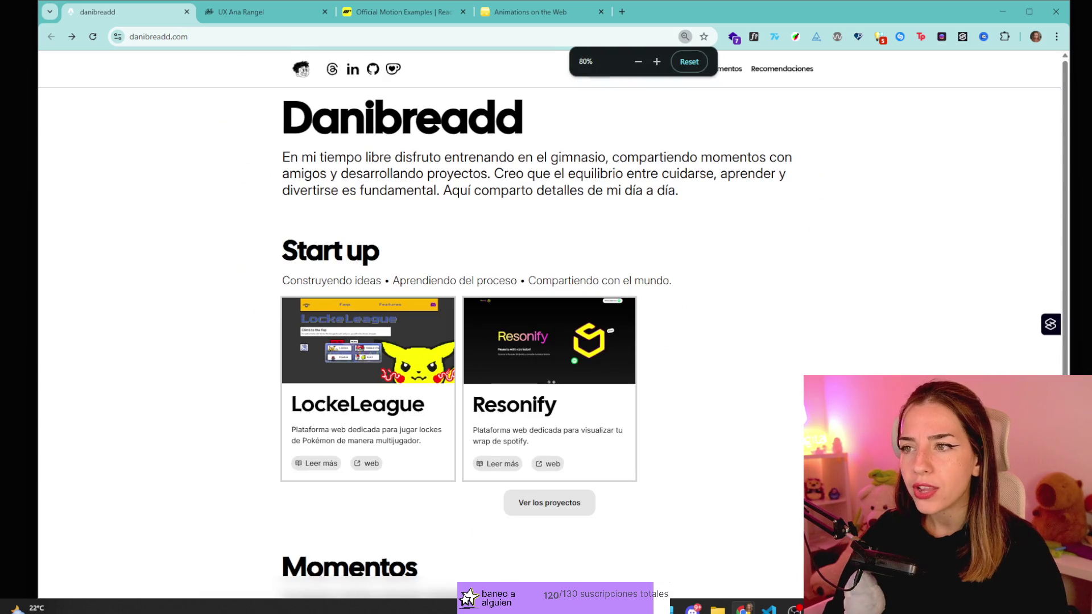
{"action": "key", "text": "ctrl+plus"}
{"action": "double_click", "coordinate": [690, 151]}
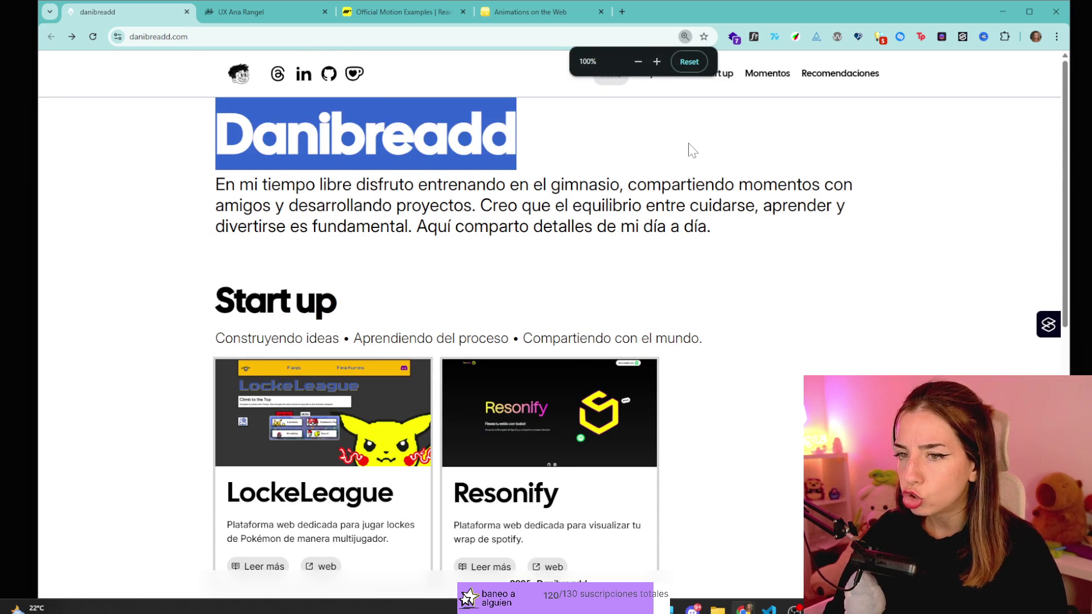
{"action": "left_click", "coordinate": [689, 152]}
{"action": "right_click", "coordinate": [132, 19]}
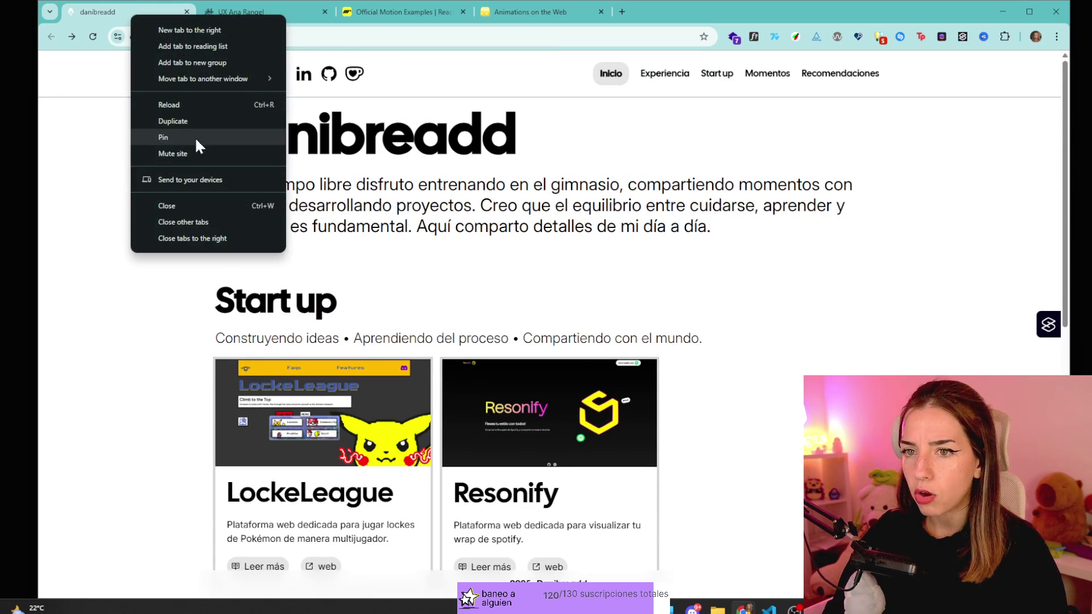
{"action": "left_click", "coordinate": [149, 123]}
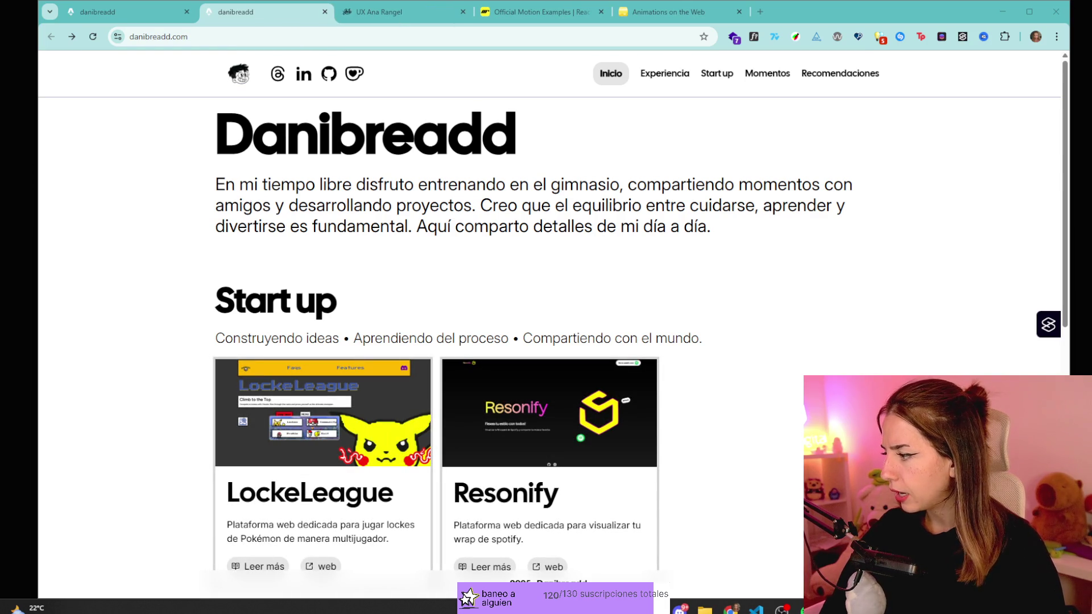
{"action": "key", "text": "F12"}
{"action": "left_click", "coordinate": [965, 238]}
{"action": "left_click", "coordinate": [585, 122]}
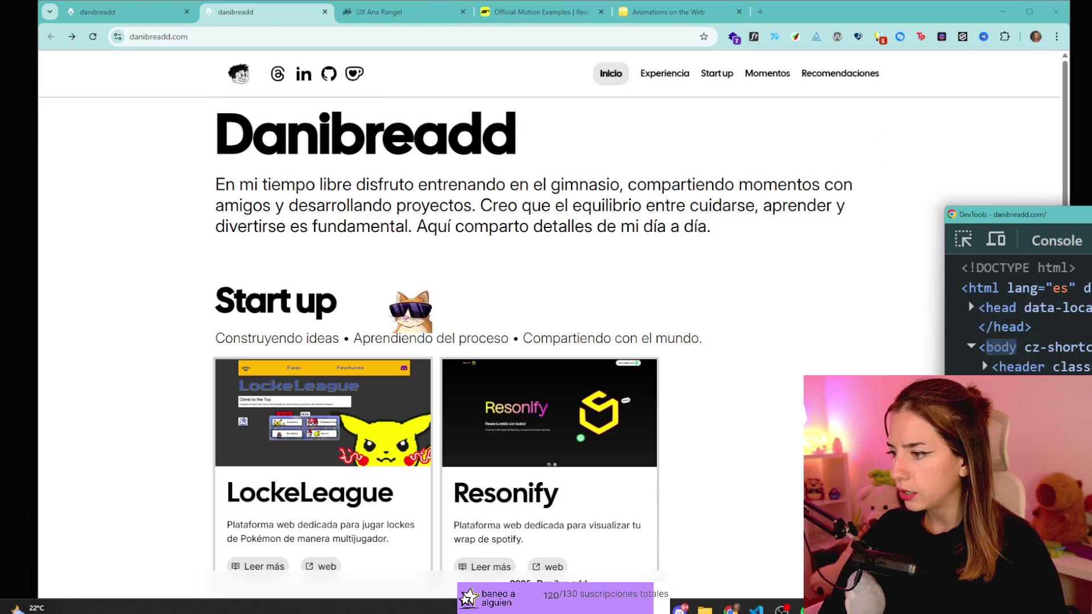
{"action": "mouse_move", "coordinate": [989, 210]}
{"action": "left_mouse_down"}
{"action": "mouse_move", "coordinate": [878, 142]}
{"action": "mouse_move", "coordinate": [1024, 34]}
{"action": "left_mouse_up"}
{"action": "key", "text": "Escape"}
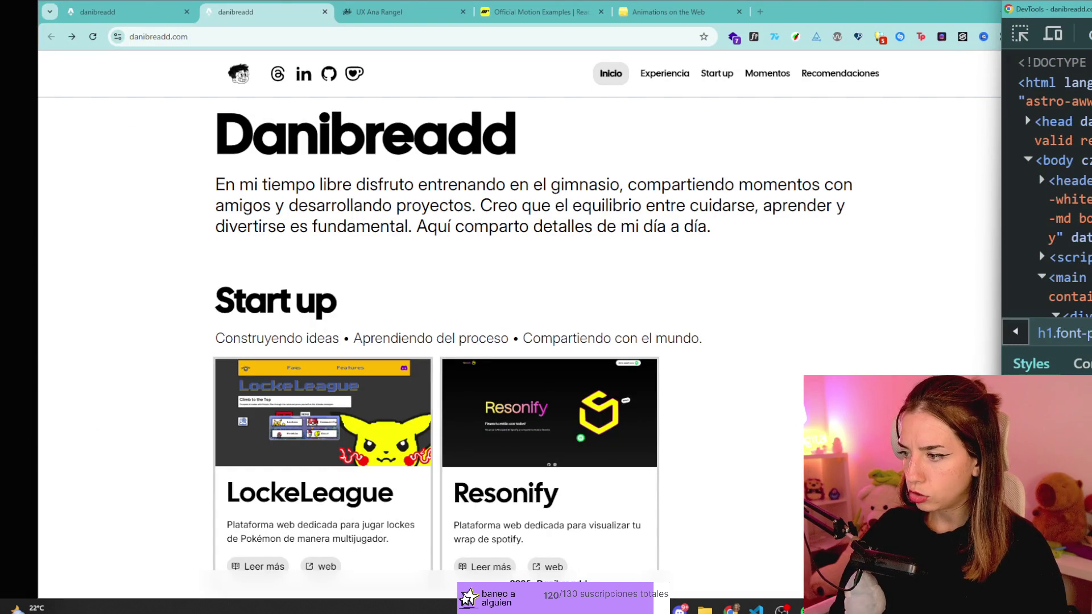
{"action": "key", "text": "Return"}
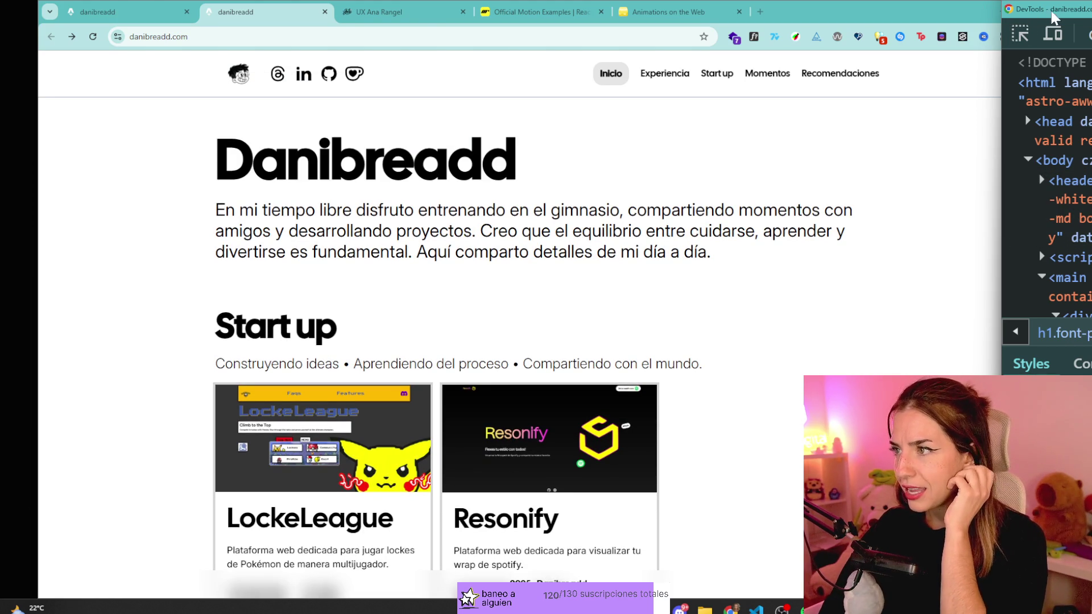
{"action": "key", "text": "F12"}
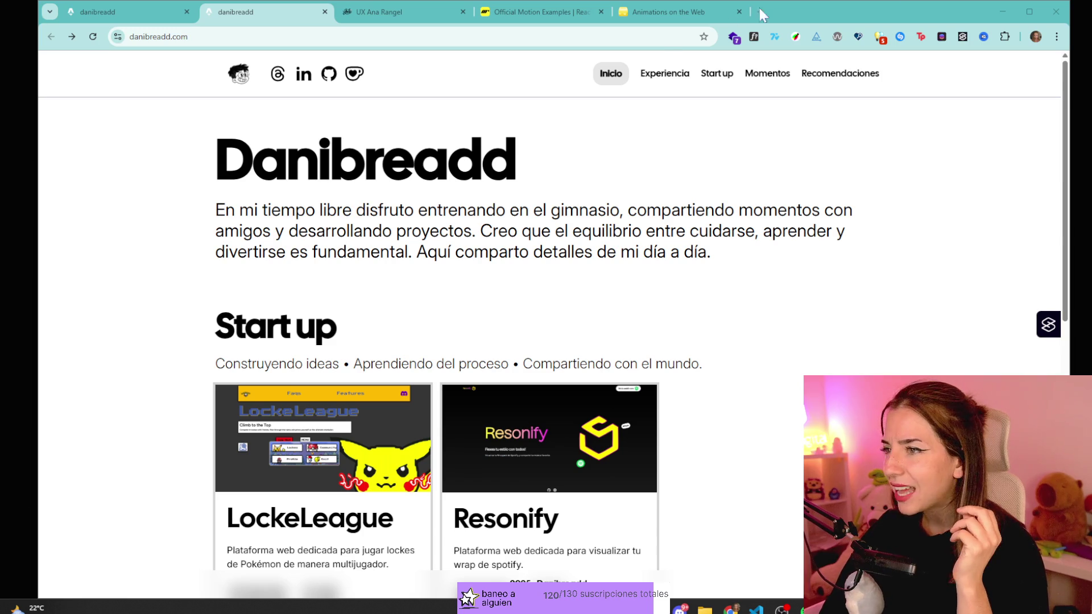
{"action": "key", "text": "ctrl+shift+c"}
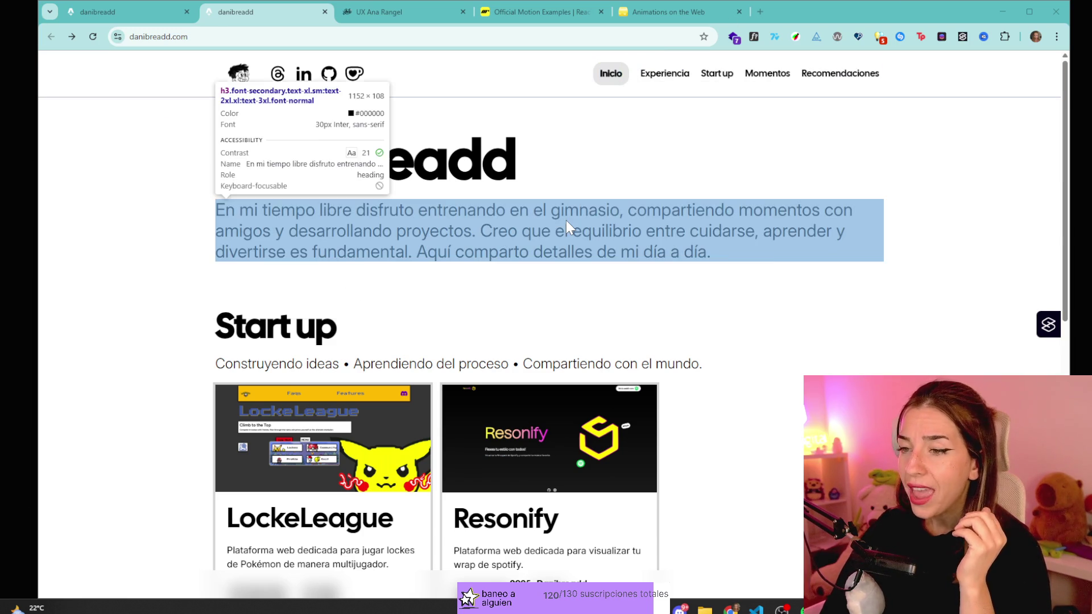
{"action": "key", "text": "Escape"}
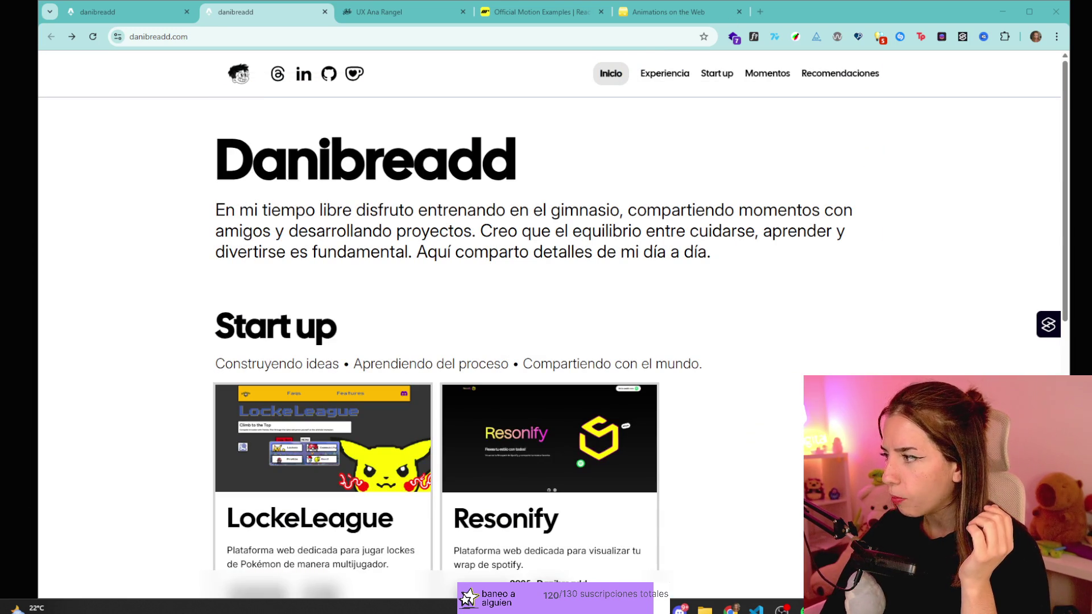
{"action": "key", "text": "ctrl+shift+c"}
{"action": "key", "text": "Escape"}
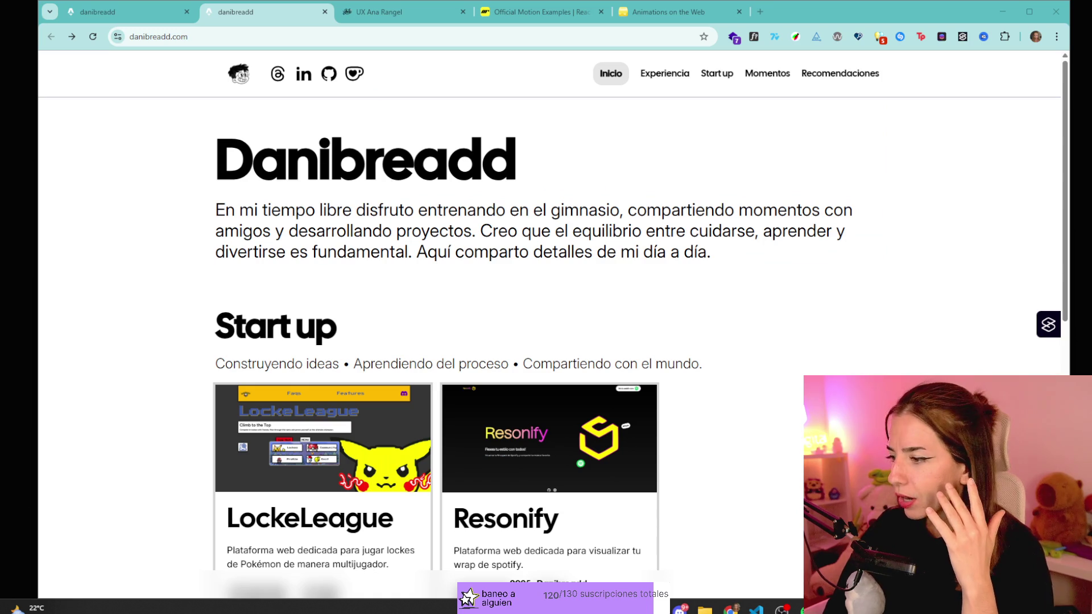
- Scroll through the Animations on the Web course page, highlight a line, then return to the first danibreadd tab
{"action": "left_click", "coordinate": [678, 21]}
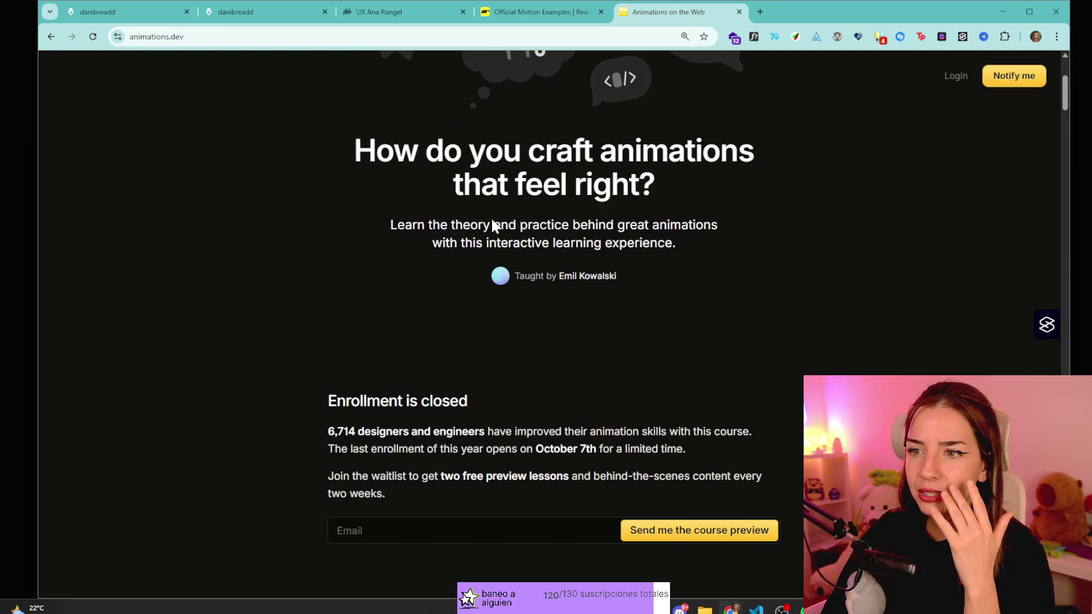
{"action": "scroll", "coordinate": [407, 422], "scroll_direction": "up", "scroll_amount": 1}
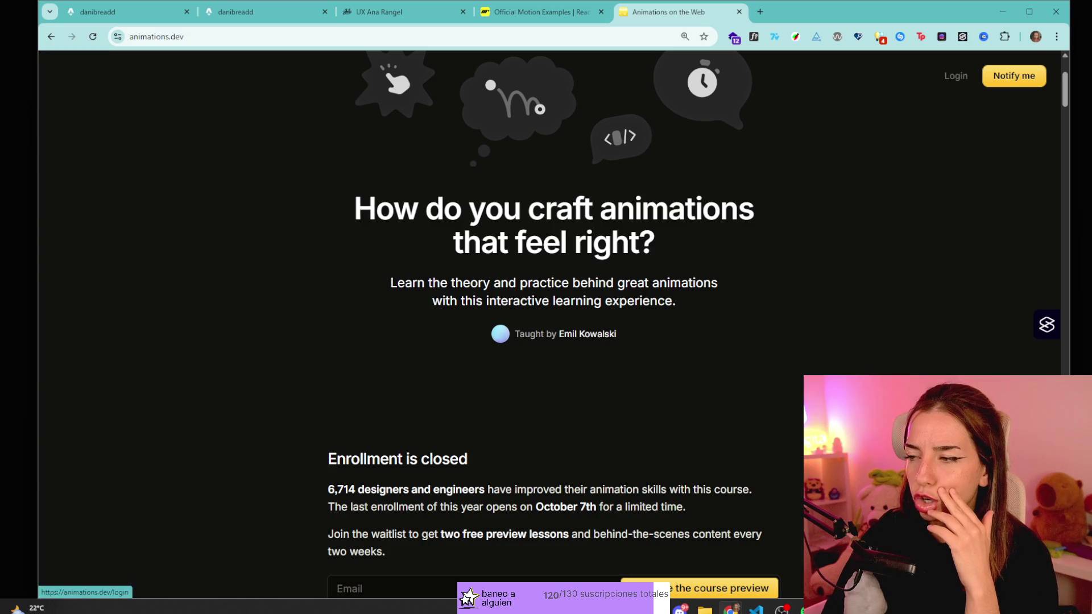
{"action": "scroll", "coordinate": [569, 296], "scroll_direction": "down", "scroll_amount": 3}
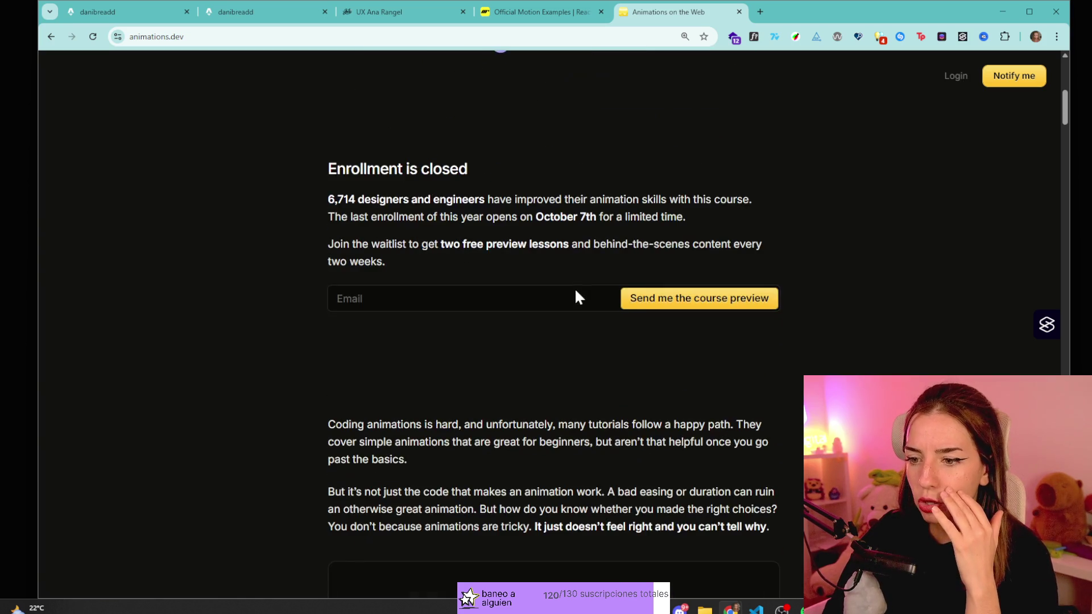
{"action": "scroll", "coordinate": [599, 373], "scroll_direction": "down", "scroll_amount": 6}
{"action": "scroll", "coordinate": [599, 374], "scroll_direction": "down", "scroll_amount": 2}
{"action": "left_click_drag", "start_coordinate": [329, 425], "coordinate": [403, 425]}
{"action": "left_click", "coordinate": [97, 11]}
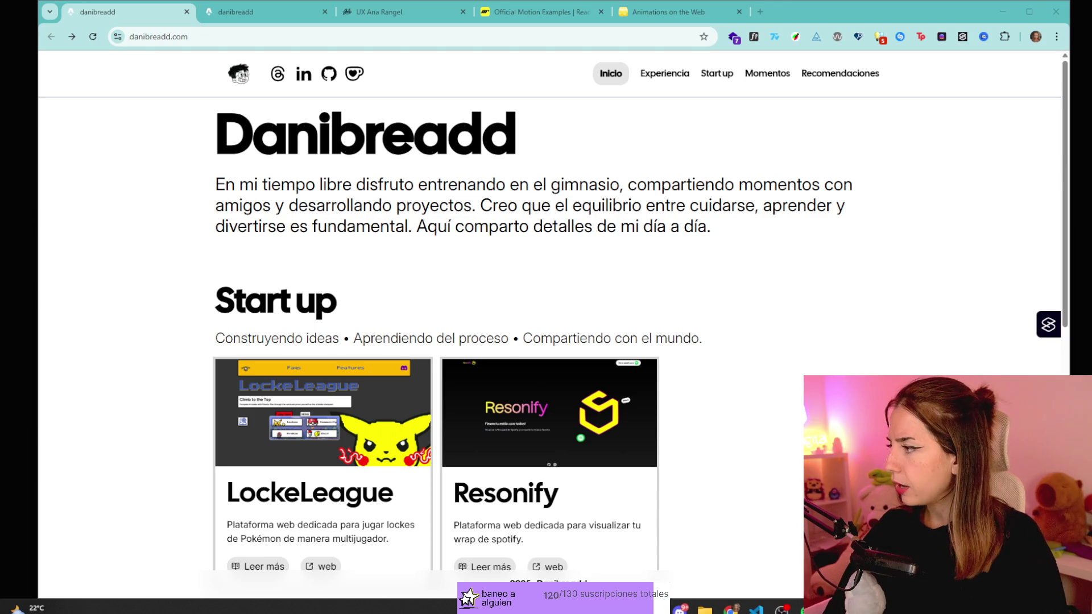
- On the second danibreadd tab, open DevTools and move its window to the right edge
{"action": "key", "text": "ctrl+Tab"}
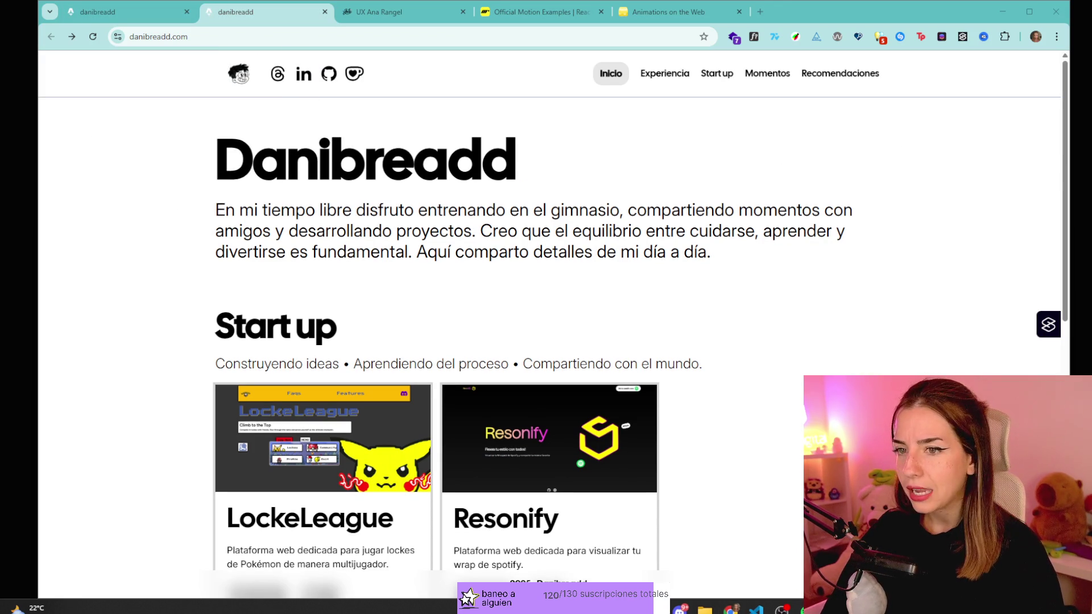
{"action": "key", "text": "F12"}
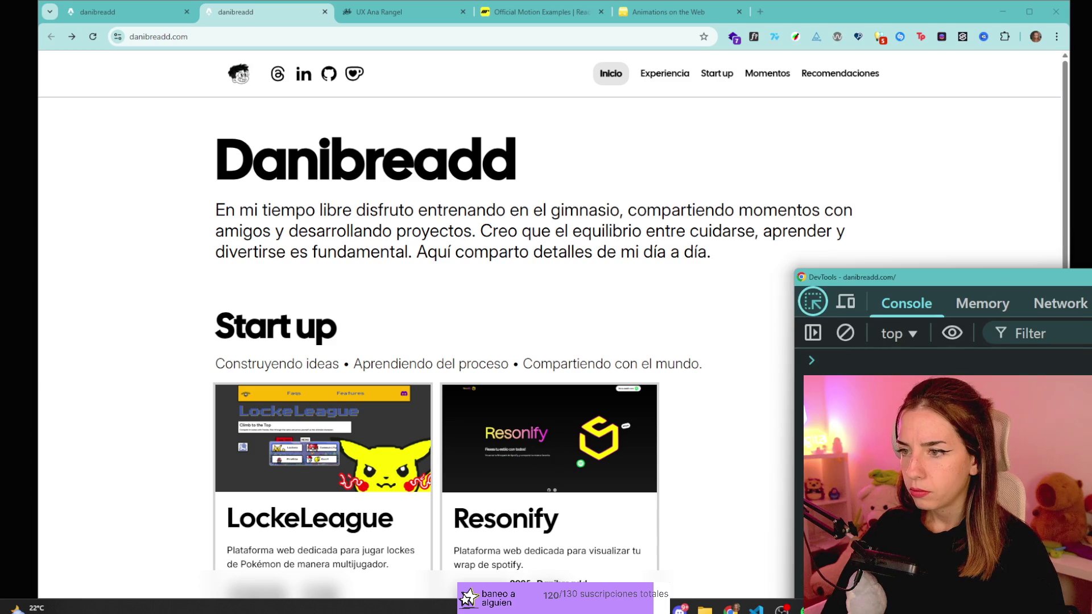
{"action": "left_click", "coordinate": [1004, 348]}
{"action": "left_click", "coordinate": [1081, 307]}
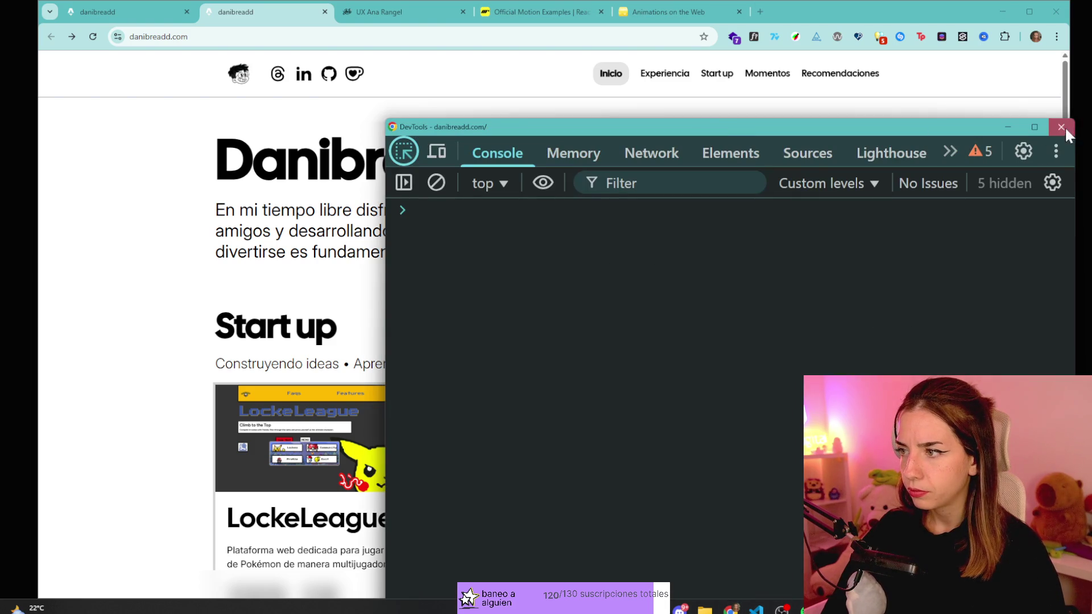
{"action": "left_click", "coordinate": [1061, 130]}
{"action": "key", "text": "F12"}
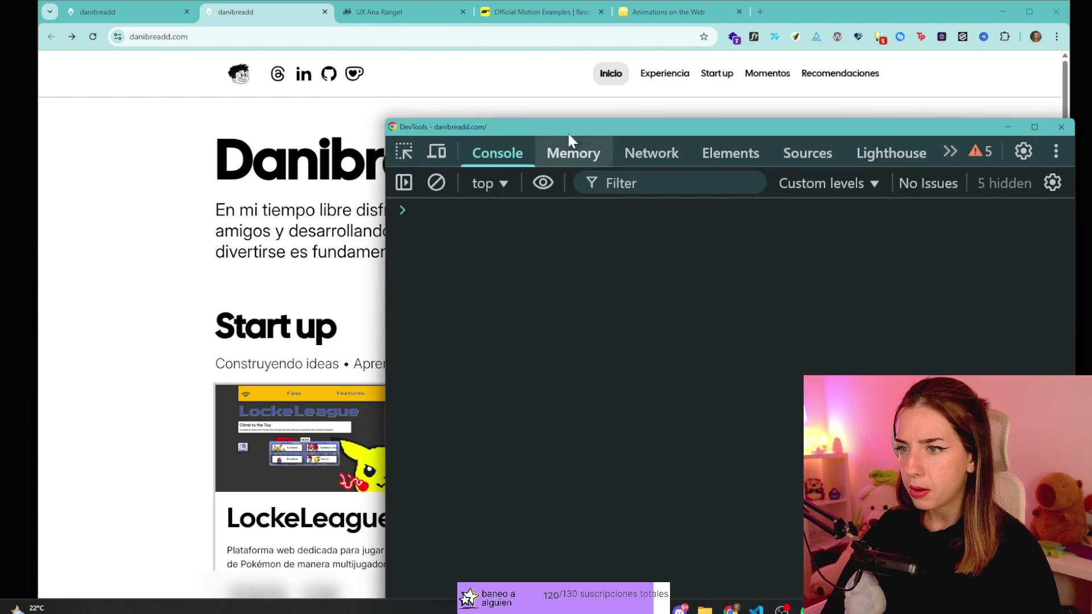
{"action": "left_click_drag", "start_coordinate": [575, 134], "coordinate": [974, 155]}
- Inspect the Danibreadd heading and add an inline color of #191919 in element.style
{"action": "left_click", "coordinate": [817, 176]}
{"action": "left_click", "coordinate": [509, 166]}
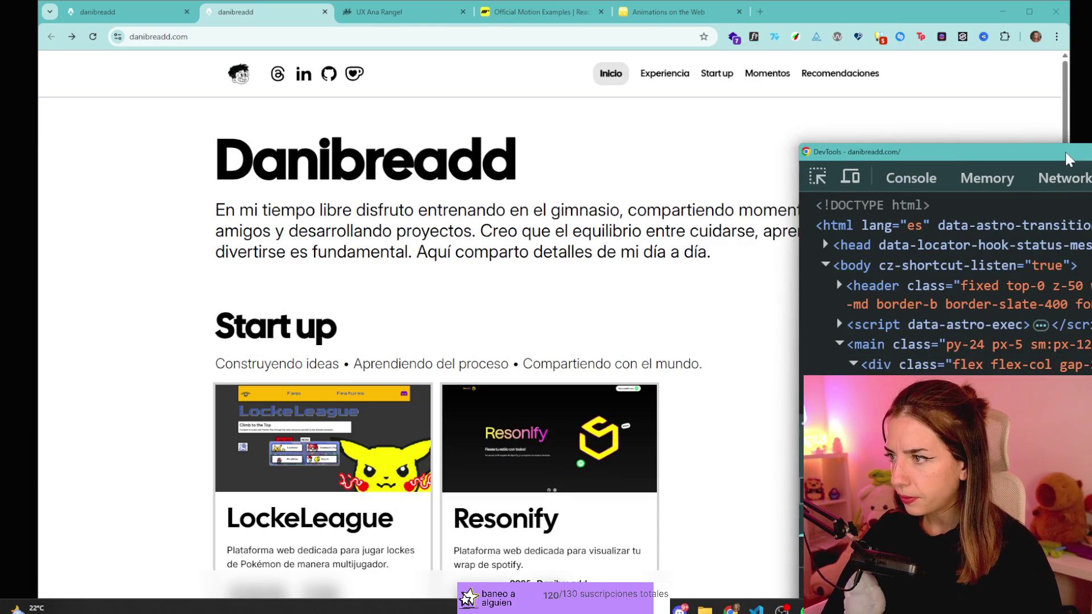
{"action": "mouse_move", "coordinate": [1066, 159]}
{"action": "left_mouse_down"}
{"action": "mouse_move", "coordinate": [983, 86]}
{"action": "mouse_move", "coordinate": [1013, 59]}
{"action": "left_mouse_up"}
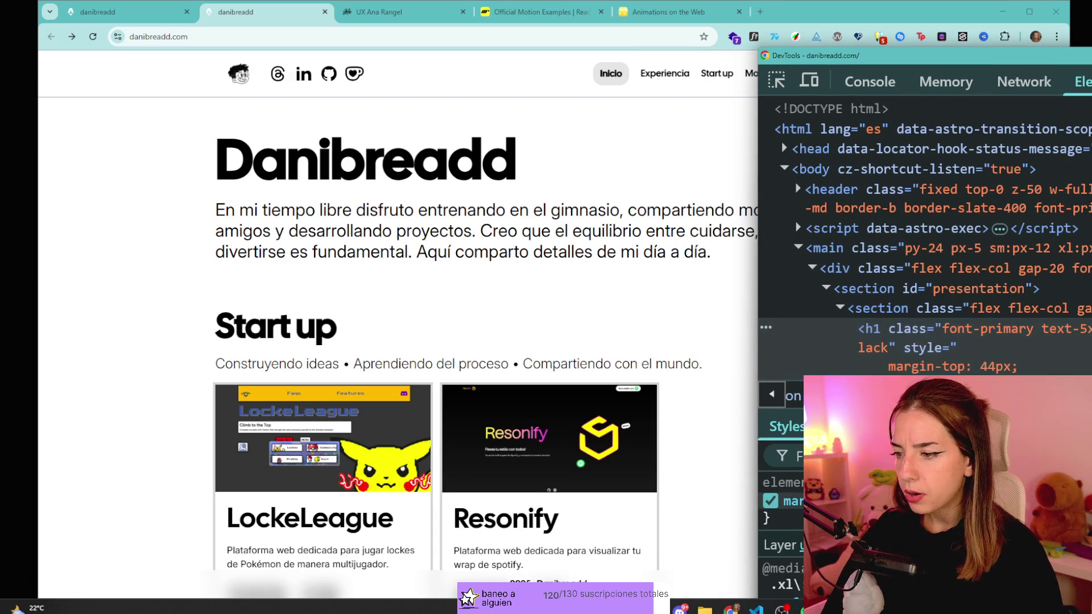
{"action": "left_click", "coordinate": [790, 514]}
{"action": "type", "text": "col"}
{"action": "key", "text": "Tab"}
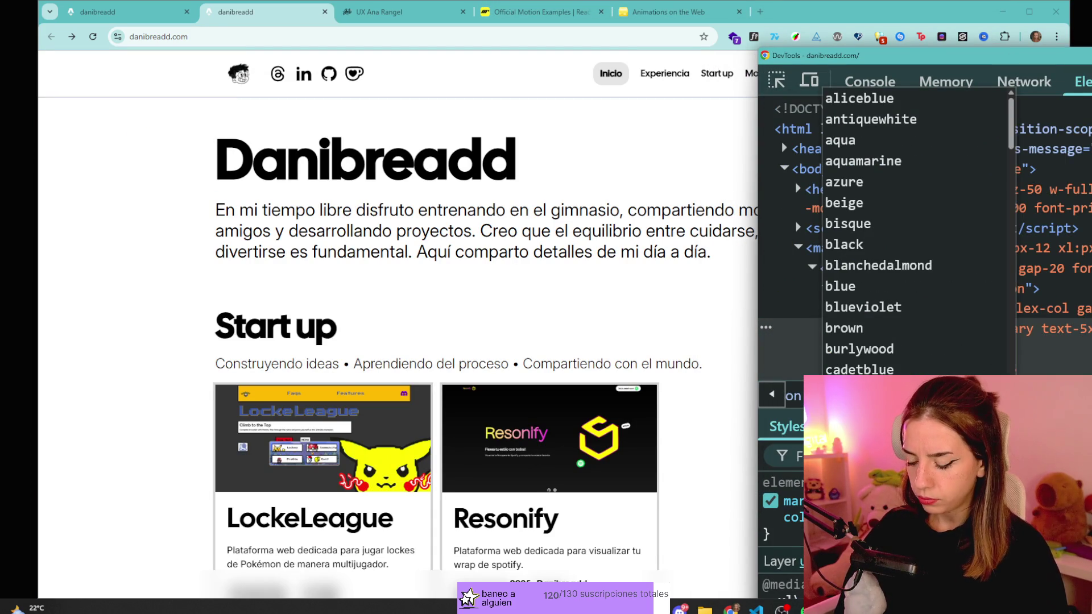
{"action": "type", "text": "red"}
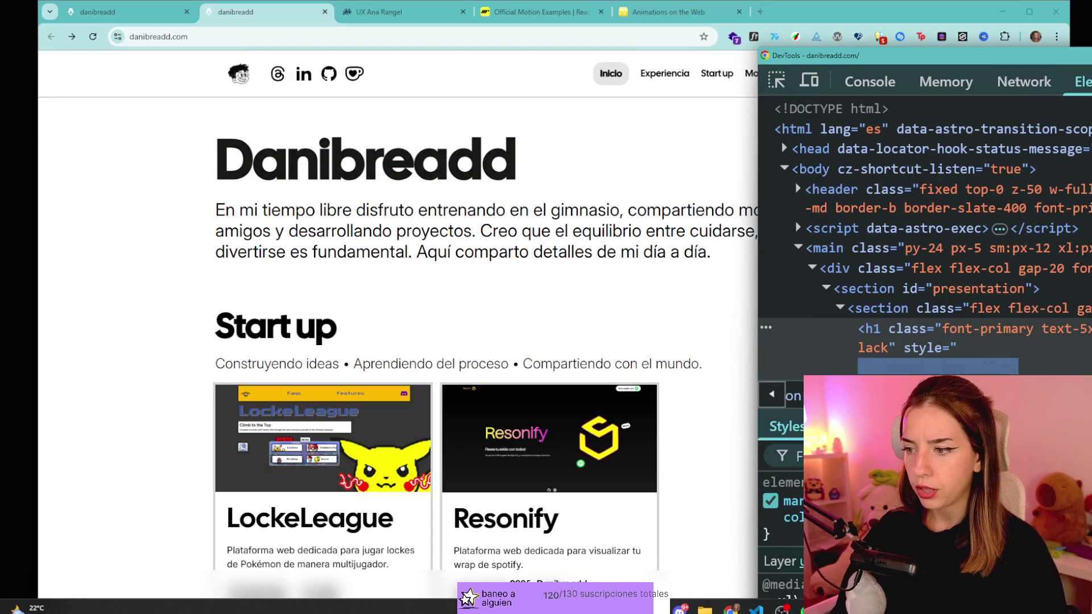
{"action": "key", "text": "Return"}
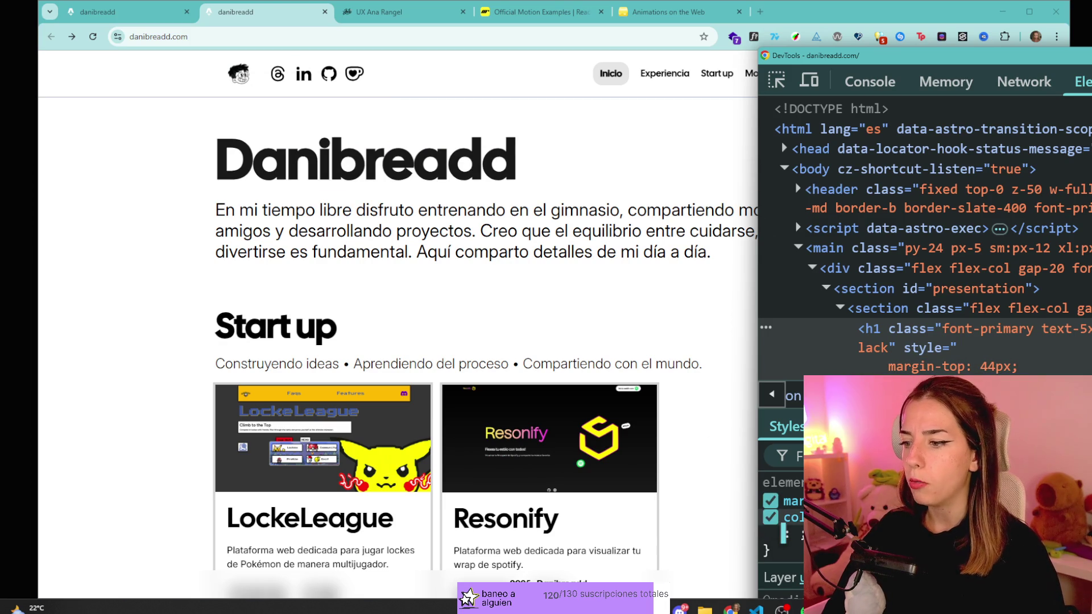
- Inspect the intro paragraph and set its color to #3b3b3b using the colour picker
{"action": "left_click", "coordinate": [776, 79]}
{"action": "left_click", "coordinate": [602, 211]}
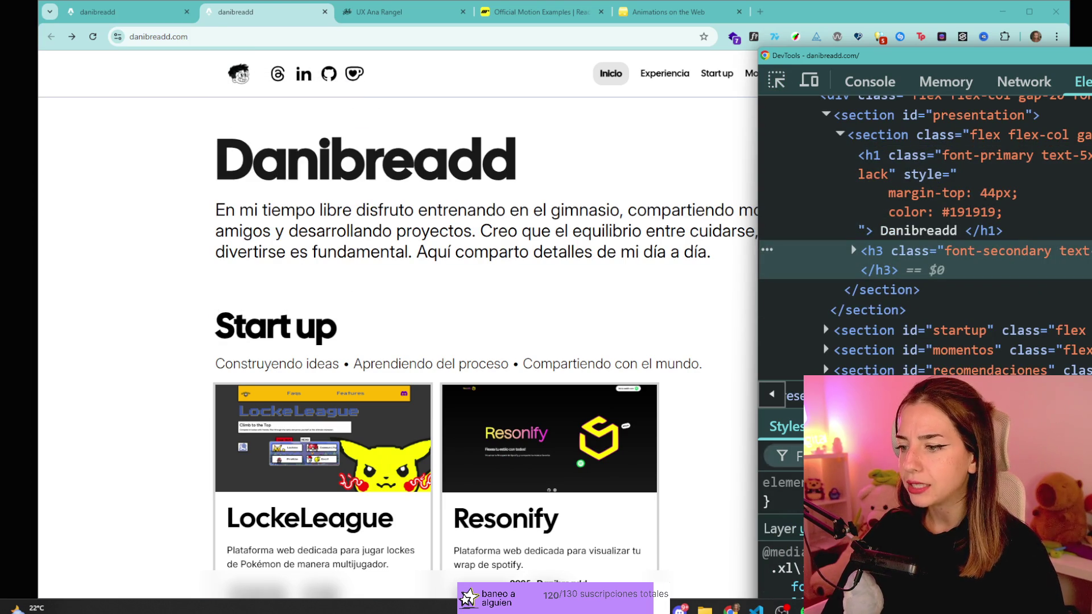
{"action": "left_click", "coordinate": [783, 495]}
{"action": "type", "text": "col"}
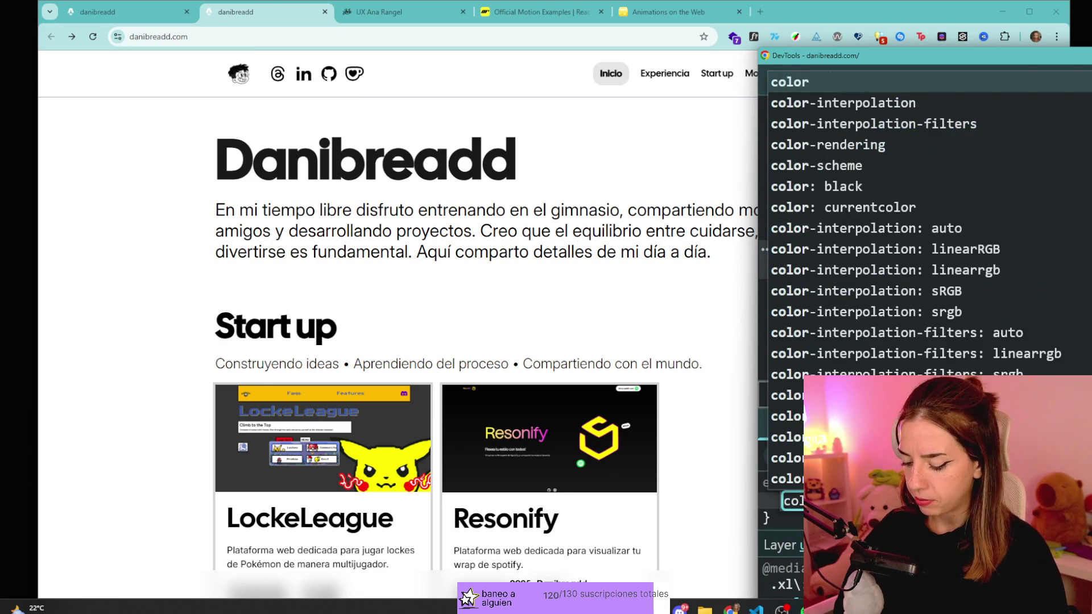
{"action": "type", "text": "or: #191919;"}
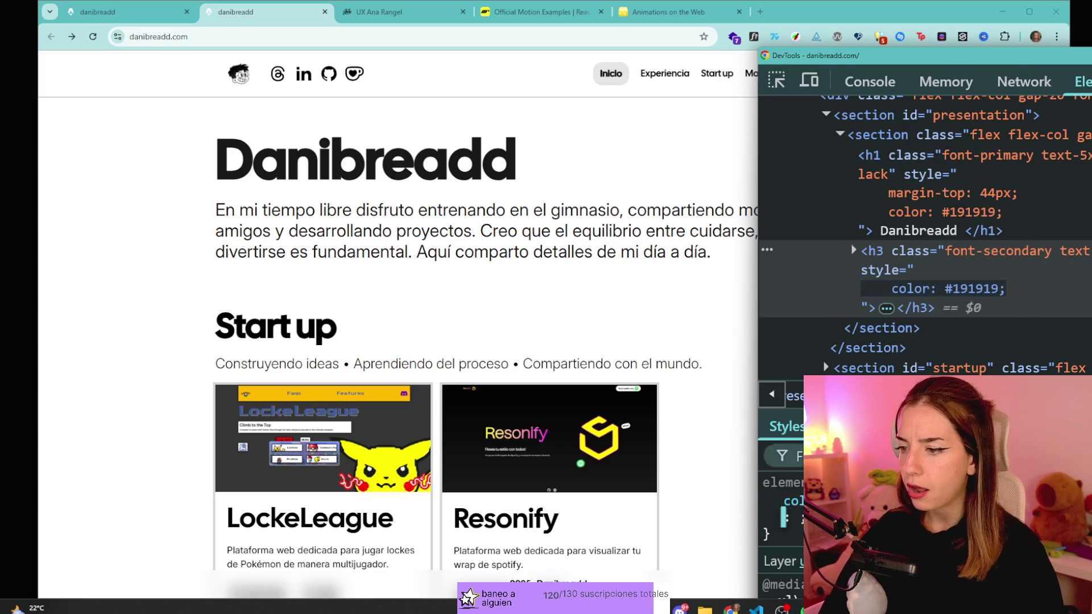
{"action": "left_click", "coordinate": [834, 501]}
{"action": "mouse_move", "coordinate": [824, 209]}
{"action": "left_mouse_down"}
{"action": "mouse_move", "coordinate": [818, 180]}
{"action": "mouse_move", "coordinate": [816, 192]}
{"action": "left_mouse_up"}
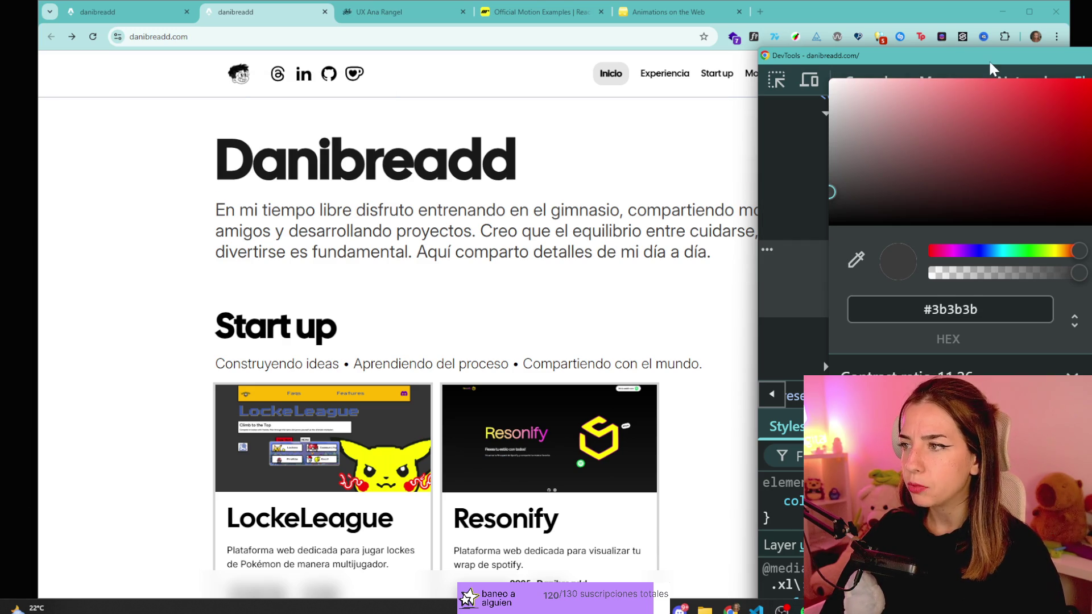
{"action": "left_click_drag", "start_coordinate": [987, 60], "coordinate": [1000, 53]}
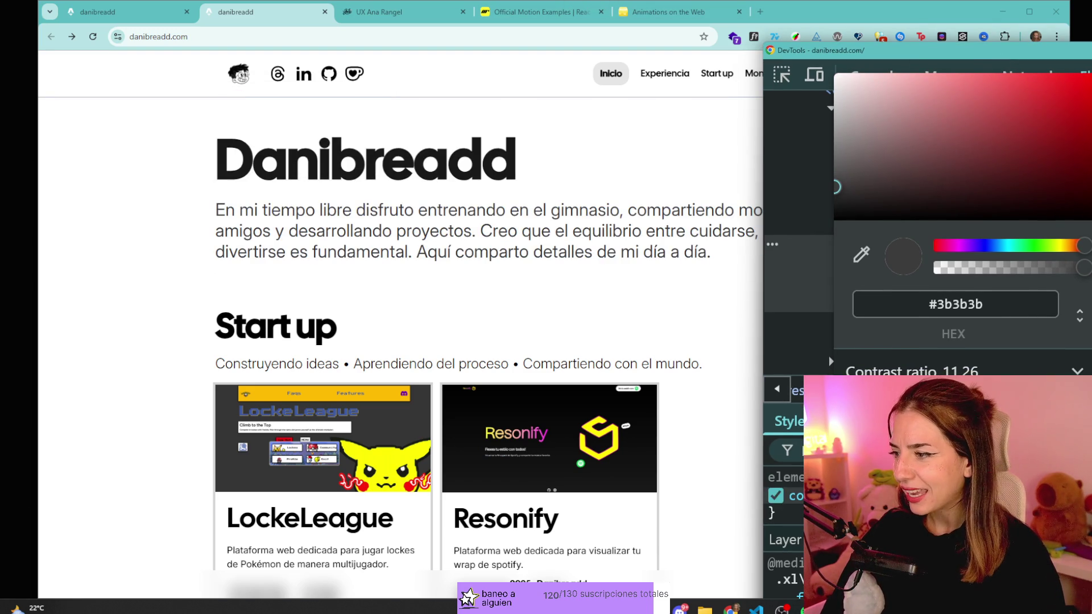
{"action": "key", "text": "Escape"}
{"action": "left_click", "coordinate": [781, 75]}
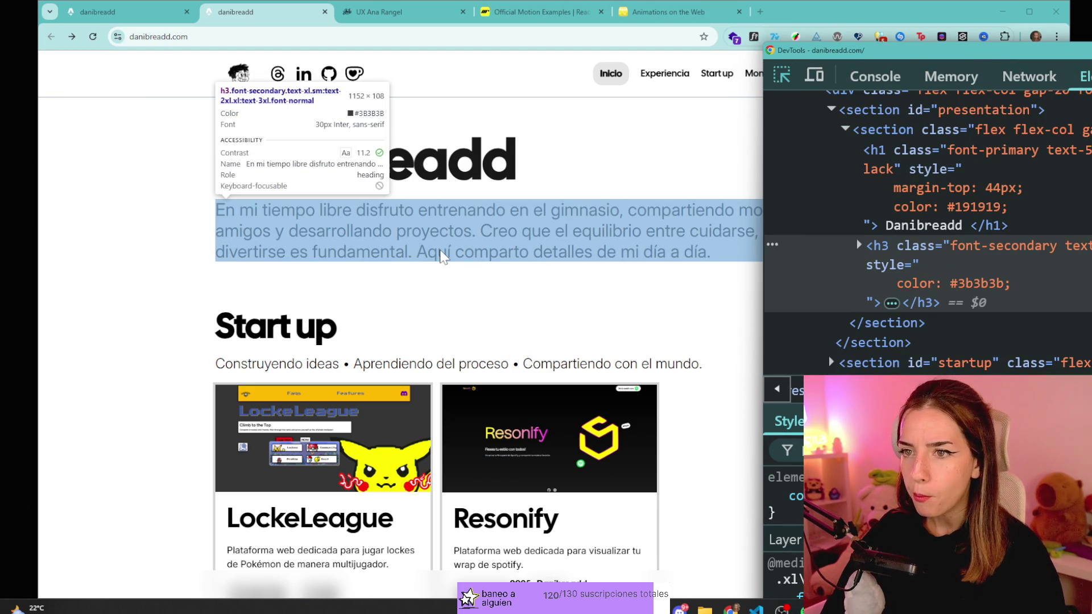
{"action": "left_click", "coordinate": [440, 254]}
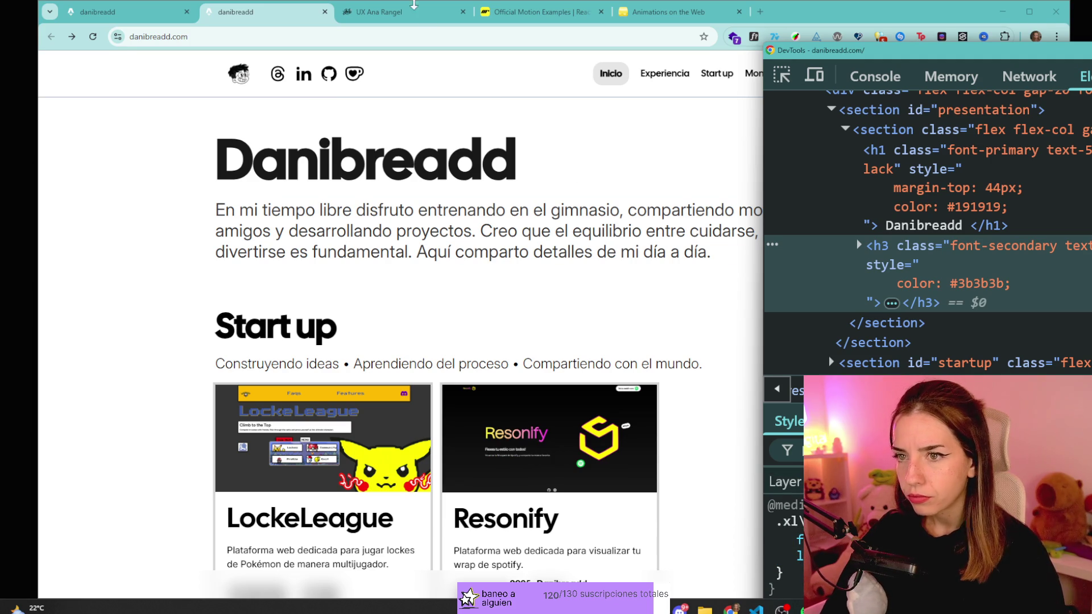
{"action": "left_click", "coordinate": [727, 7]}
- Check the course subtitle about theory and practice on the Animations on the Web tab, then return to danibreadd
{"action": "scroll", "coordinate": [576, 304], "scroll_direction": "up", "scroll_amount": 10}
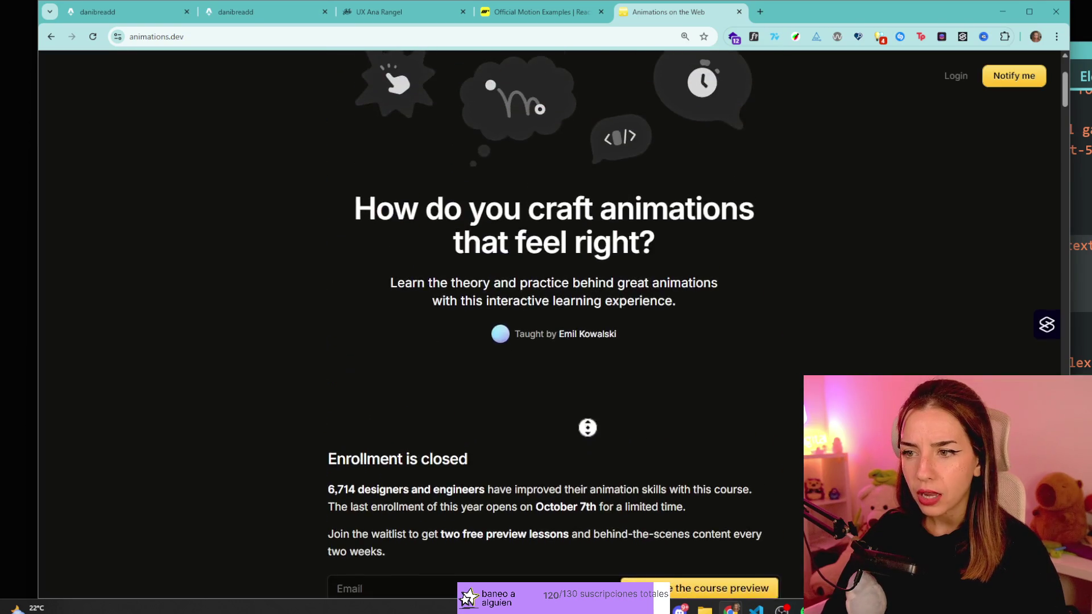
{"action": "scroll", "coordinate": [819, 137], "scroll_direction": "down", "scroll_amount": 2}
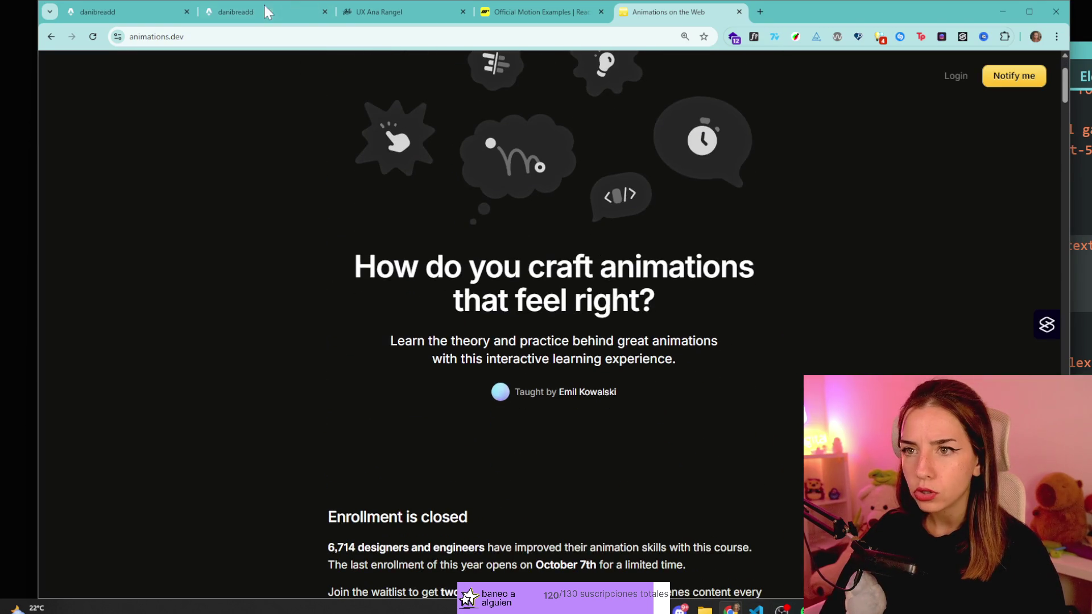
{"action": "left_click", "coordinate": [267, 11]}
{"action": "left_click", "coordinate": [671, 12]}
{"action": "mouse_move", "coordinate": [451, 340]}
{"action": "left_mouse_down"}
{"action": "mouse_move", "coordinate": [501, 341]}
{"action": "mouse_move", "coordinate": [520, 360]}
{"action": "left_mouse_up"}
{"action": "left_click", "coordinate": [252, 13]}
- Inspect the intro paragraph in DevTools and toggle its first style rule off and back on
{"action": "key", "text": "ctrl+shift+c"}
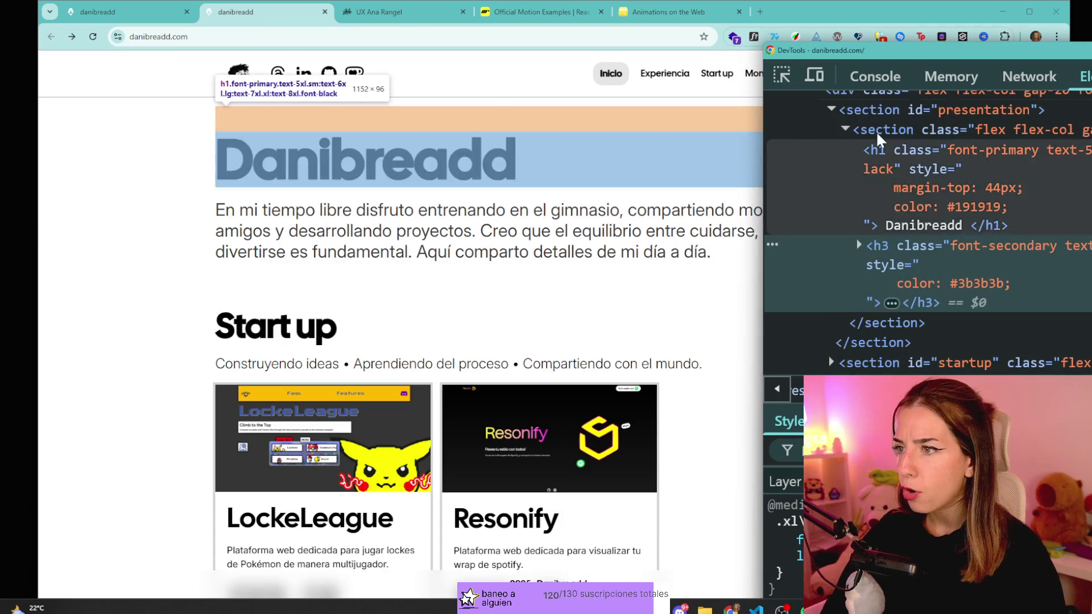
{"action": "left_click", "coordinate": [432, 230]}
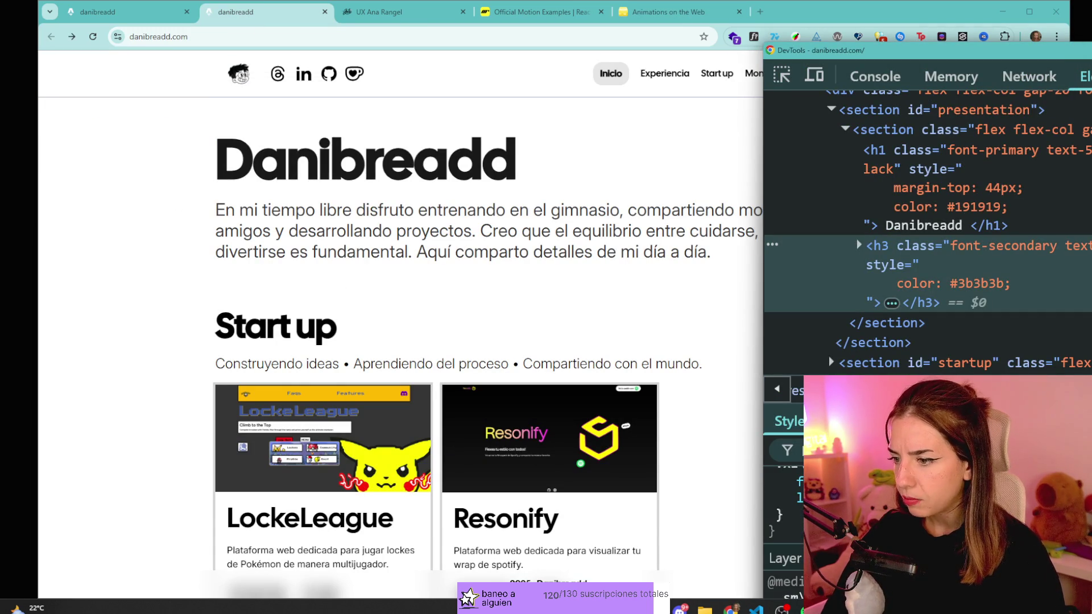
{"action": "left_click", "coordinate": [783, 481]}
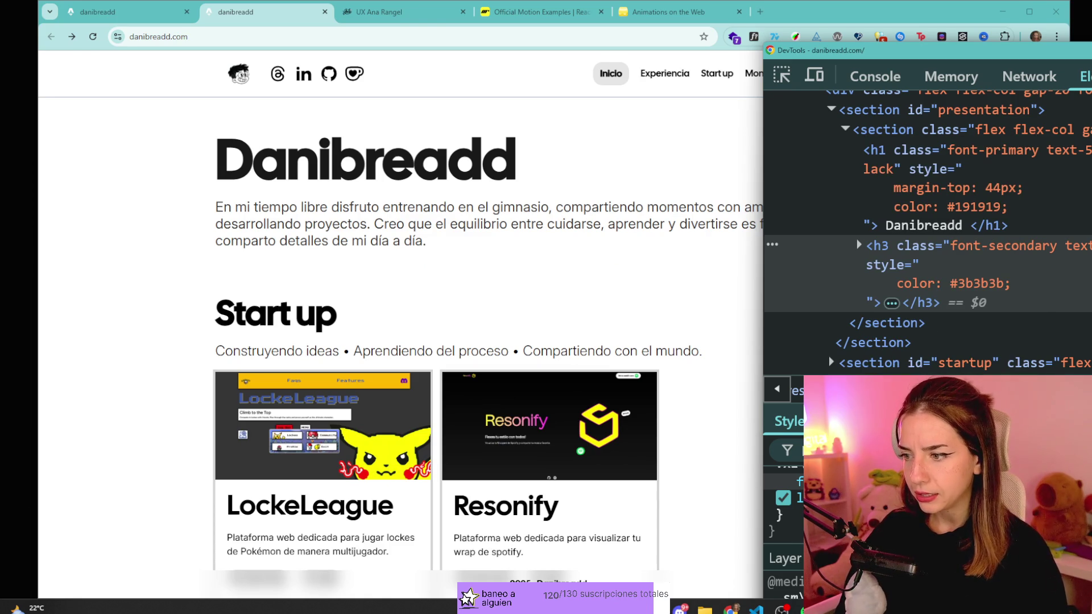
{"action": "left_click", "coordinate": [783, 481]}
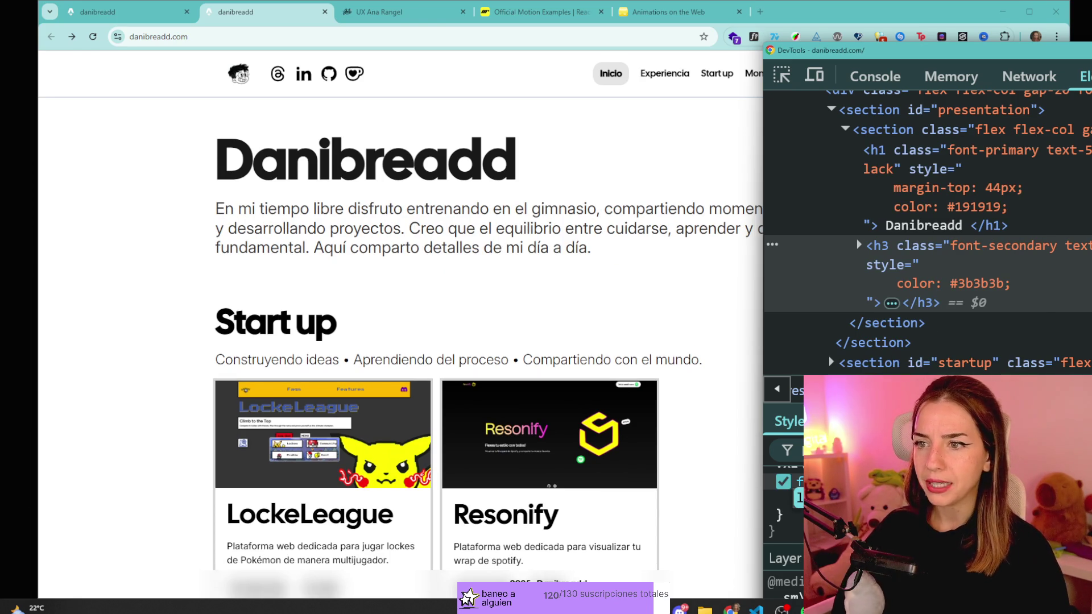
- Compare the original and edited danibreadd.com tabs side by side
{"action": "left_click", "coordinate": [650, 335]}
{"action": "left_click", "coordinate": [148, 9]}
{"action": "left_click", "coordinate": [229, 18]}
{"action": "left_click", "coordinate": [171, 12]}
{"action": "left_click", "coordinate": [219, 15]}
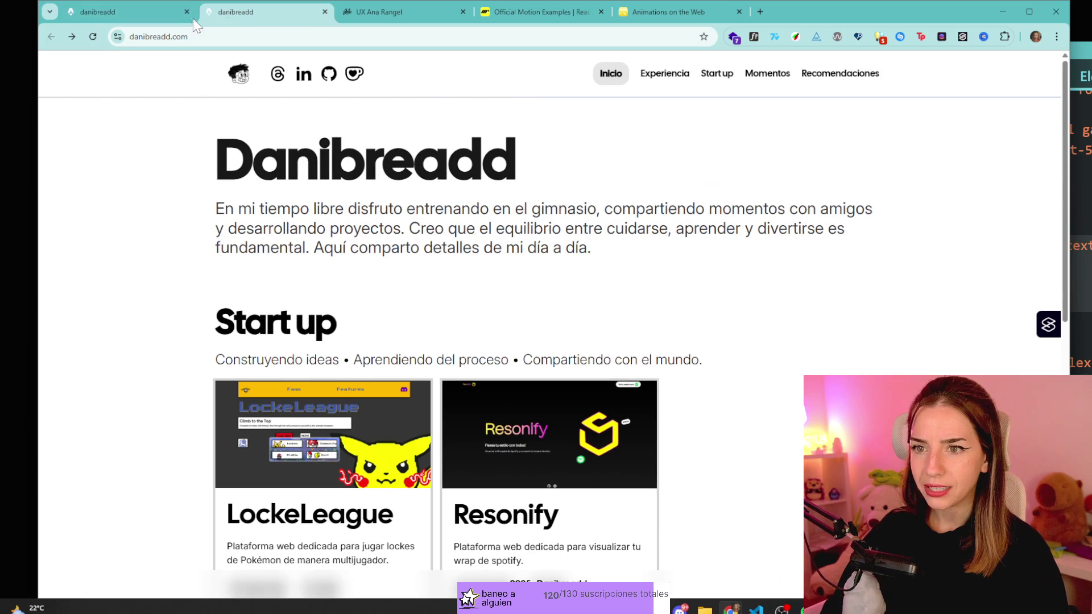
- Bring DevTools forward and scroll to the intro paragraph's style rules
{"action": "left_click", "coordinate": [1071, 50]}
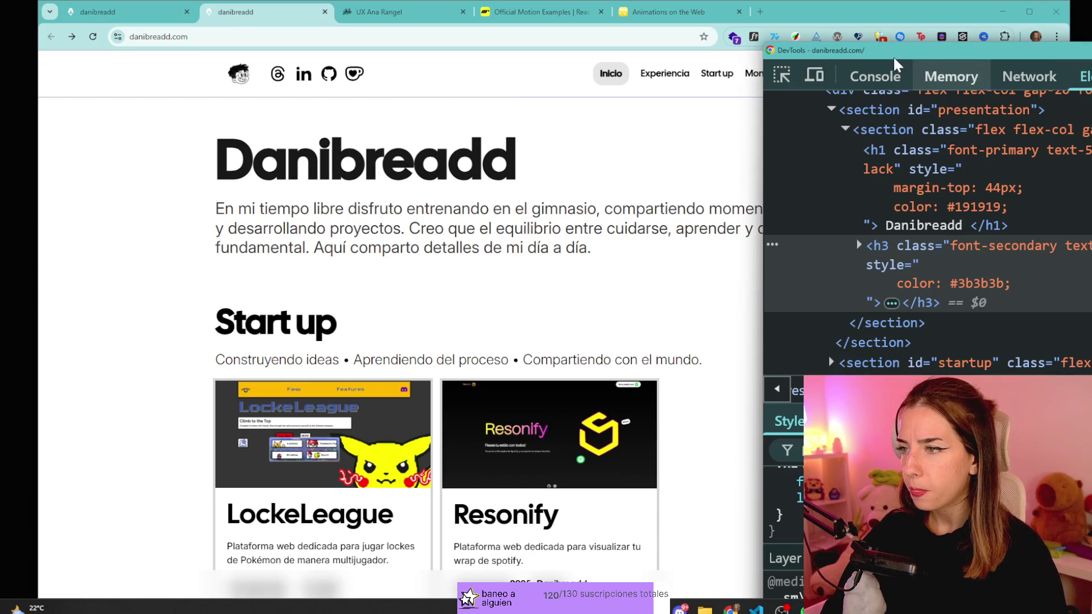
{"action": "left_click", "coordinate": [781, 75]}
{"action": "key", "text": "Escape"}
{"action": "scroll", "coordinate": [785, 511], "scroll_direction": "down", "scroll_amount": 2}
{"action": "left_click", "coordinate": [784, 512]}
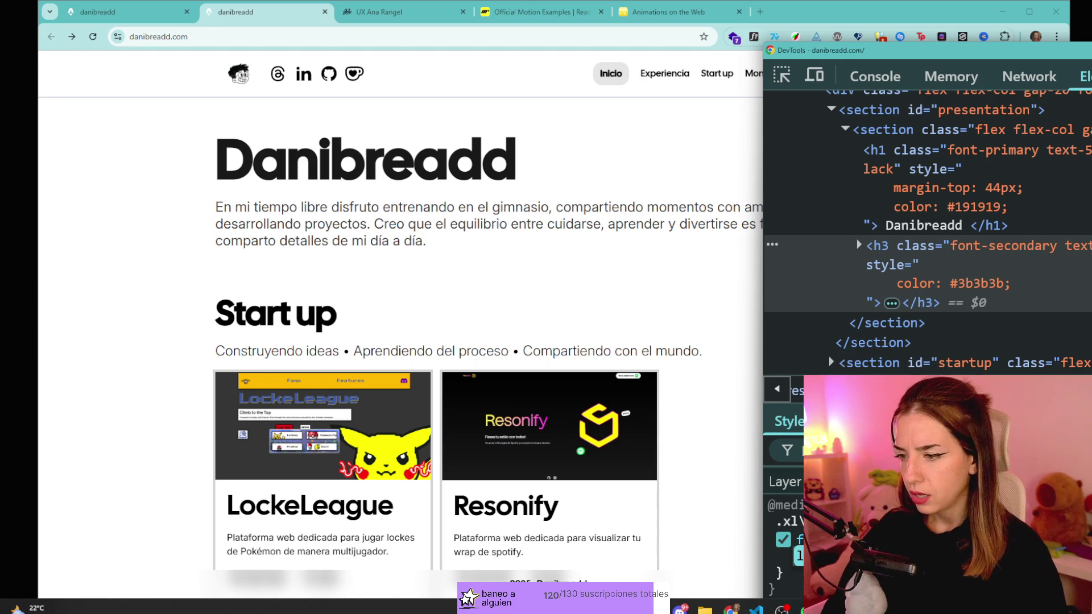
- Reduce the intro paragraph's font-size and loosen its line-height slightly, viewing the full-width page
{"action": "left_click", "coordinate": [799, 556]}
{"action": "key", "text": "Escape"}
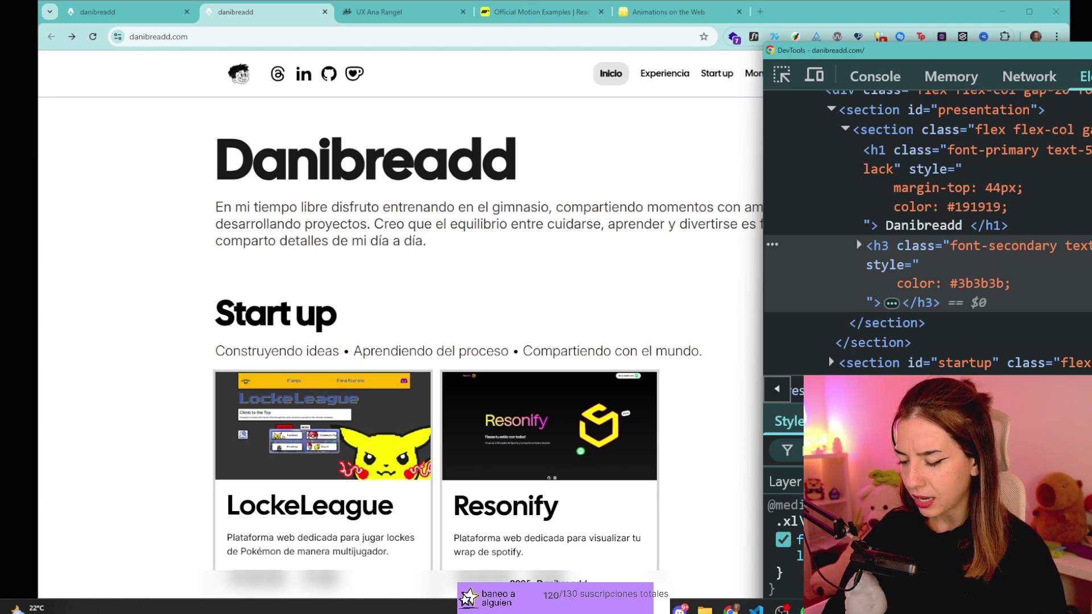
{"action": "key", "text": "Up"}
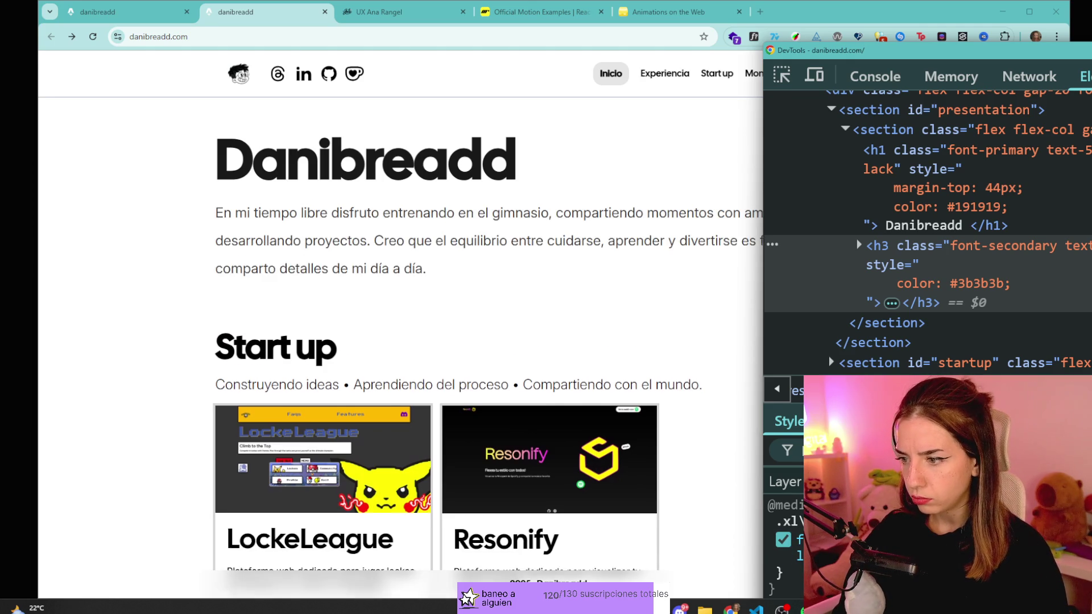
{"action": "key", "text": "Down"}
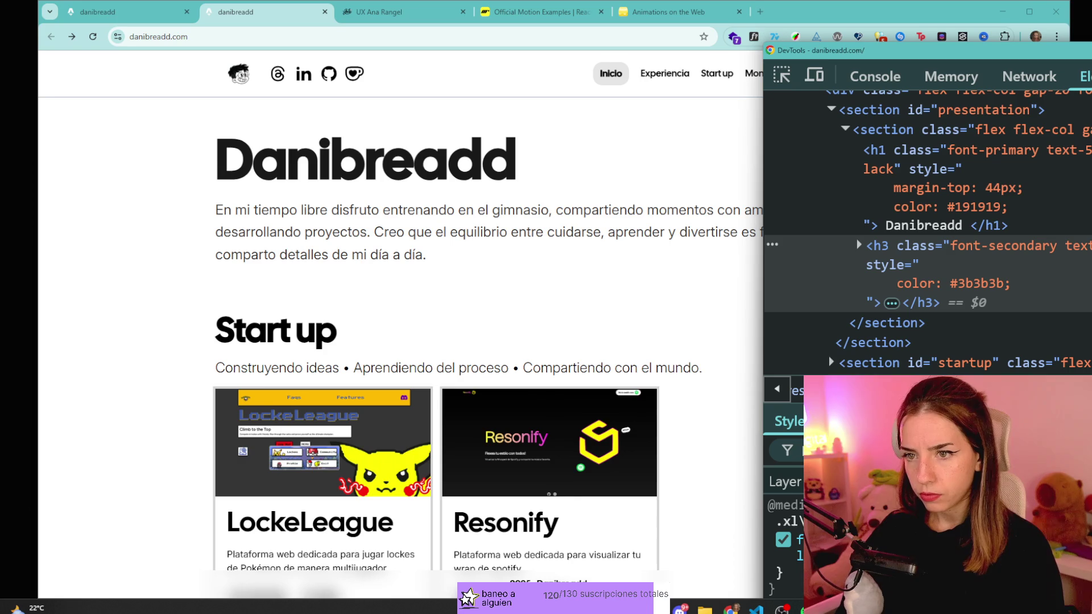
{"action": "key", "text": "Up"}
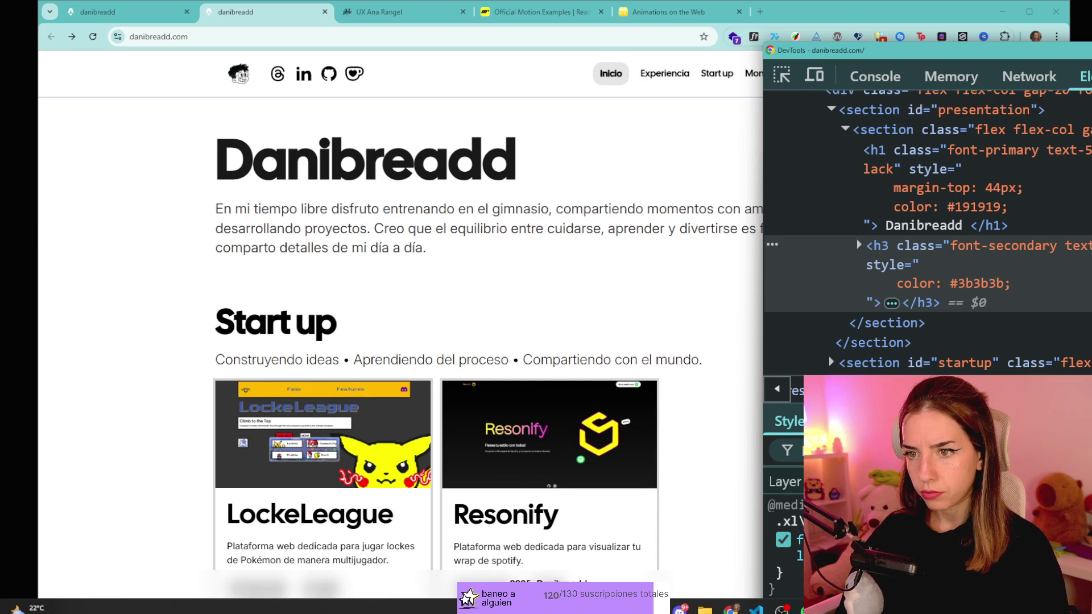
{"action": "left_click", "coordinate": [452, 261]}
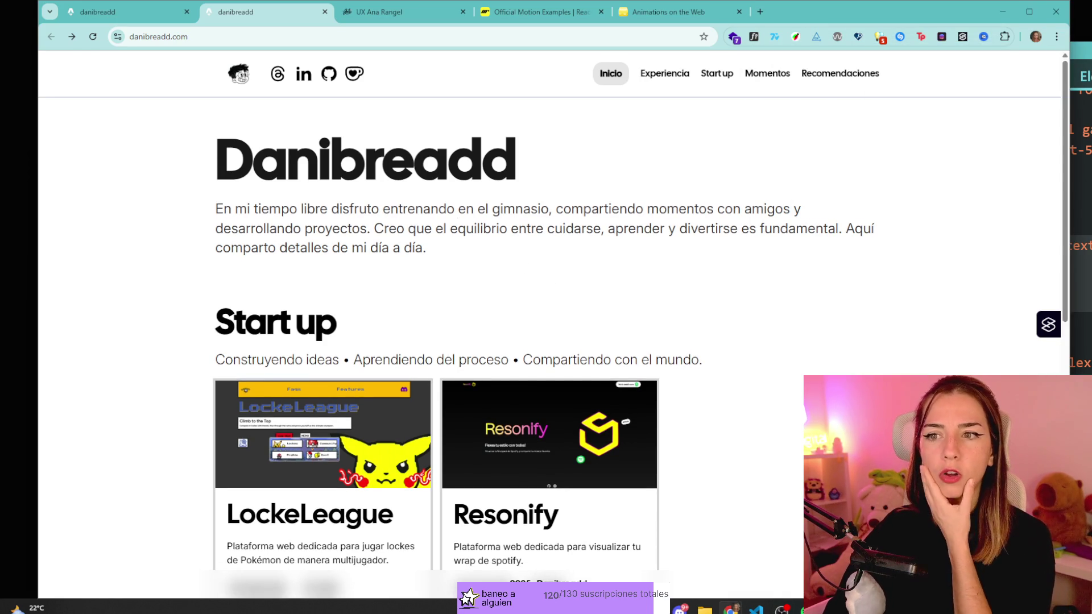
{"action": "left_click", "coordinate": [139, 14]}
{"action": "left_click", "coordinate": [224, 17]}
{"action": "left_click", "coordinate": [145, 15]}
{"action": "left_click", "coordinate": [233, 22]}
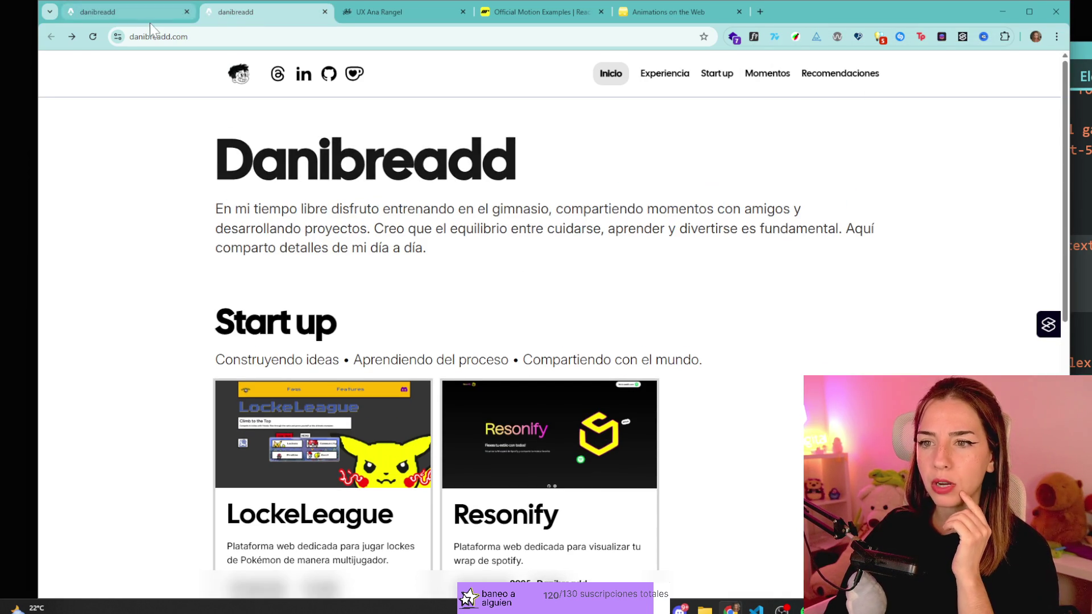
{"action": "left_click", "coordinate": [136, 12]}
{"action": "left_click", "coordinate": [254, 11]}
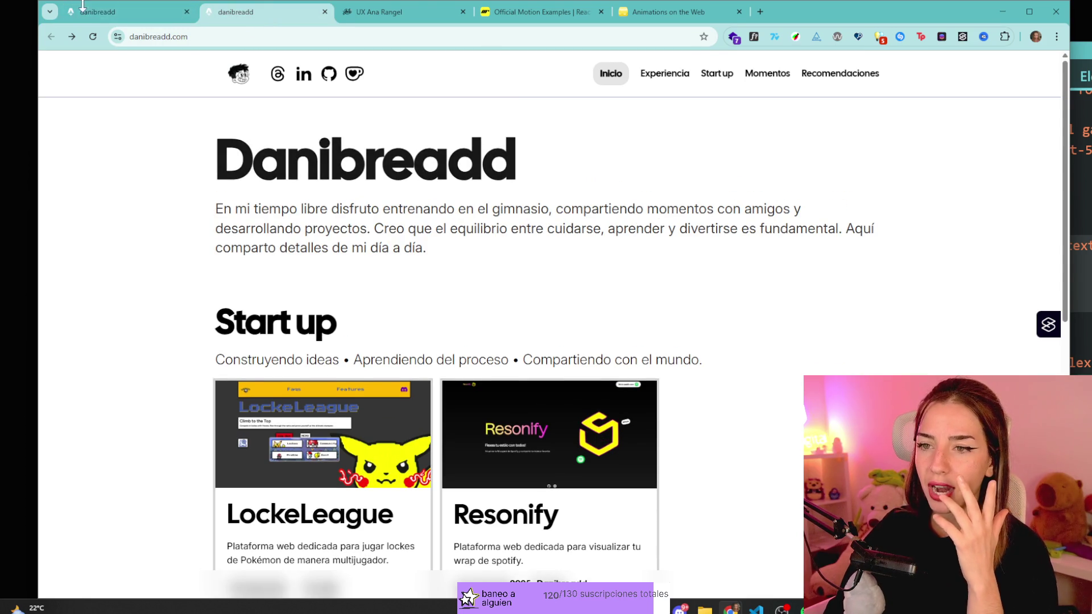
{"action": "left_click", "coordinate": [85, 11]}
{"action": "left_click", "coordinate": [221, 15]}
{"action": "left_click", "coordinate": [182, 15]}
{"action": "left_click", "coordinate": [227, 14]}
{"action": "left_click", "coordinate": [114, 10]}
{"action": "left_click", "coordinate": [239, 17]}
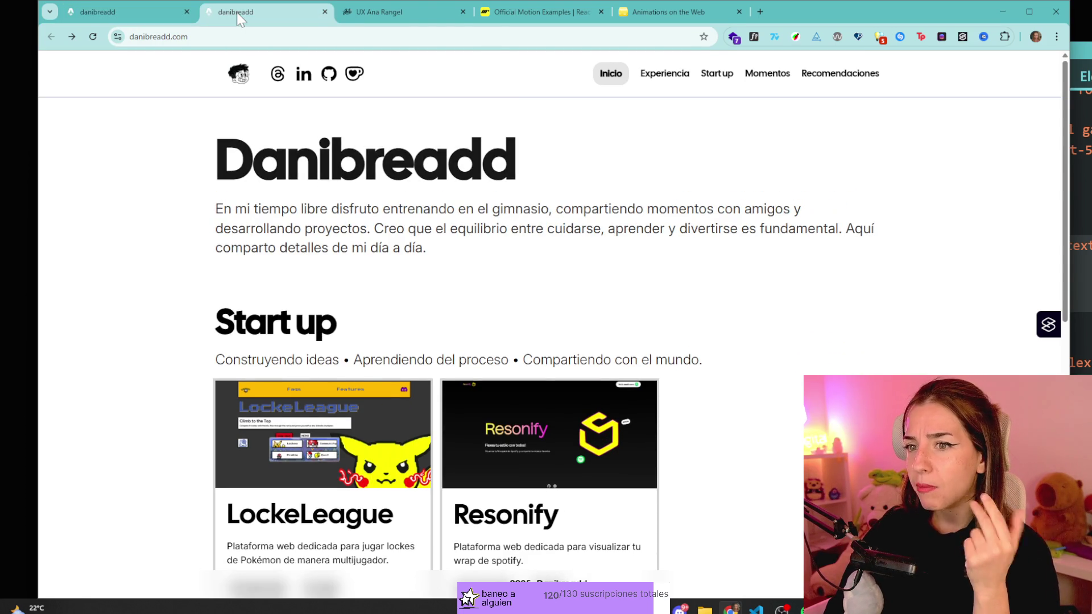
{"action": "left_click", "coordinate": [103, 14]}
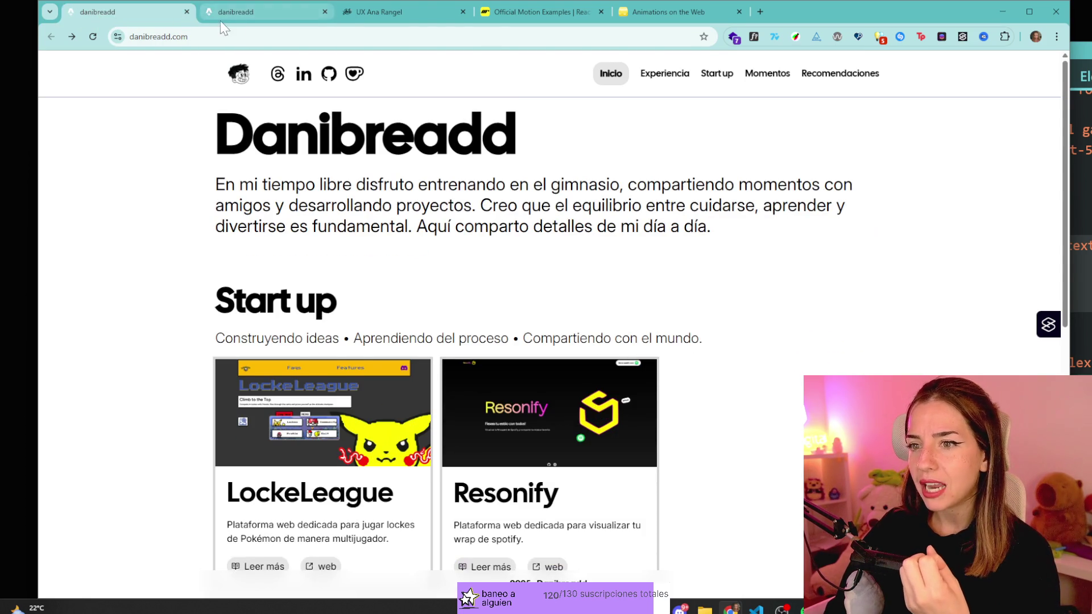
{"action": "left_click", "coordinate": [253, 12]}
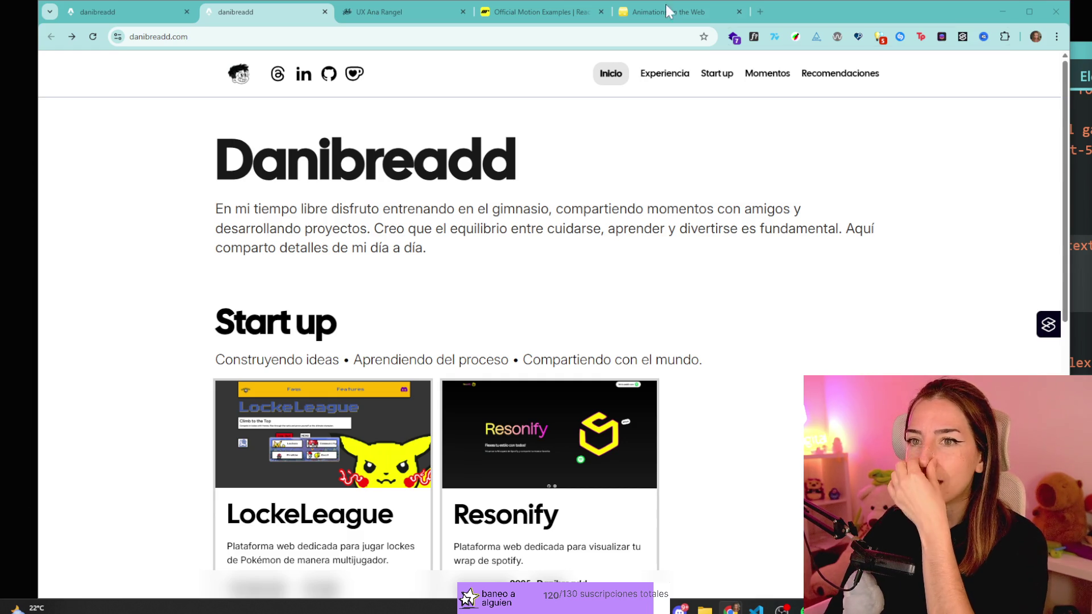
{"action": "left_click_drag", "start_coordinate": [467, 229], "coordinate": [415, 162]}
{"action": "left_click", "coordinate": [415, 162]}
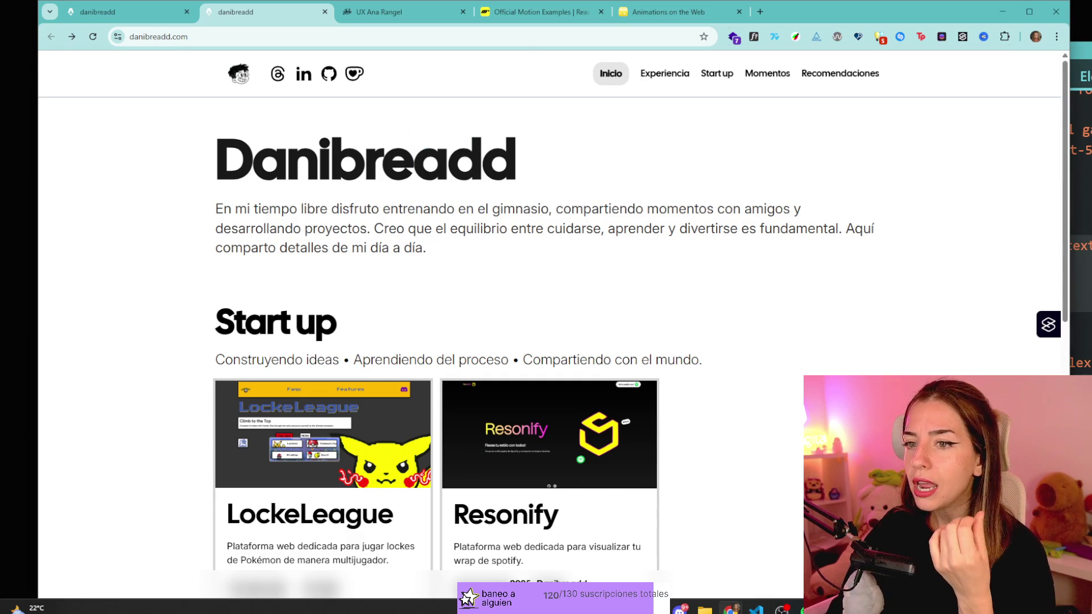
{"action": "left_click", "coordinate": [101, 16]}
{"action": "left_click", "coordinate": [754, 36]}
{"action": "left_click", "coordinate": [388, 210]}
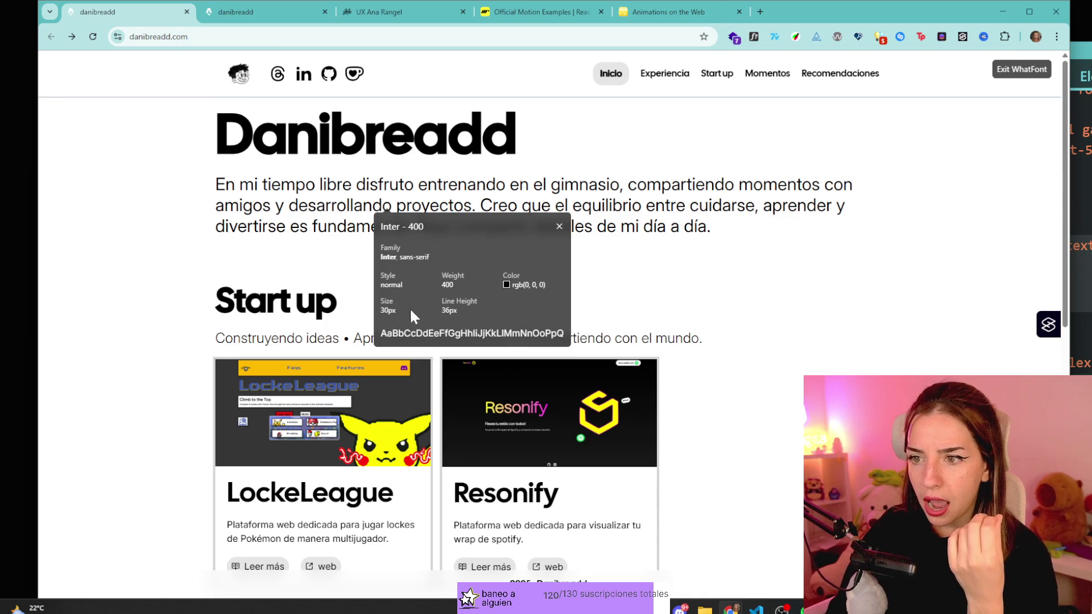
{"action": "left_click", "coordinate": [559, 226]}
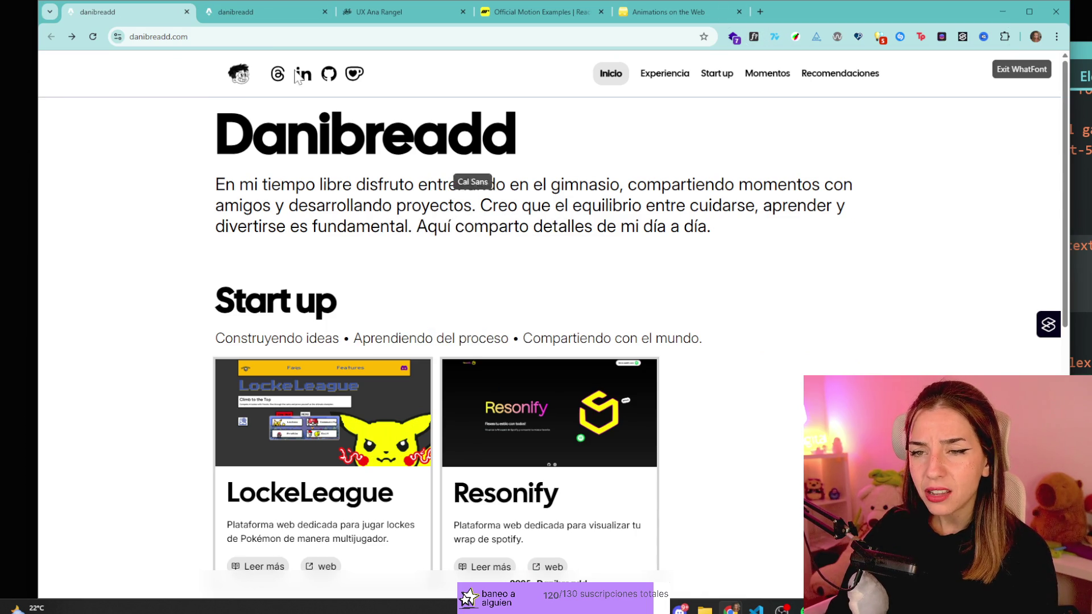
{"action": "left_click", "coordinate": [234, 11]}
{"action": "left_click", "coordinate": [754, 36]}
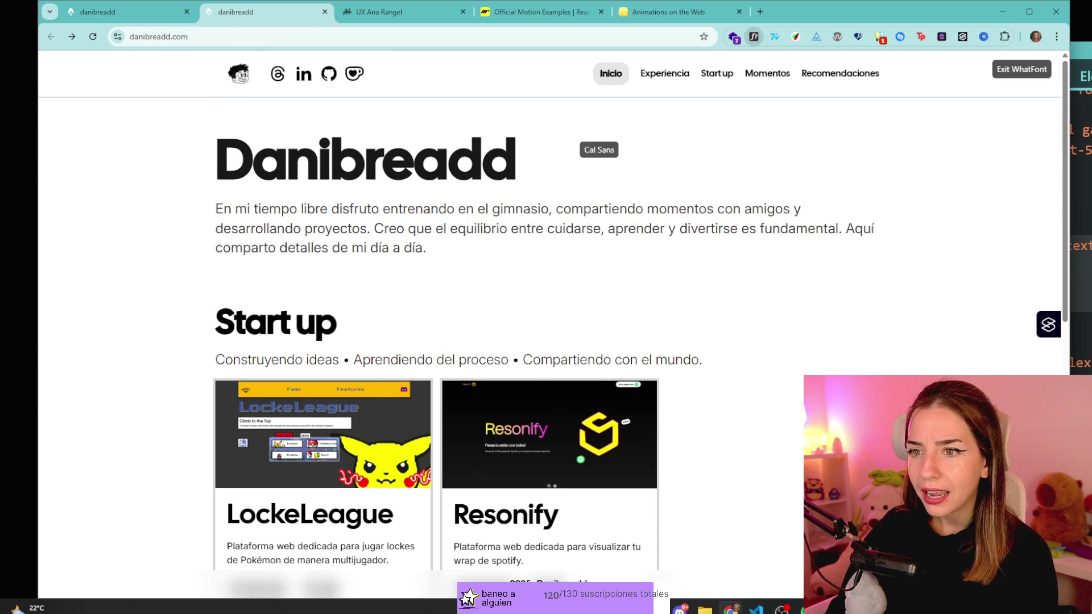
{"action": "left_click", "coordinate": [378, 227]}
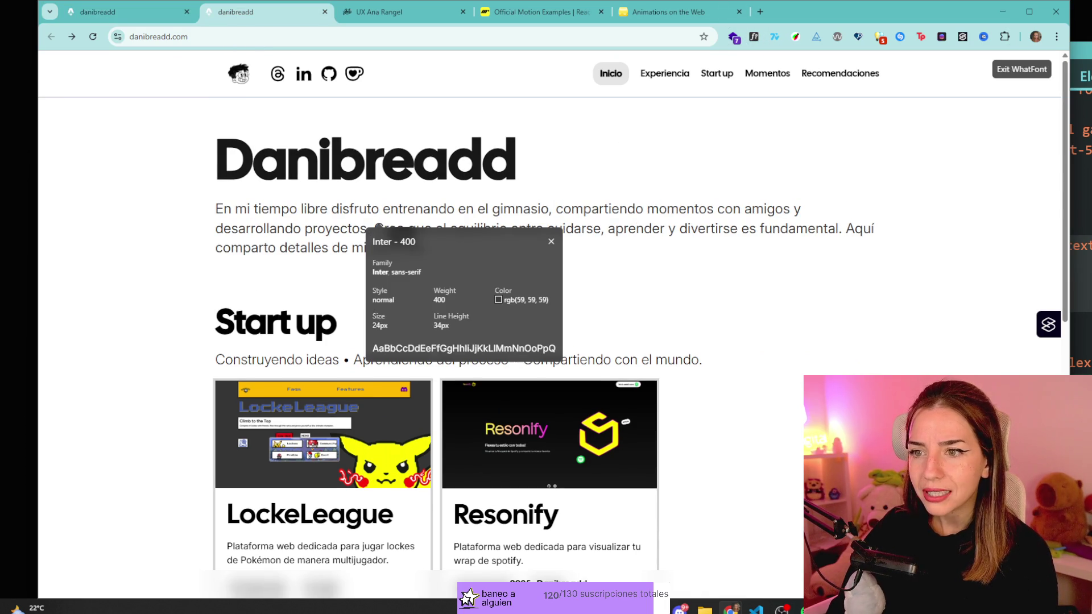
{"action": "left_click", "coordinate": [551, 242]}
{"action": "left_click", "coordinate": [104, 13]}
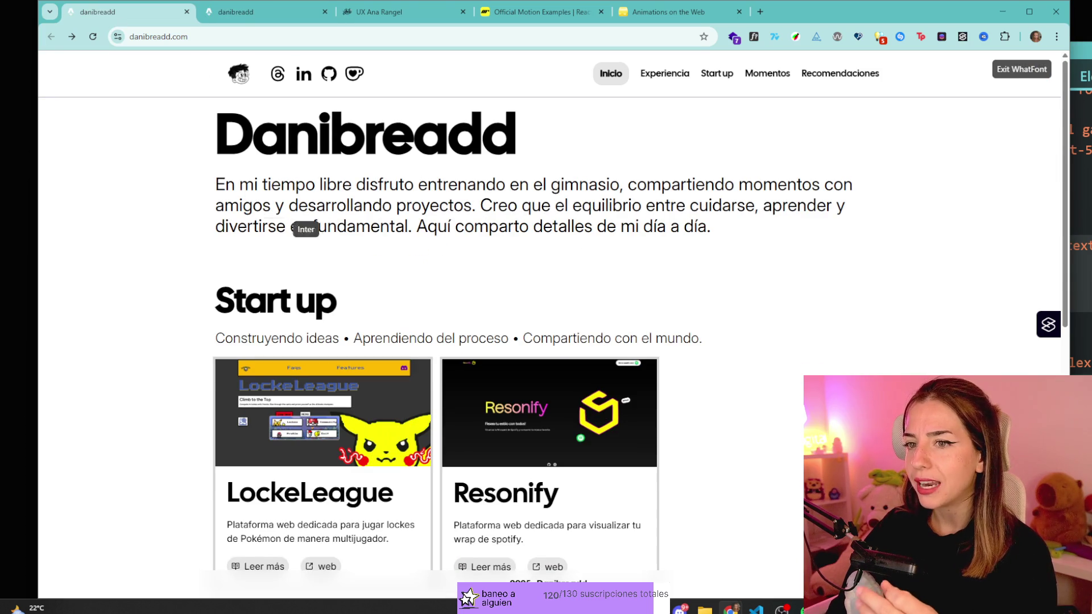
{"action": "left_click_drag", "start_coordinate": [252, 206], "coordinate": [450, 226]}
{"action": "key", "text": "Escape"}
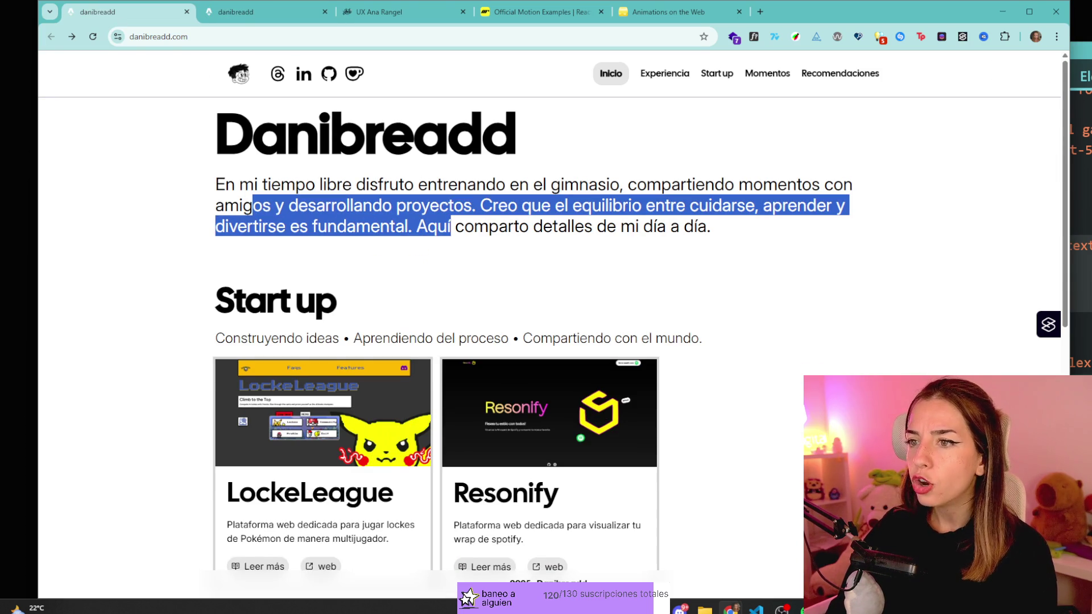
{"action": "left_click", "coordinate": [220, 13]}
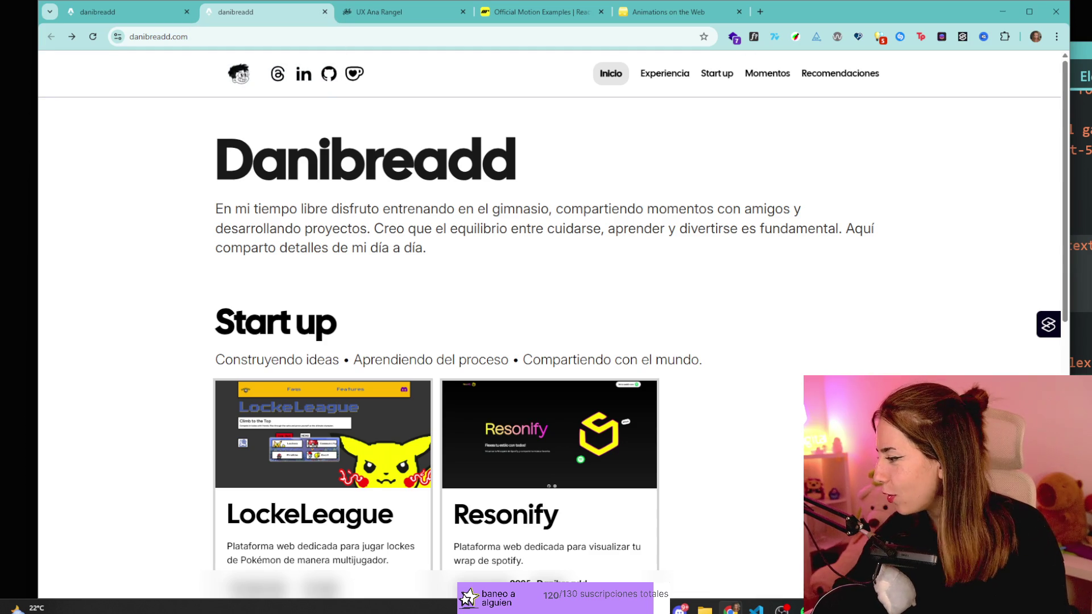
{"action": "key", "text": "alt+Tab"}
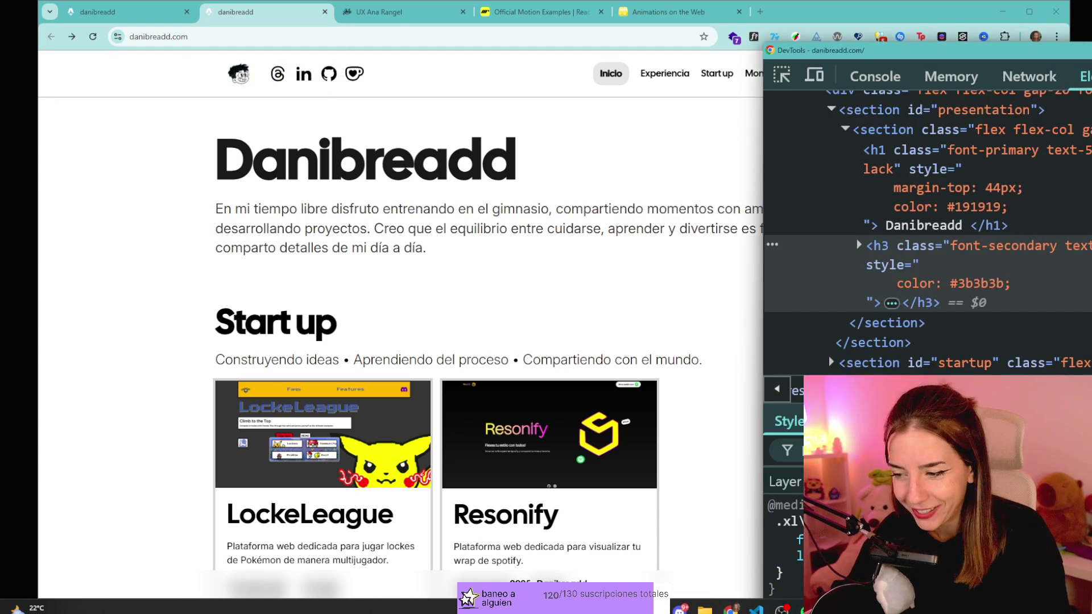
{"action": "key", "text": "F12"}
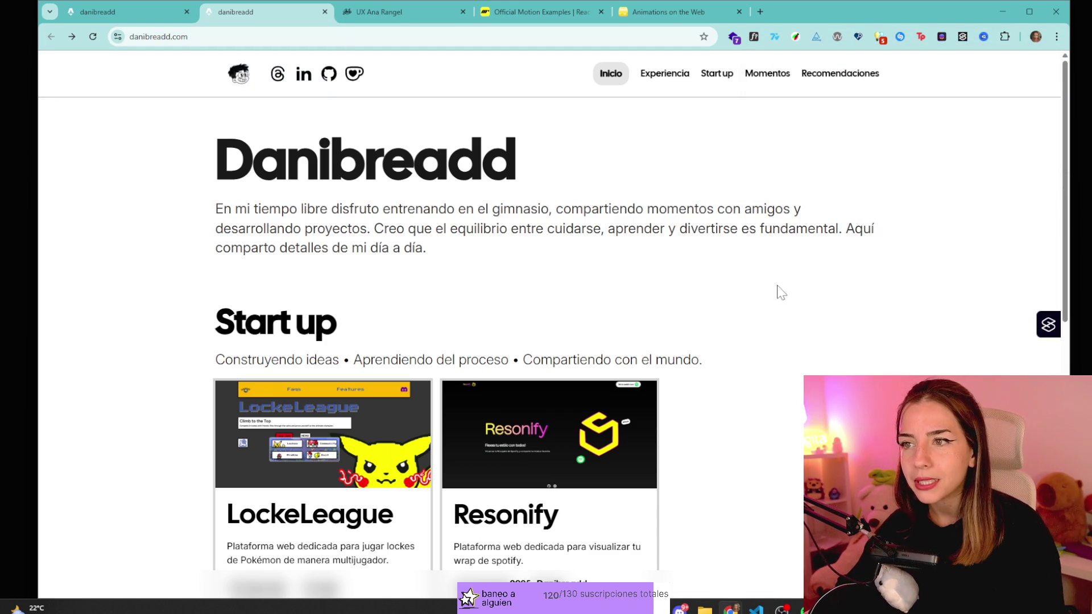
{"action": "key", "text": "F12"}
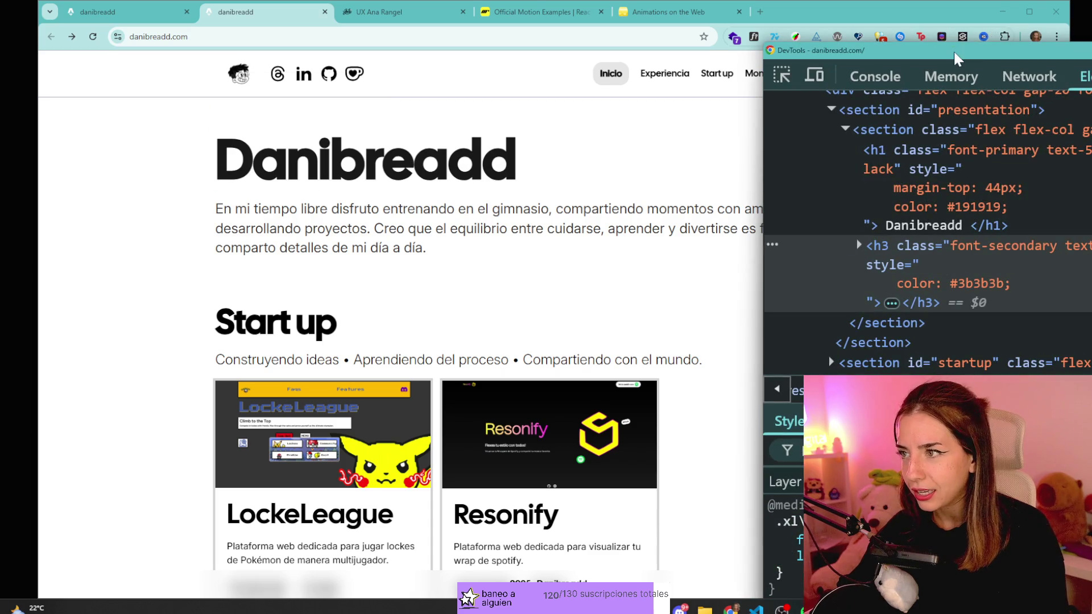
{"action": "key", "text": "F12"}
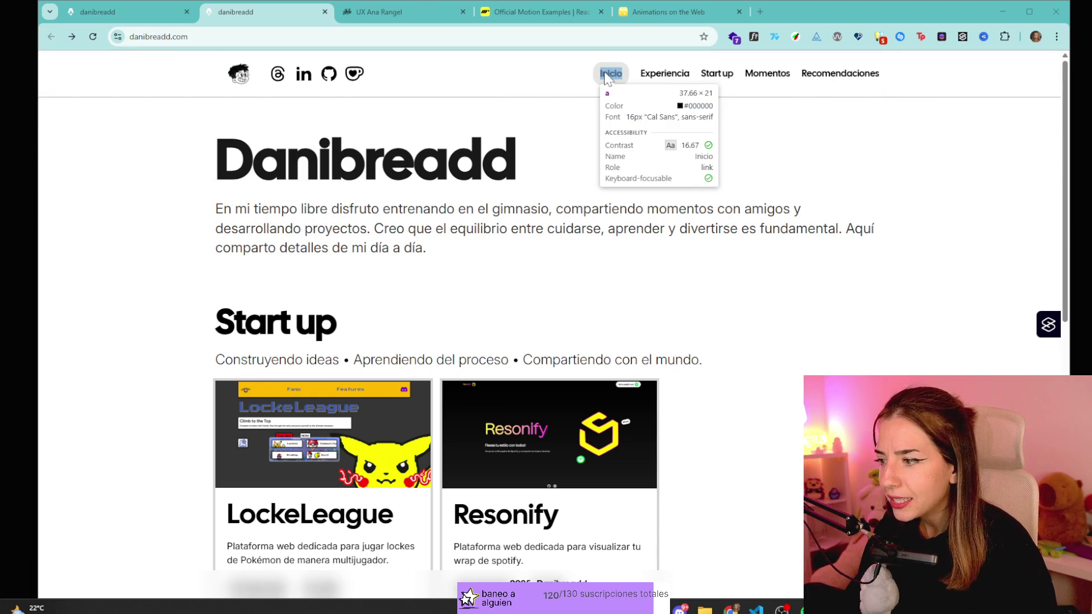
{"action": "left_click", "coordinate": [606, 76]}
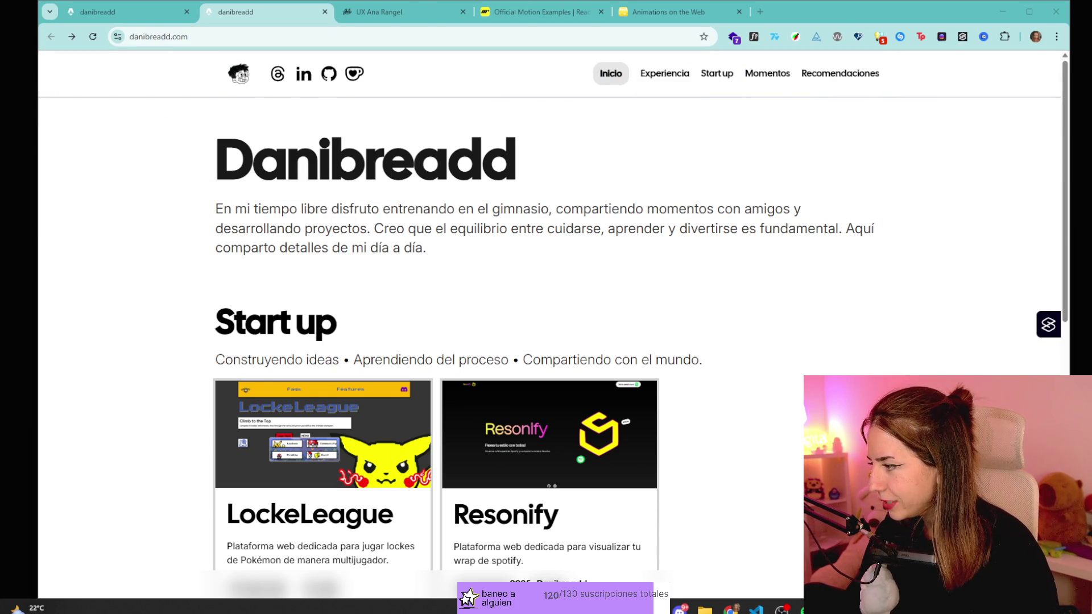
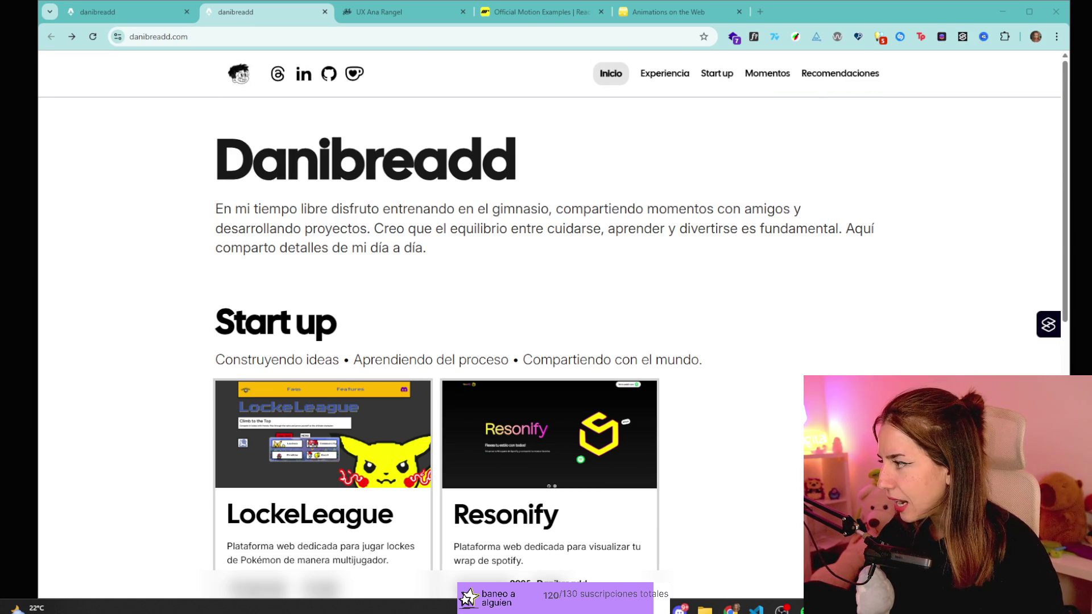
- Inspect the Inicio nav link and shrink, zoom out and reposition DevTools beside the page
{"action": "left_click", "coordinate": [611, 73]}
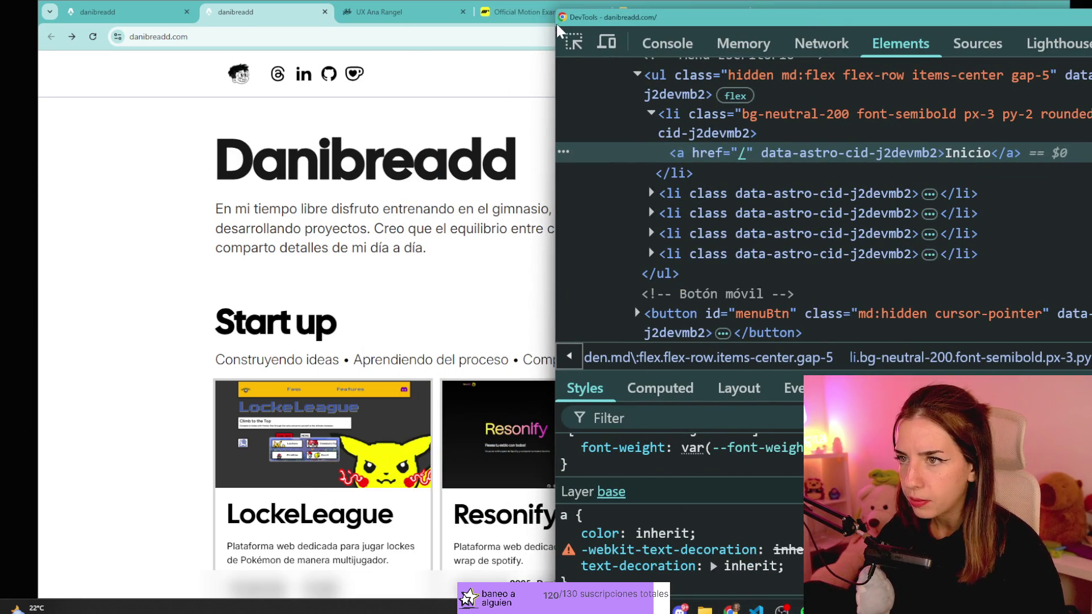
{"action": "mouse_move", "coordinate": [556, 11]}
{"action": "left_mouse_down"}
{"action": "mouse_move", "coordinate": [820, 142]}
{"action": "mouse_move", "coordinate": [682, 100]}
{"action": "mouse_move", "coordinate": [606, 14]}
{"action": "left_mouse_up"}
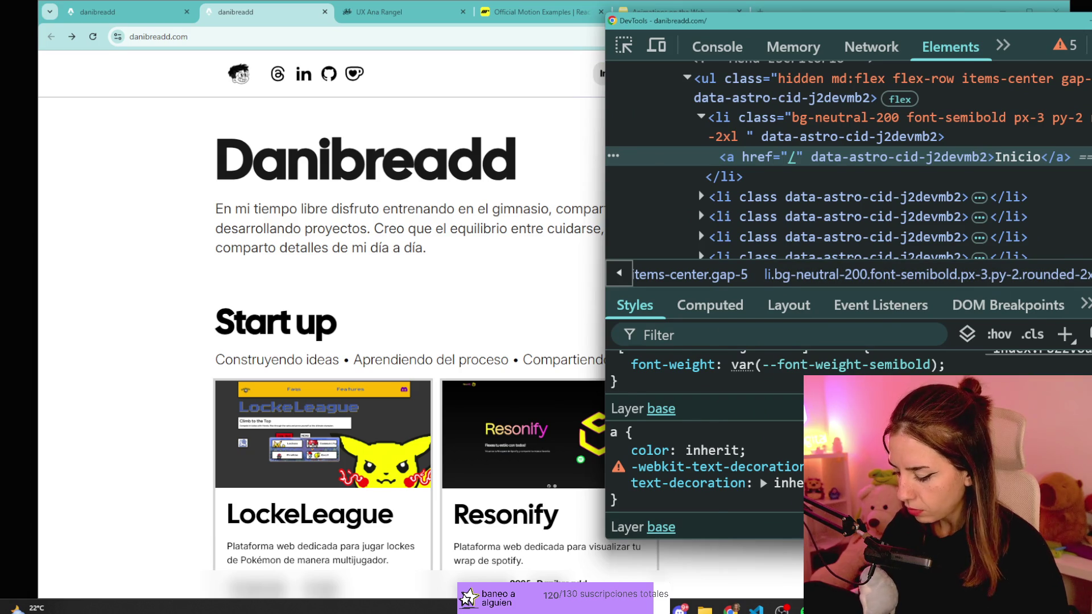
{"action": "key", "text": "ctrl+minus"}
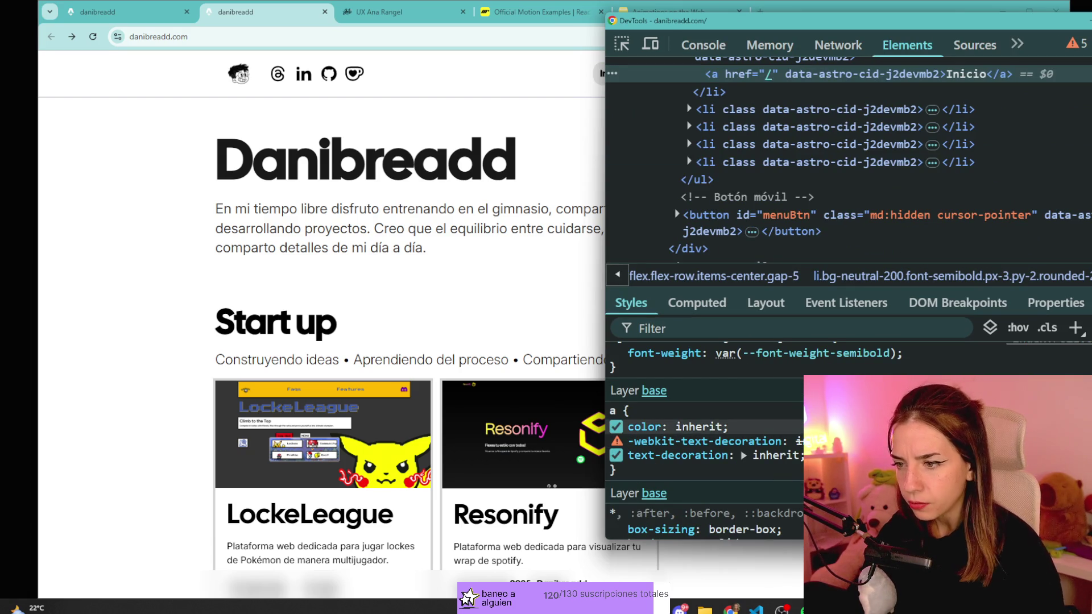
{"action": "mouse_move", "coordinate": [680, 454]}
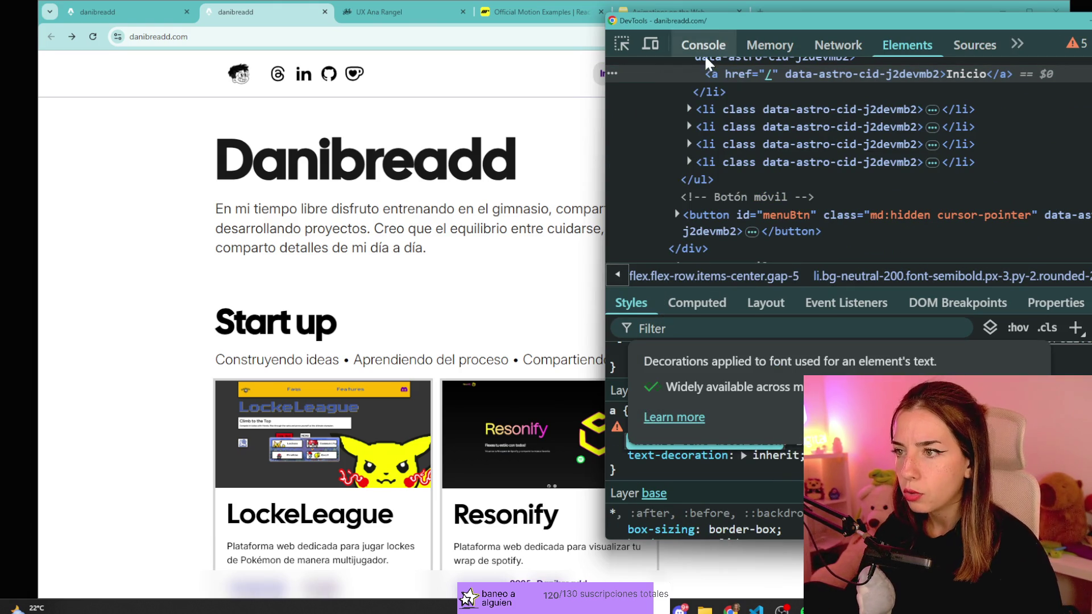
{"action": "mouse_move", "coordinate": [715, 22]}
{"action": "left_mouse_down"}
{"action": "mouse_move", "coordinate": [950, 29]}
{"action": "mouse_move", "coordinate": [796, 106]}
{"action": "left_mouse_up"}
{"action": "mouse_move", "coordinate": [751, 539]}
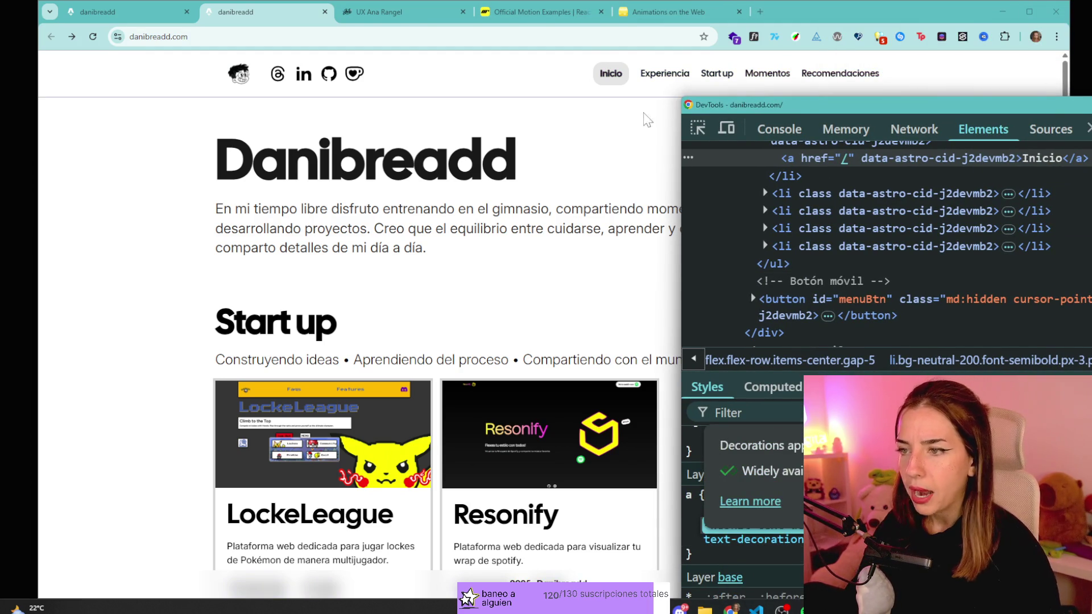
{"action": "key", "text": "ctrl+z"}
{"action": "scroll", "coordinate": [745, 478], "scroll_direction": "up", "scroll_amount": 2}
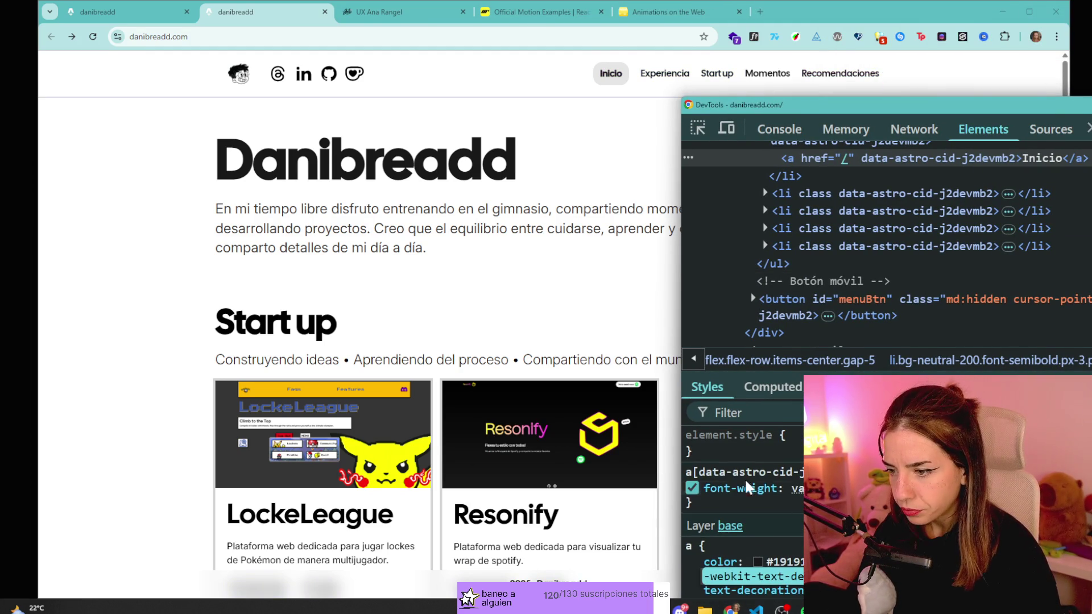
- Toggle the nav rule's font-weight, set it to 400, and begin an inline font-weight property
{"action": "left_click", "coordinate": [692, 488]}
{"action": "left_click", "coordinate": [692, 488]}
{"action": "left_click", "coordinate": [692, 488]}
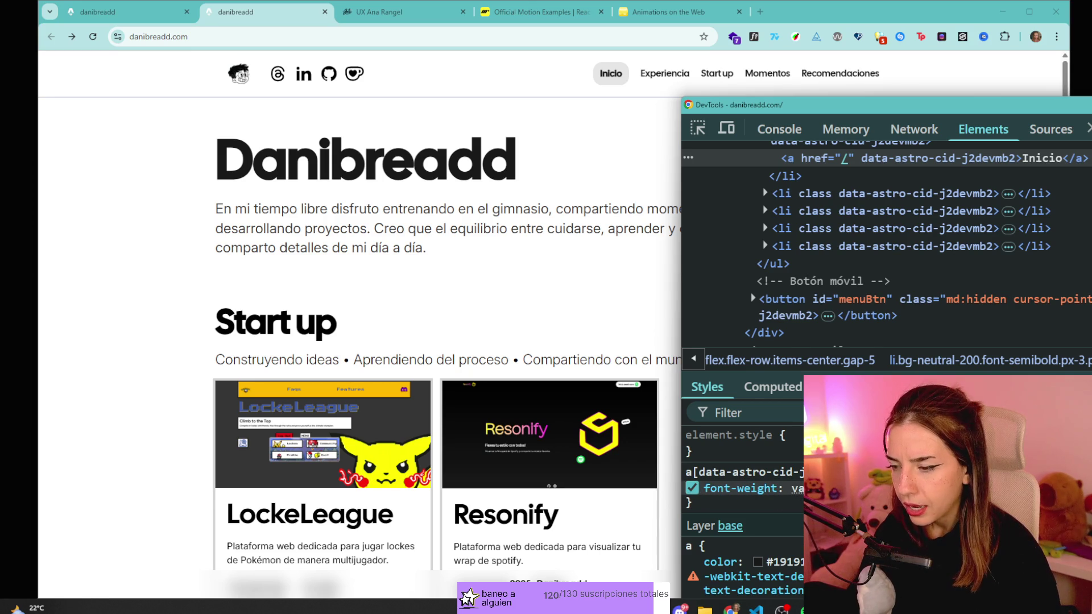
{"action": "left_click", "coordinate": [796, 488]}
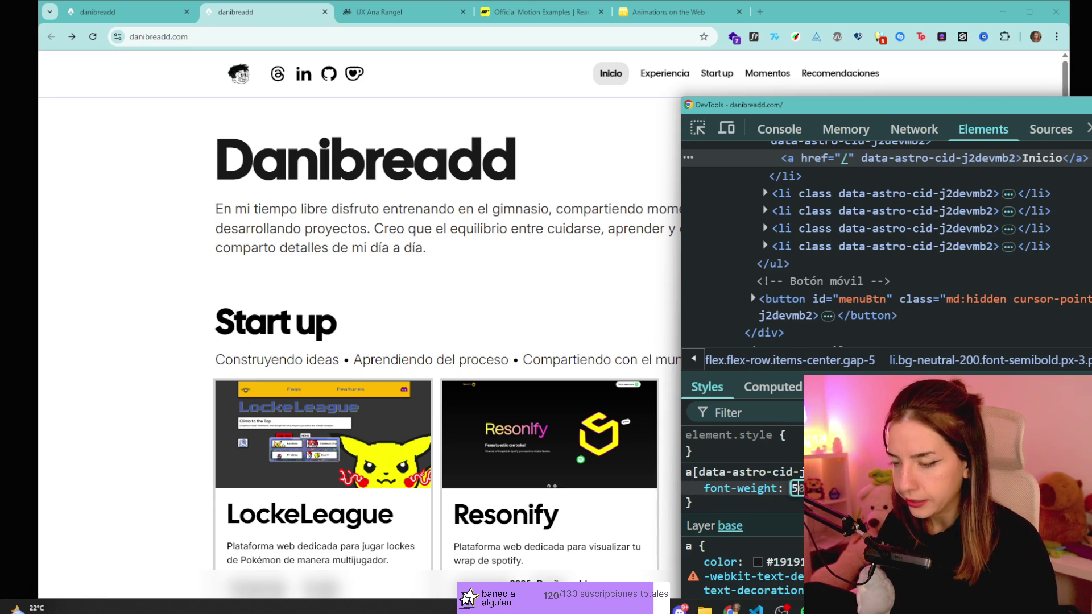
{"action": "type", "text": "400"}
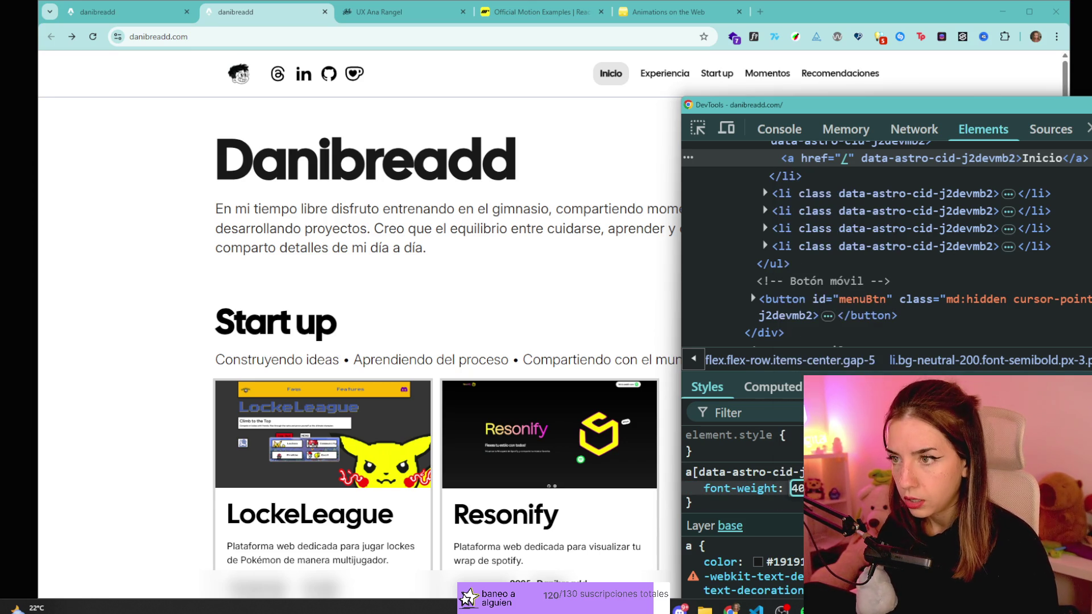
{"action": "key", "text": "Return"}
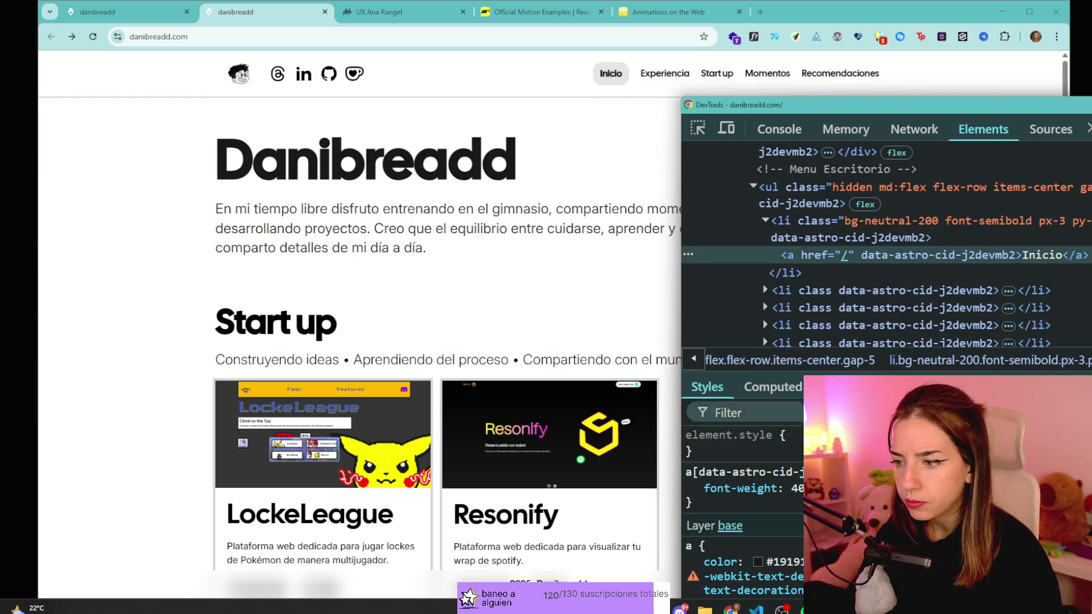
{"action": "left_click", "coordinate": [707, 451]}
{"action": "type", "text": "font-"}
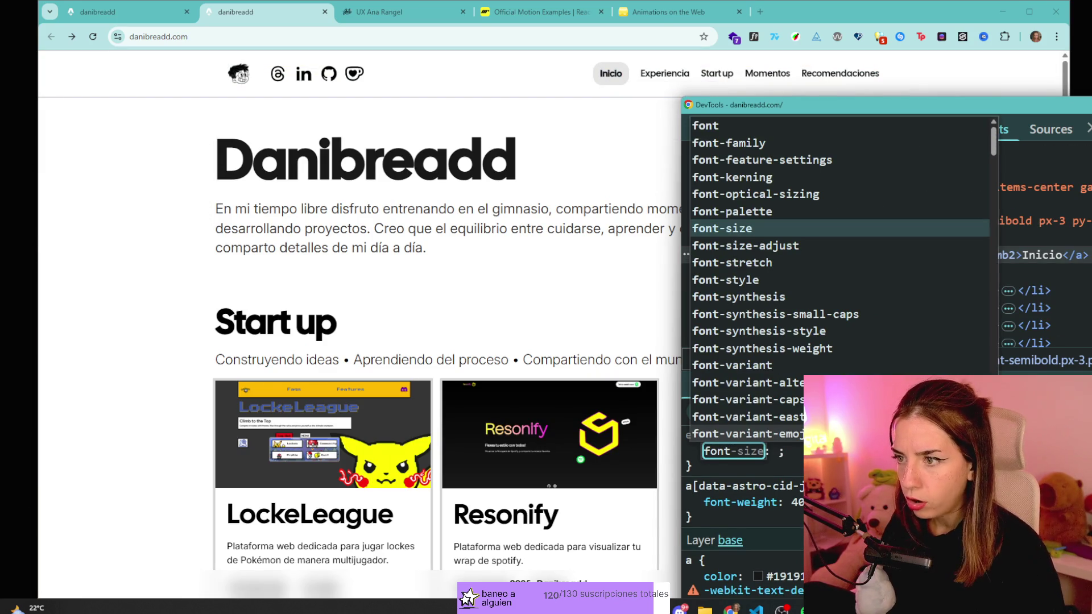
{"action": "type", "text": "we"}
- Commit inline font-weight 400 on the Inicio link from the suggestions
{"action": "key", "text": "Down"}
{"action": "key", "text": "Down"}
{"action": "key", "text": "Down"}
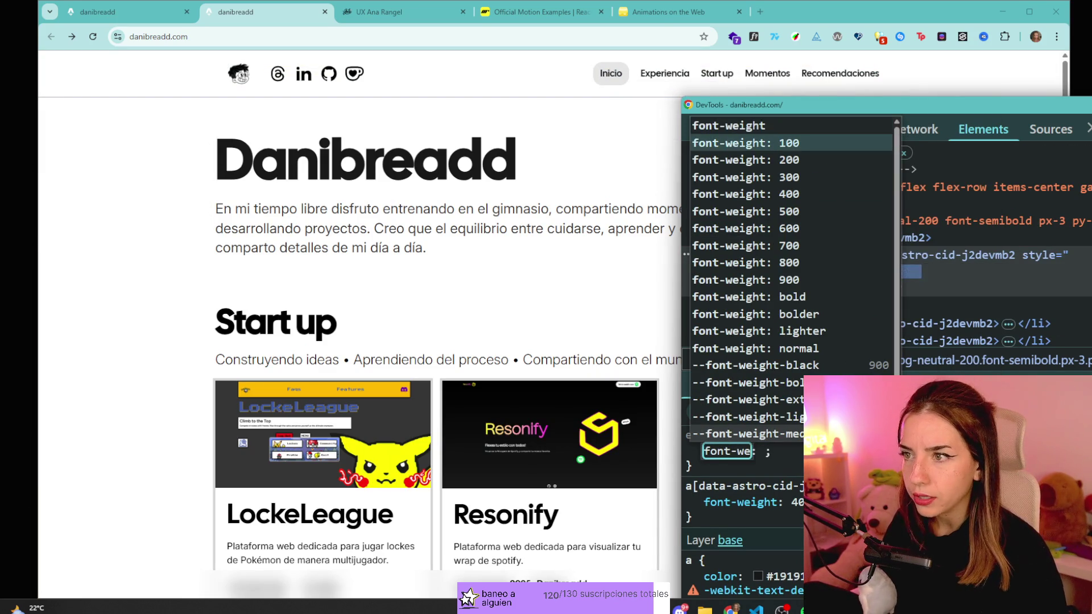
{"action": "key", "text": "Down"}
{"action": "key", "text": "Up"}
{"action": "key", "text": "Up"}
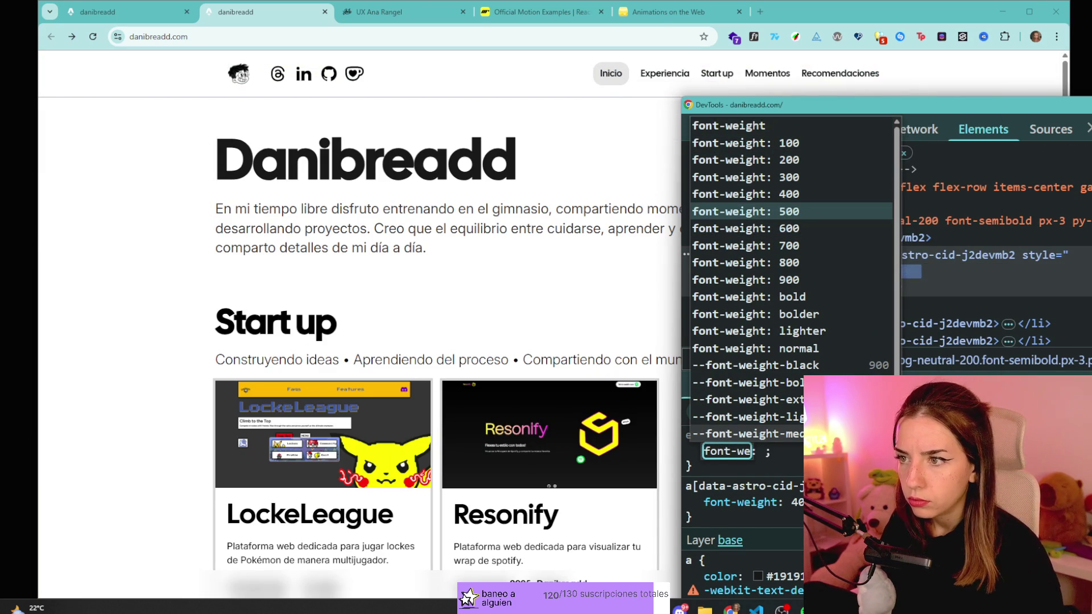
{"action": "key", "text": "Return"}
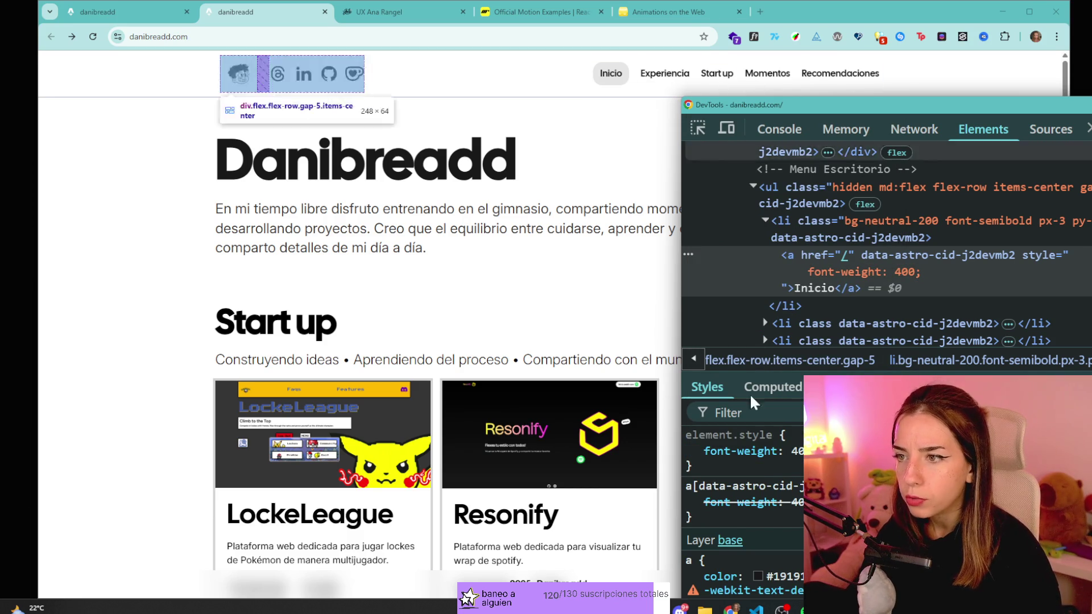
- Lighten the link text colour slightly in the colour picker
{"action": "left_click", "coordinate": [758, 576]}
{"action": "left_click_drag", "start_coordinate": [754, 296], "coordinate": [694, 314]}
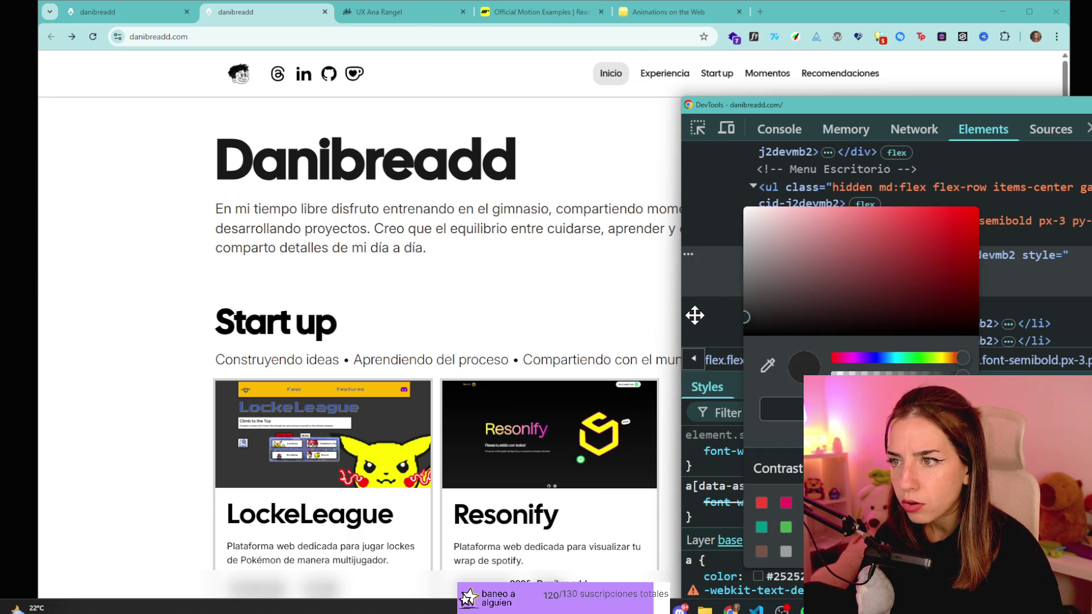
{"action": "left_click", "coordinate": [782, 409]}
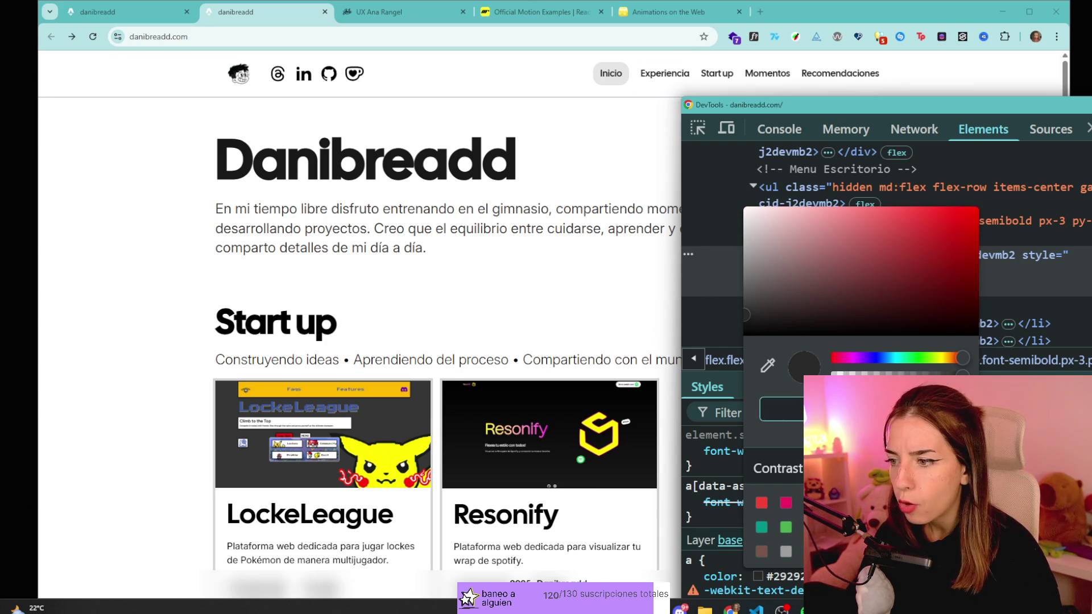
{"action": "left_click", "coordinate": [806, 197]}
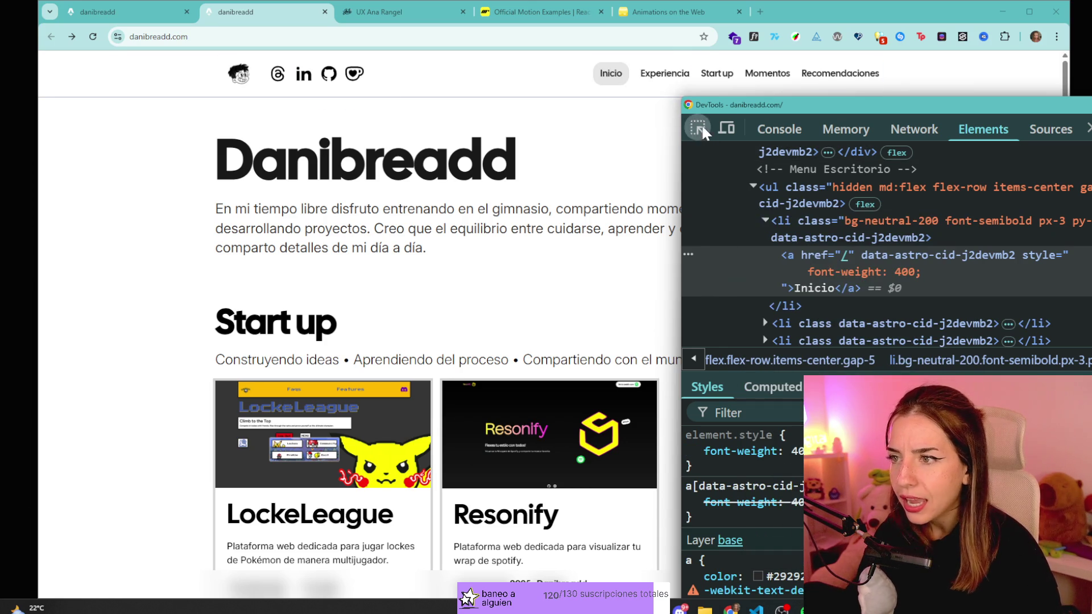
- Inspect the Experiencia link, give it inline font-weight 400, and enable WhatFont
{"action": "left_click", "coordinate": [698, 127]}
{"action": "left_click", "coordinate": [673, 85]}
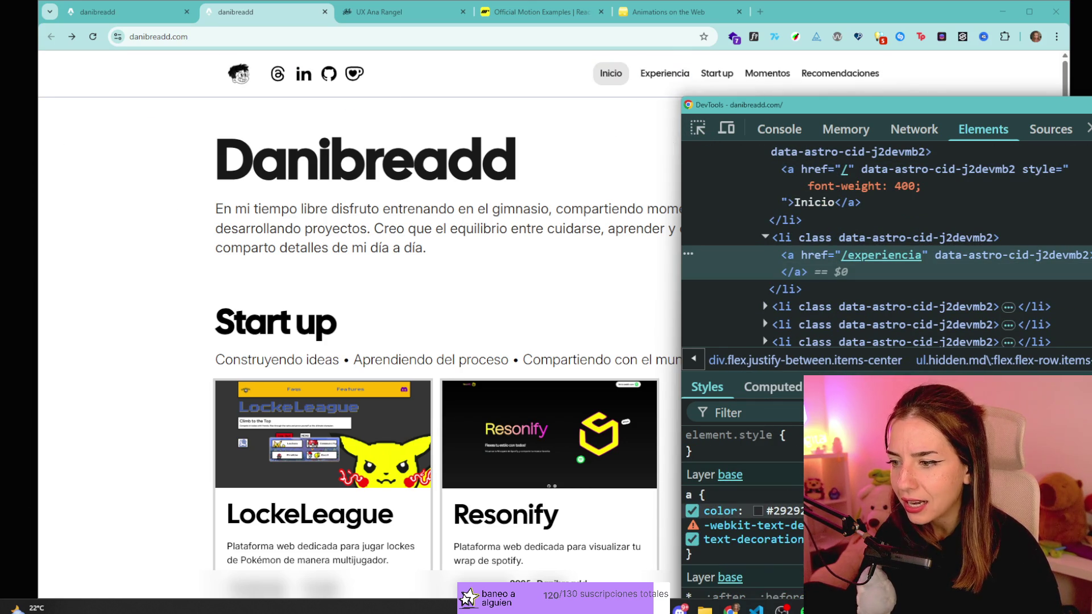
{"action": "left_click", "coordinate": [745, 449]}
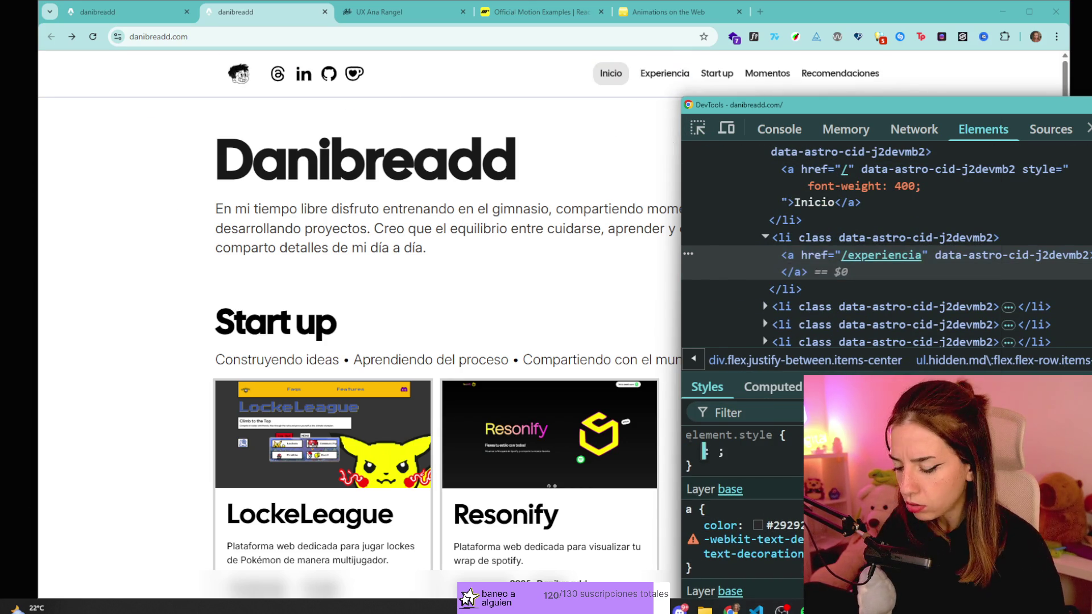
{"action": "type", "text": "font-we"}
{"action": "key", "text": "Tab"}
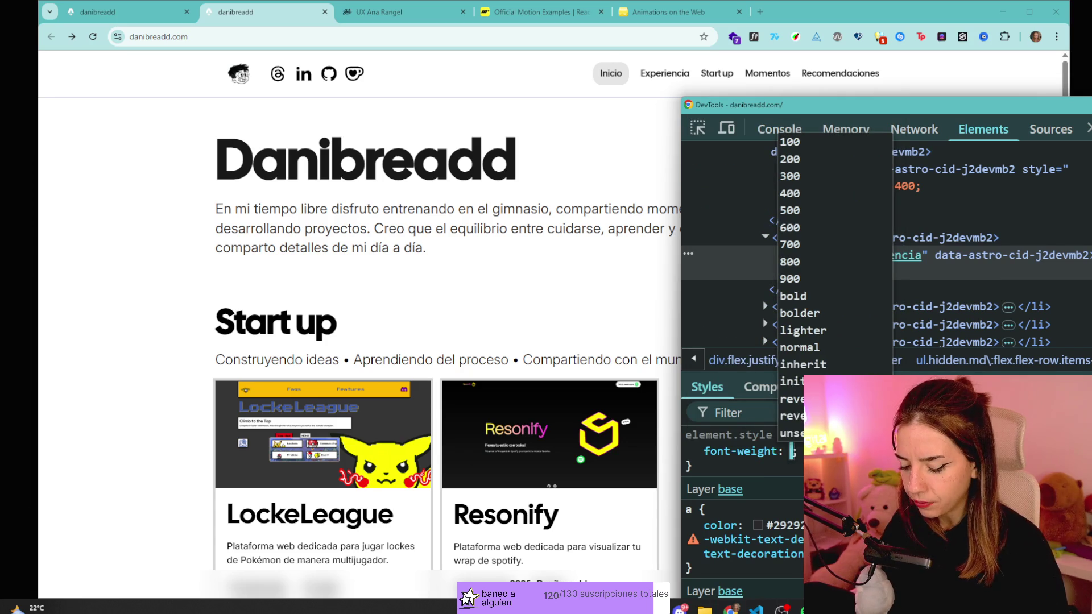
{"action": "type", "text": "400"}
{"action": "key", "text": "Return"}
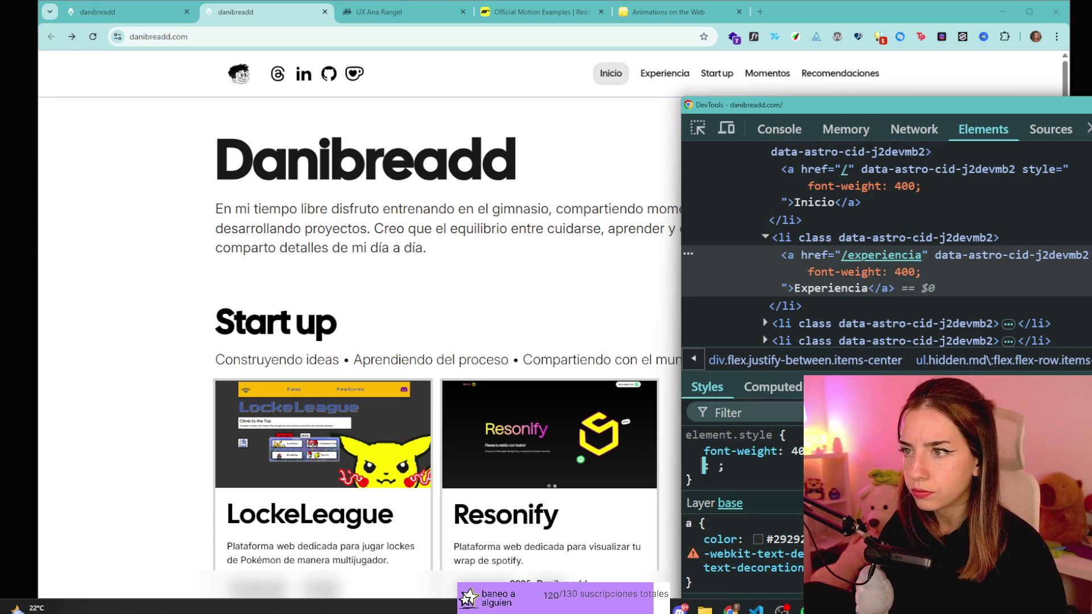
{"action": "left_click", "coordinate": [697, 127]}
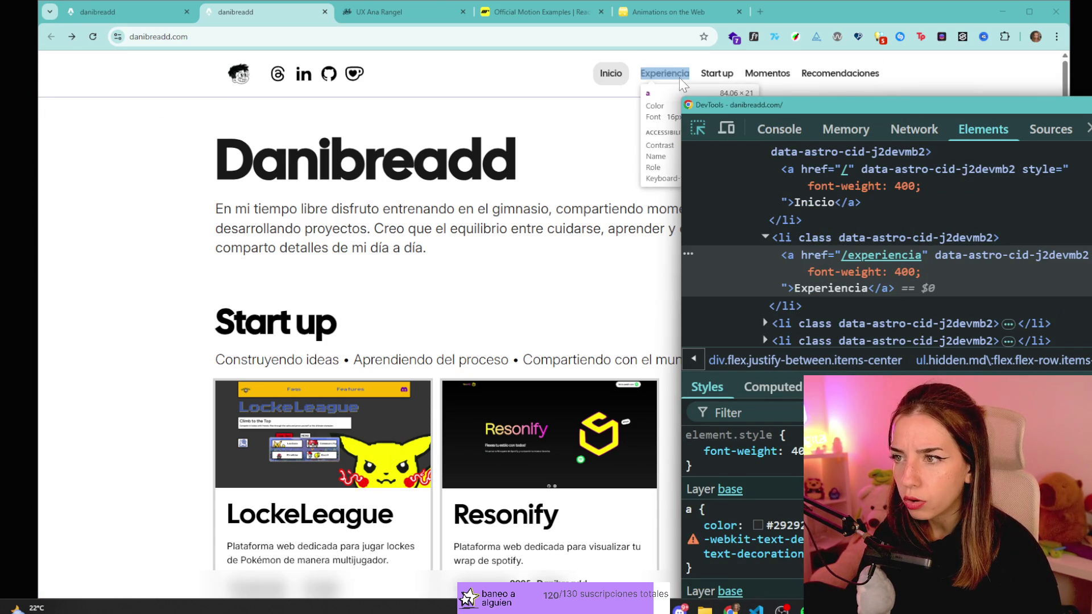
{"action": "mouse_move", "coordinate": [733, 105]}
{"action": "left_mouse_down"}
{"action": "mouse_move", "coordinate": [888, 251]}
{"action": "mouse_move", "coordinate": [887, 196]}
{"action": "left_mouse_up"}
{"action": "left_click", "coordinate": [753, 37]}
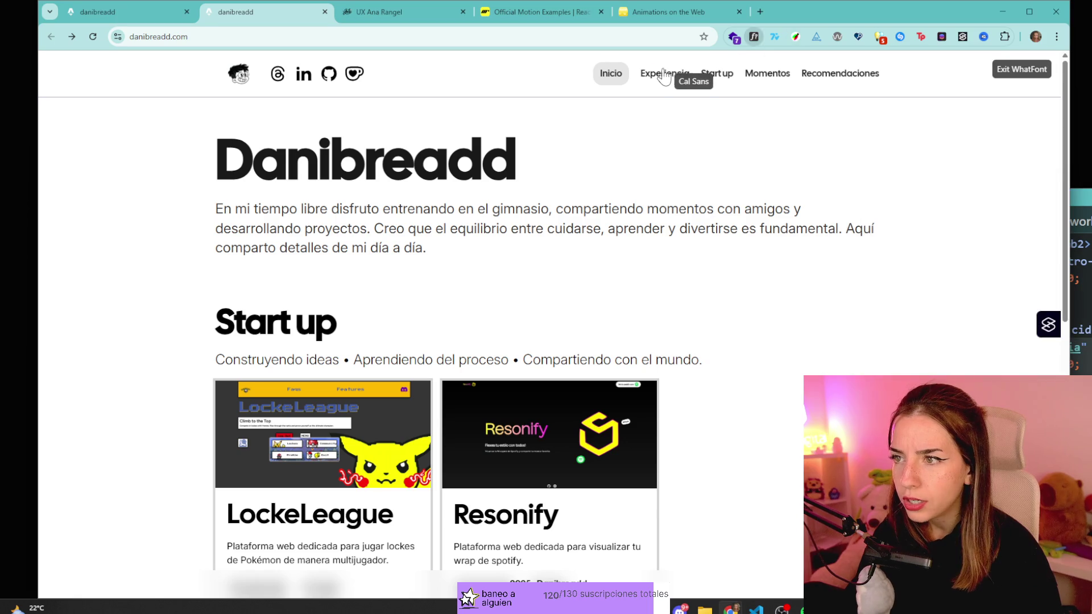
- Use WhatFont to identify the Experiencia link's font as Cal Sans
{"action": "left_click", "coordinate": [665, 74]}
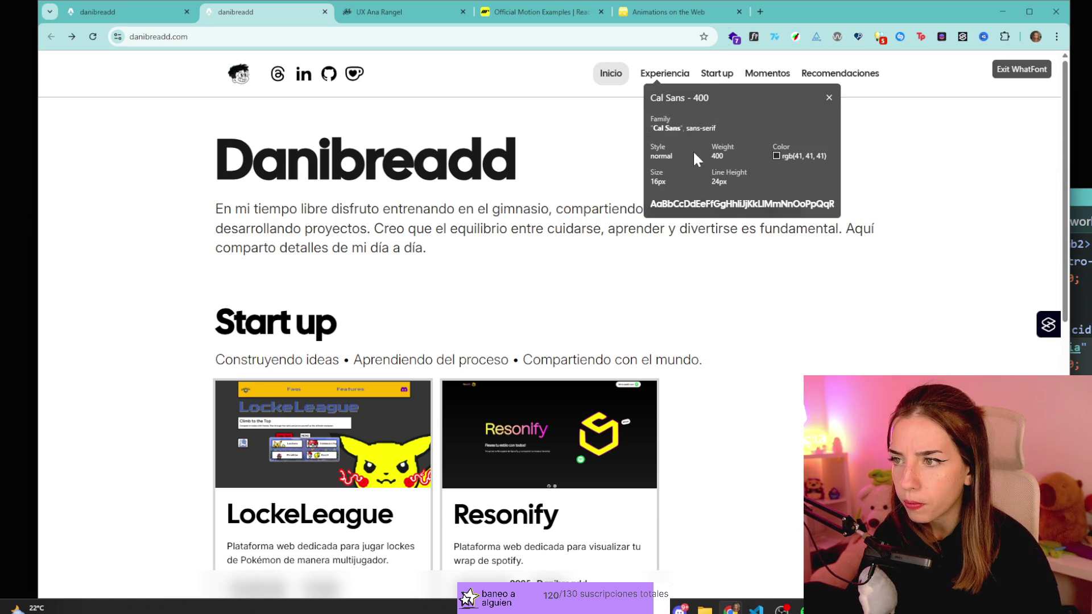
{"action": "left_click", "coordinate": [829, 97]}
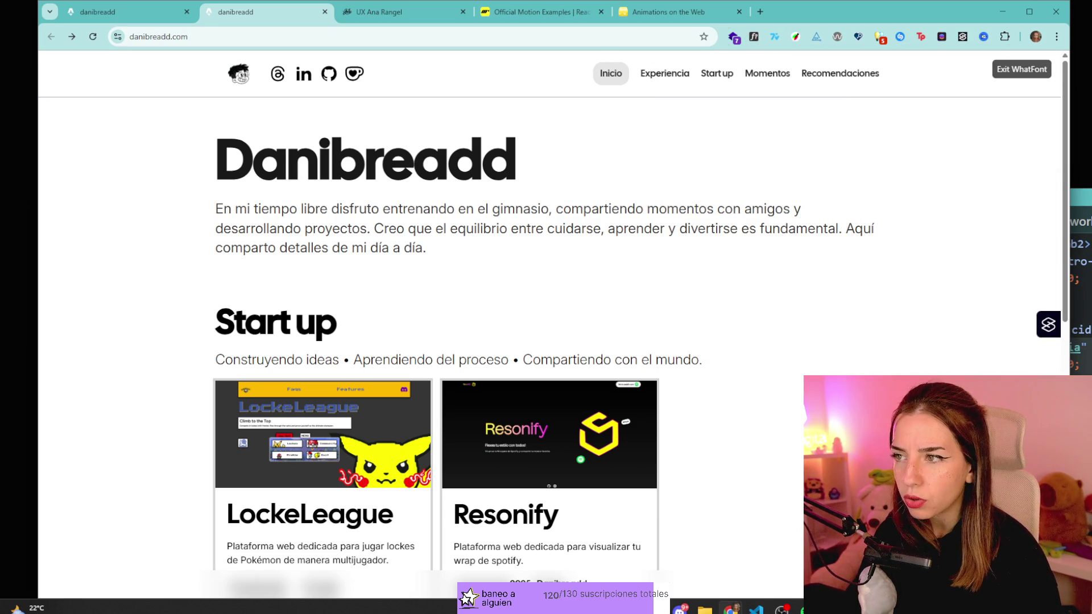
{"action": "key", "text": "Escape"}
{"action": "mouse_move", "coordinate": [1075, 195]}
{"action": "left_mouse_down"}
{"action": "mouse_move", "coordinate": [1059, 193]}
{"action": "mouse_move", "coordinate": [1091, 194]}
{"action": "left_mouse_up"}
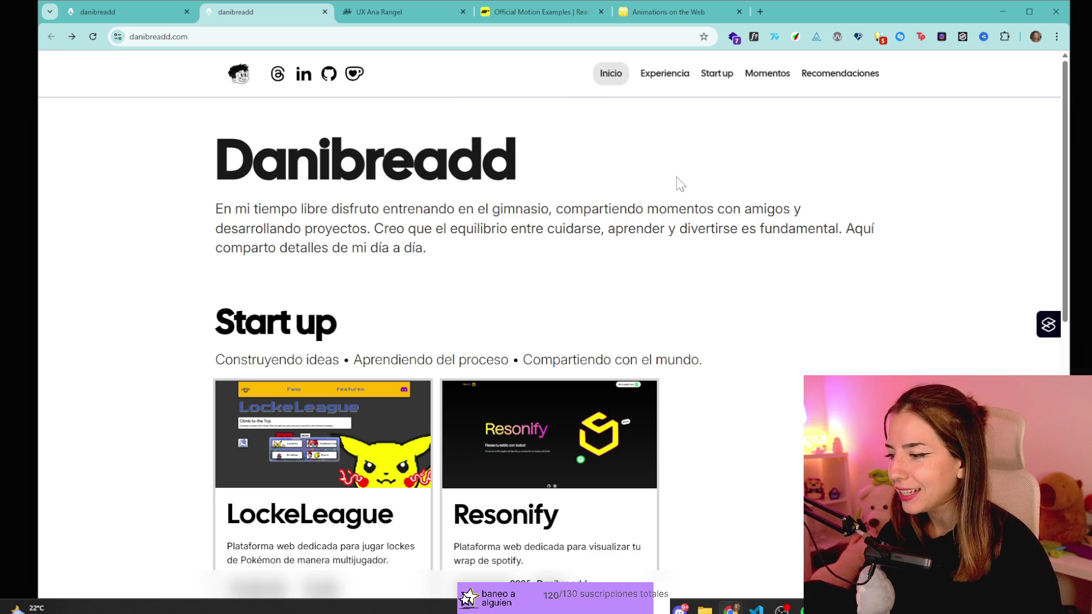
{"action": "left_click", "coordinate": [753, 37]}
{"action": "left_click", "coordinate": [657, 77]}
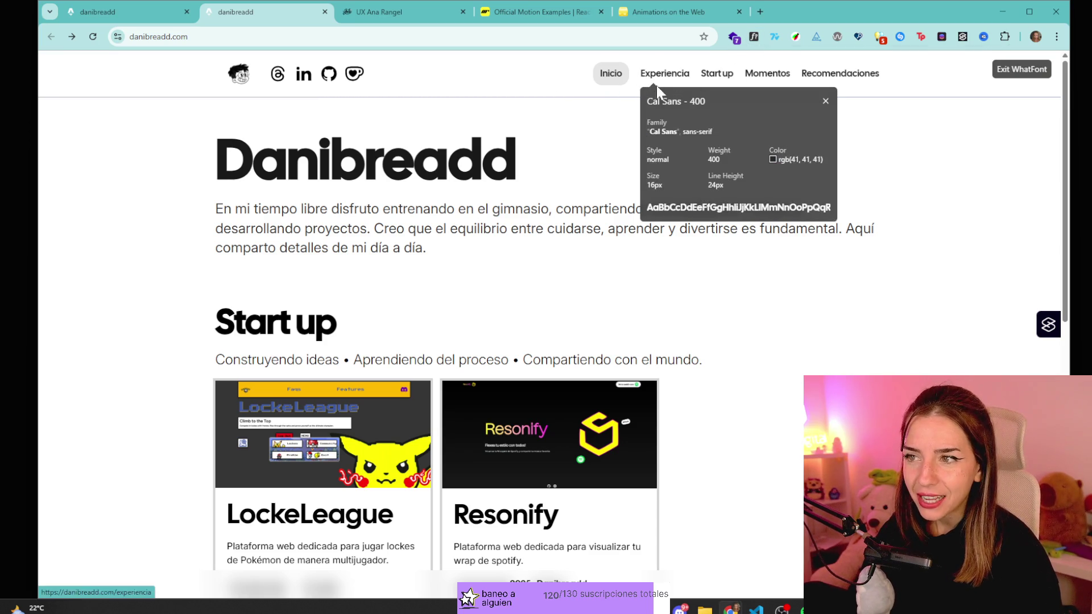
- Search Google for 'cal sans' in a new tab
{"action": "key", "text": "ctrl+t"}
{"action": "type", "text": "cal sans"}
{"action": "key", "text": "Return"}
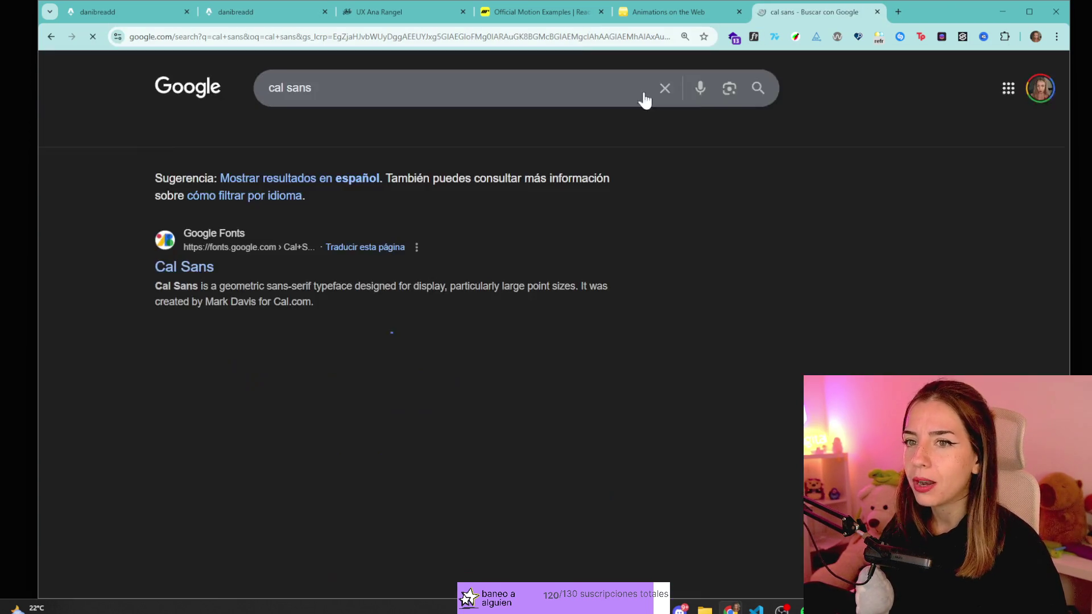
- Open the Google Fonts Cal Sans result and select its Regular 400 sample text
{"action": "left_click", "coordinate": [152, 272]}
{"action": "scroll", "coordinate": [477, 243], "scroll_direction": "down", "scroll_amount": 7}
{"action": "scroll", "coordinate": [680, 235], "scroll_direction": "up", "scroll_amount": 4}
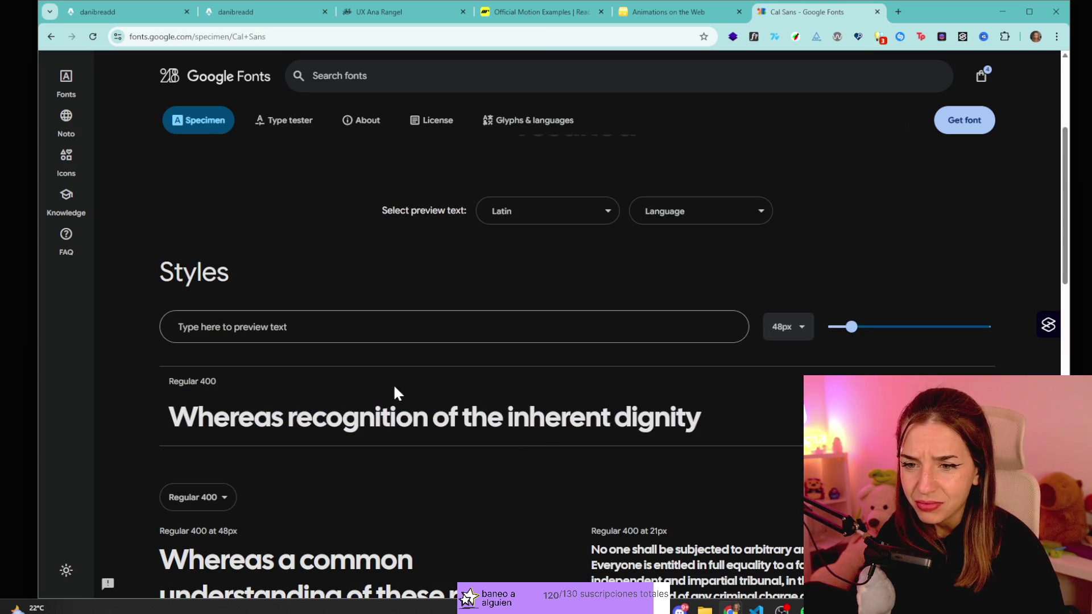
{"action": "left_click_drag", "start_coordinate": [449, 418], "coordinate": [666, 475]}
{"action": "left_click", "coordinate": [665, 476]}
{"action": "triple_click", "coordinate": [432, 418]}
{"action": "left_click", "coordinate": [511, 491]}
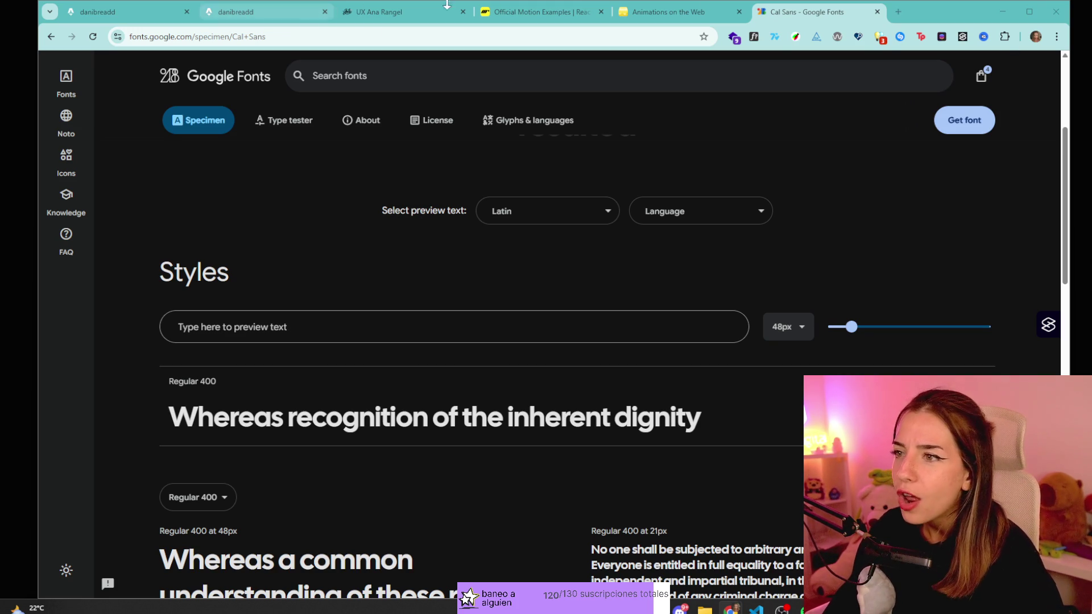
- Close the Cal Sans tab and reopen the Audos Flow editor tab
{"action": "left_click", "coordinate": [876, 11]}
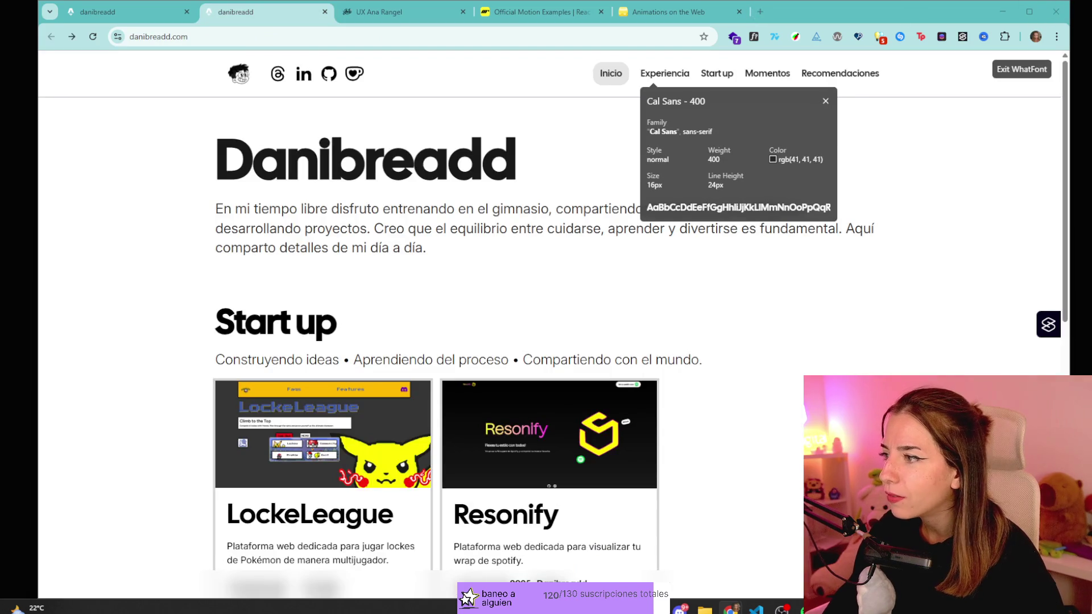
{"action": "key", "text": "ctrl+shift+t"}
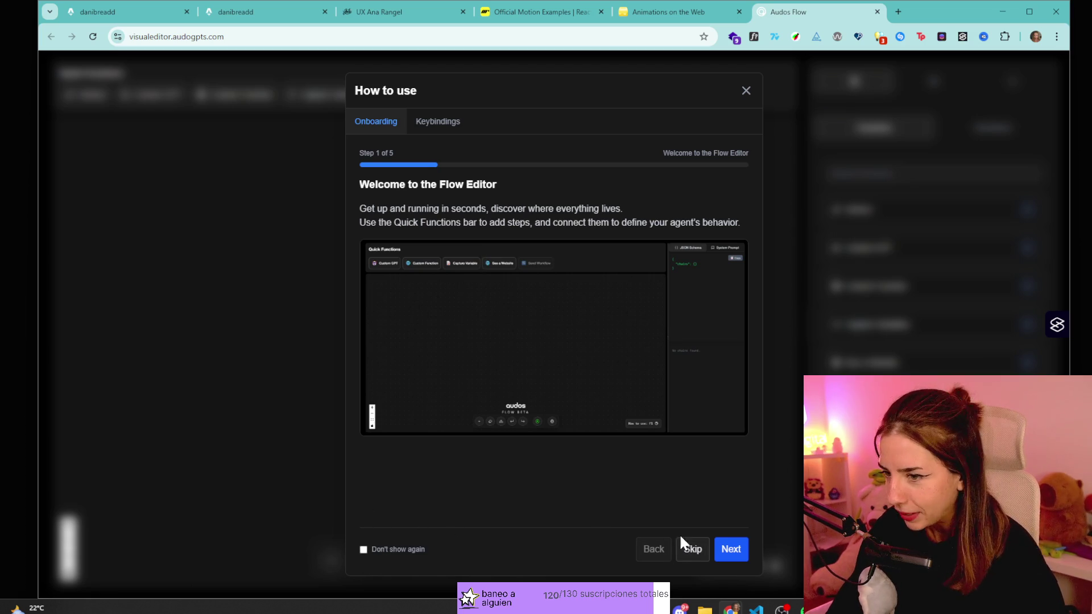
- Step through the How to use onboarding and Keybindings, stop it reappearing, and close it
{"action": "left_click", "coordinate": [732, 549]}
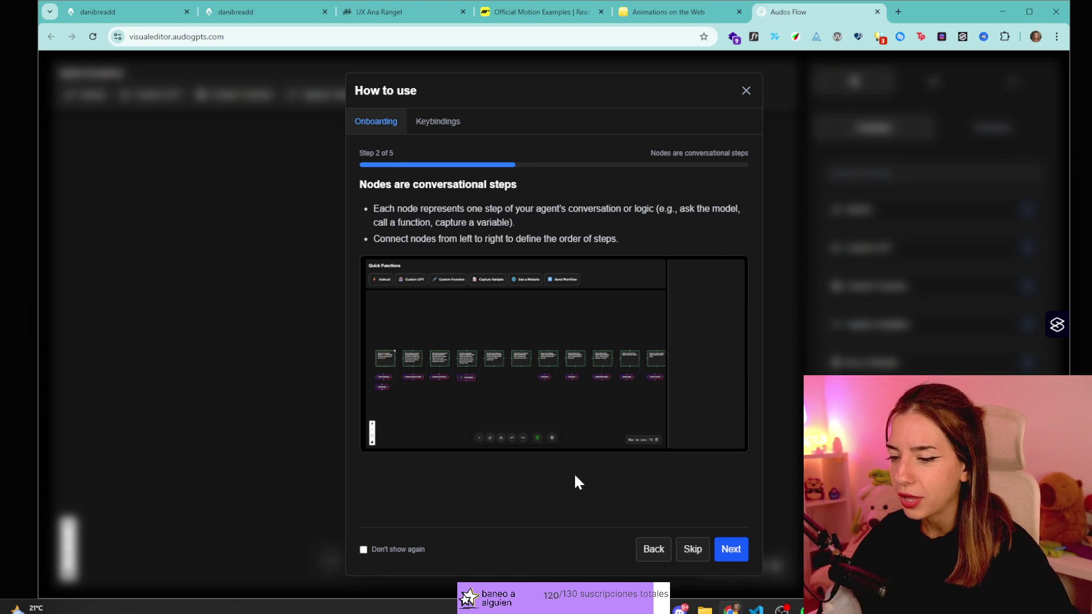
{"action": "left_click", "coordinate": [441, 122]}
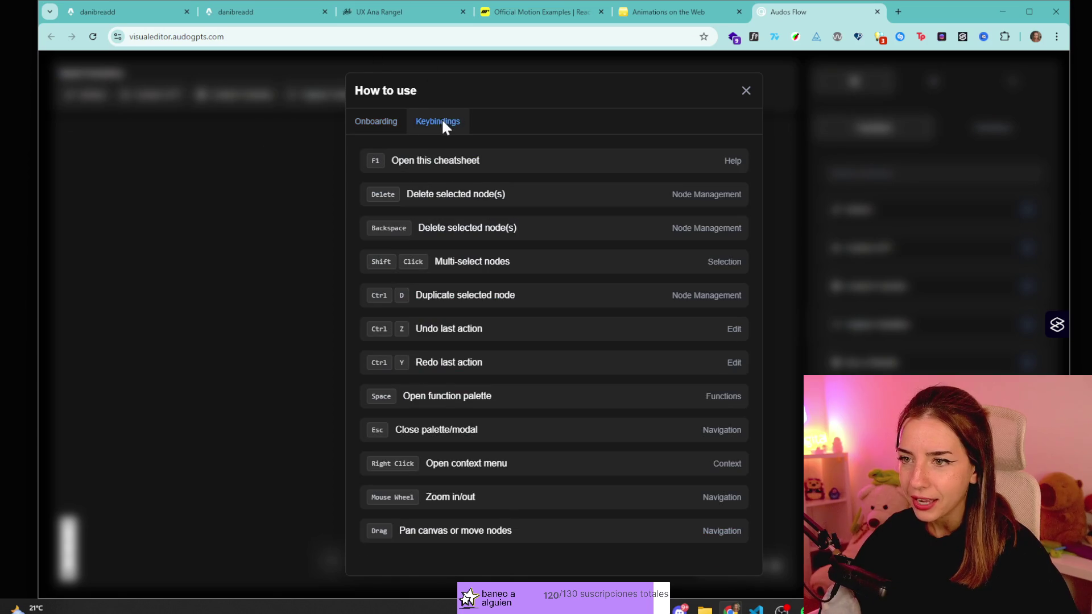
{"action": "left_click", "coordinate": [374, 123]}
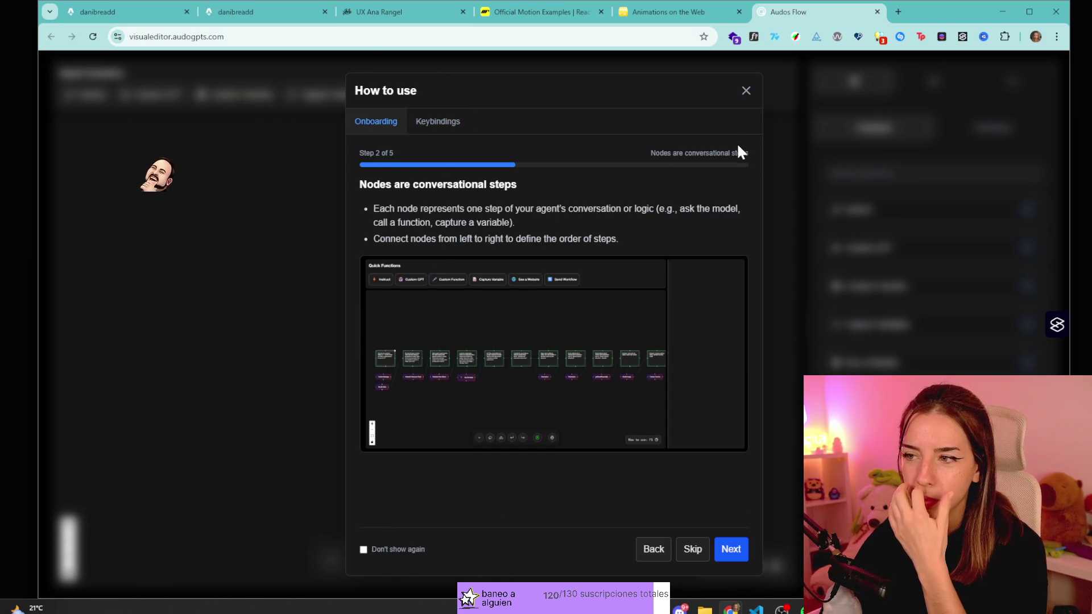
{"action": "left_click", "coordinate": [412, 550]}
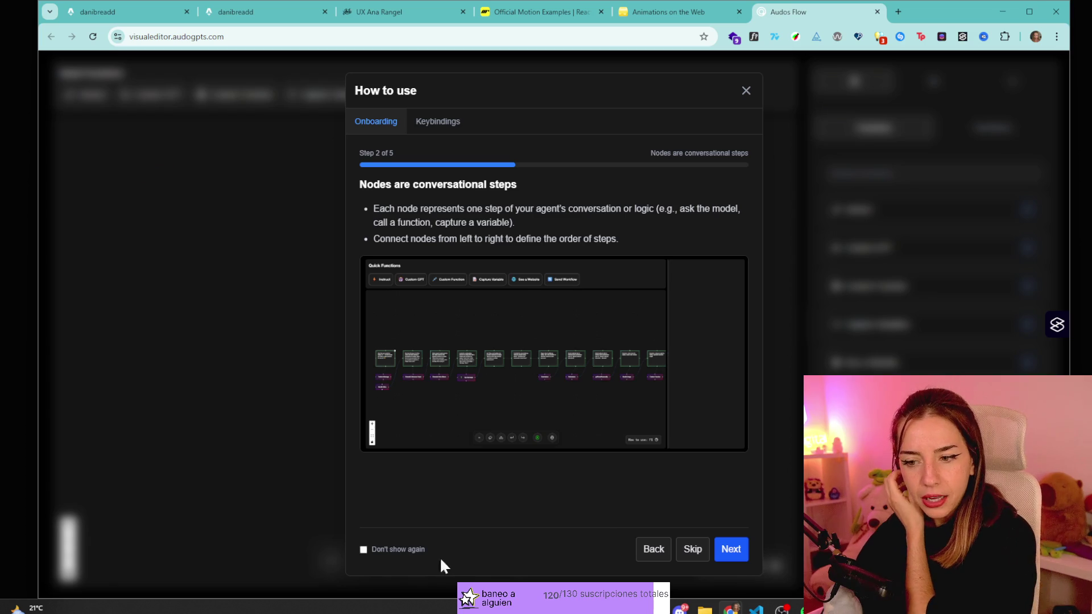
{"action": "left_click", "coordinate": [667, 556]}
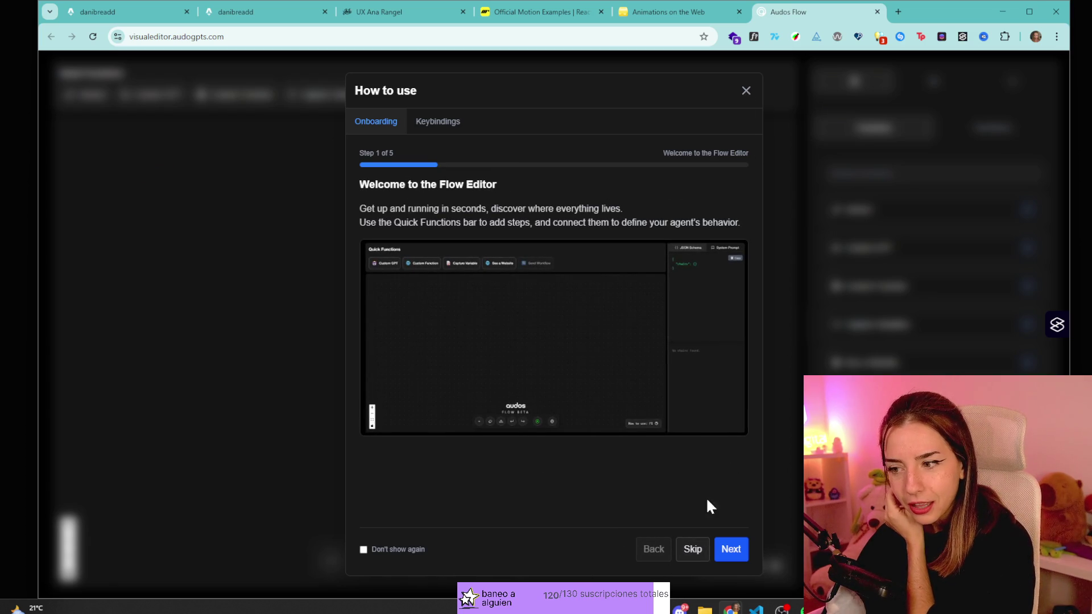
{"action": "left_click", "coordinate": [695, 549]}
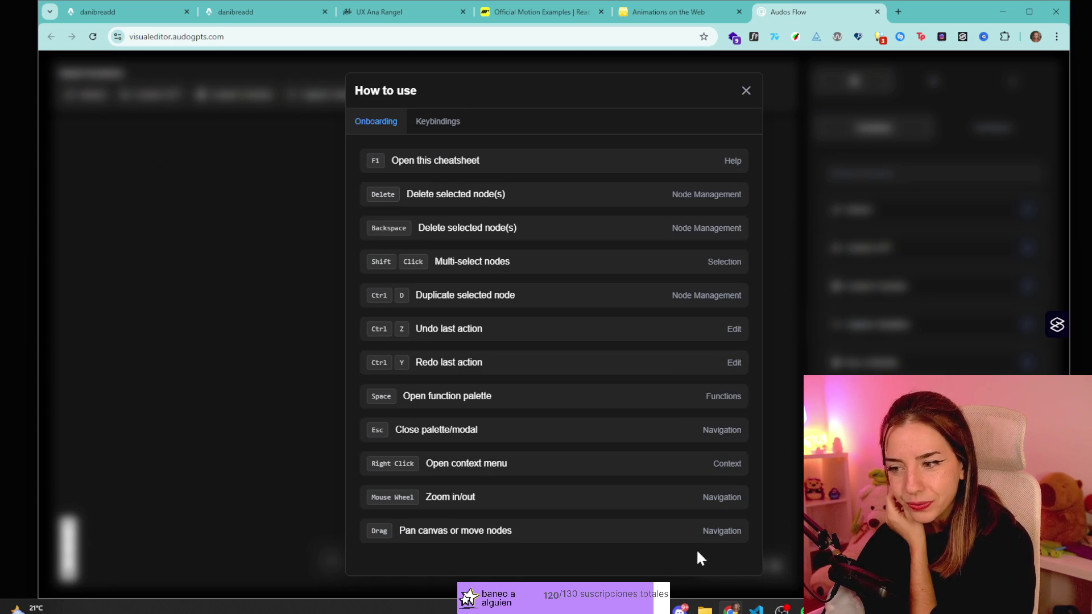
{"action": "left_click", "coordinate": [744, 93]}
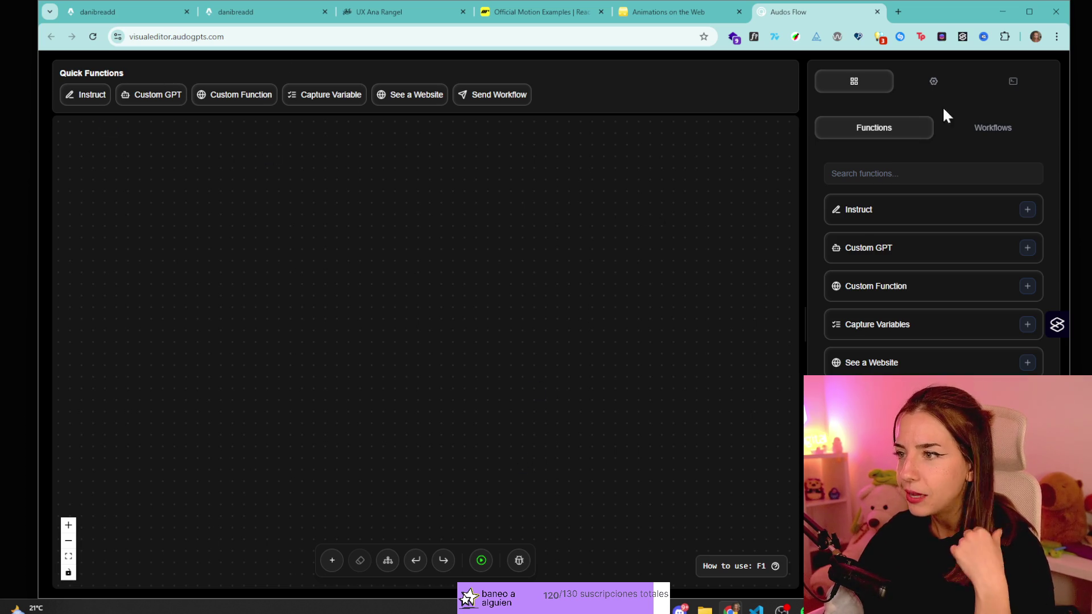
{"action": "left_click", "coordinate": [933, 81]}
- Cycle the properties, context and functions panels and view the Capture Variable node settings
{"action": "left_click", "coordinate": [1013, 80]}
{"action": "left_click", "coordinate": [854, 81]}
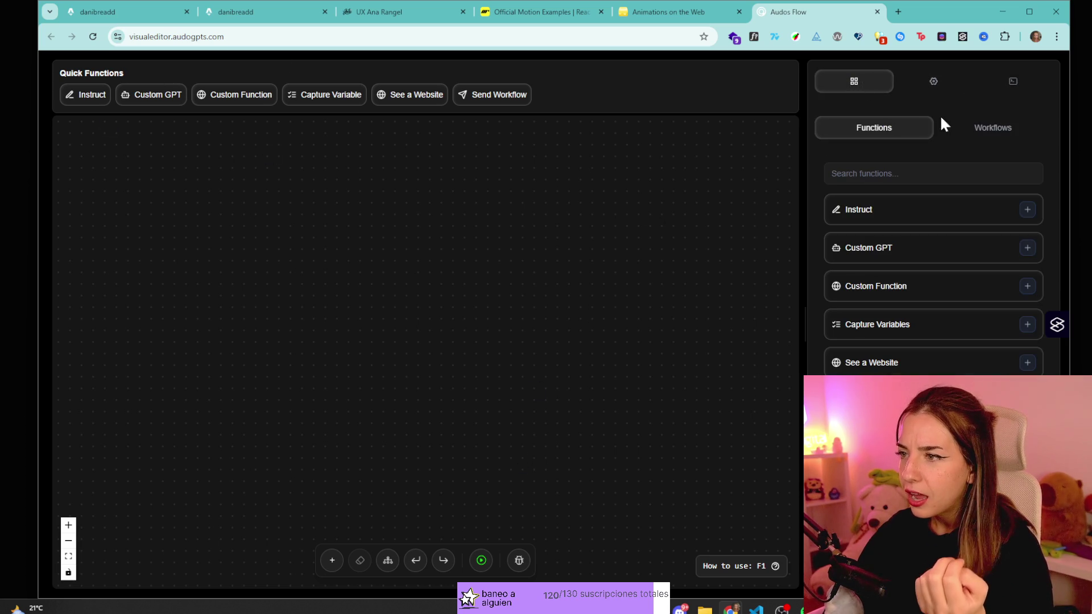
{"action": "left_click", "coordinate": [955, 82]}
{"action": "left_click", "coordinate": [1013, 80]}
{"action": "left_click", "coordinate": [854, 80]}
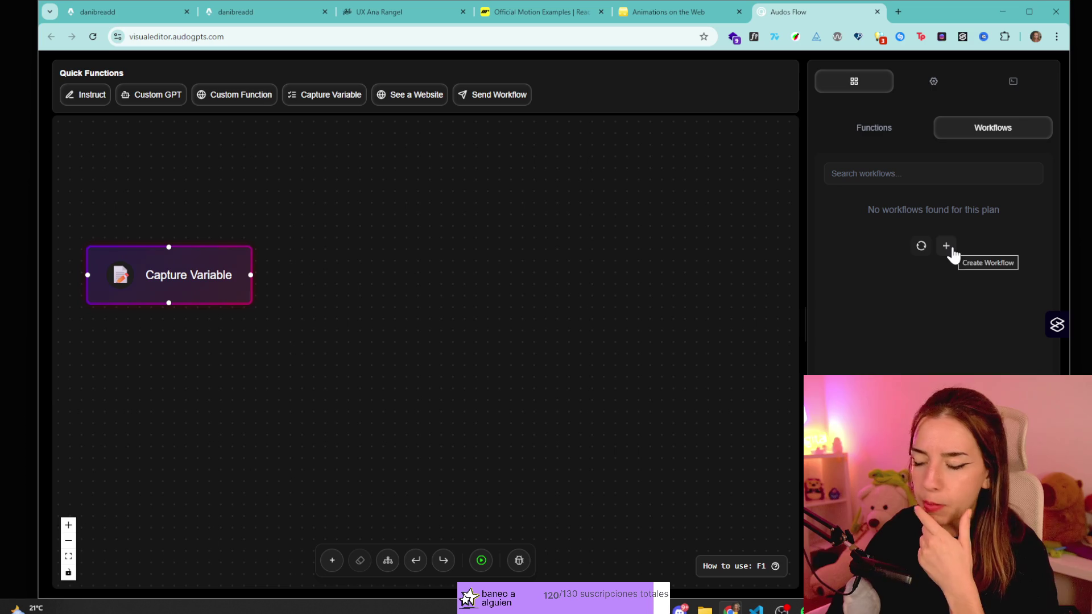
{"action": "left_click", "coordinate": [880, 128]}
{"action": "left_click", "coordinate": [944, 84]}
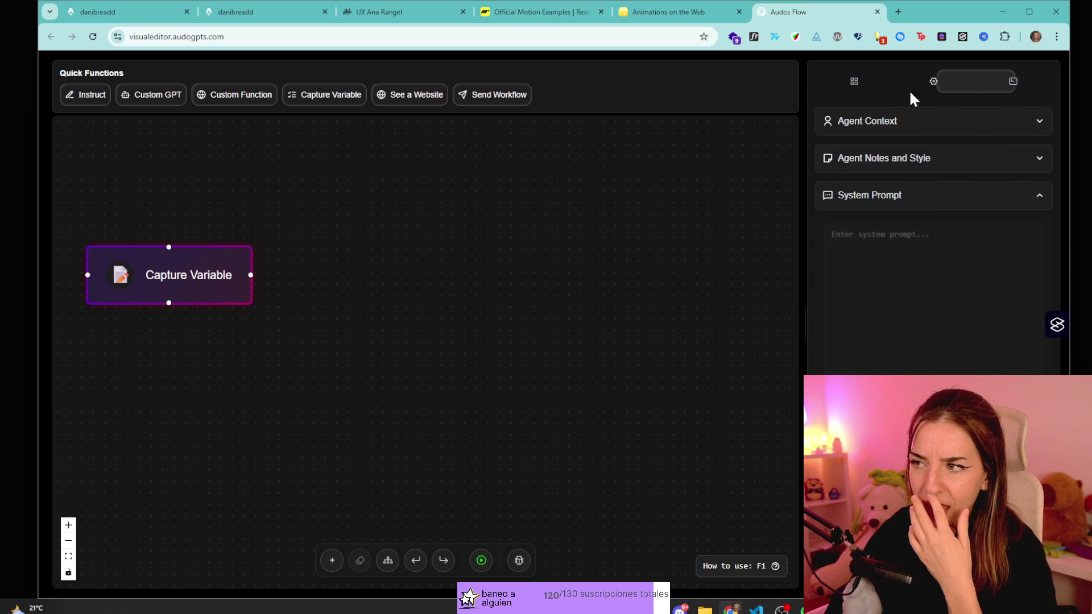
{"action": "left_click", "coordinate": [853, 83]}
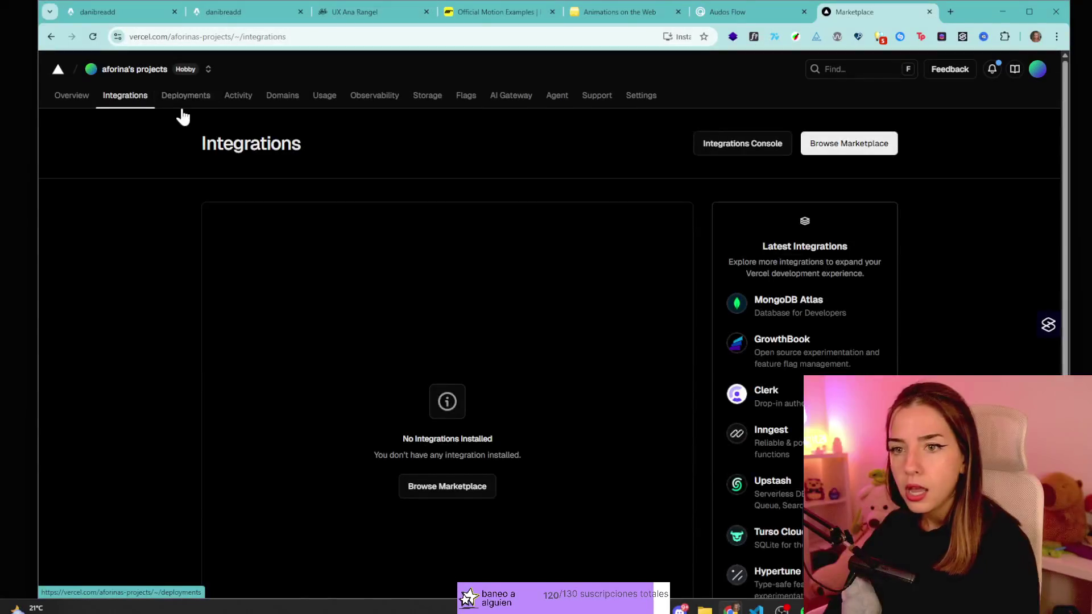
{"action": "left_click", "coordinate": [185, 96]}
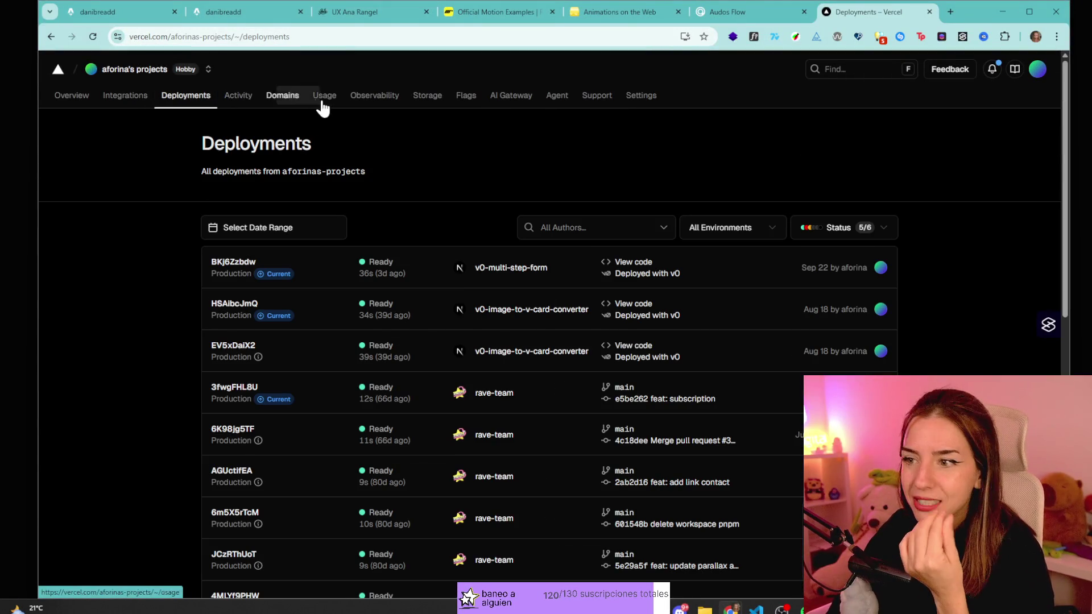
- Browse the Vercel Activity, Domains, Usage and Observability pages
{"action": "left_click", "coordinate": [242, 98]}
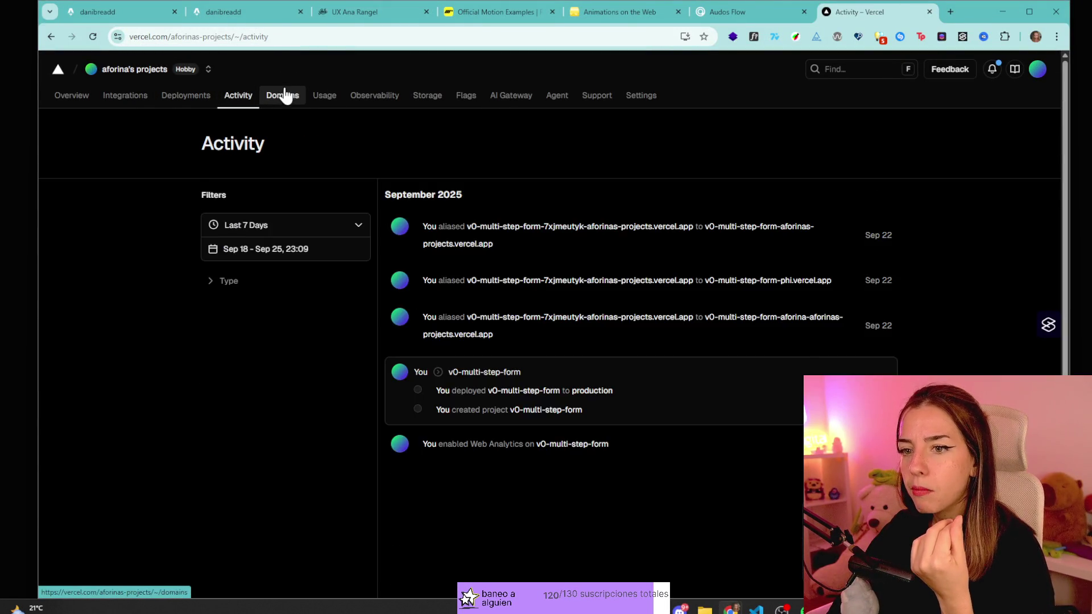
{"action": "left_click", "coordinate": [285, 95]}
{"action": "left_click", "coordinate": [328, 98]}
{"action": "left_click", "coordinate": [378, 97]}
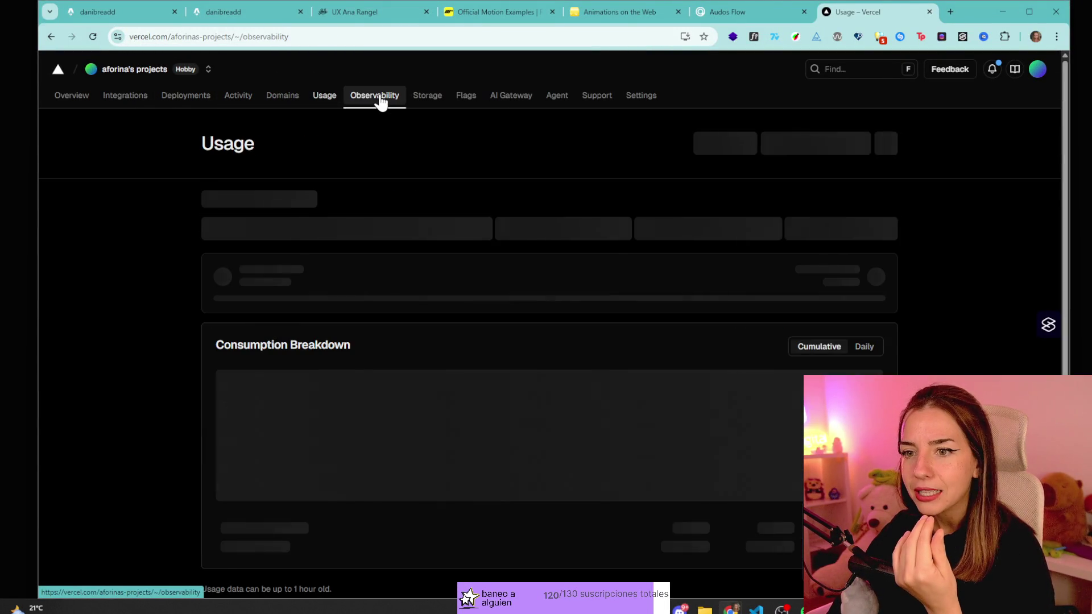
{"action": "left_click", "coordinate": [325, 100]}
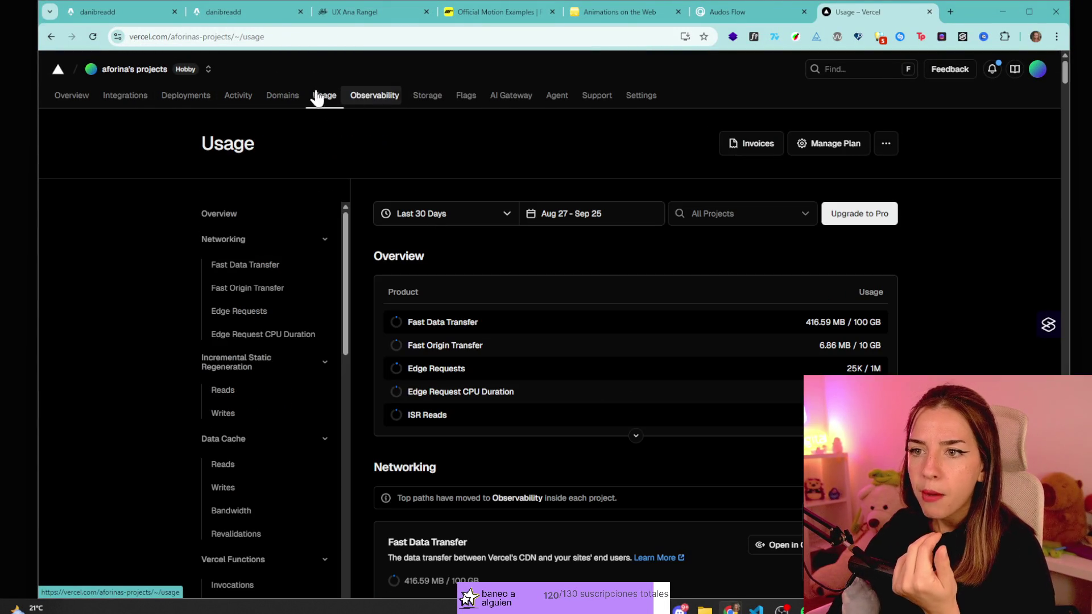
{"action": "left_click", "coordinate": [353, 100]}
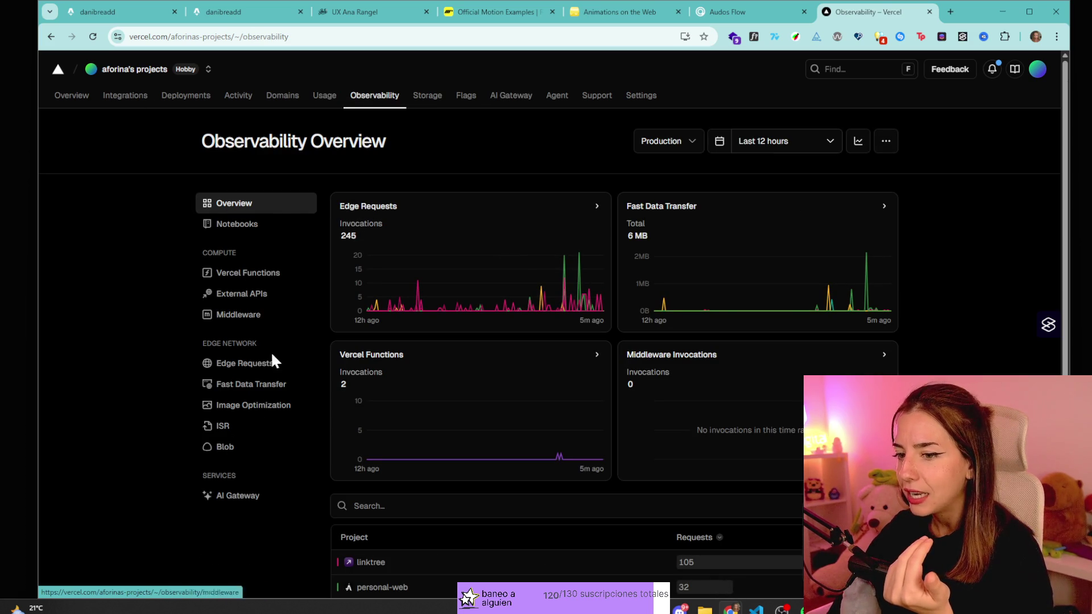
{"action": "left_click", "coordinate": [777, 9]}
{"action": "left_click", "coordinate": [859, 12]}
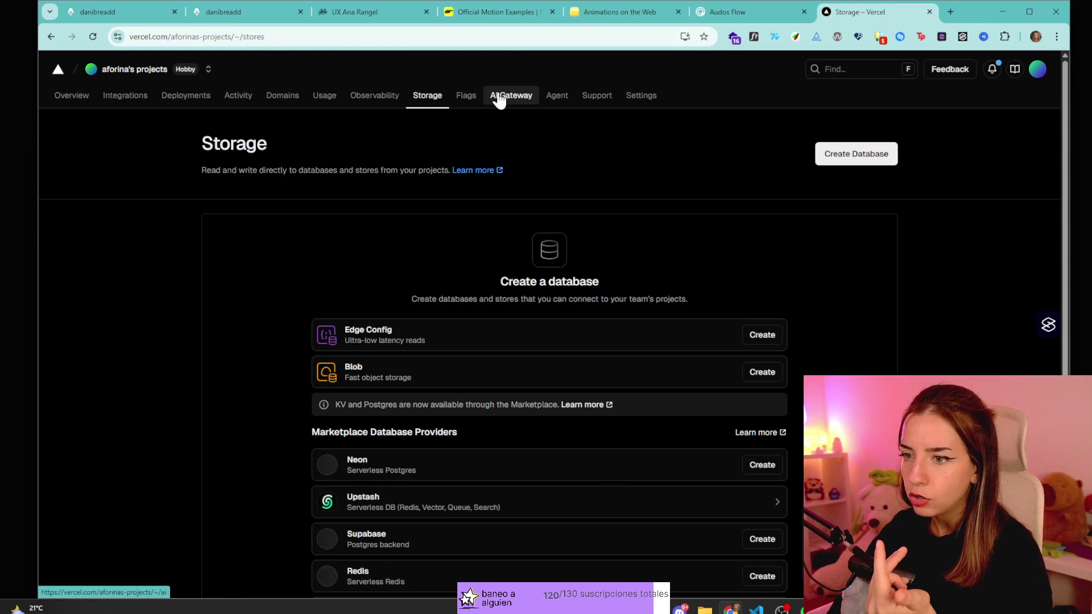
- Visit AI Gateway, Agent, Support, Settings and Integrations, ending on the projects Overview
{"action": "left_click", "coordinate": [500, 96]}
{"action": "left_click", "coordinate": [559, 98]}
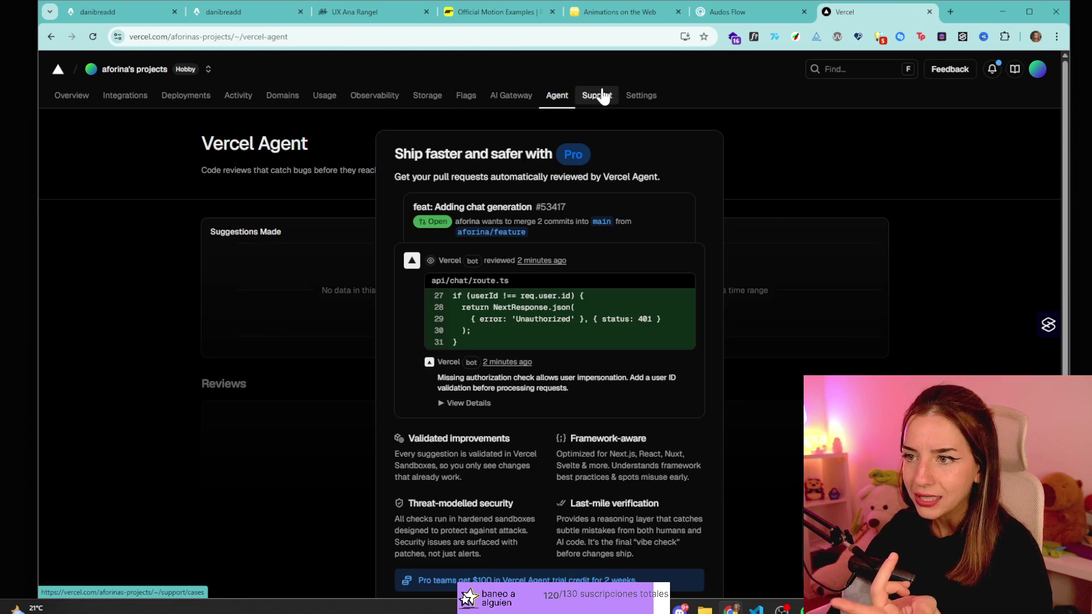
{"action": "left_click", "coordinate": [599, 96]}
{"action": "left_click", "coordinate": [631, 95]}
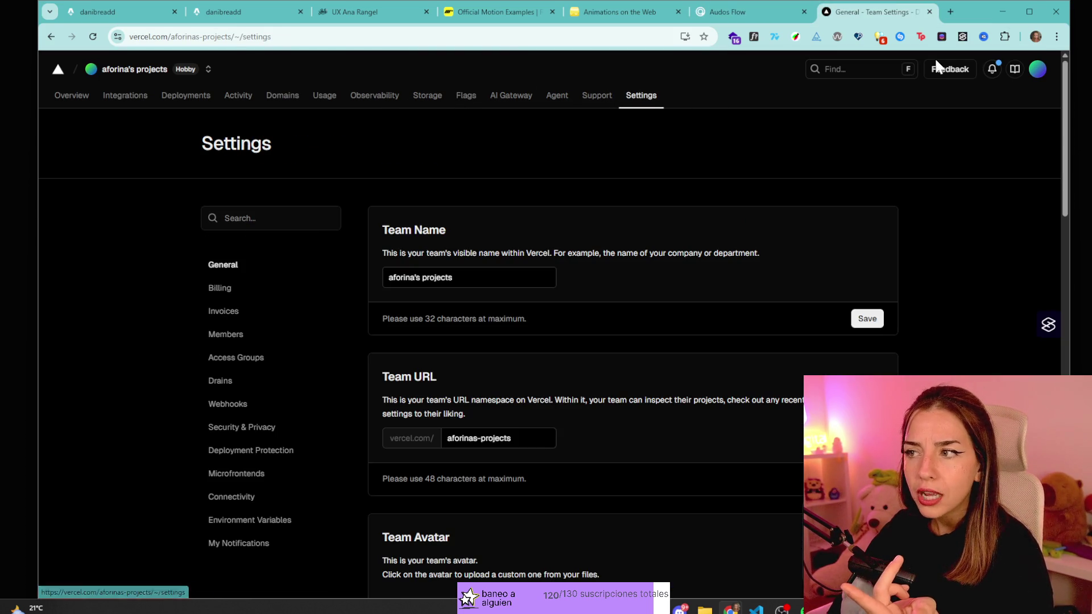
{"action": "left_click", "coordinate": [122, 96]}
{"action": "left_click", "coordinate": [71, 96]}
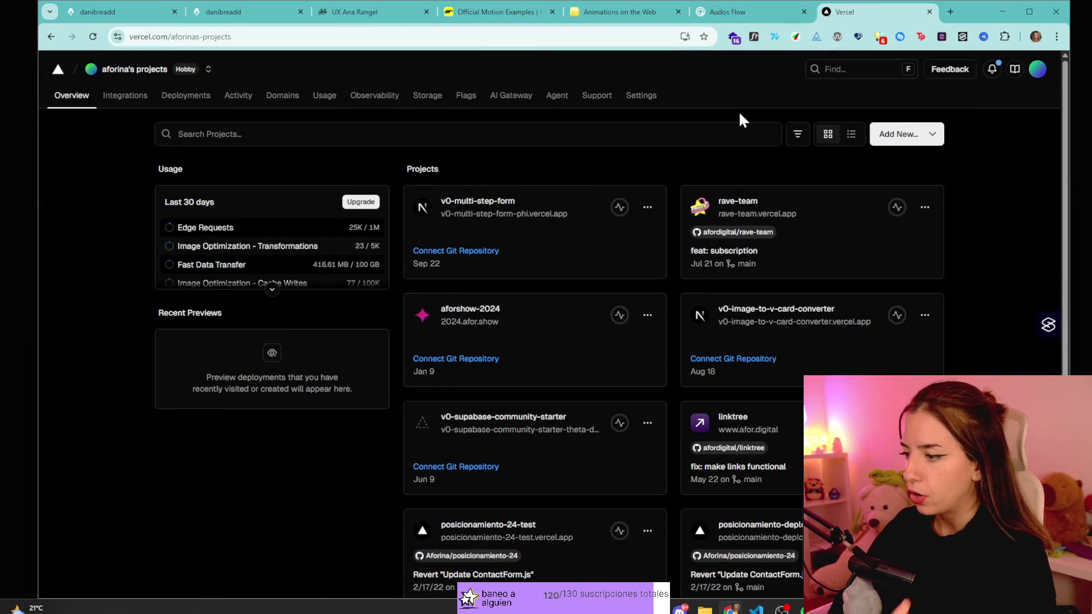
- Search the web for shadcn and open the Tabs docs via a docs search for 'tabs'
{"action": "key", "text": "ctrl+t"}
{"action": "type", "text": "shadcn"}
{"action": "key", "text": "Return"}
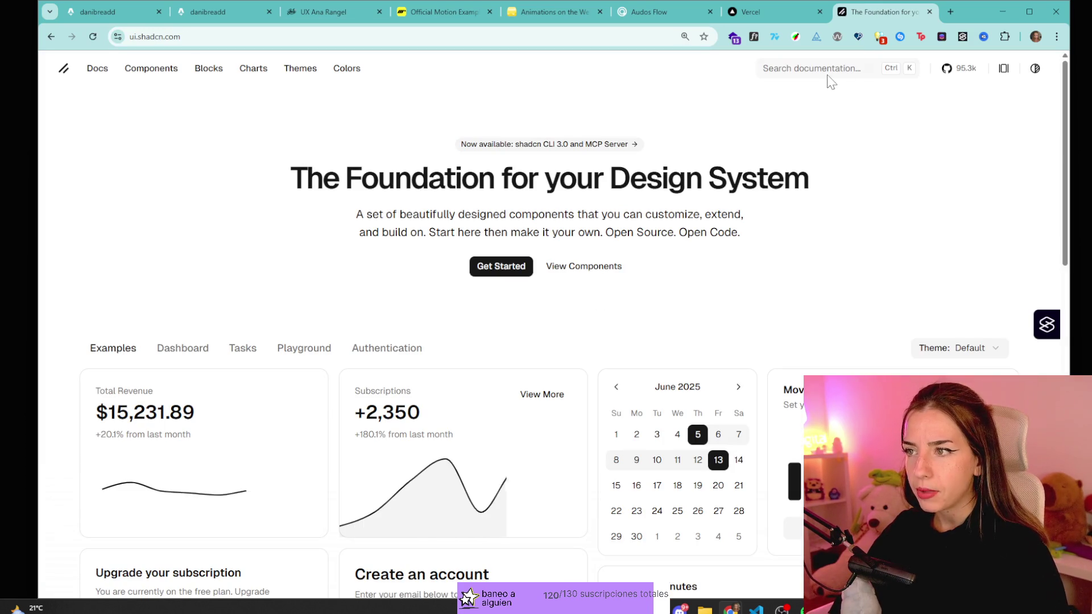
{"action": "left_click", "coordinate": [822, 71]}
{"action": "type", "text": "tabs"}
{"action": "key", "text": "Return"}
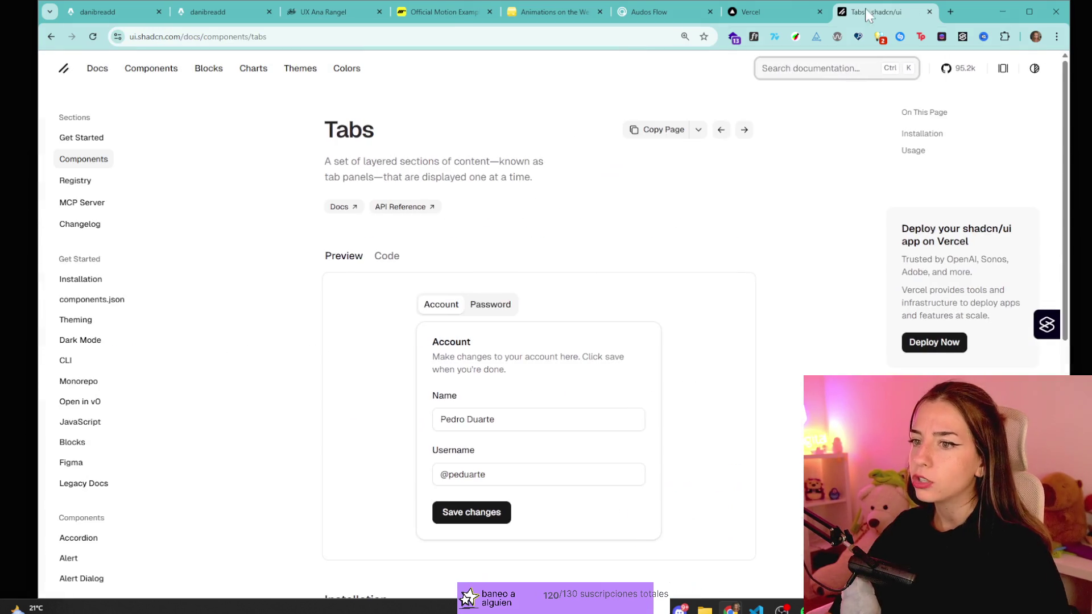
- Toggle the Tabs demo repeatedly between its Account and Password panels, ending on Account
{"action": "left_click", "coordinate": [488, 305]}
{"action": "left_click", "coordinate": [455, 312]}
{"action": "left_click", "coordinate": [487, 307]}
{"action": "left_click", "coordinate": [453, 310]}
{"action": "left_click", "coordinate": [493, 307]}
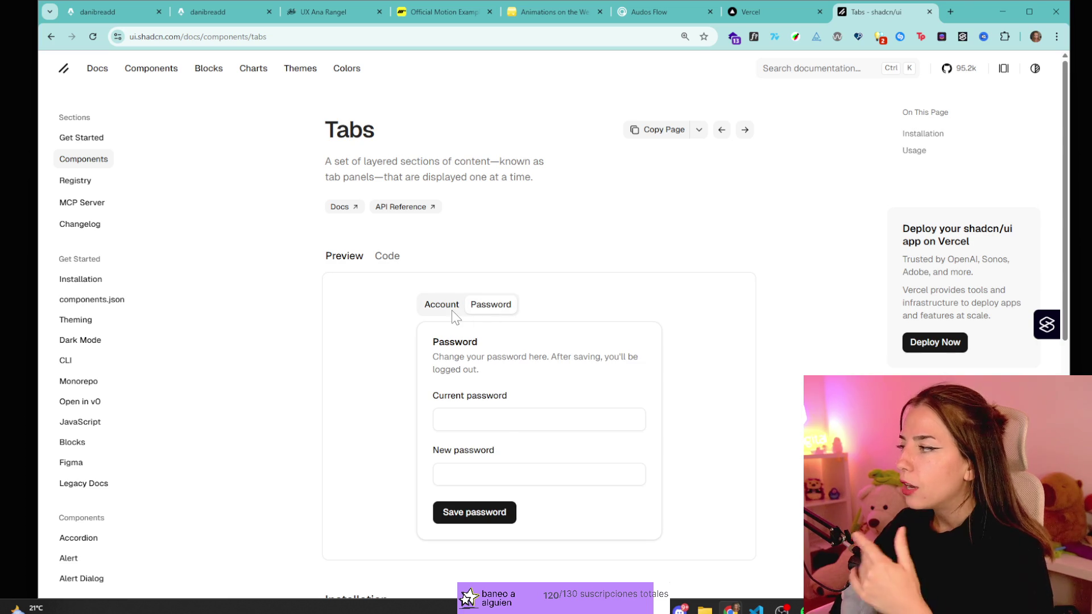
{"action": "left_click", "coordinate": [433, 313]}
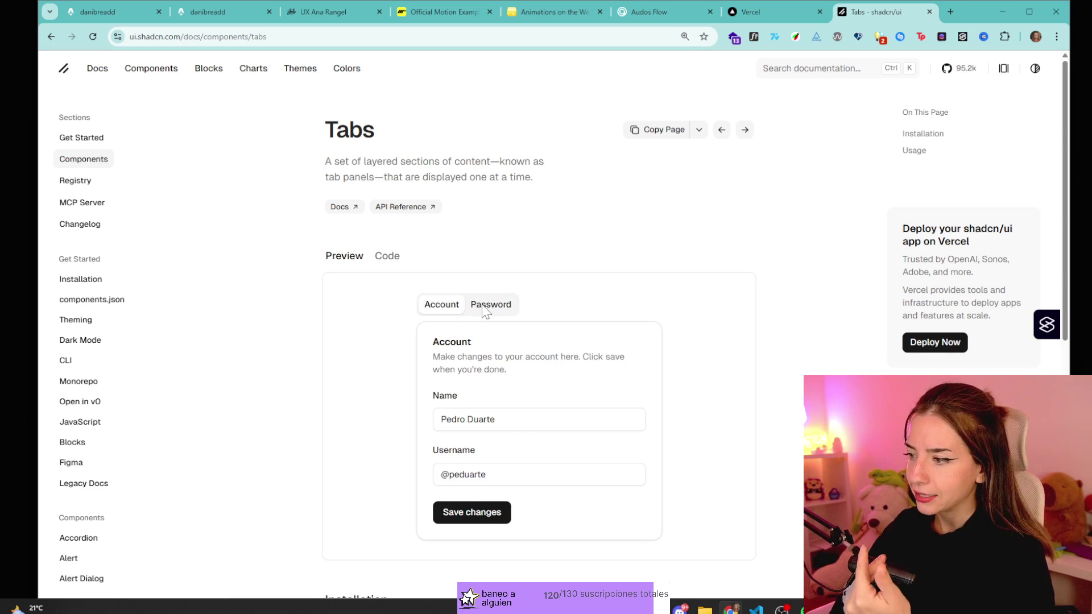
{"action": "left_click", "coordinate": [486, 310]}
{"action": "left_click", "coordinate": [455, 308]}
{"action": "left_click", "coordinate": [489, 308]}
{"action": "left_click", "coordinate": [452, 310]}
{"action": "left_click", "coordinate": [483, 312]}
{"action": "left_click", "coordinate": [458, 306]}
{"action": "left_click", "coordinate": [492, 306]}
{"action": "left_click", "coordinate": [443, 314]}
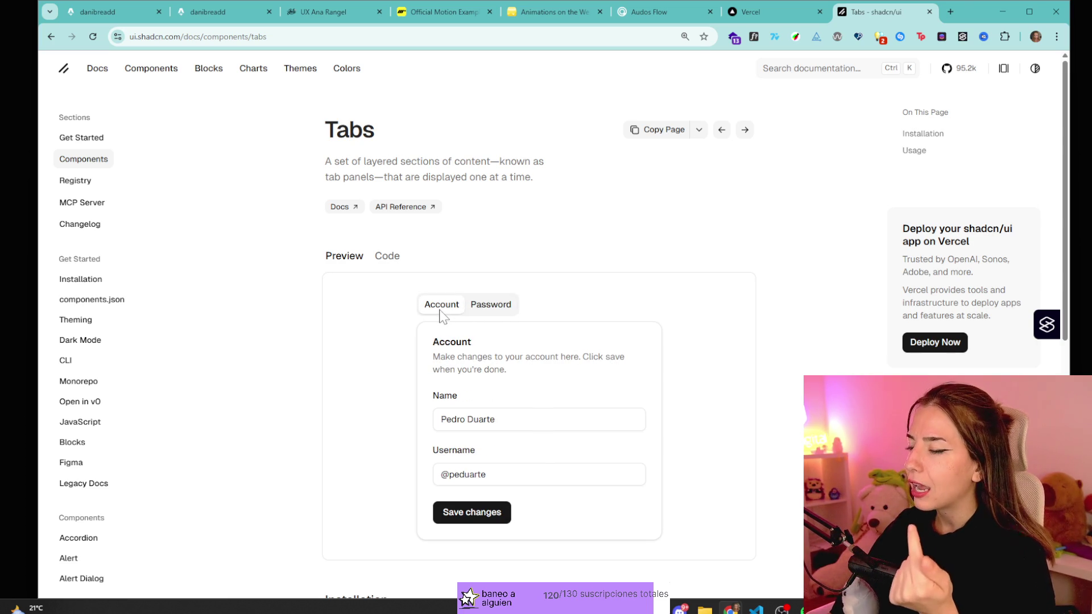
- On the Vercel dashboard, revisit the Settings, Support, AI Gateway and Observability pages
{"action": "left_click", "coordinate": [745, 13]}
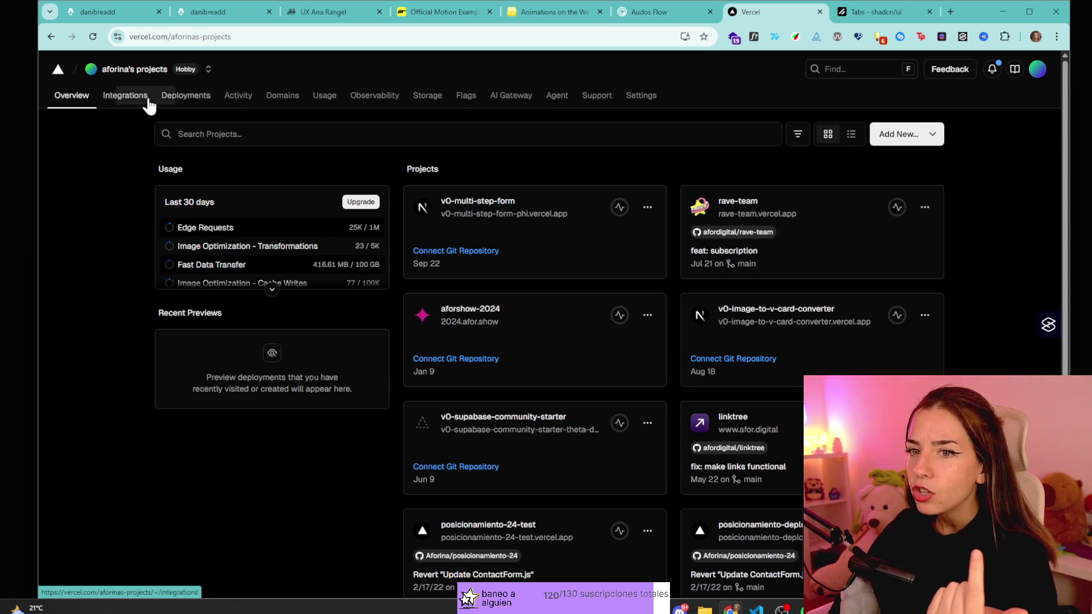
{"action": "left_click", "coordinate": [656, 101]}
{"action": "left_click", "coordinate": [586, 98]}
{"action": "left_click", "coordinate": [506, 97]}
{"action": "left_click", "coordinate": [350, 103]}
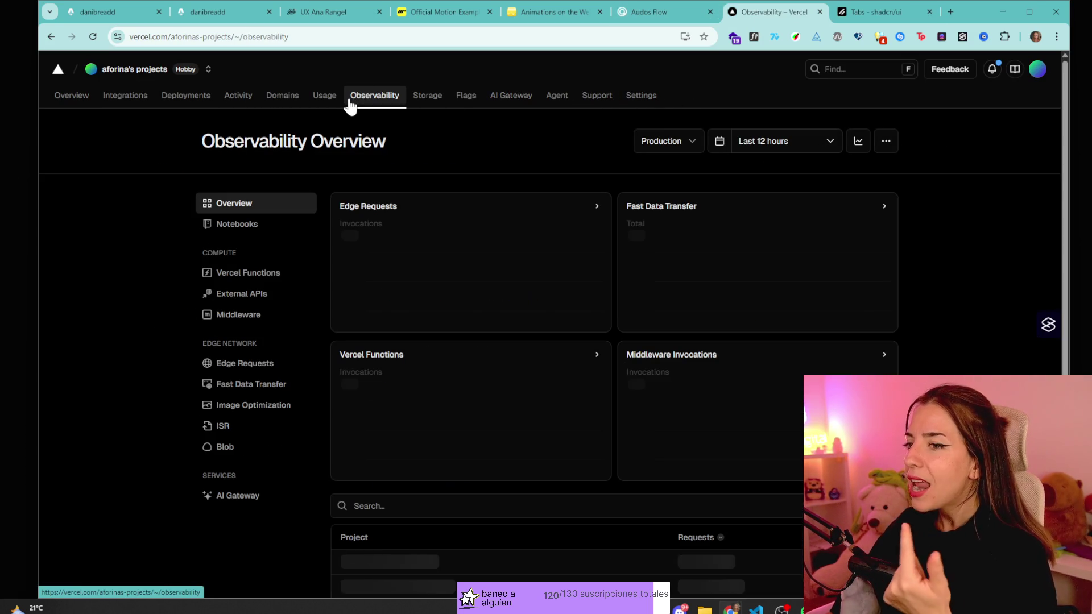
- Flip the shadcn Tabs demo between Password and Account again, then return to Audos Flow
{"action": "left_click", "coordinate": [897, 12]}
{"action": "left_click", "coordinate": [478, 305]}
{"action": "left_click", "coordinate": [443, 305]}
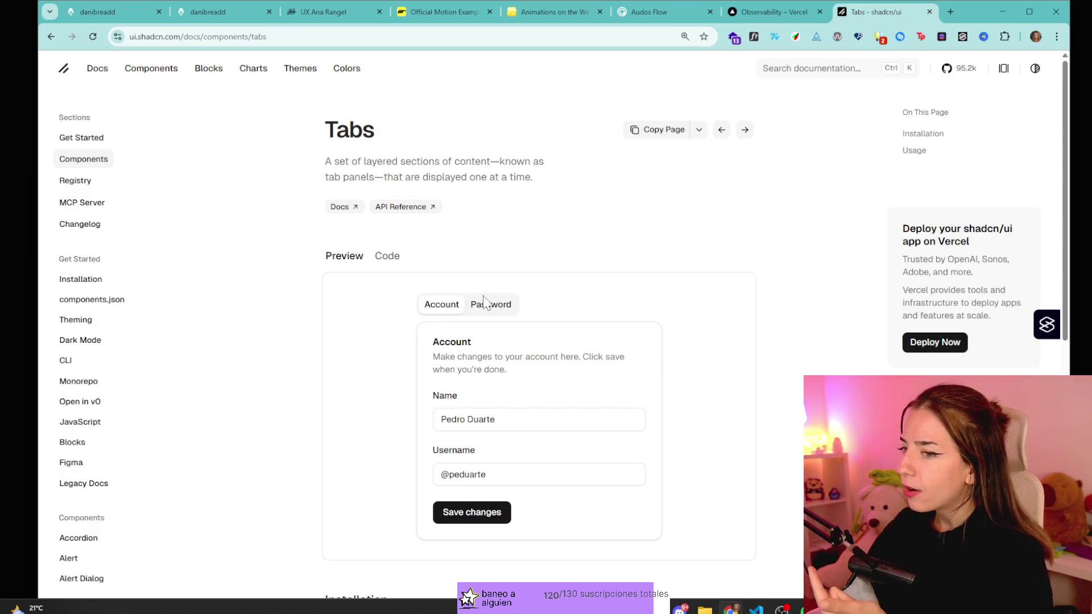
{"action": "left_click", "coordinate": [484, 305]}
{"action": "left_click", "coordinate": [443, 304]}
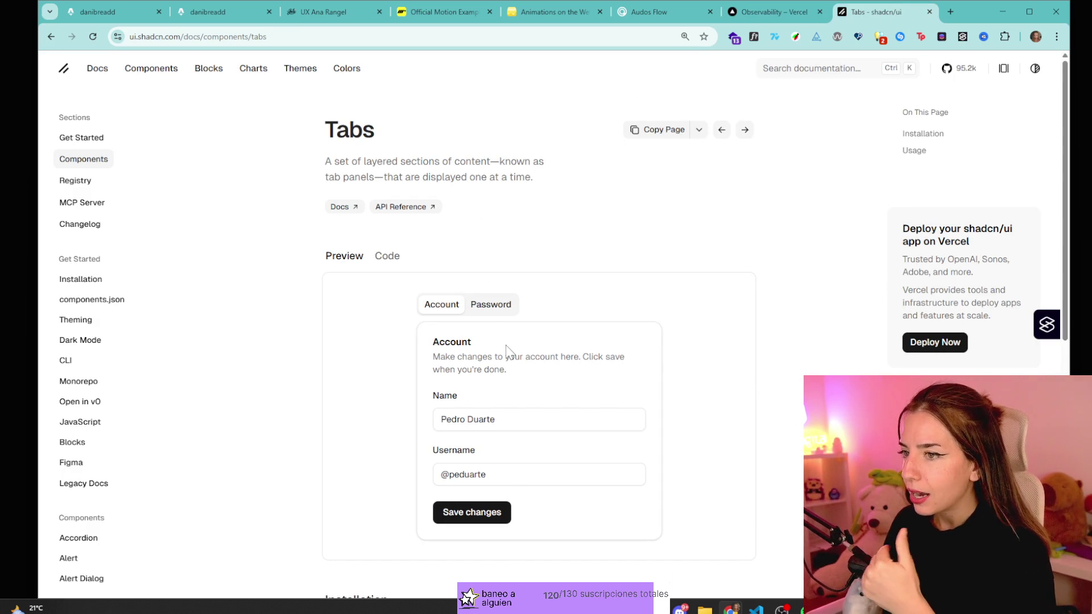
{"action": "left_click", "coordinate": [615, 7]}
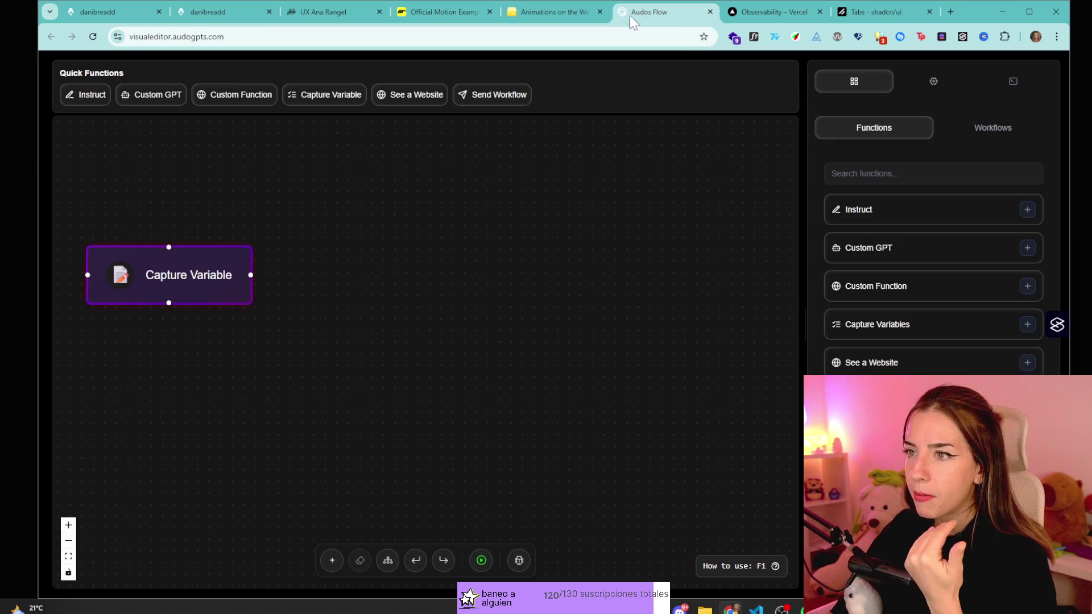
- Check the Capture Variable settings and the empty Workflows list in Audos Flow
{"action": "left_click", "coordinate": [965, 88]}
{"action": "left_click", "coordinate": [877, 88]}
{"action": "left_click", "coordinate": [874, 130]}
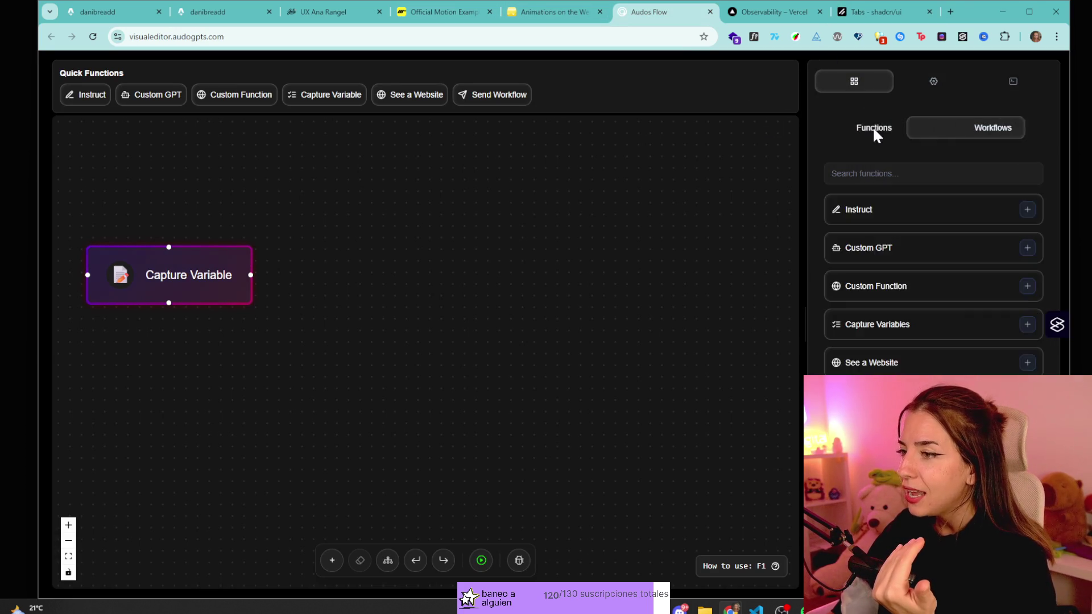
- Switch through the shadcn Tabs docs, Vercel and Danibreadd tabs to the UX Ana Rangel page
{"action": "left_click", "coordinate": [779, 12]}
{"action": "left_click", "coordinate": [876, 11]}
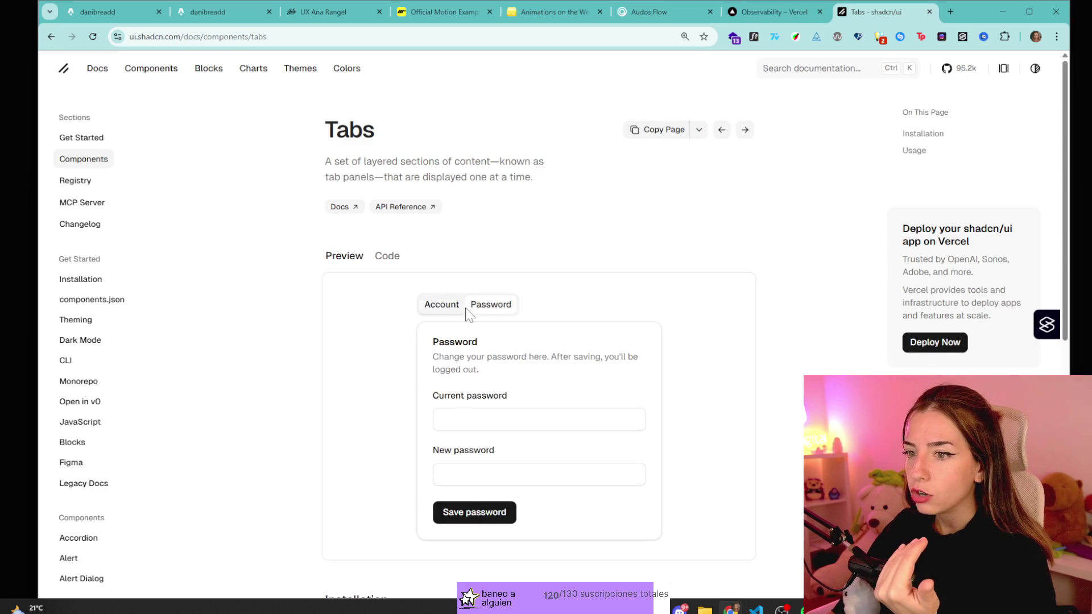
{"action": "left_click", "coordinate": [488, 307]}
{"action": "left_click", "coordinate": [759, 18]}
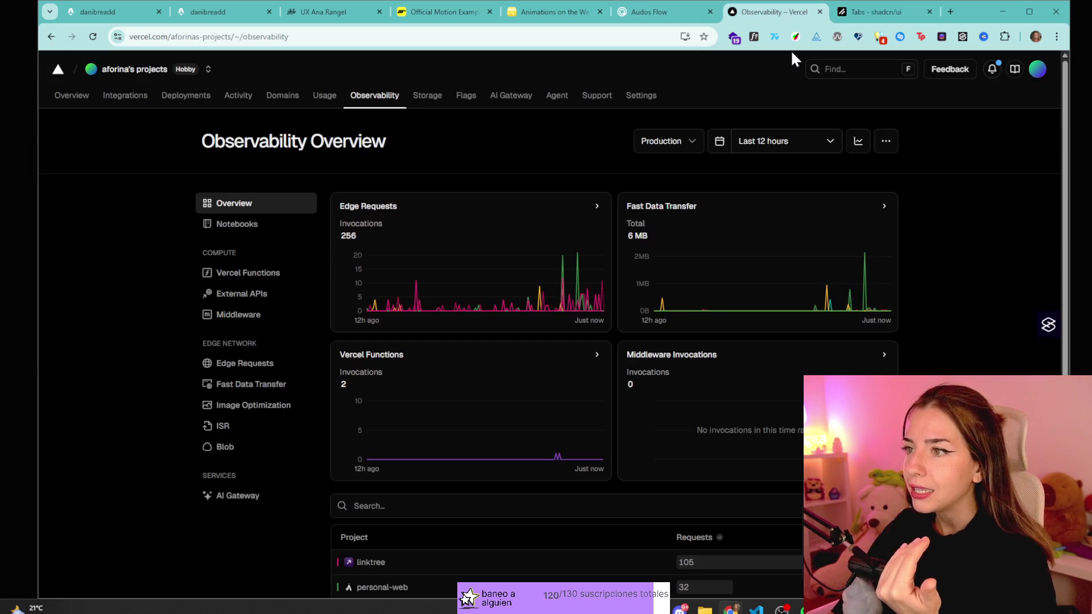
{"action": "left_click", "coordinate": [264, 12]}
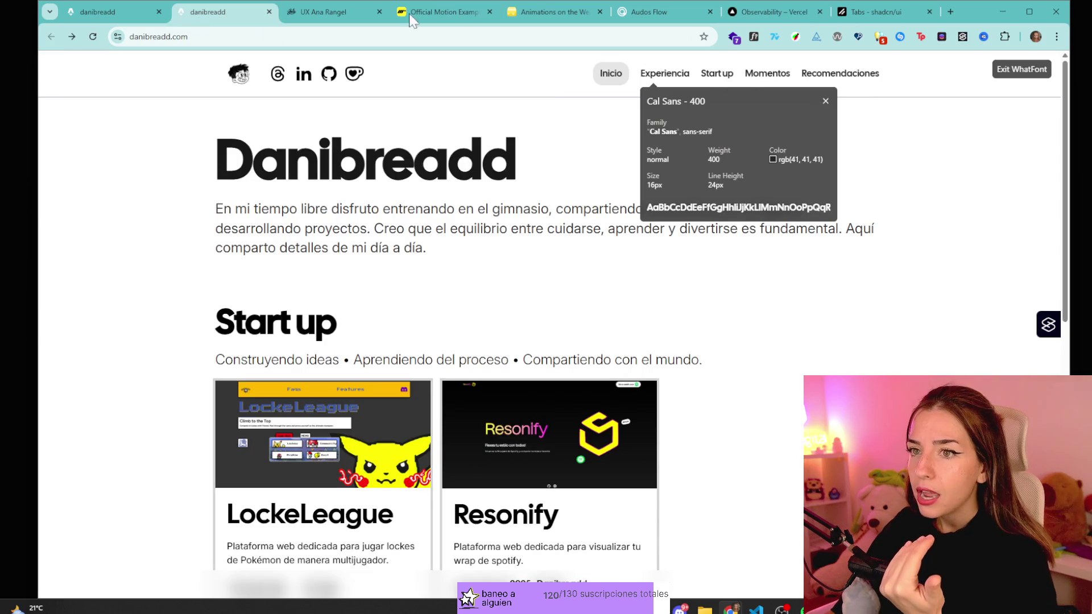
{"action": "left_click", "coordinate": [313, 17]}
- Close the UX Ana Rangel, Official Motion Examples and animations course tabs
{"action": "middle_click", "coordinate": [364, 8]}
{"action": "middle_click", "coordinate": [364, 8]}
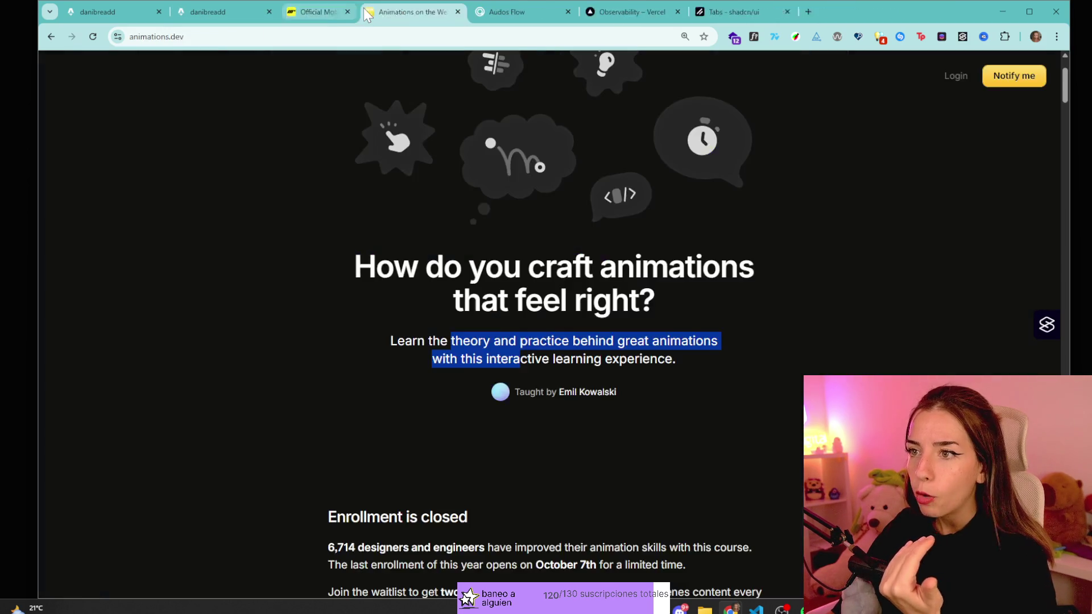
{"action": "middle_click", "coordinate": [363, 8]}
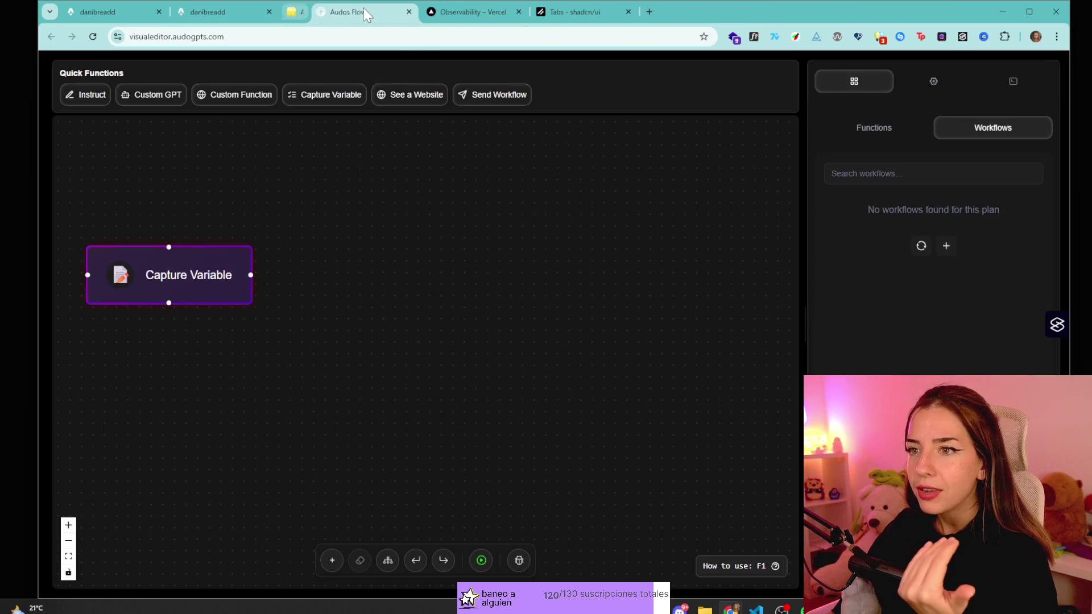
- Browse the functions and saved workflows, then add a Capture Variables node after Capture Variable
{"action": "left_click", "coordinate": [924, 74]}
{"action": "left_click", "coordinate": [872, 84]}
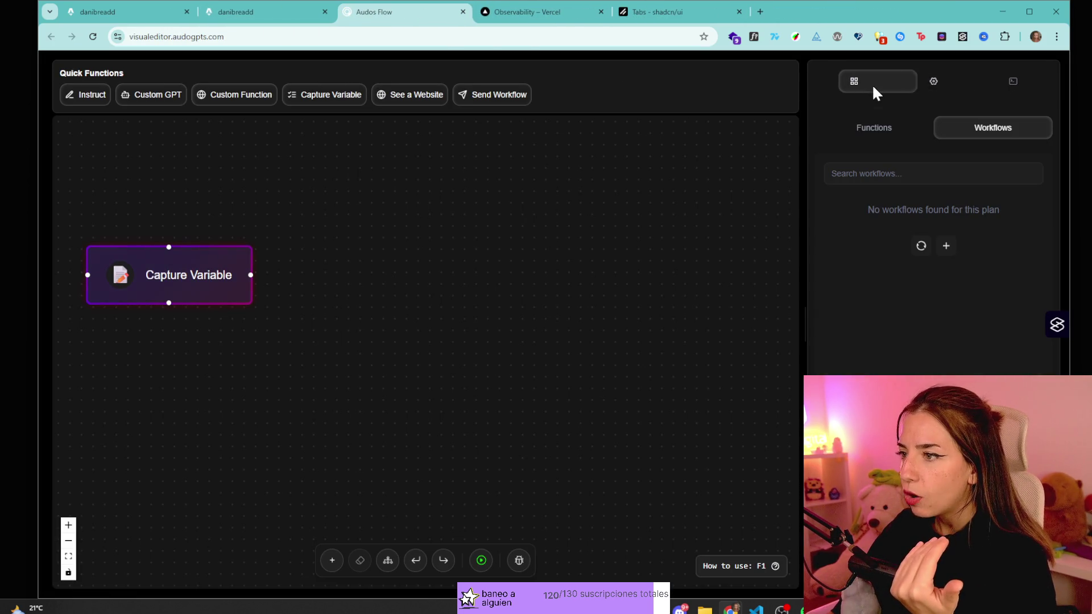
{"action": "left_click", "coordinate": [884, 125]}
{"action": "left_click", "coordinate": [957, 127]}
{"action": "left_click", "coordinate": [888, 135]}
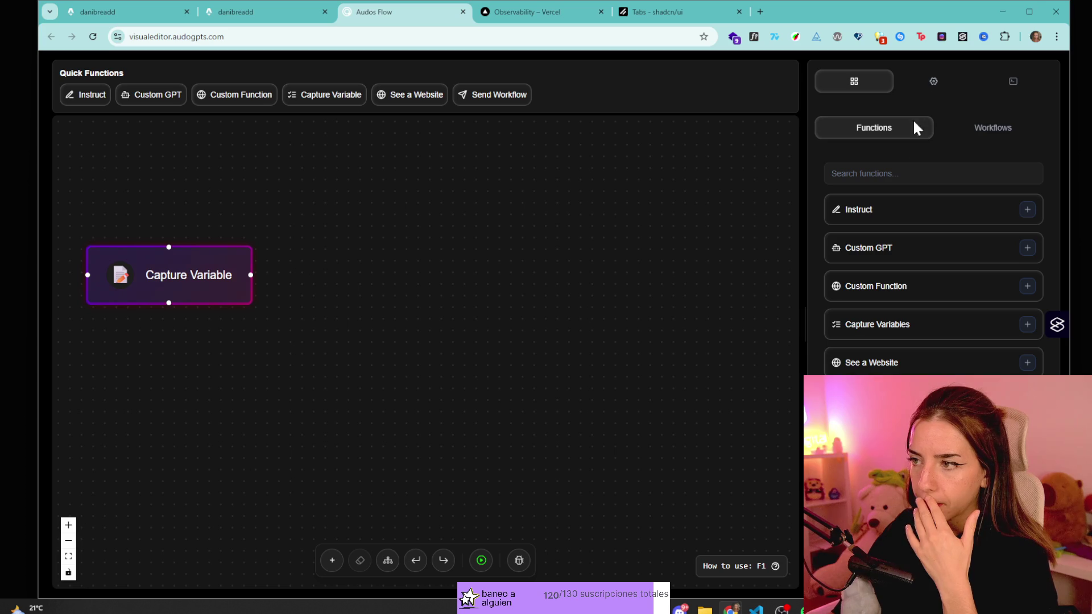
{"action": "left_click", "coordinate": [978, 125]}
{"action": "left_click", "coordinate": [889, 128]}
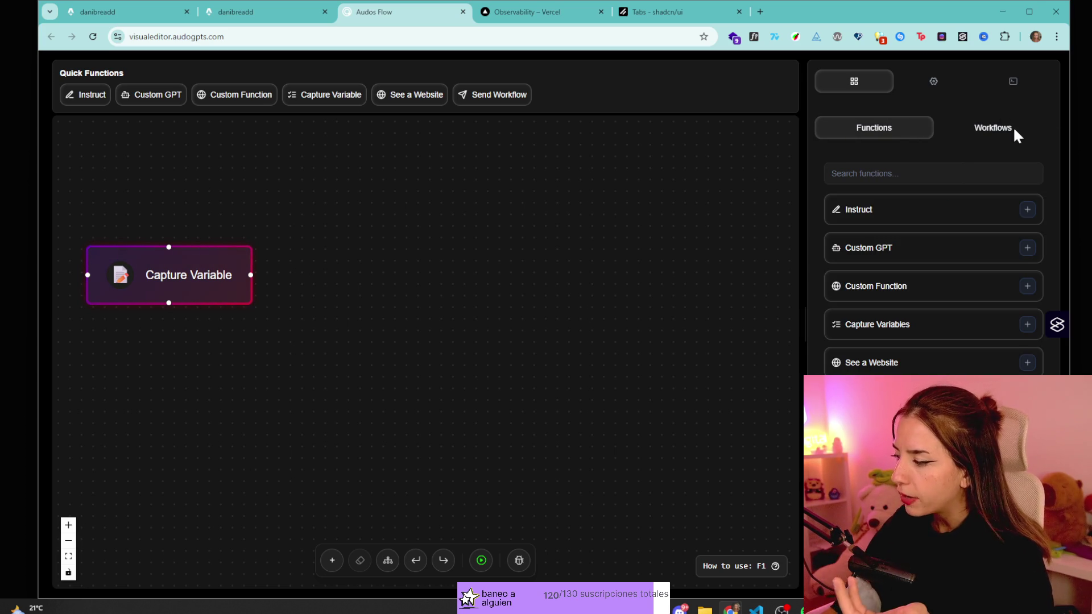
{"action": "left_click", "coordinate": [1026, 325]}
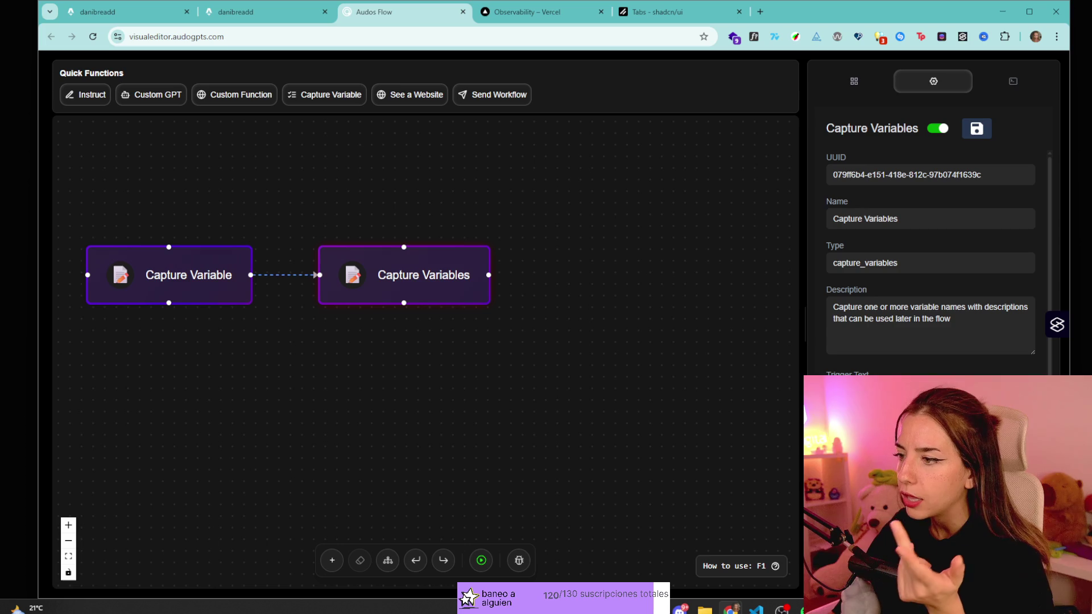
- Add a Custom Function node to the flow and bring up its settings
{"action": "left_click", "coordinate": [859, 83]}
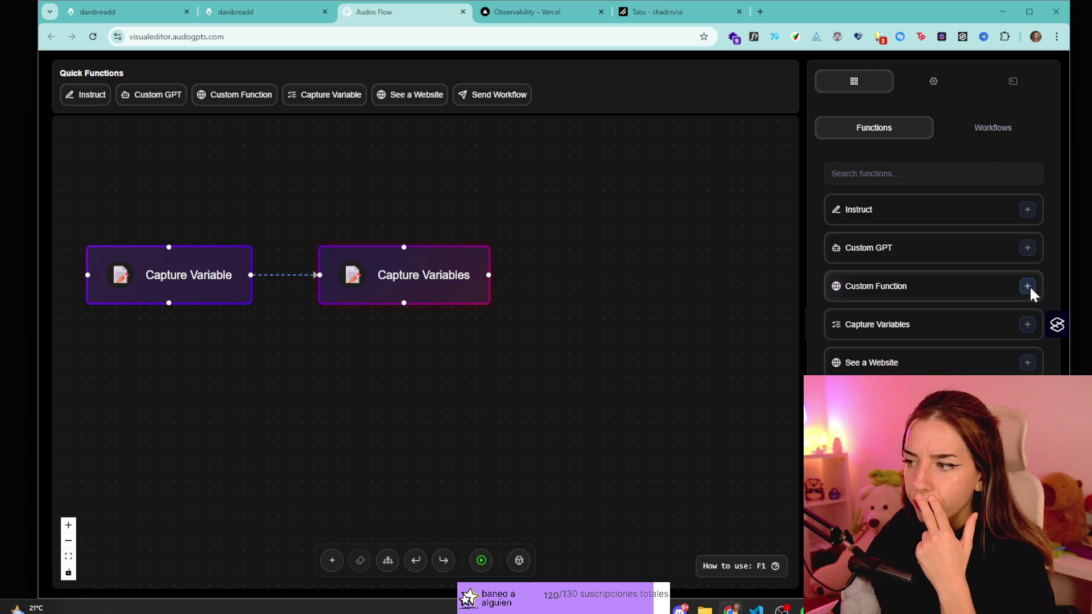
{"action": "left_click", "coordinate": [1028, 286]}
{"action": "left_click", "coordinate": [916, 86]}
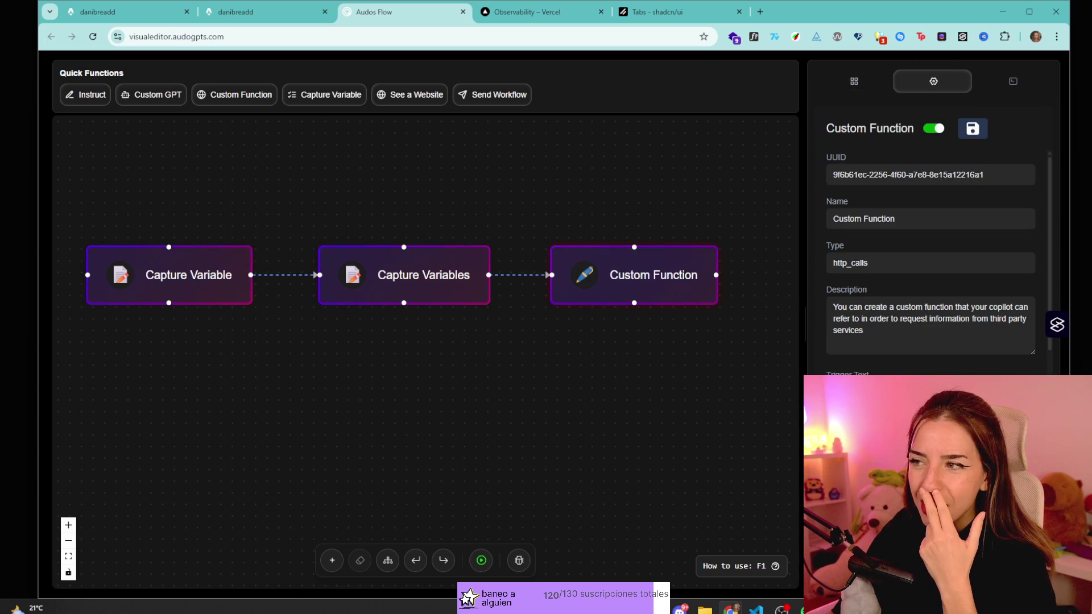
{"action": "left_click", "coordinate": [858, 81]}
{"action": "left_click", "coordinate": [958, 84]}
{"action": "left_click", "coordinate": [860, 82]}
{"action": "left_click", "coordinate": [904, 80]}
- Glance at the Vercel observability tab, then open the agent prompt and context settings
{"action": "left_click", "coordinate": [540, 13]}
{"action": "left_click", "coordinate": [398, 11]}
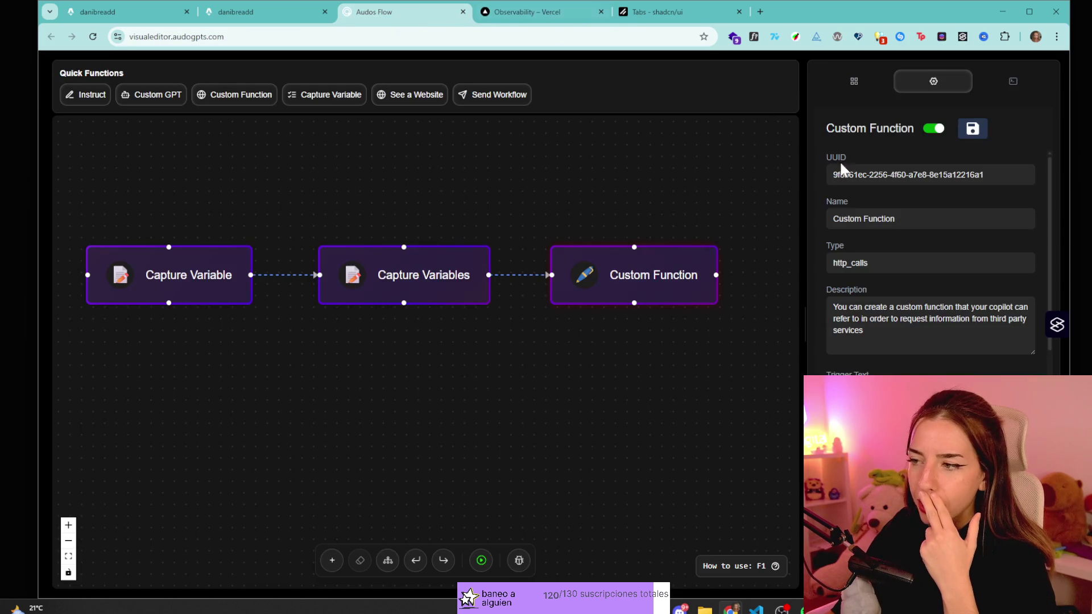
{"action": "left_click", "coordinate": [853, 83]}
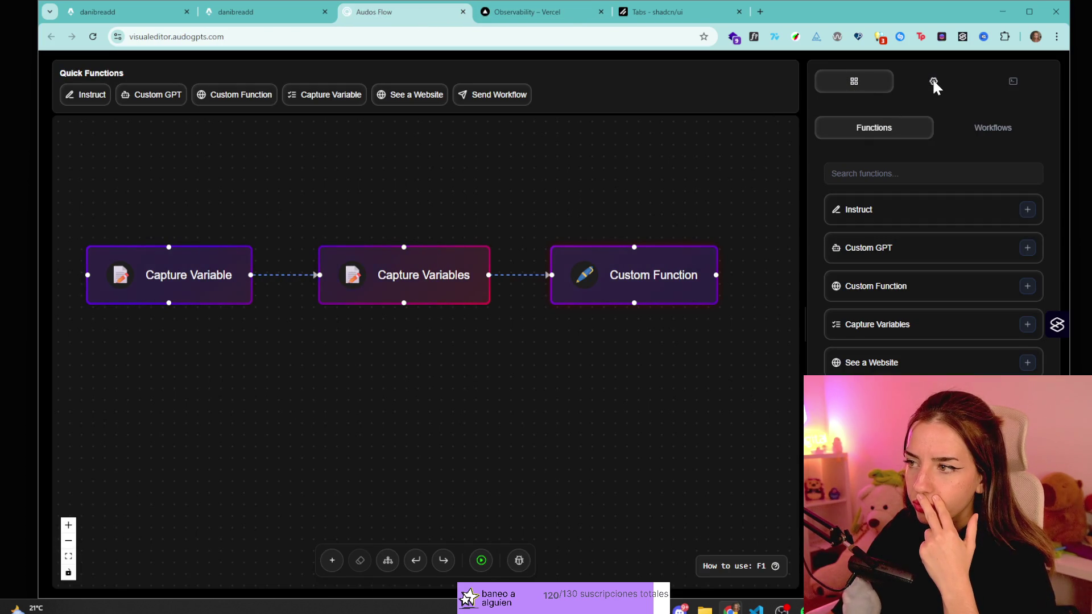
{"action": "left_click", "coordinate": [944, 86]}
{"action": "left_click", "coordinate": [1013, 80]}
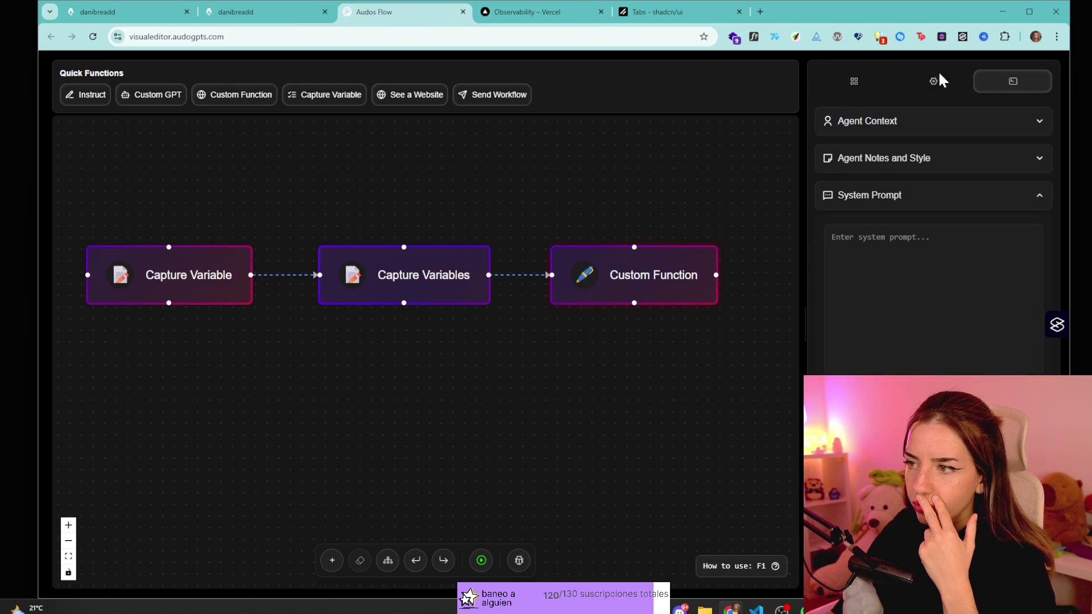
{"action": "left_click", "coordinate": [933, 256]}
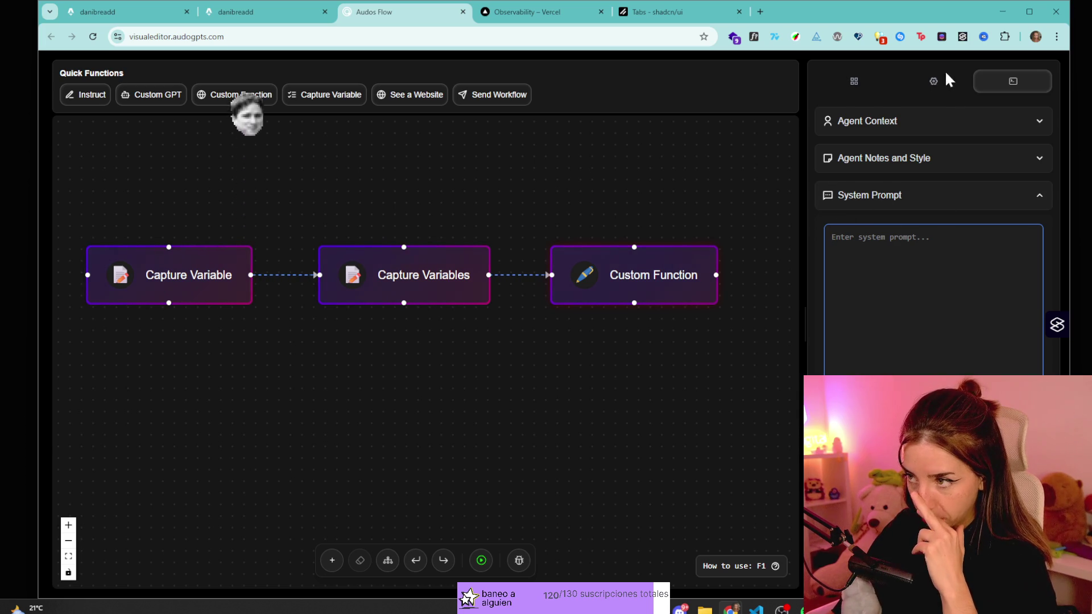
{"action": "left_click", "coordinate": [1040, 191]}
{"action": "left_click", "coordinate": [1038, 162]}
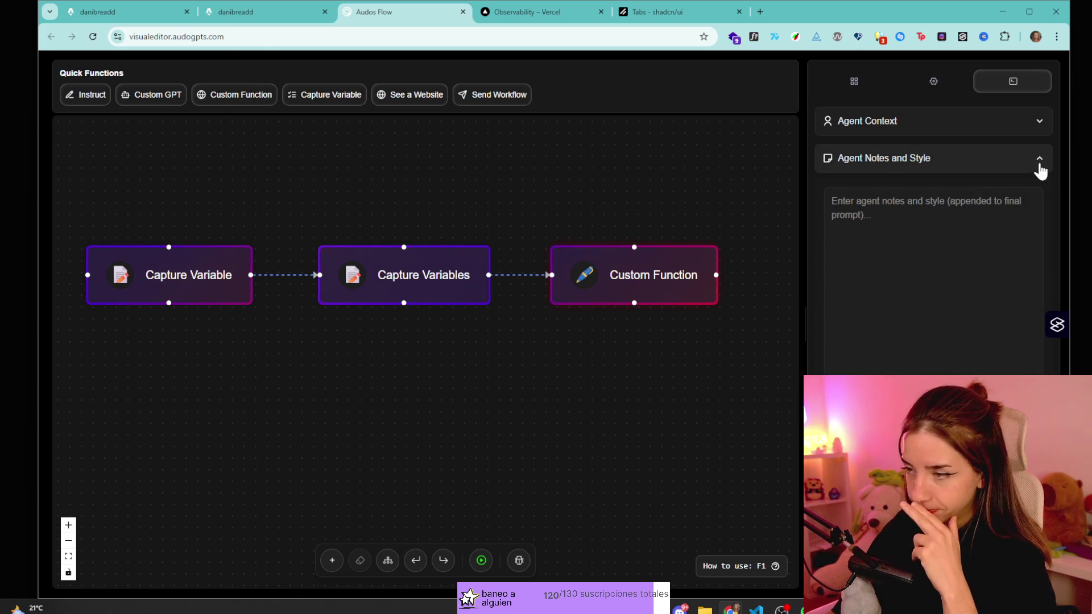
{"action": "left_click", "coordinate": [1023, 121]}
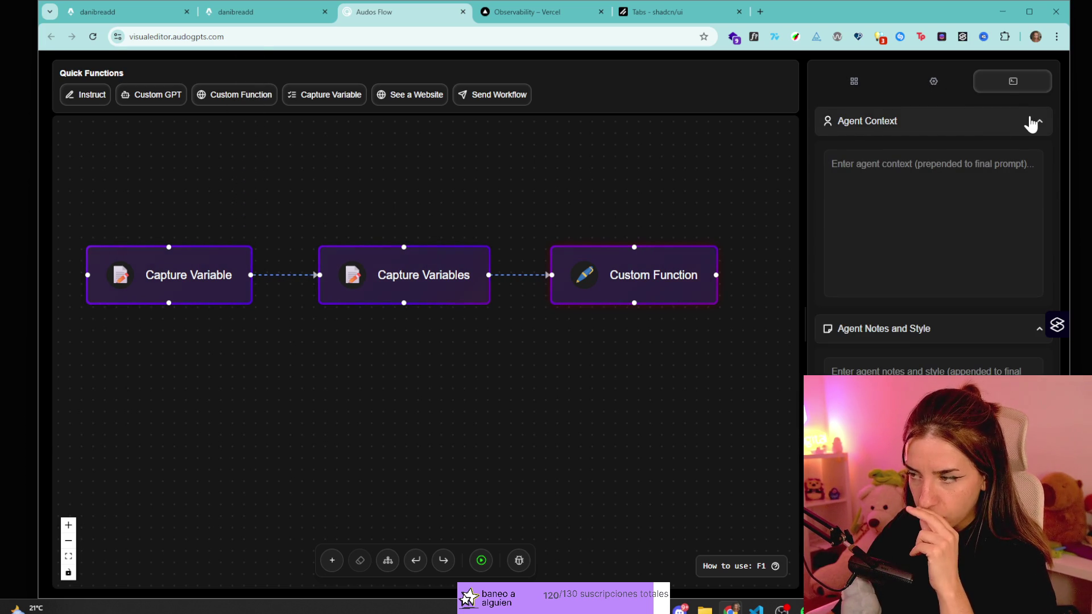
{"action": "left_click", "coordinate": [832, 164]}
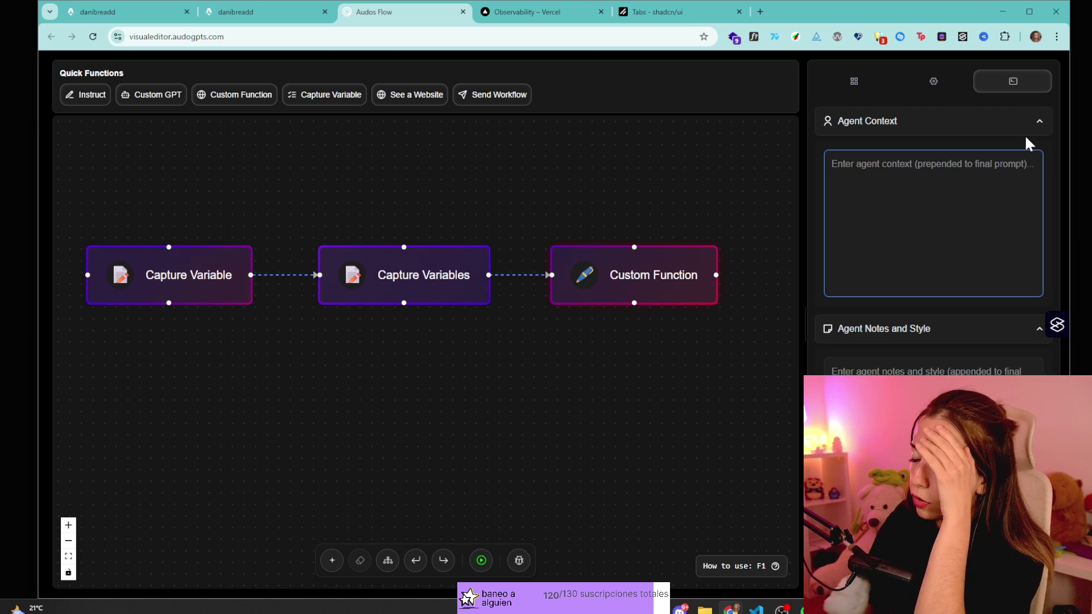
{"action": "left_click", "coordinate": [1025, 134]}
{"action": "left_click", "coordinate": [1018, 163]}
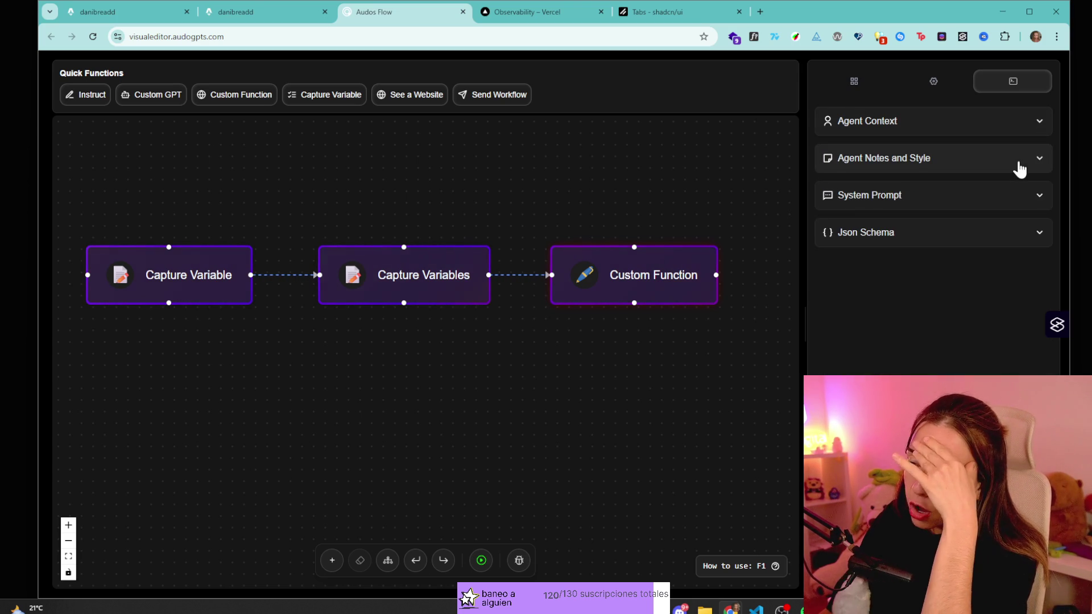
{"action": "left_click", "coordinate": [1019, 170]}
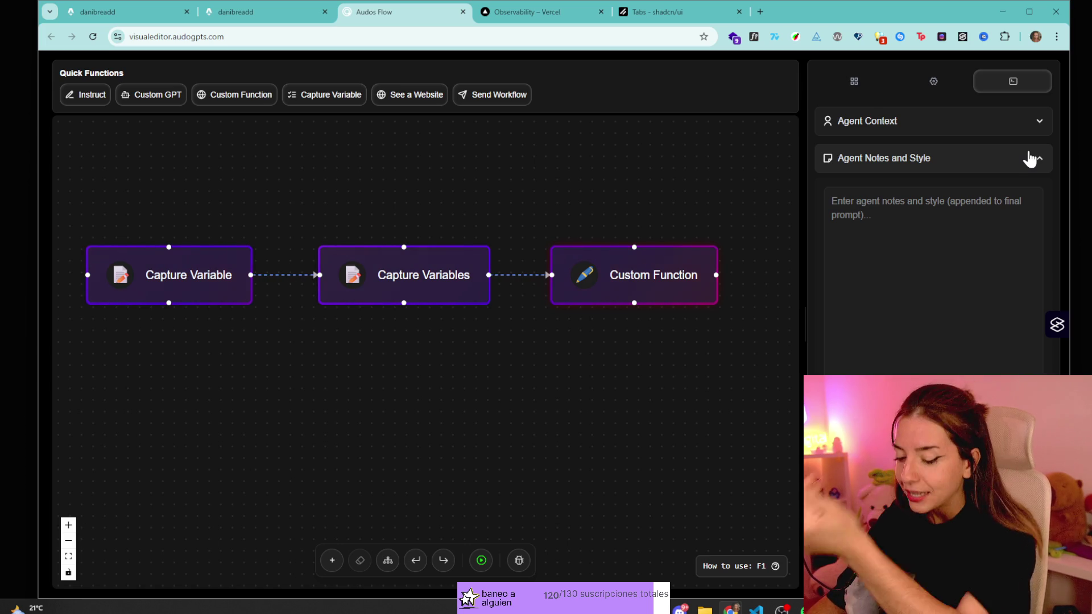
{"action": "left_click", "coordinate": [943, 126]}
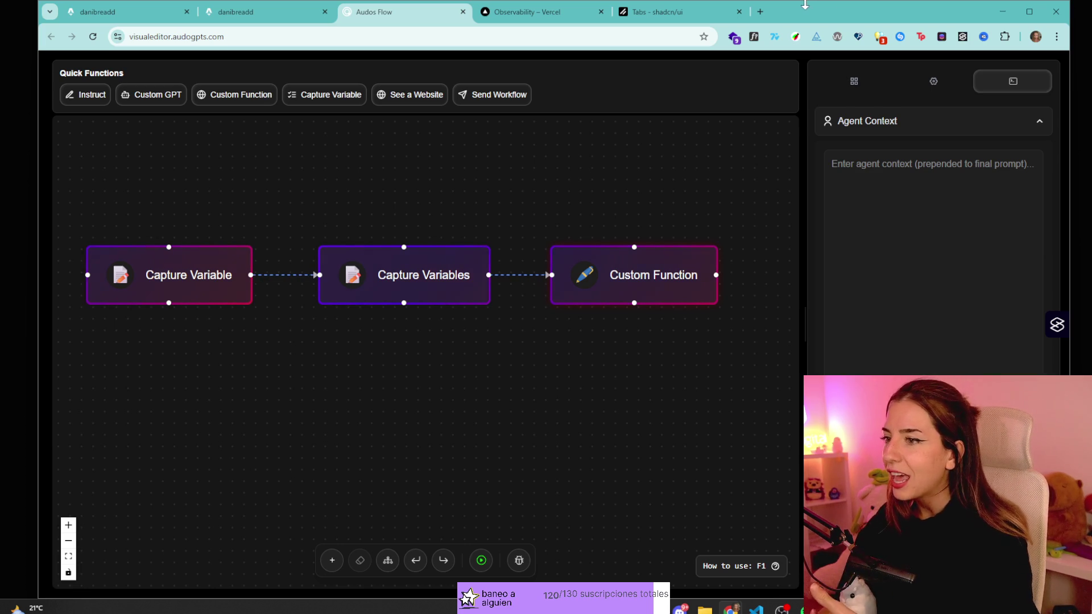
{"action": "left_click", "coordinate": [1009, 128]}
{"action": "left_click", "coordinate": [1009, 128]}
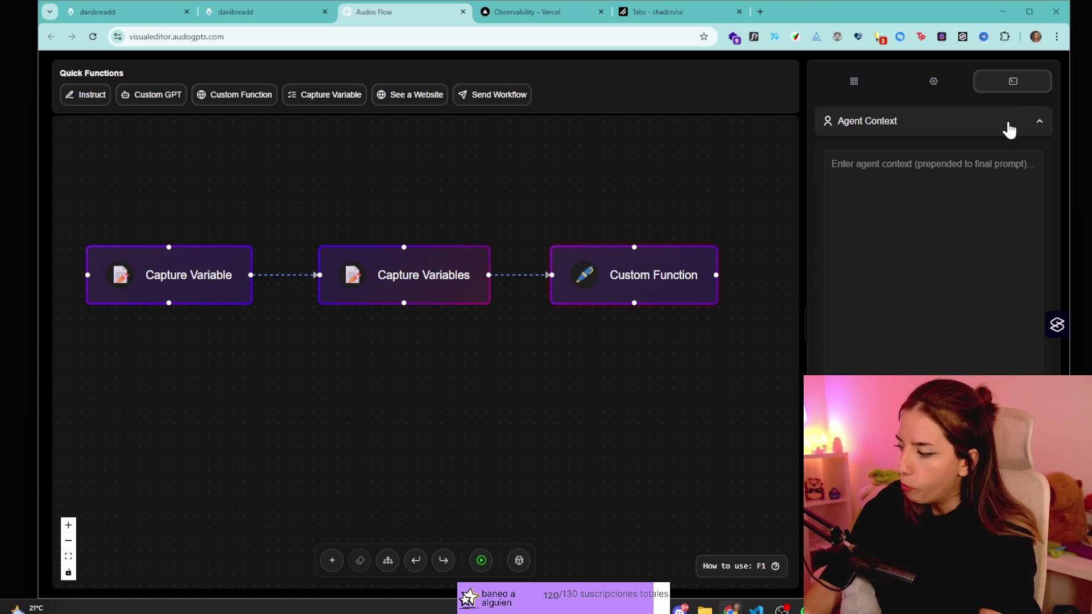
{"action": "left_click", "coordinate": [1009, 128]}
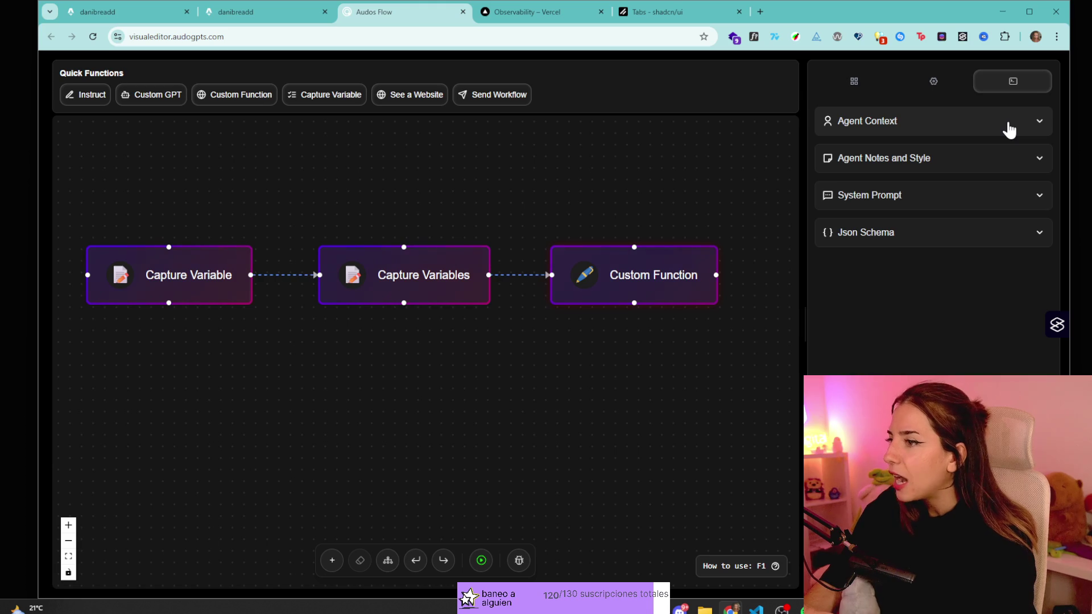
{"action": "left_click", "coordinate": [1010, 128]}
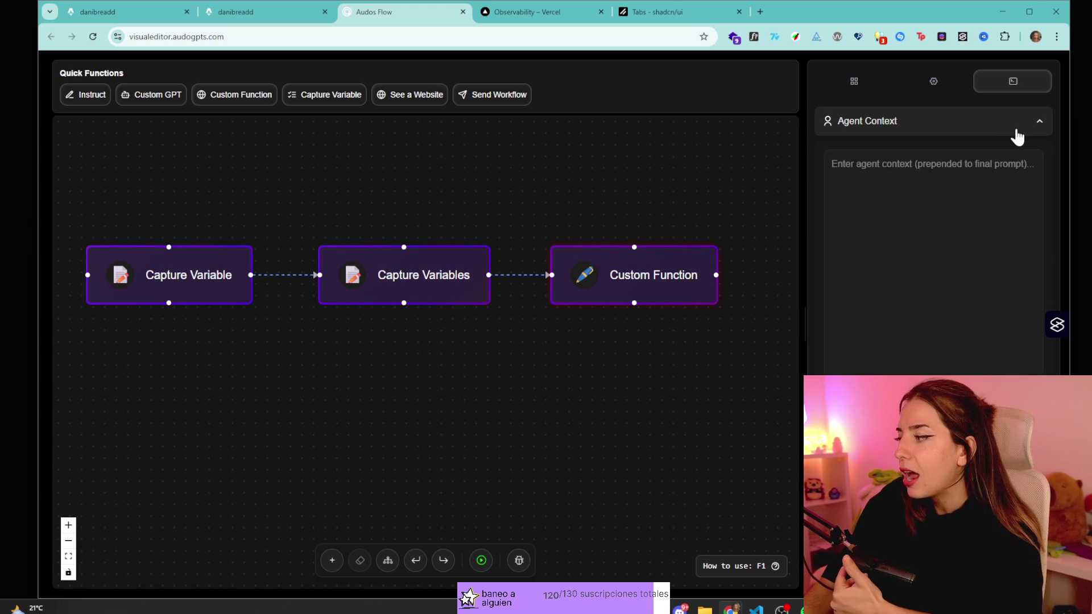
{"action": "left_click", "coordinate": [1017, 132]}
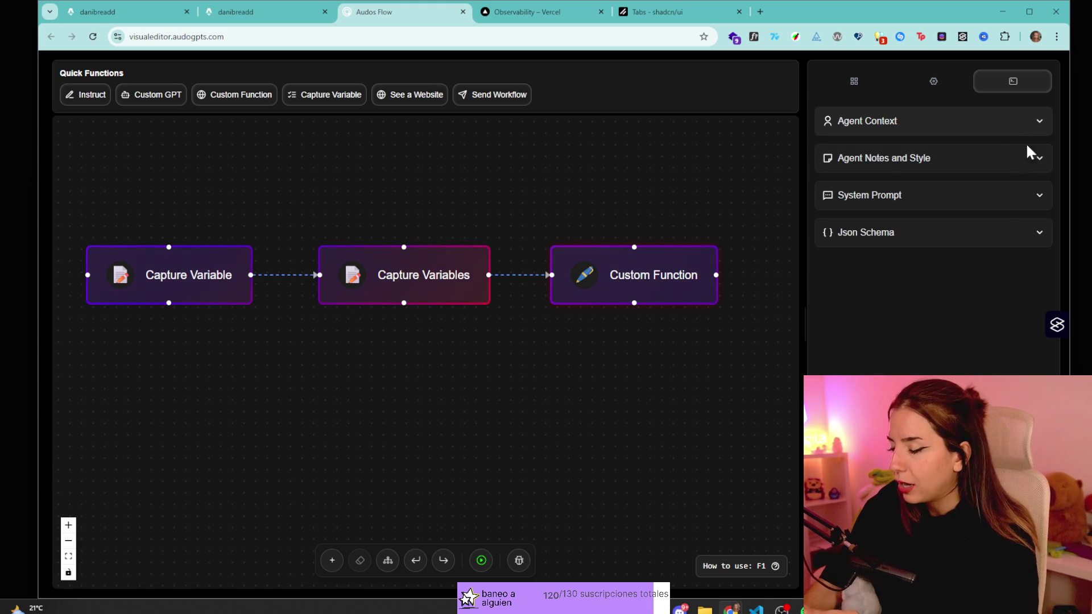
{"action": "left_click", "coordinate": [1010, 229]}
{"action": "left_click", "coordinate": [1000, 231]}
{"action": "left_click", "coordinate": [992, 195]}
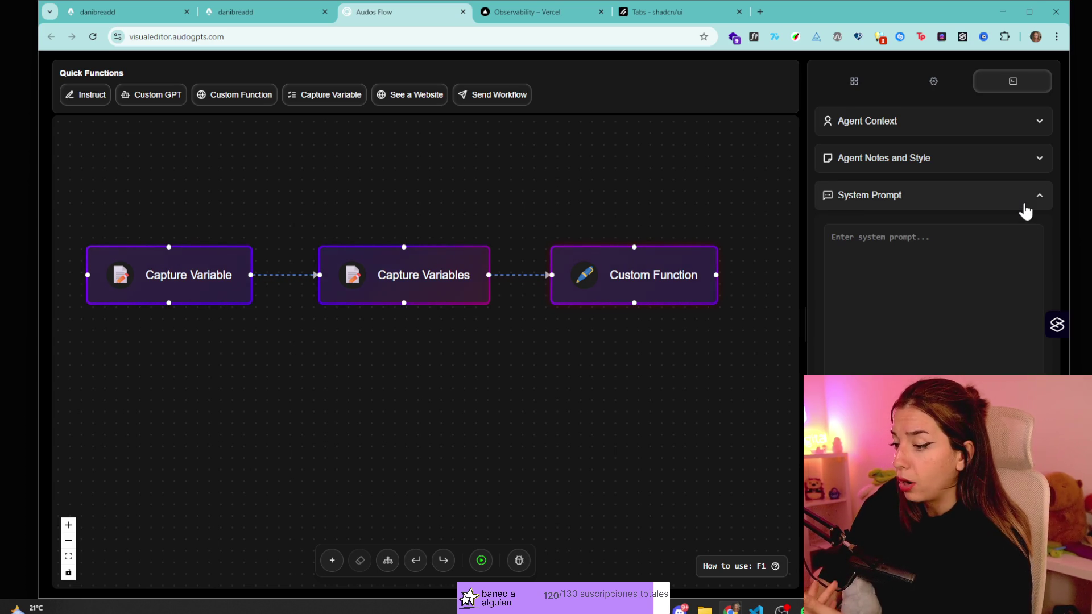
{"action": "left_click", "coordinate": [1024, 205]}
{"action": "left_click", "coordinate": [1001, 168]}
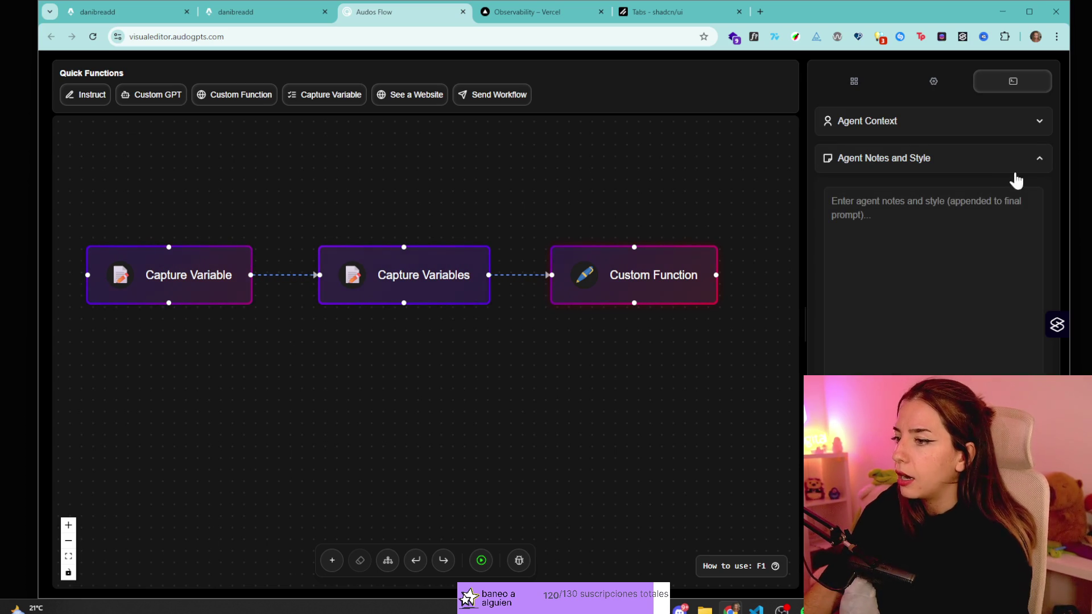
{"action": "left_click", "coordinate": [1010, 168]}
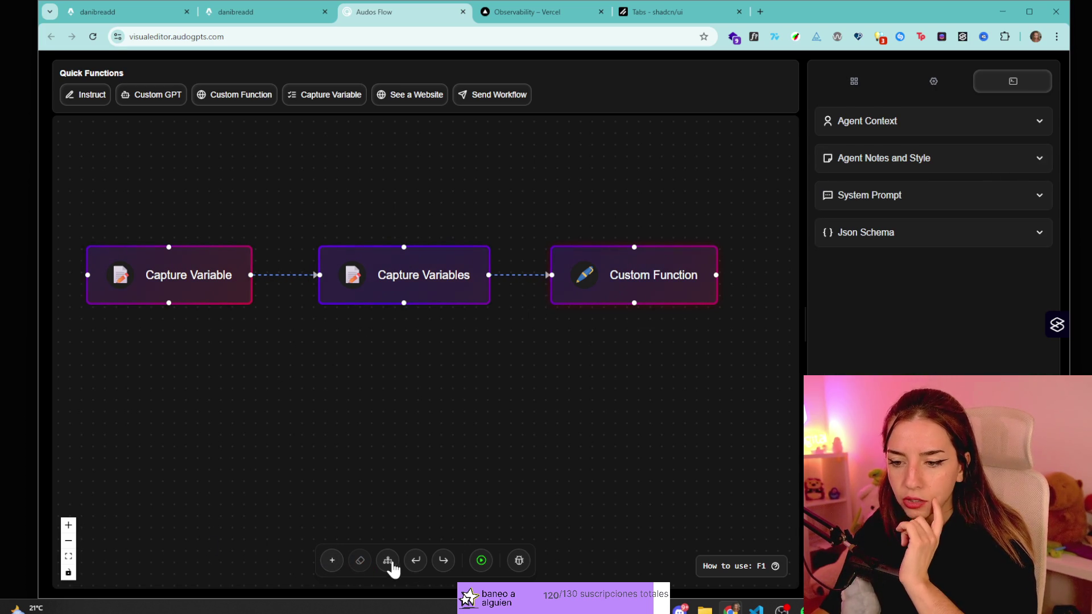
- Add an Instruct node and rearrange Capture Variable and Instruct, placing Instruct beneath the flow
{"action": "mouse_move", "coordinate": [200, 290]}
{"action": "left_mouse_down"}
{"action": "mouse_move", "coordinate": [226, 348]}
{"action": "mouse_move", "coordinate": [349, 364]}
{"action": "left_mouse_up"}
{"action": "left_click", "coordinate": [271, 341]}
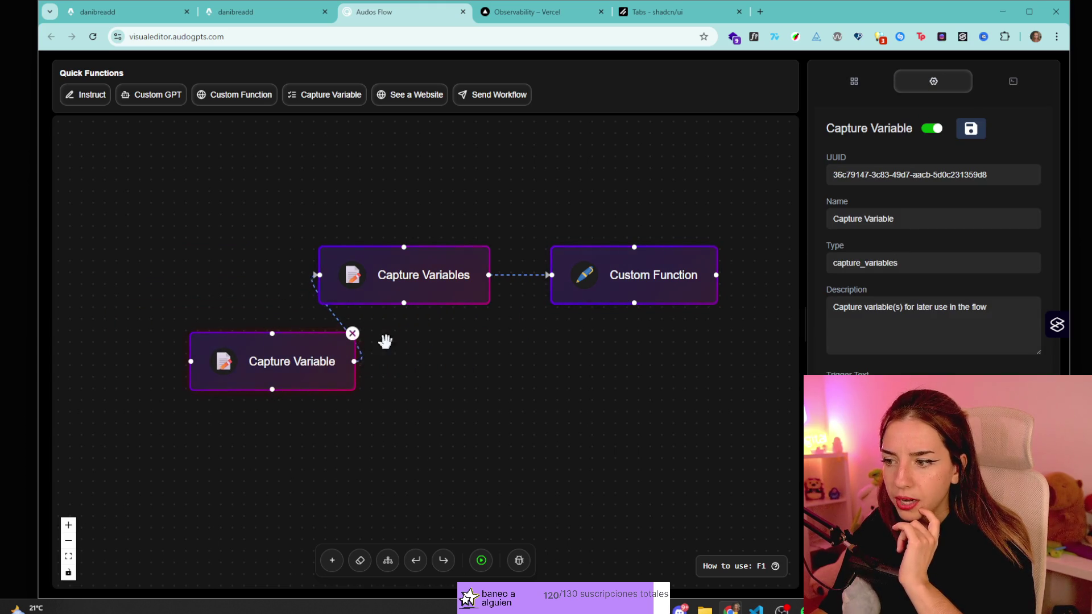
{"action": "mouse_move", "coordinate": [265, 370]}
{"action": "left_mouse_down"}
{"action": "mouse_move", "coordinate": [206, 341]}
{"action": "mouse_move", "coordinate": [189, 353]}
{"action": "left_mouse_up"}
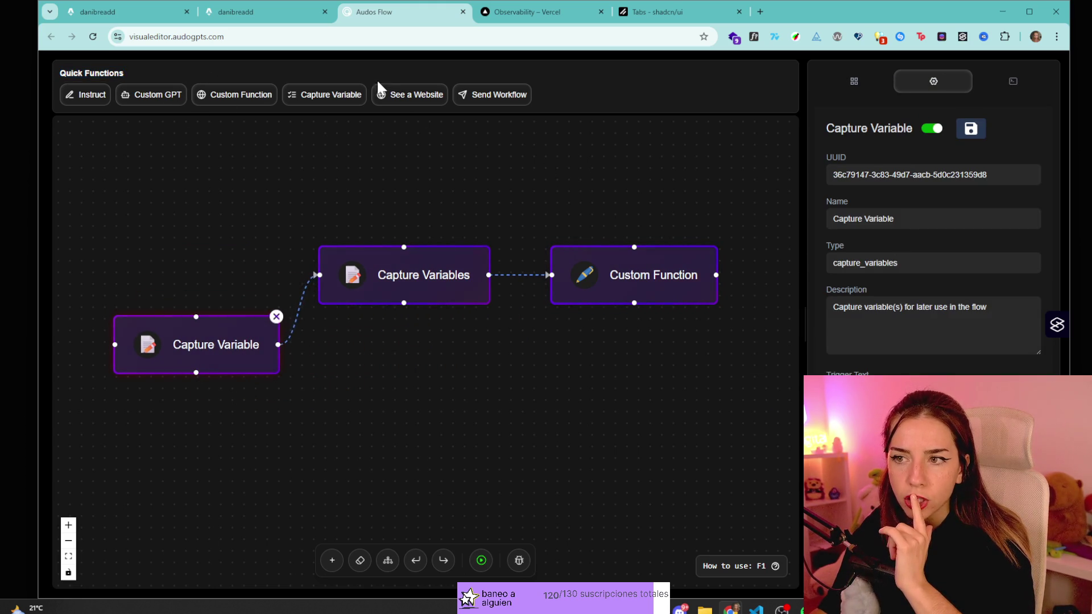
{"action": "left_click", "coordinate": [107, 94]}
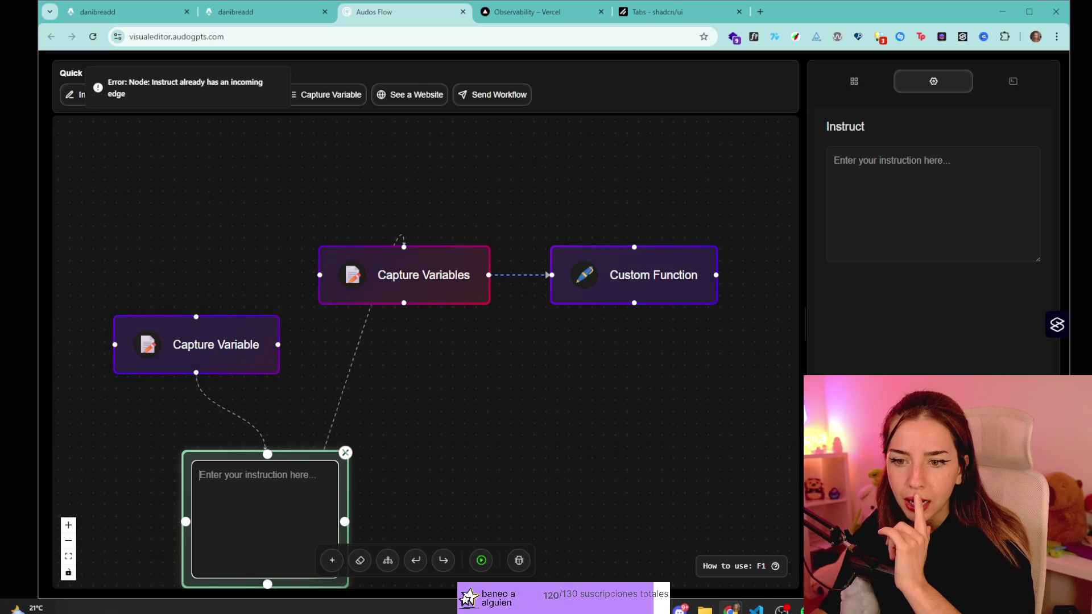
{"action": "left_click_drag", "start_coordinate": [194, 301], "coordinate": [172, 219]}
{"action": "left_click_drag", "start_coordinate": [181, 510], "coordinate": [203, 431]}
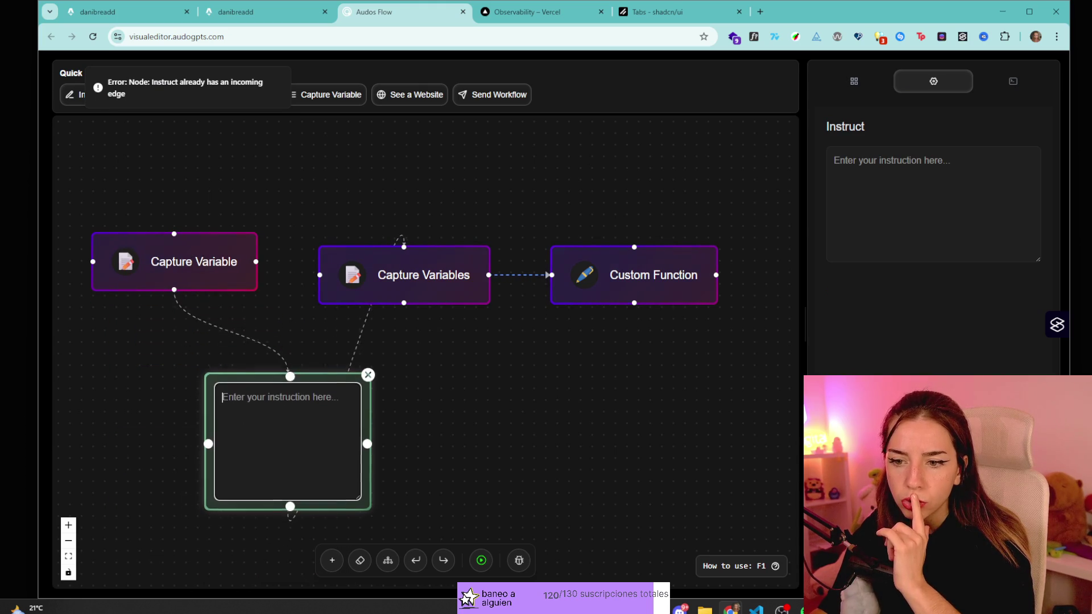
{"action": "left_click", "coordinate": [417, 358]}
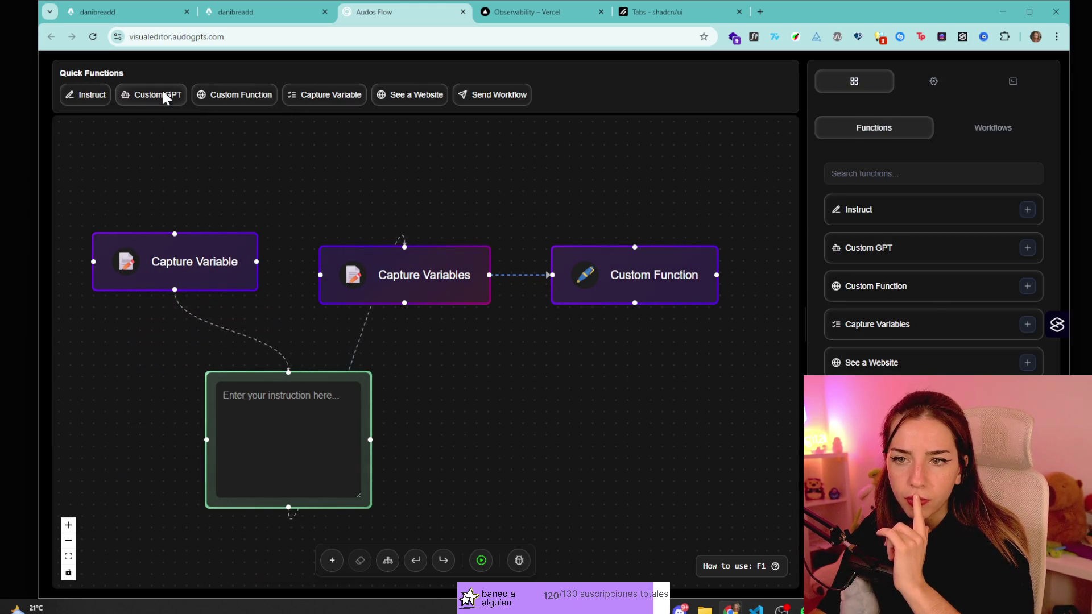
- Add a Custom GPT node, place it under Custom Function, and save its settings
{"action": "left_click", "coordinate": [162, 92]}
{"action": "scroll", "coordinate": [383, 442], "scroll_direction": "down", "scroll_amount": 3}
{"action": "left_click_drag", "start_coordinate": [322, 519], "coordinate": [373, 419]}
{"action": "mouse_move", "coordinate": [366, 462]}
{"action": "left_mouse_down"}
{"action": "mouse_move", "coordinate": [573, 489]}
{"action": "mouse_move", "coordinate": [609, 411]}
{"action": "mouse_move", "coordinate": [609, 465]}
{"action": "left_mouse_up"}
{"action": "scroll", "coordinate": [612, 373], "scroll_direction": "up", "scroll_amount": 3}
{"action": "scroll", "coordinate": [612, 373], "scroll_direction": "down", "scroll_amount": 4}
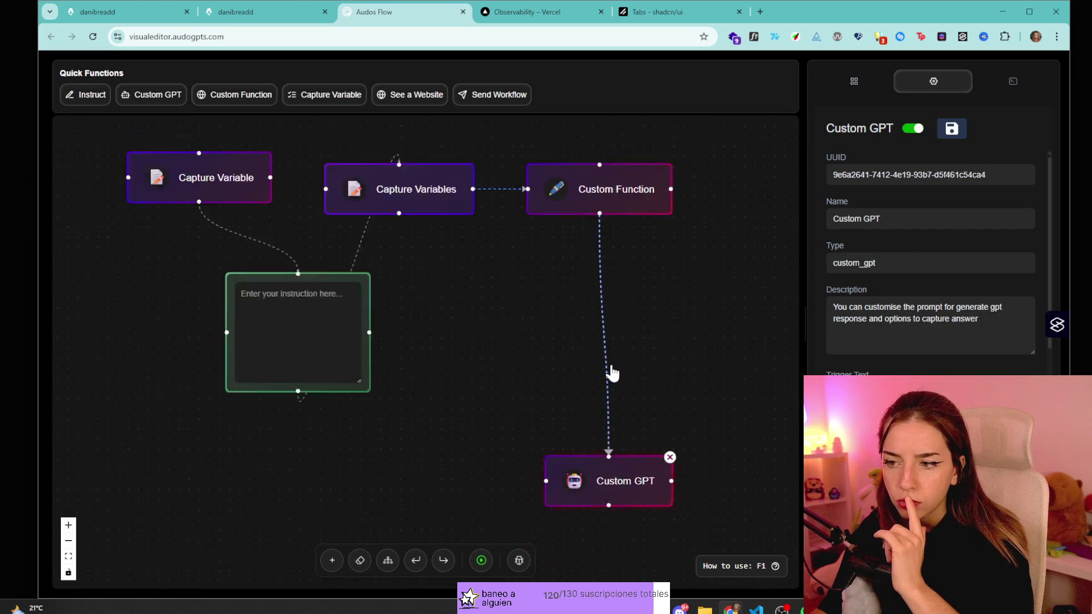
{"action": "scroll", "coordinate": [612, 373], "scroll_direction": "up", "scroll_amount": 2}
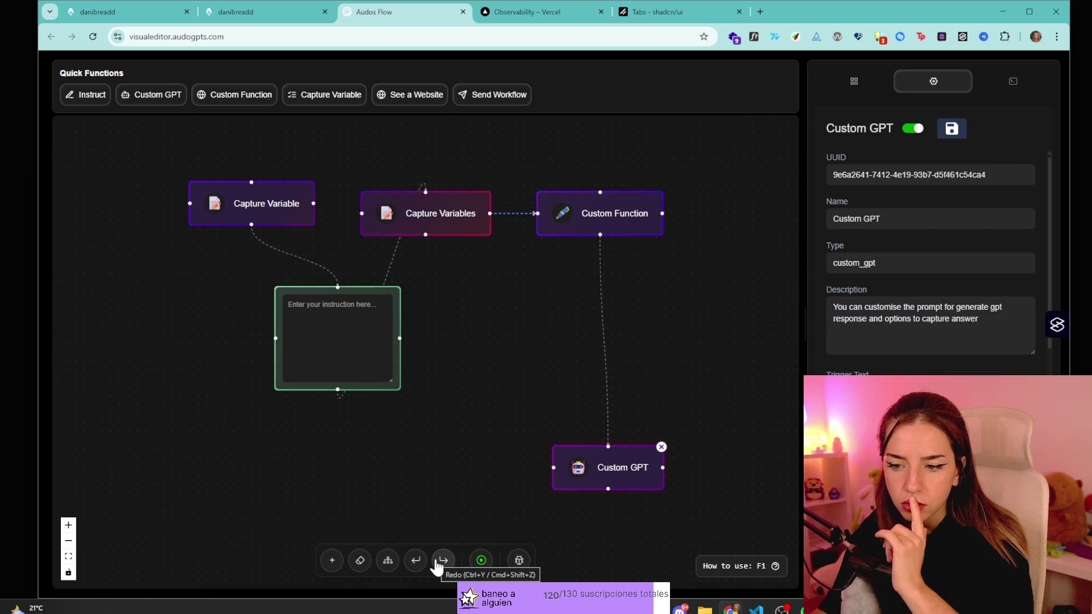
{"action": "left_click", "coordinate": [388, 562]}
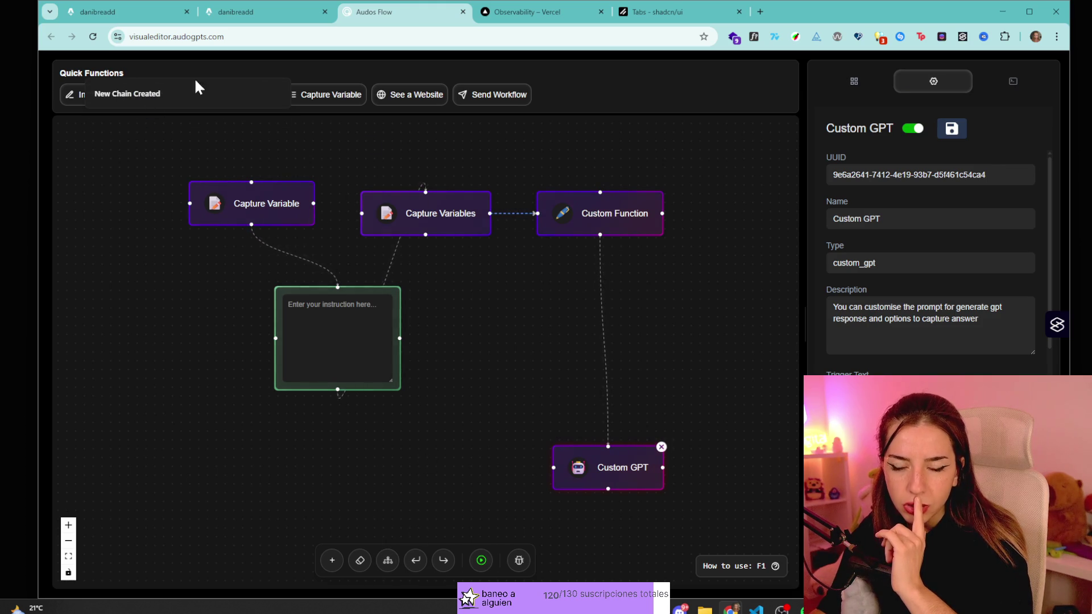
{"action": "mouse_move", "coordinate": [494, 362]}
{"action": "left_mouse_down"}
{"action": "mouse_move", "coordinate": [419, 373]}
{"action": "mouse_move", "coordinate": [400, 355]}
{"action": "left_mouse_up"}
{"action": "scroll", "coordinate": [944, 199], "scroll_direction": "down", "scroll_amount": 3}
{"action": "scroll", "coordinate": [951, 170], "scroll_direction": "up", "scroll_amount": 3}
{"action": "left_click", "coordinate": [951, 128]}
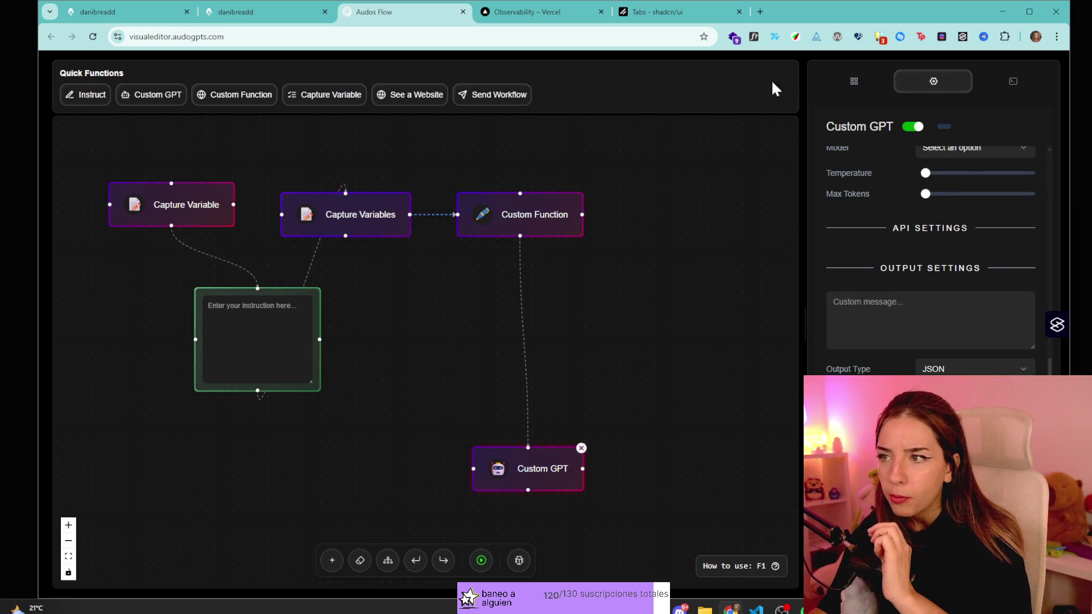
- Cycle between the Functions list, Custom GPT settings and agent context panels
{"action": "left_click", "coordinate": [847, 79]}
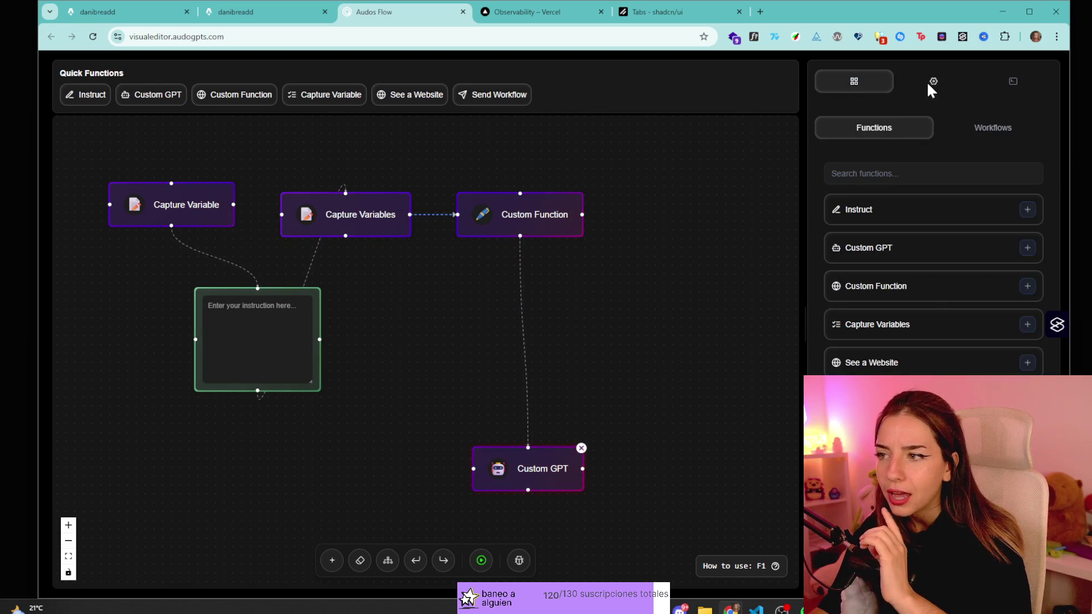
{"action": "left_click", "coordinate": [928, 81]}
{"action": "left_click", "coordinate": [987, 82]}
{"action": "left_click", "coordinate": [889, 81]}
{"action": "left_click", "coordinate": [930, 81]}
{"action": "left_click", "coordinate": [993, 80]}
{"action": "left_click", "coordinate": [924, 81]}
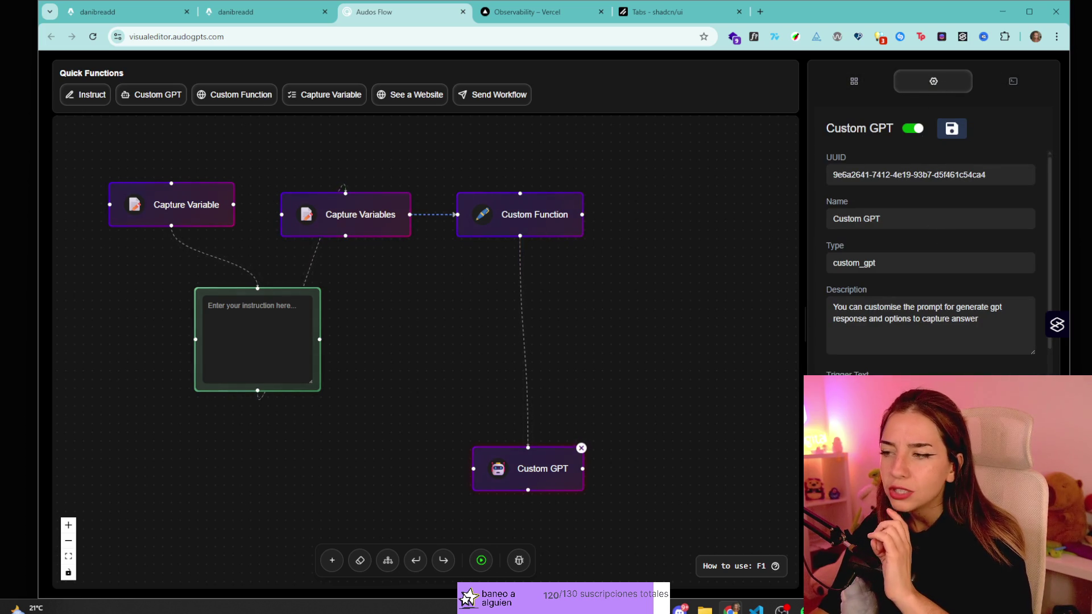
{"action": "left_click", "coordinate": [853, 85]}
{"action": "left_click", "coordinate": [1007, 81]}
{"action": "left_click", "coordinate": [932, 81]}
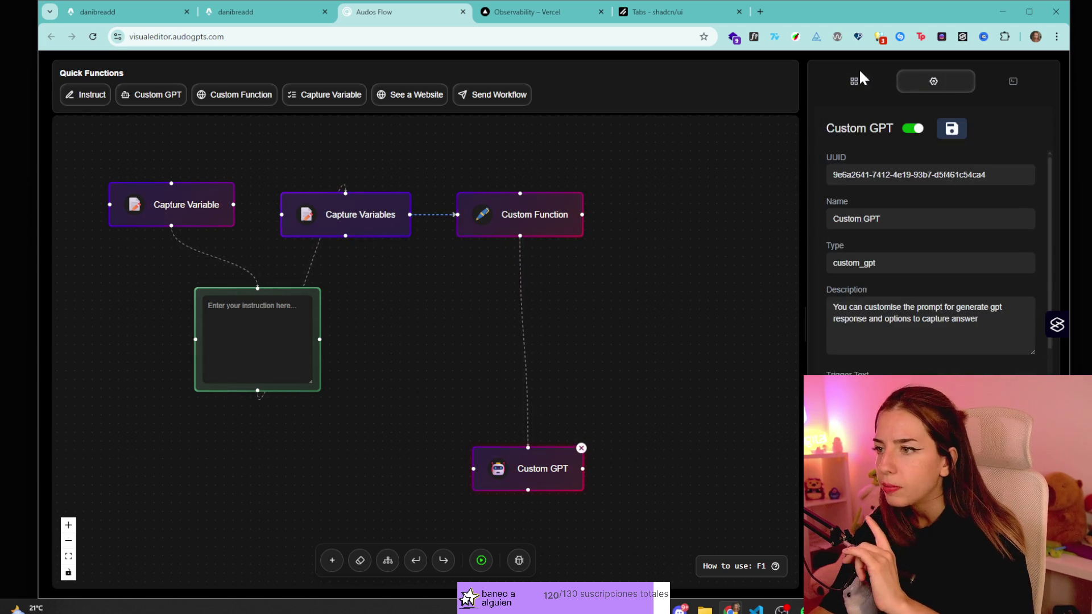
- Check the saved workflows, then open the icon picker for the Capture Variables node
{"action": "left_click", "coordinate": [859, 80]}
{"action": "left_click", "coordinate": [990, 129]}
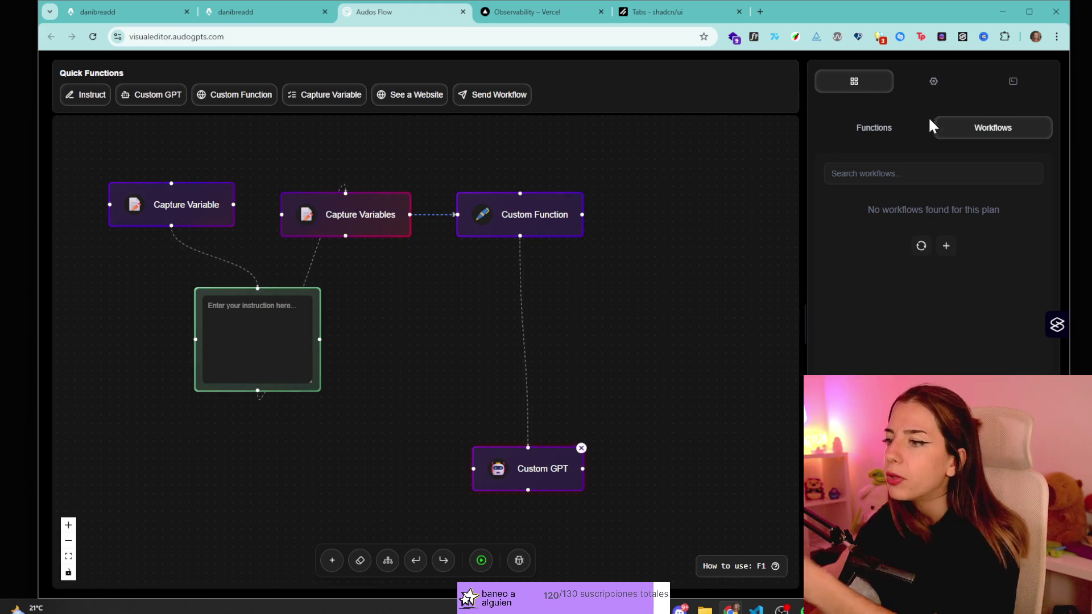
{"action": "left_click", "coordinate": [931, 81]}
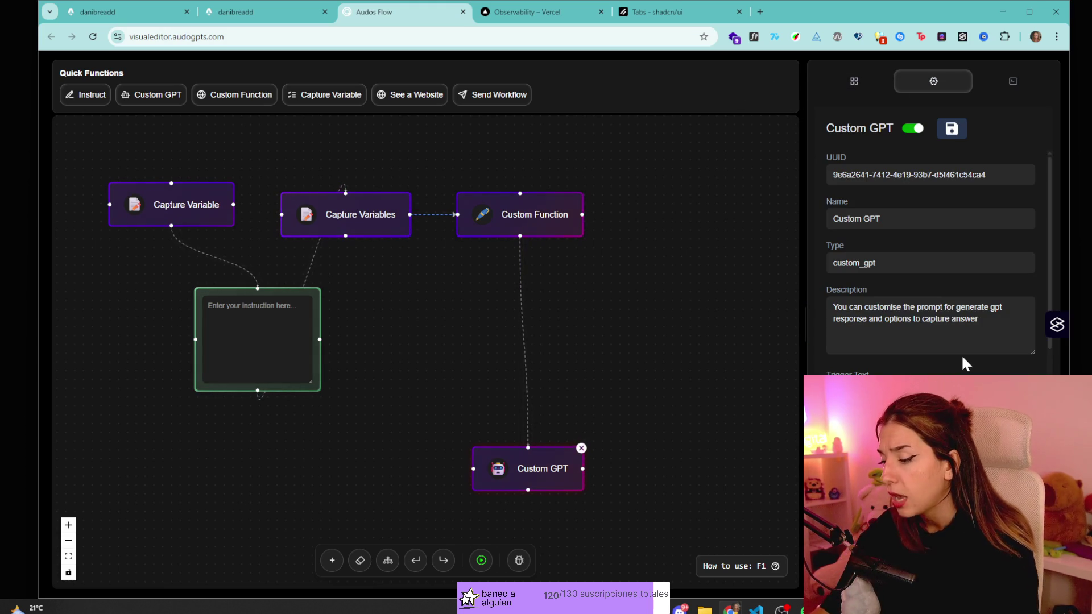
{"action": "left_click", "coordinate": [307, 215]}
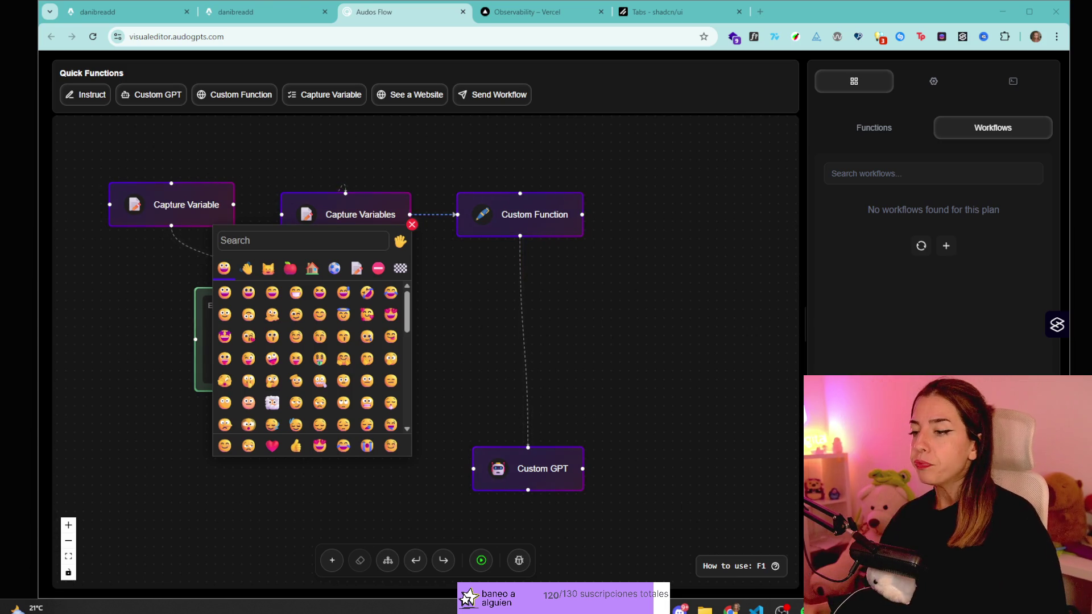
- Expand and collapse the System Prompt, Agent Context and Agent Notes and Style sections
{"action": "left_click", "coordinate": [933, 81]}
{"action": "left_click", "coordinate": [1012, 80]}
{"action": "left_click", "coordinate": [933, 81]}
{"action": "left_click", "coordinate": [1013, 81]}
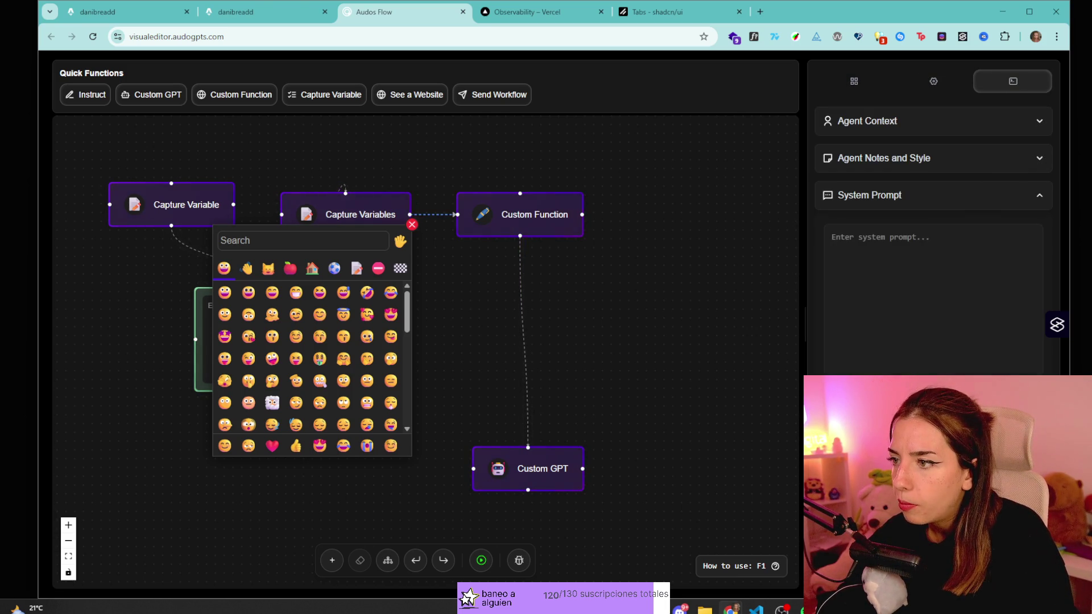
{"action": "left_click", "coordinate": [936, 196]}
{"action": "left_click", "coordinate": [1014, 158]}
{"action": "left_click", "coordinate": [1014, 121]}
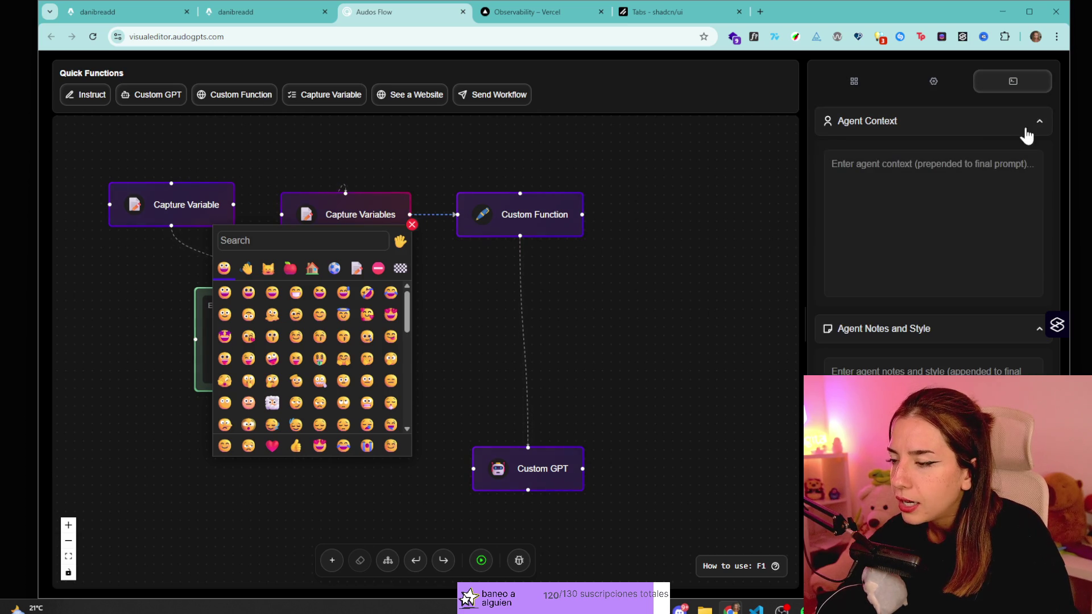
{"action": "left_click", "coordinate": [1023, 130]}
{"action": "left_click", "coordinate": [1000, 157]}
- Return to the Functions list and open the How to use guide
{"action": "left_click", "coordinate": [950, 84]}
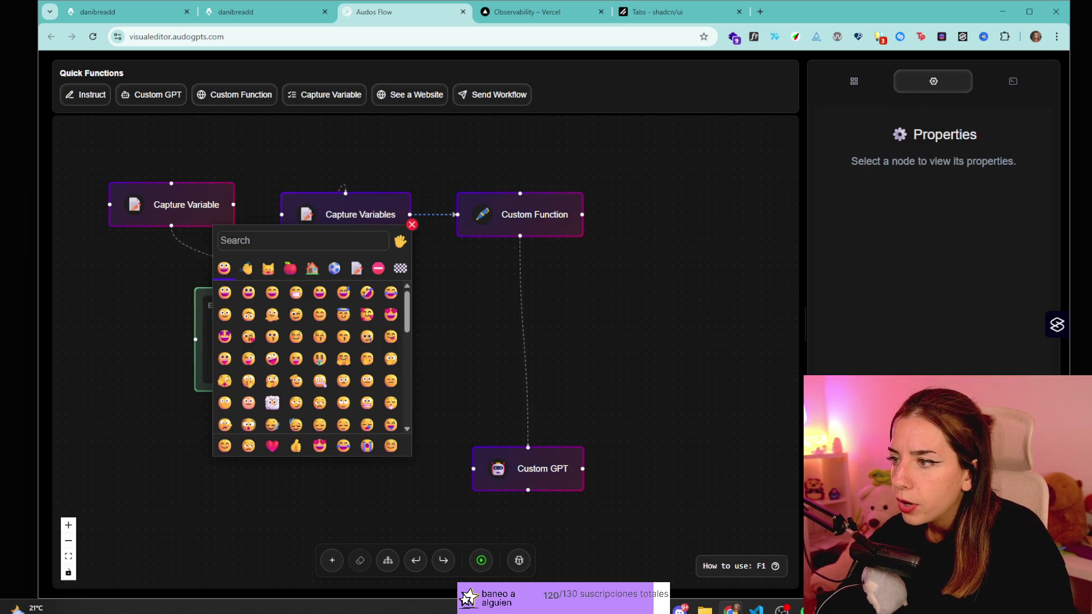
{"action": "left_click", "coordinate": [852, 80]}
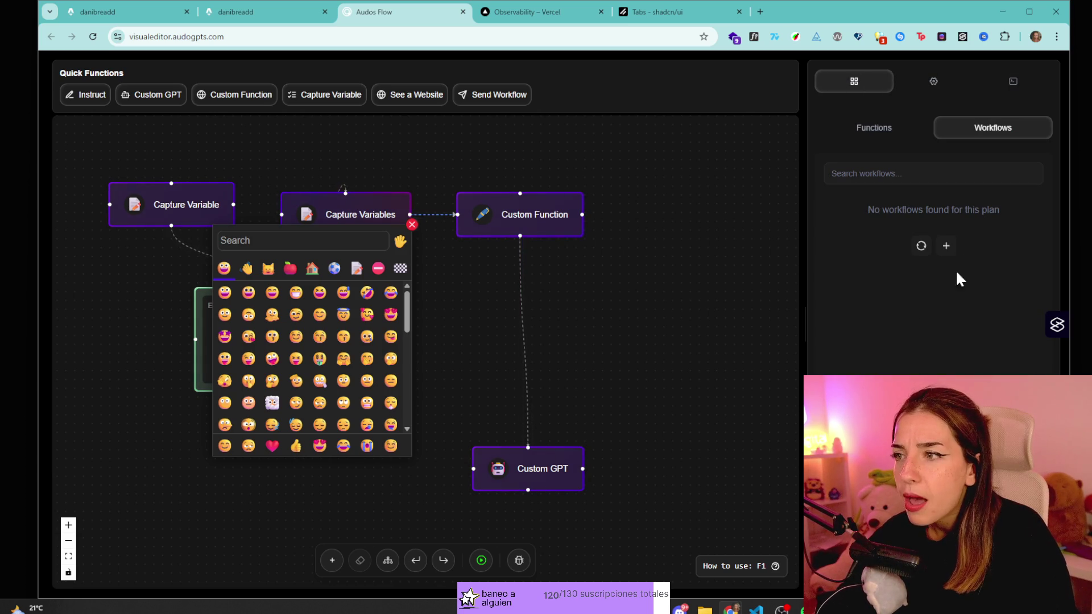
{"action": "left_click", "coordinate": [737, 568]}
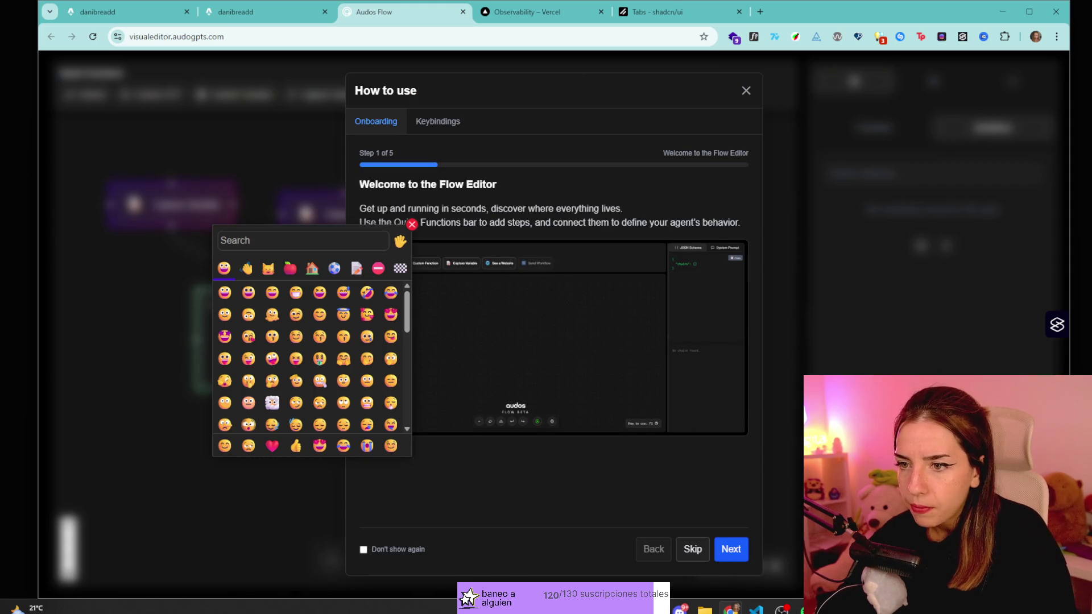
- Close the emoji picker, glance at the Keybindings list, and close the How to use guide
{"action": "left_click", "coordinate": [412, 224]}
{"action": "left_click", "coordinate": [434, 121]}
{"action": "left_click", "coordinate": [377, 120]}
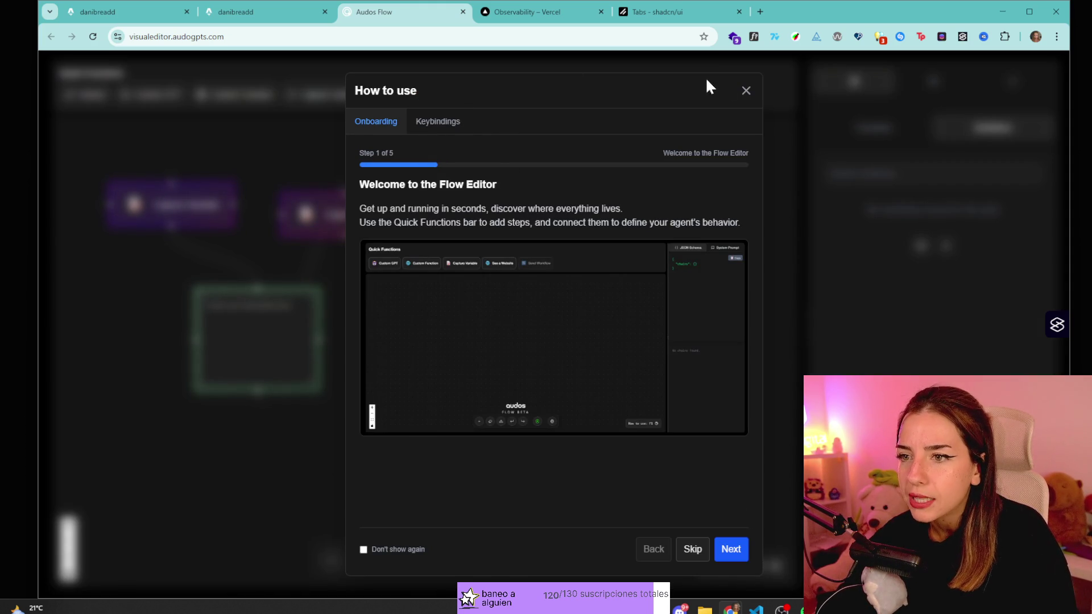
{"action": "left_click", "coordinate": [746, 90]}
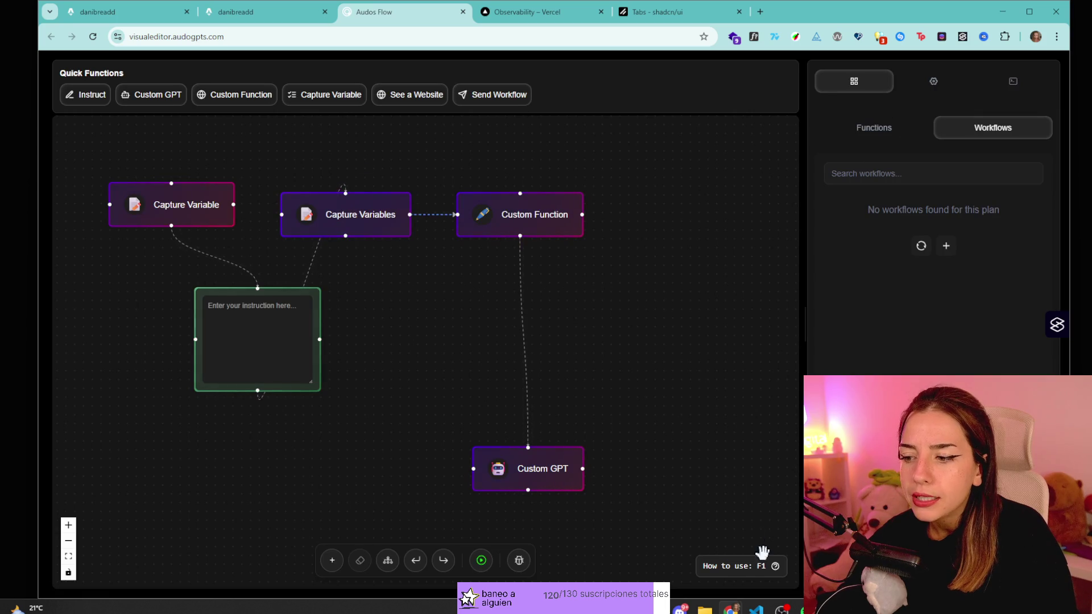
{"action": "left_click", "coordinate": [754, 570]}
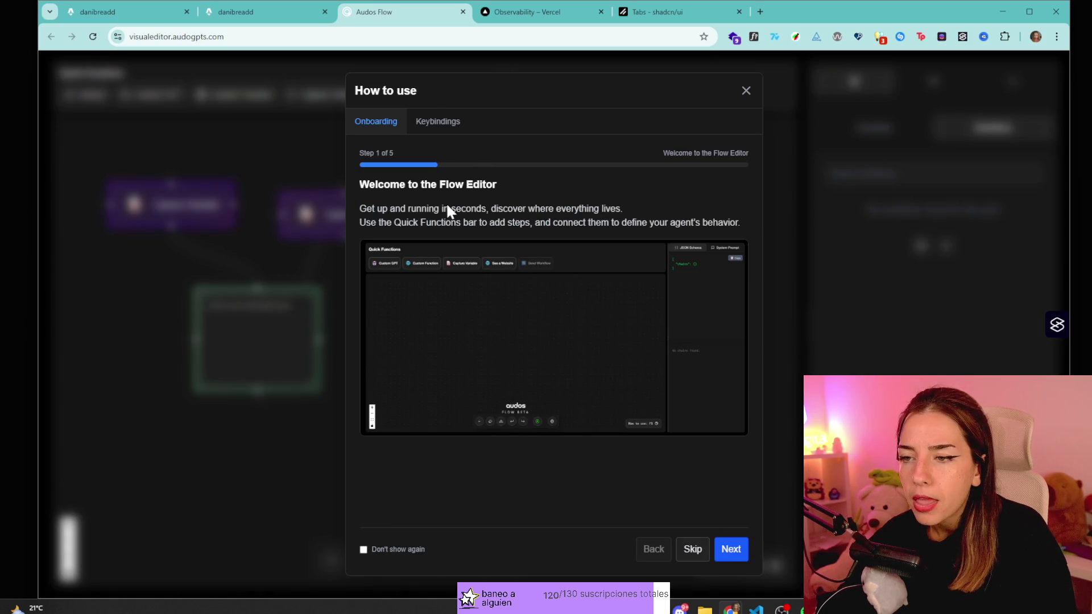
{"action": "left_click", "coordinate": [745, 91]}
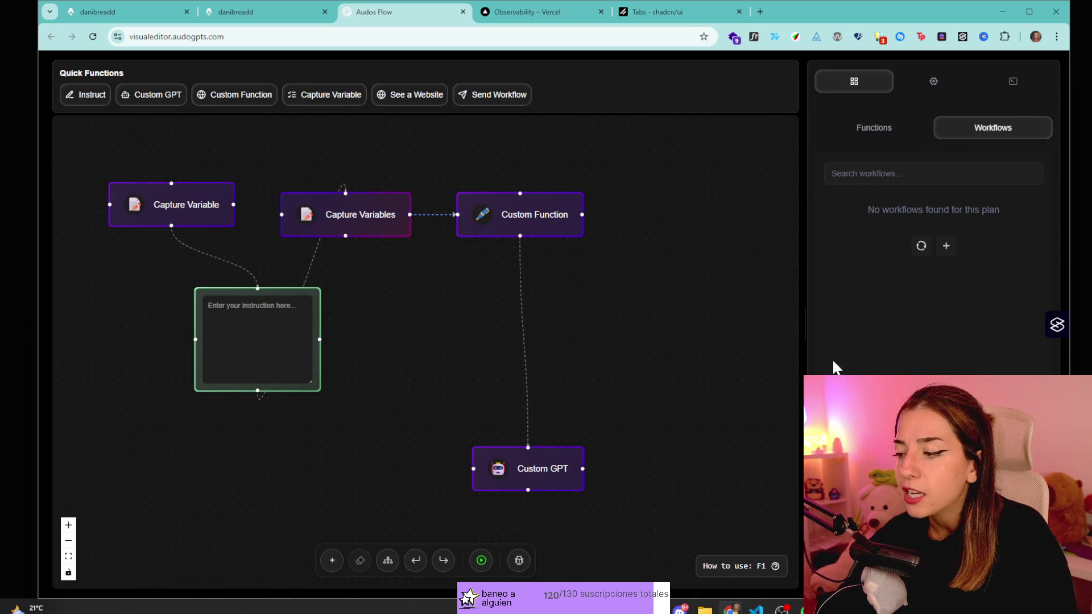
- Reopen and dismiss the guide once more, ending on the Functions list
{"action": "left_click", "coordinate": [933, 81]}
{"action": "left_click", "coordinate": [859, 80]}
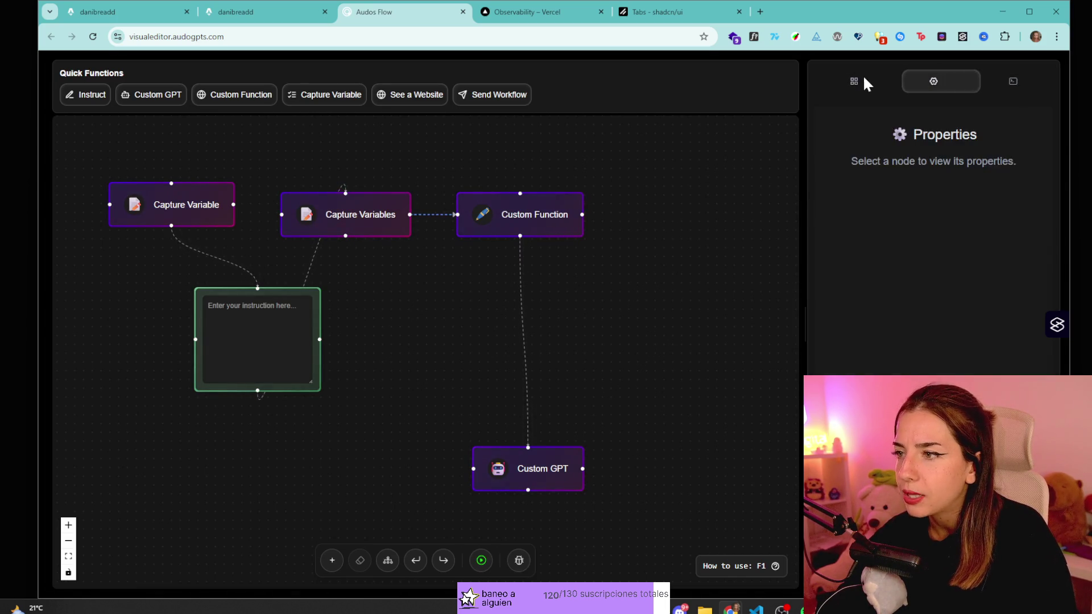
{"action": "left_click", "coordinate": [775, 566]}
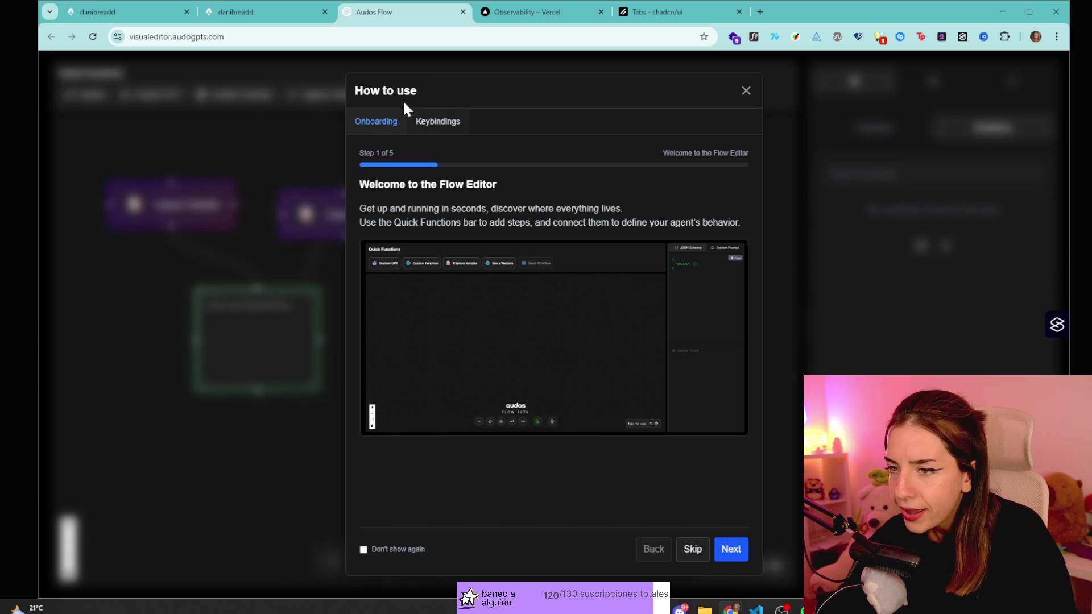
{"action": "left_click", "coordinate": [746, 91]}
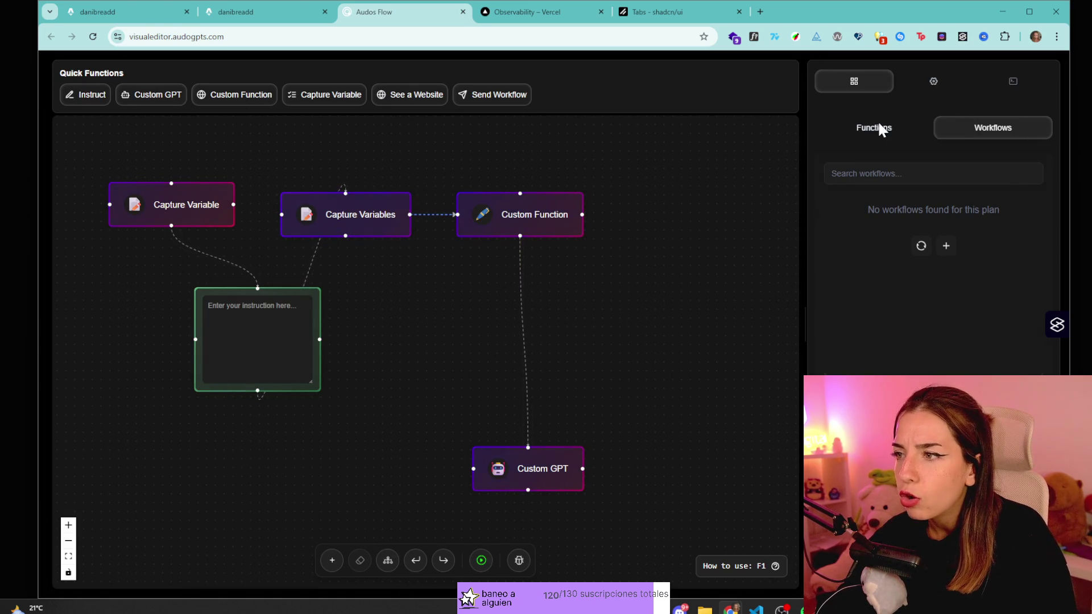
{"action": "left_click", "coordinate": [916, 84]}
{"action": "left_click", "coordinate": [861, 85]}
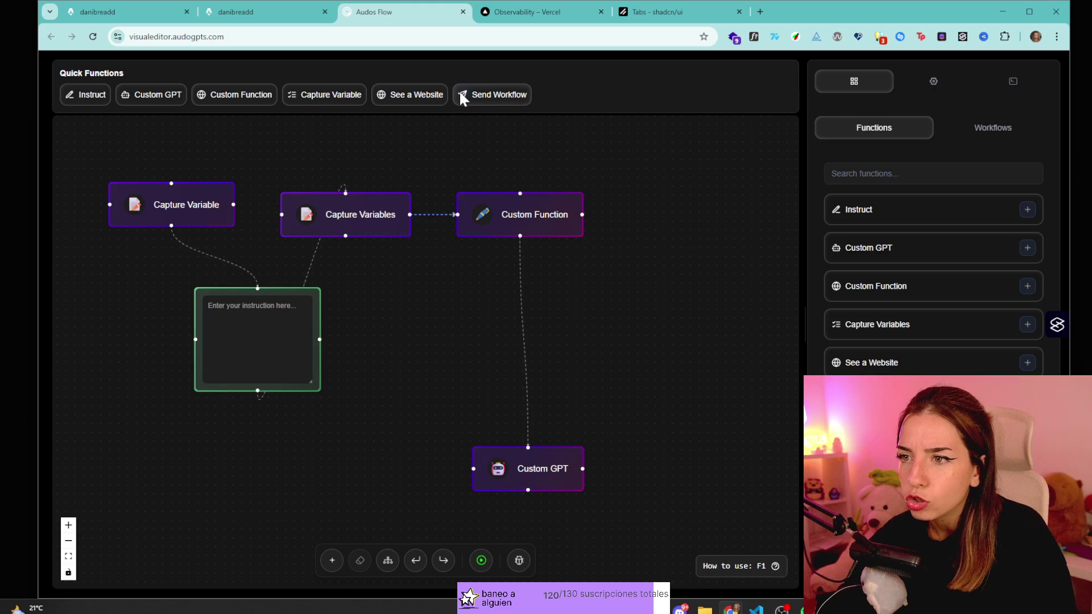
- Add a second Instruct node after Custom GPT and review its instruction properties
{"action": "left_click", "coordinate": [903, 215]}
{"action": "left_click", "coordinate": [855, 85]}
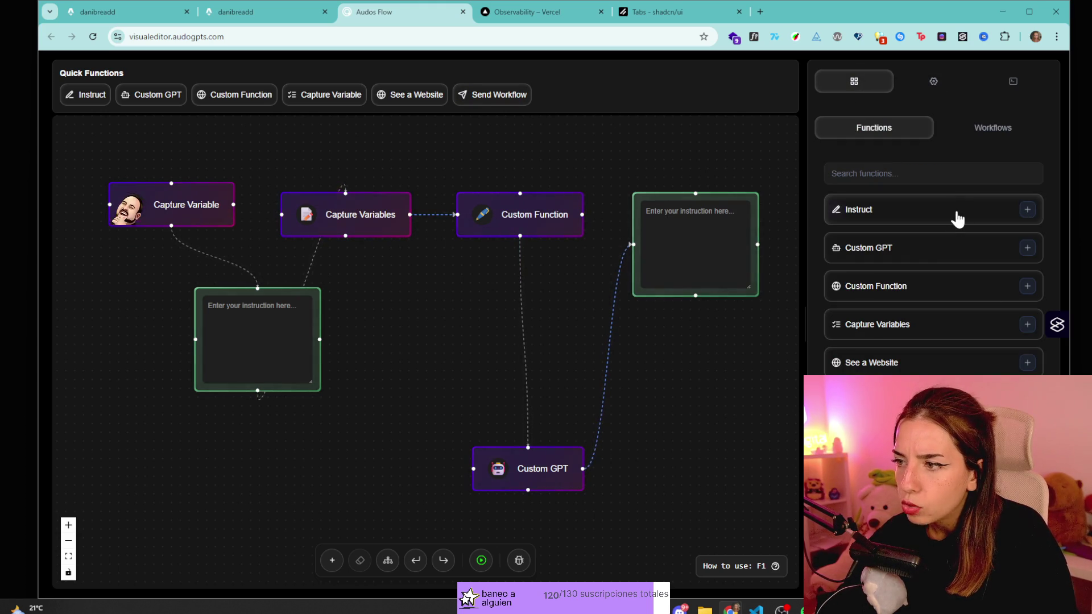
{"action": "left_click", "coordinate": [992, 127]}
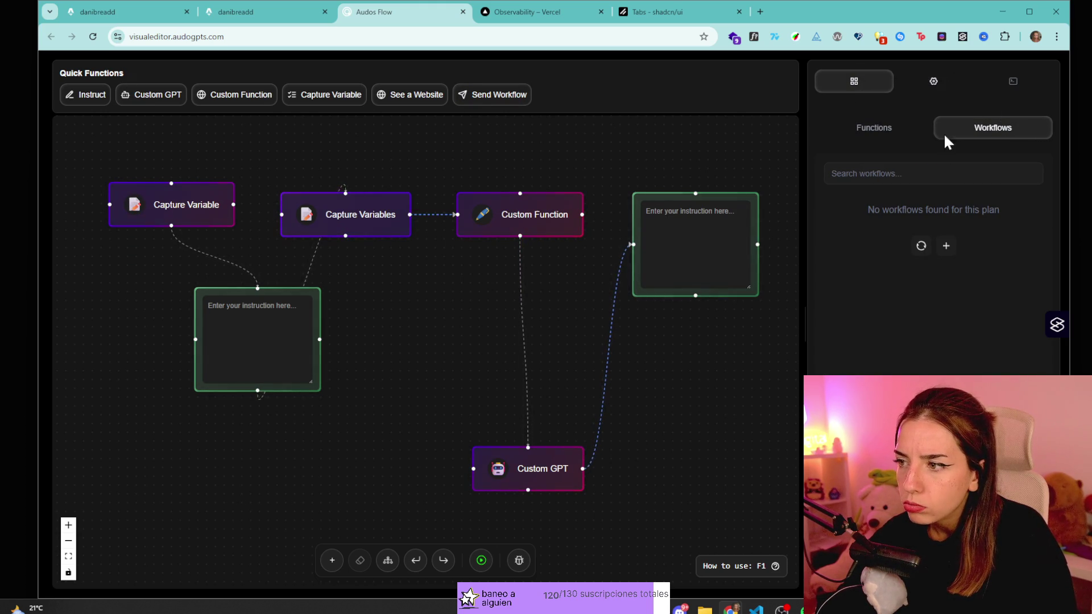
{"action": "left_click", "coordinate": [923, 83]}
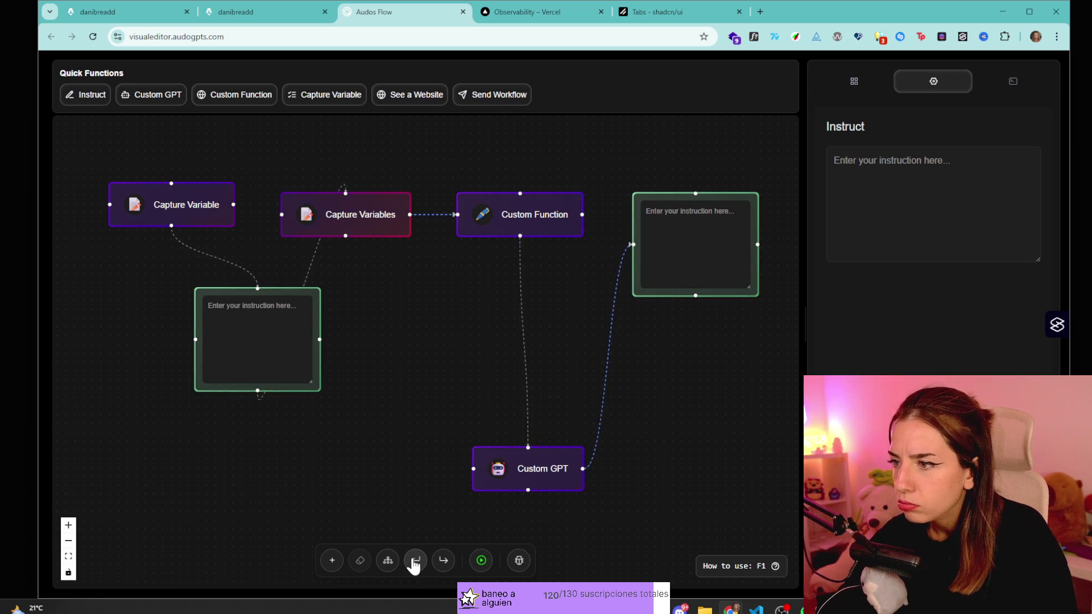
{"action": "left_click", "coordinate": [725, 566]}
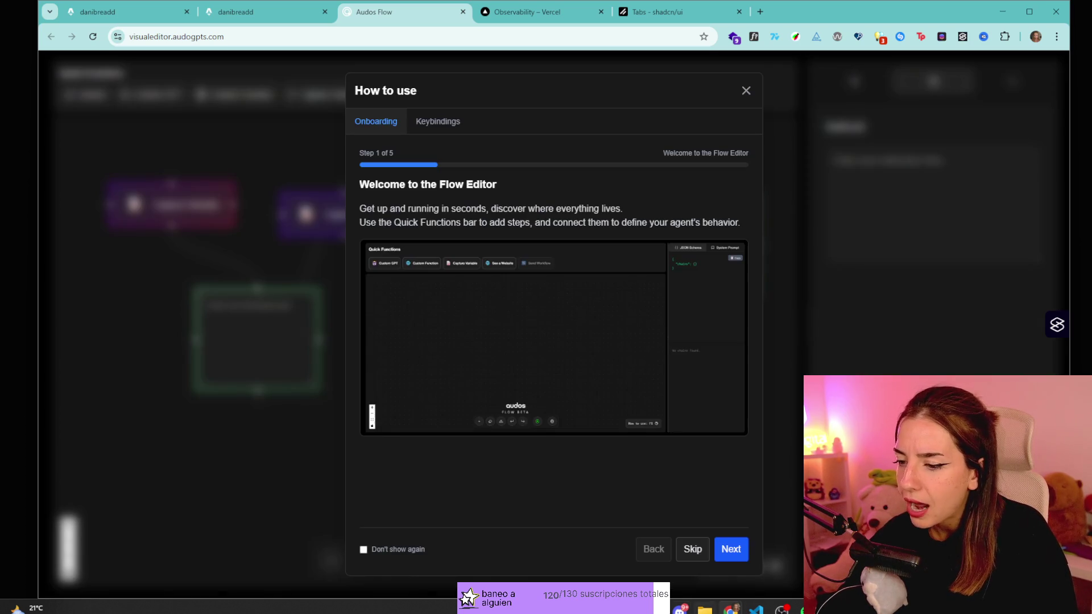
{"action": "left_click", "coordinate": [744, 91]}
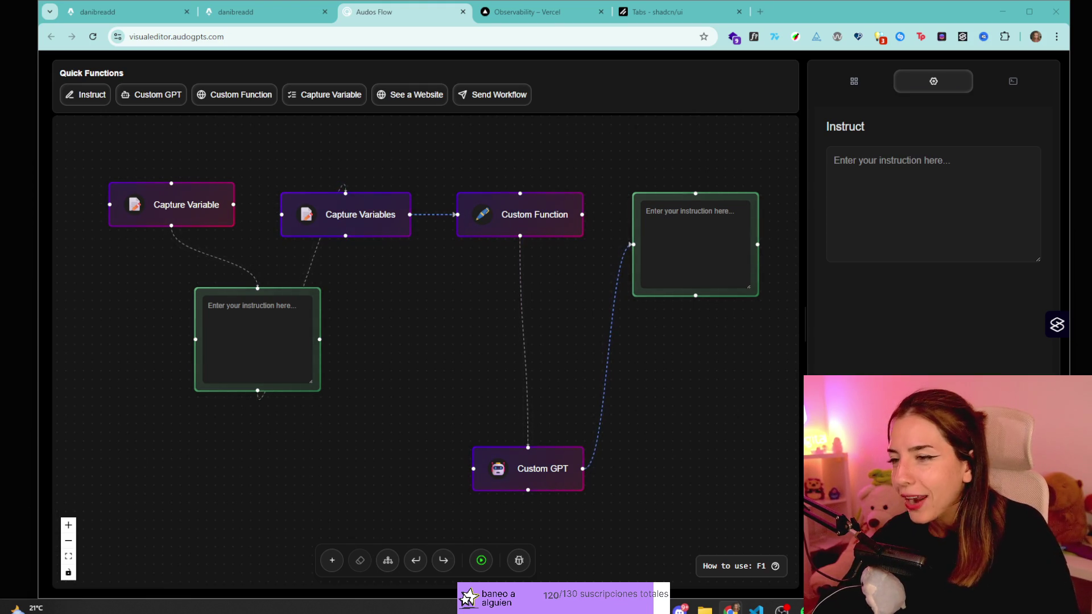
- Shift Custom Function, Capture Variable and both Instruct boxes lower on the canvas
{"action": "left_click_drag", "start_coordinate": [480, 223], "coordinate": [503, 294]}
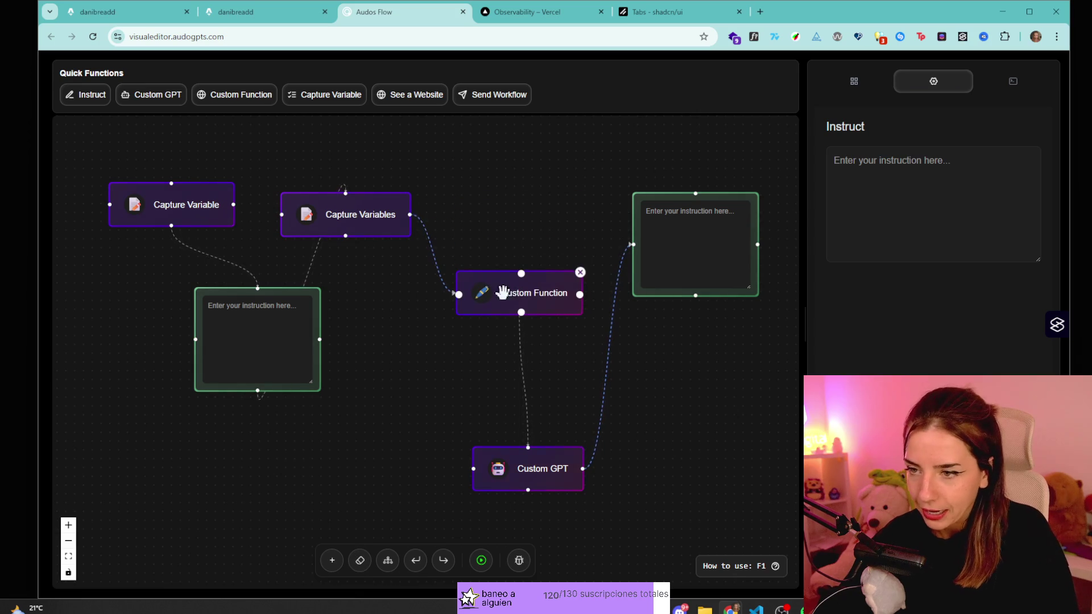
{"action": "mouse_move", "coordinate": [727, 297]}
{"action": "left_mouse_down"}
{"action": "mouse_move", "coordinate": [713, 416]}
{"action": "mouse_move", "coordinate": [735, 340]}
{"action": "left_mouse_up"}
{"action": "left_click_drag", "start_coordinate": [136, 204], "coordinate": [109, 246]}
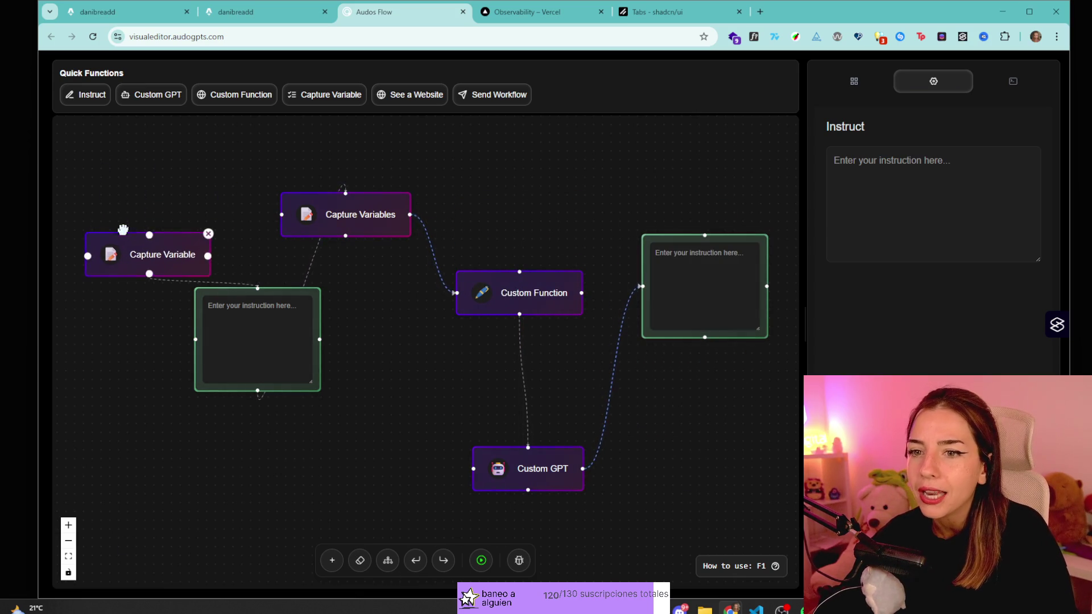
{"action": "left_click_drag", "start_coordinate": [256, 341], "coordinate": [304, 415]}
{"action": "left_click_drag", "start_coordinate": [138, 248], "coordinate": [140, 277]}
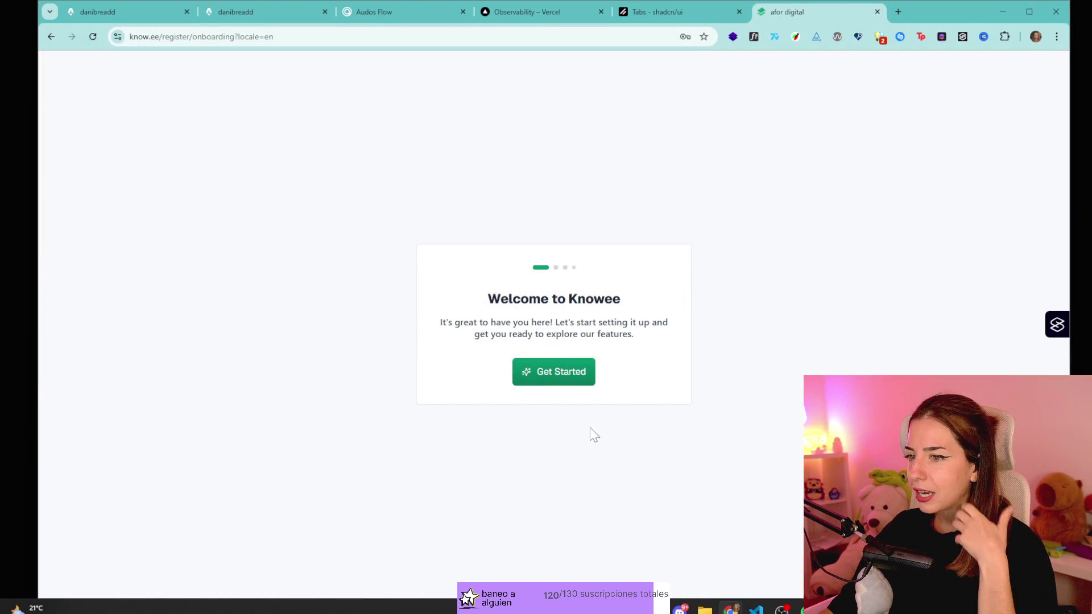
- Add a profile photo and enter position 'rata' and company 'afordin'
{"action": "left_click", "coordinate": [584, 374]}
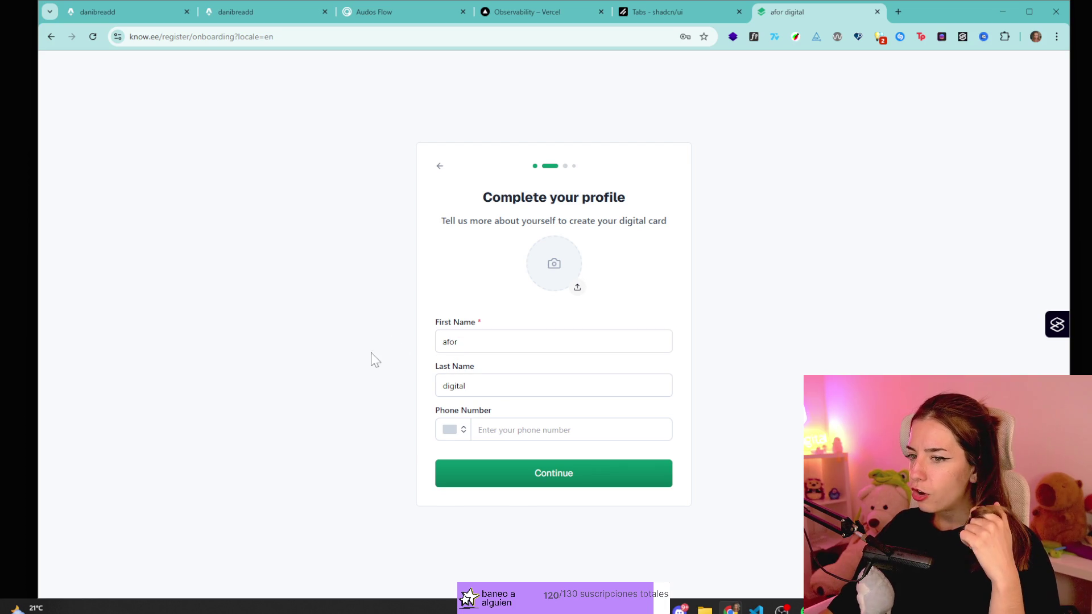
{"action": "left_click", "coordinate": [535, 479]}
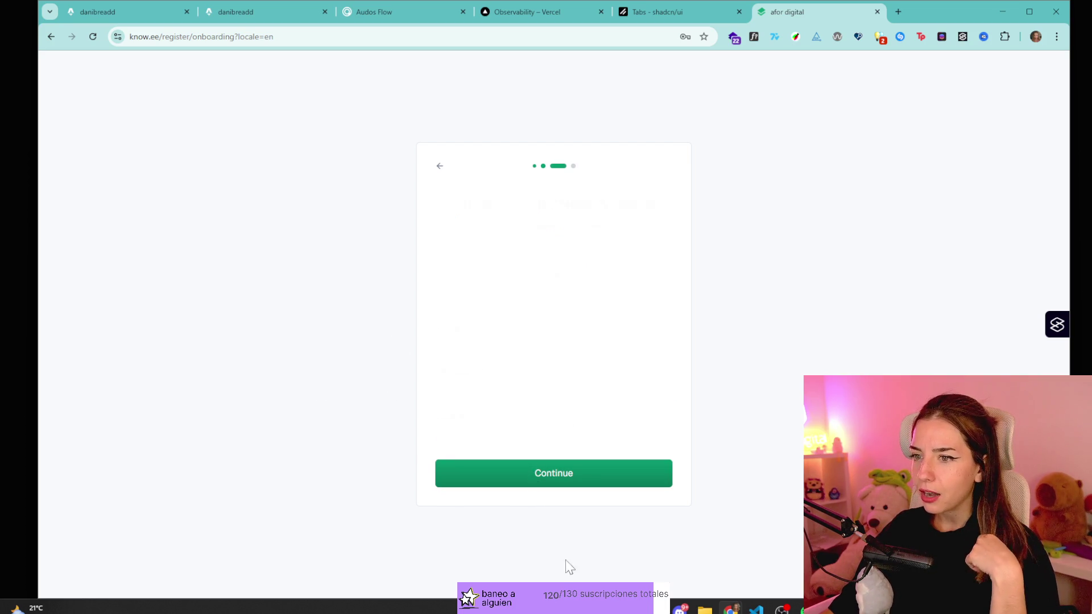
{"action": "left_click", "coordinate": [440, 166]}
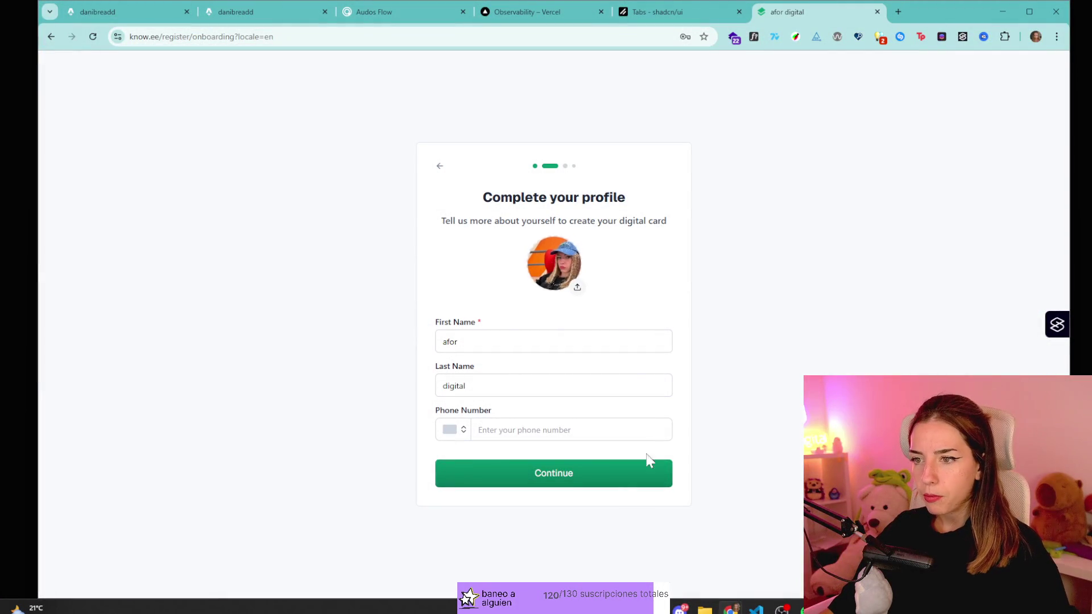
{"action": "left_click", "coordinate": [536, 473]}
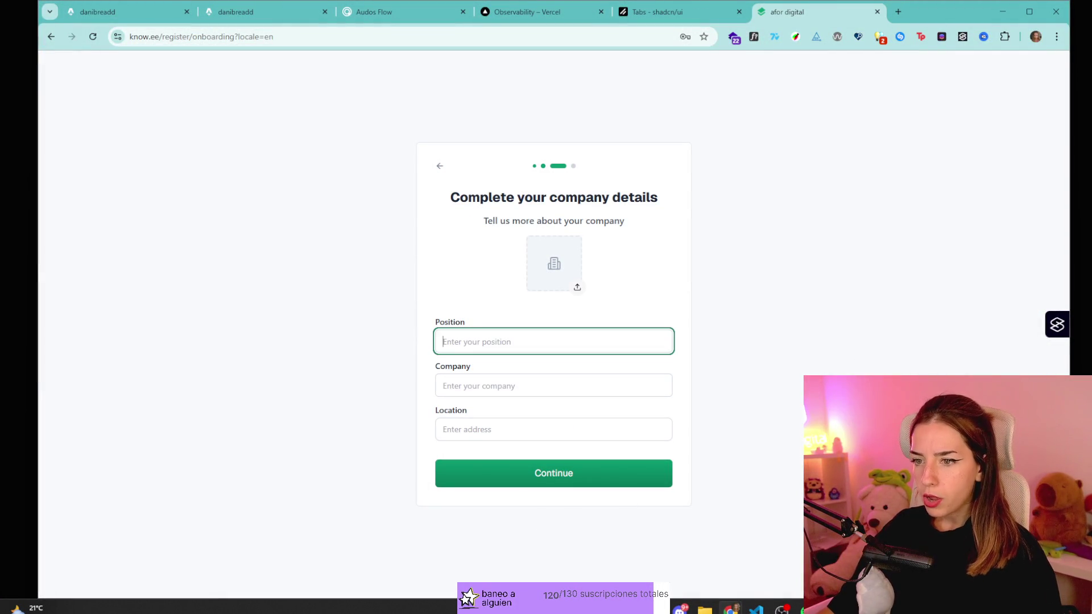
{"action": "type", "text": "rata"}
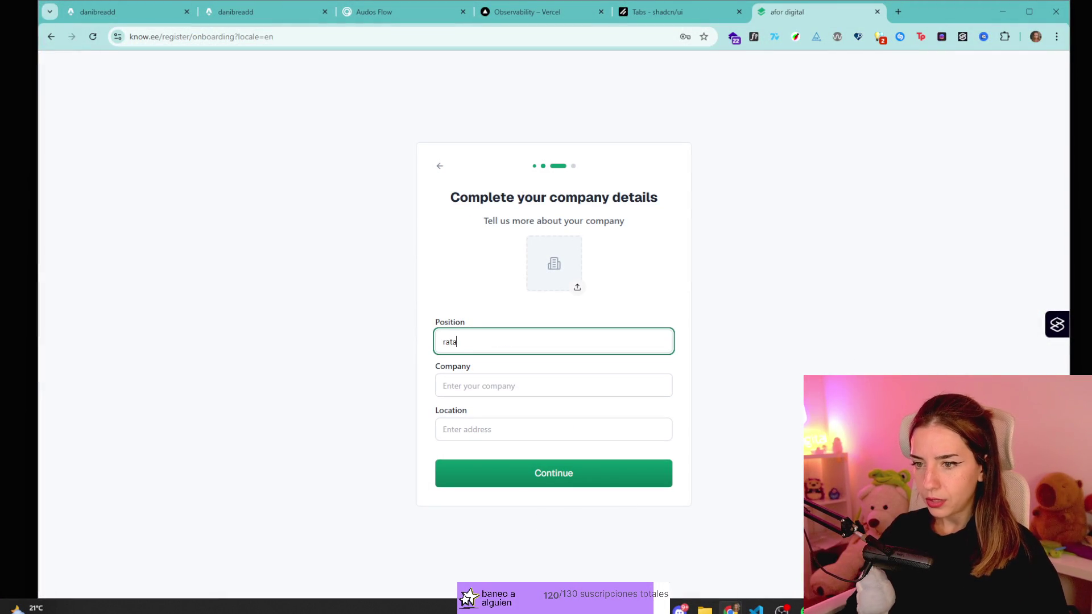
{"action": "key", "text": "Tab"}
{"action": "type", "text": "afordin"}
{"action": "left_click", "coordinate": [556, 471]}
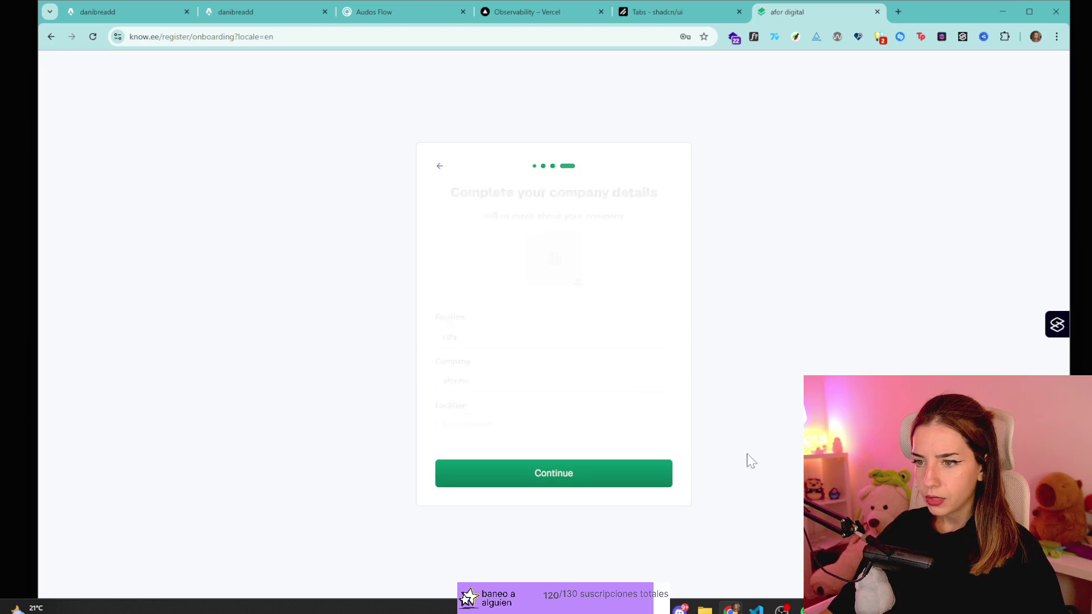
- Page through the card templates, choose the red one and generate the digital card
{"action": "left_click", "coordinate": [647, 347]}
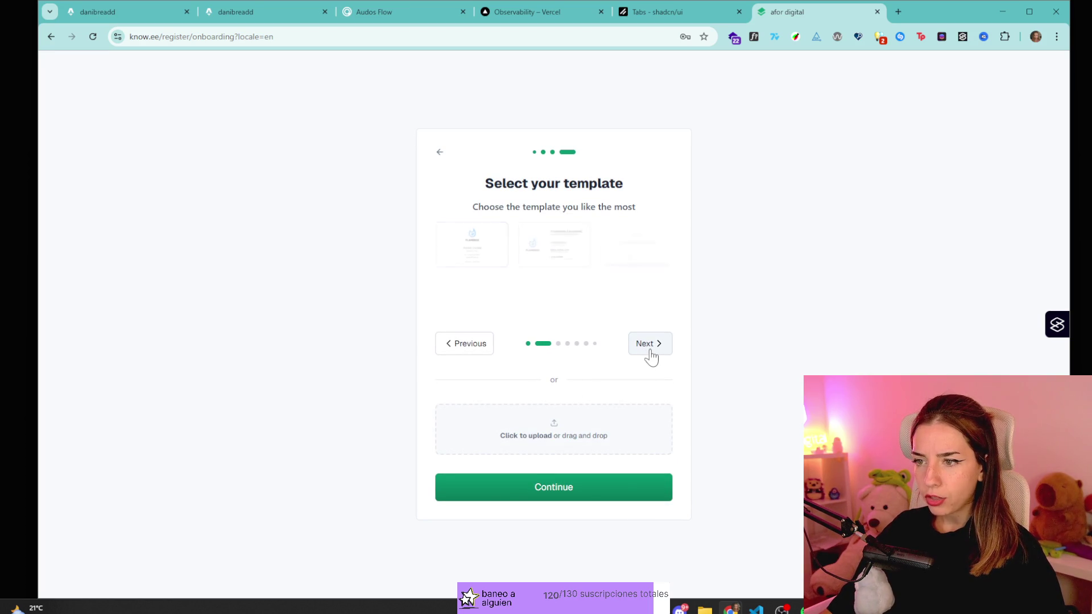
{"action": "left_click", "coordinate": [650, 351]}
{"action": "left_click", "coordinate": [650, 347]}
{"action": "left_click", "coordinate": [650, 347]}
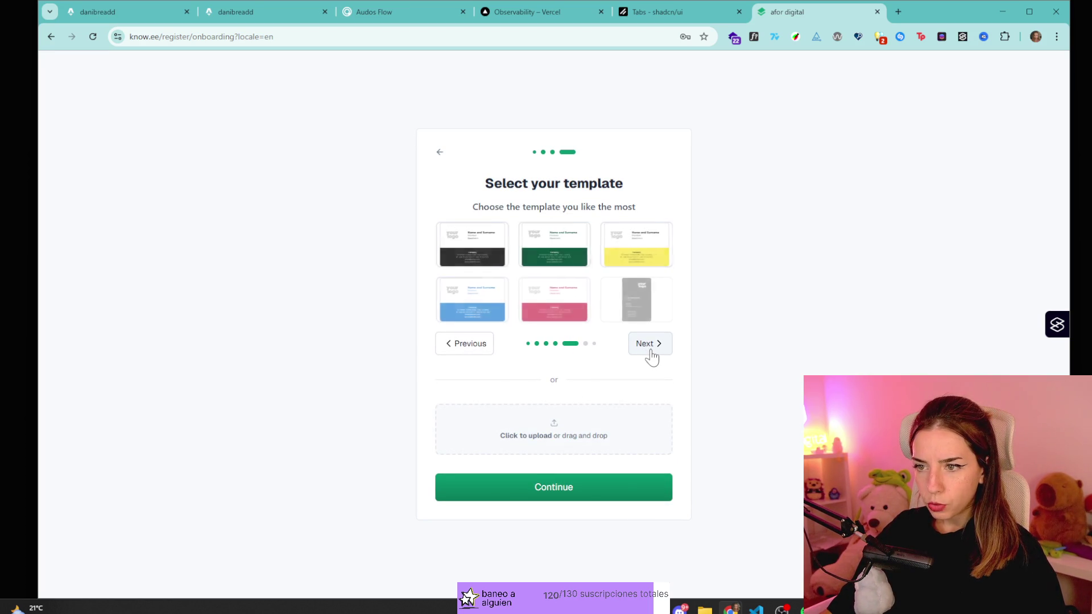
{"action": "left_click", "coordinate": [650, 348]}
{"action": "left_click", "coordinate": [650, 348]}
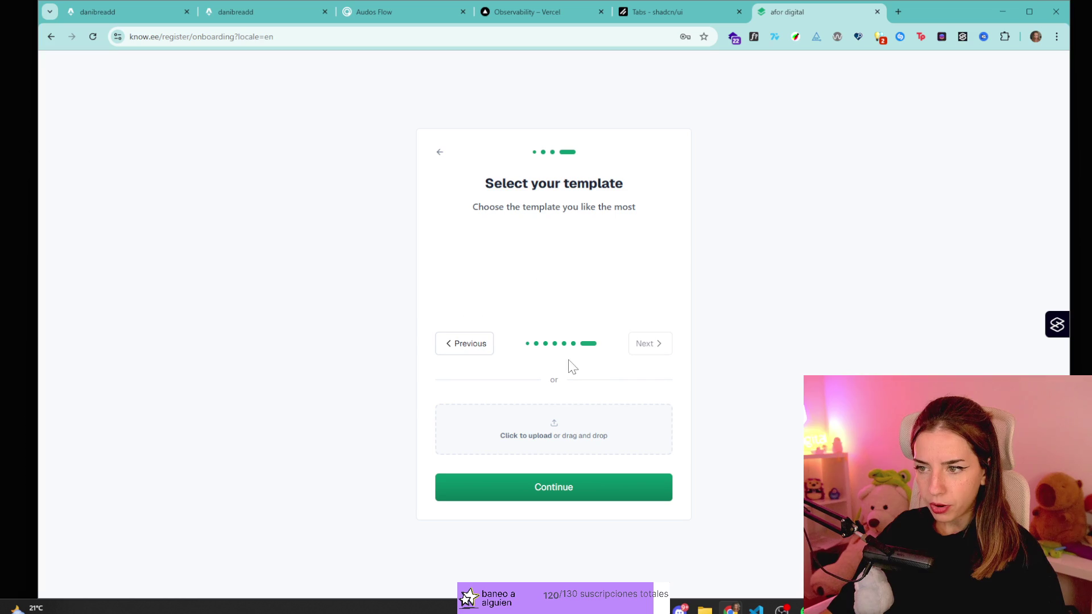
{"action": "left_click", "coordinate": [537, 297]}
{"action": "left_click", "coordinate": [613, 501]}
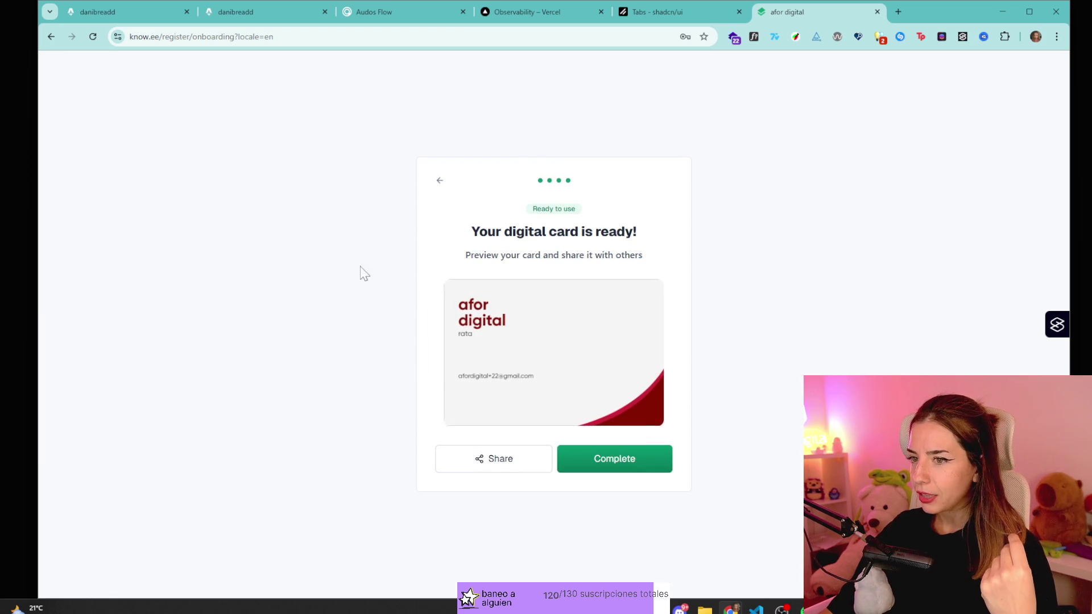
{"action": "left_click", "coordinate": [618, 466]}
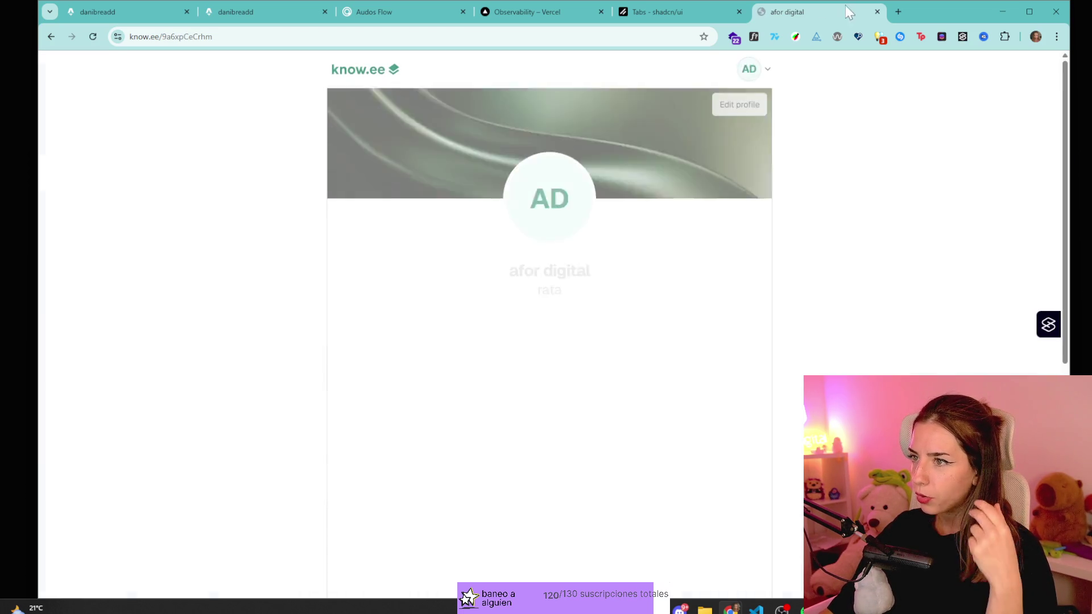
- Reload the Knowee profile, open the public profile, then close both know.ee tabs
{"action": "scroll", "coordinate": [692, 263], "scroll_direction": "down", "scroll_amount": 7}
{"action": "scroll", "coordinate": [652, 401], "scroll_direction": "up", "scroll_amount": 6}
{"action": "scroll", "coordinate": [652, 401], "scroll_direction": "up", "scroll_amount": 2}
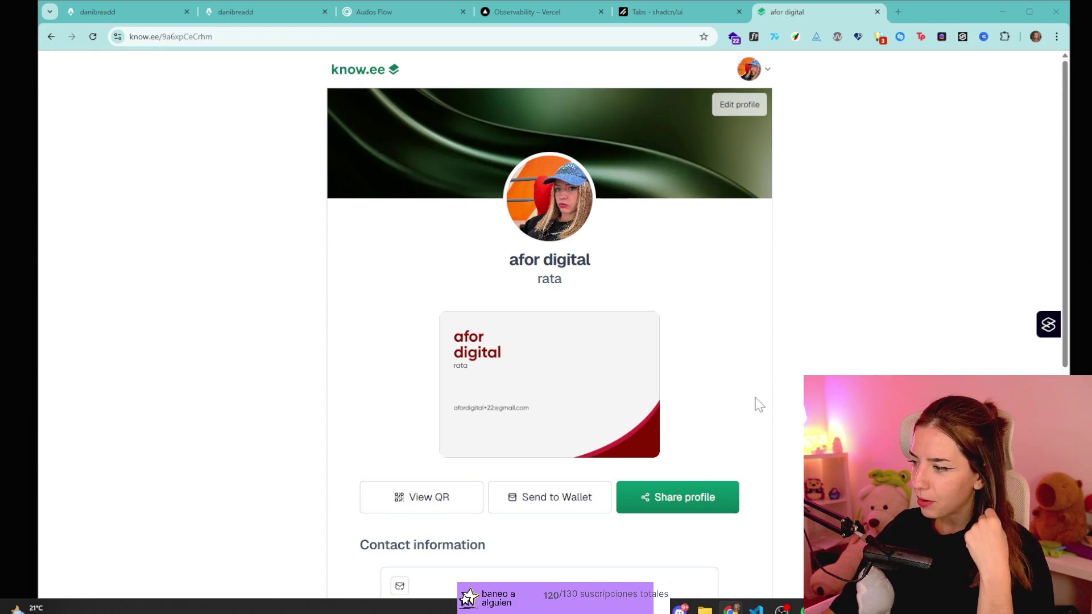
{"action": "key", "text": "F5"}
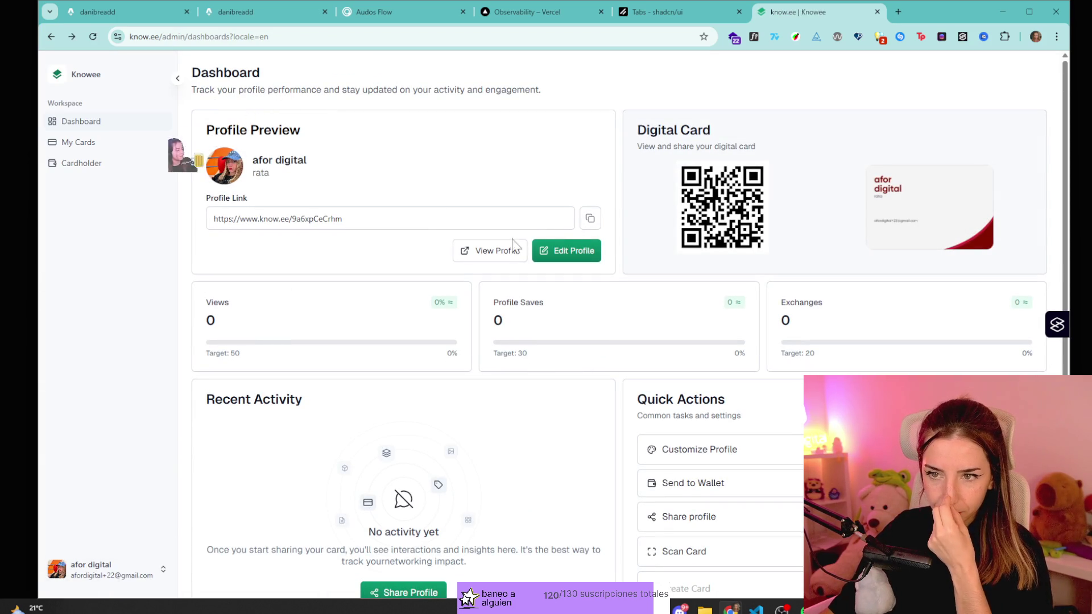
{"action": "left_click", "coordinate": [510, 252]}
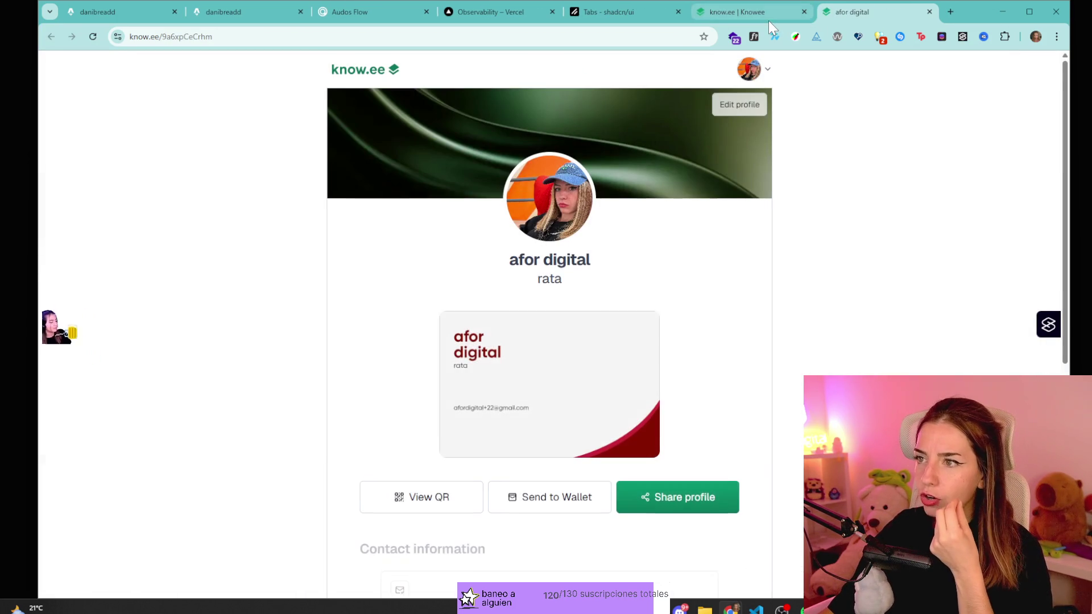
{"action": "middle_click", "coordinate": [769, 16]}
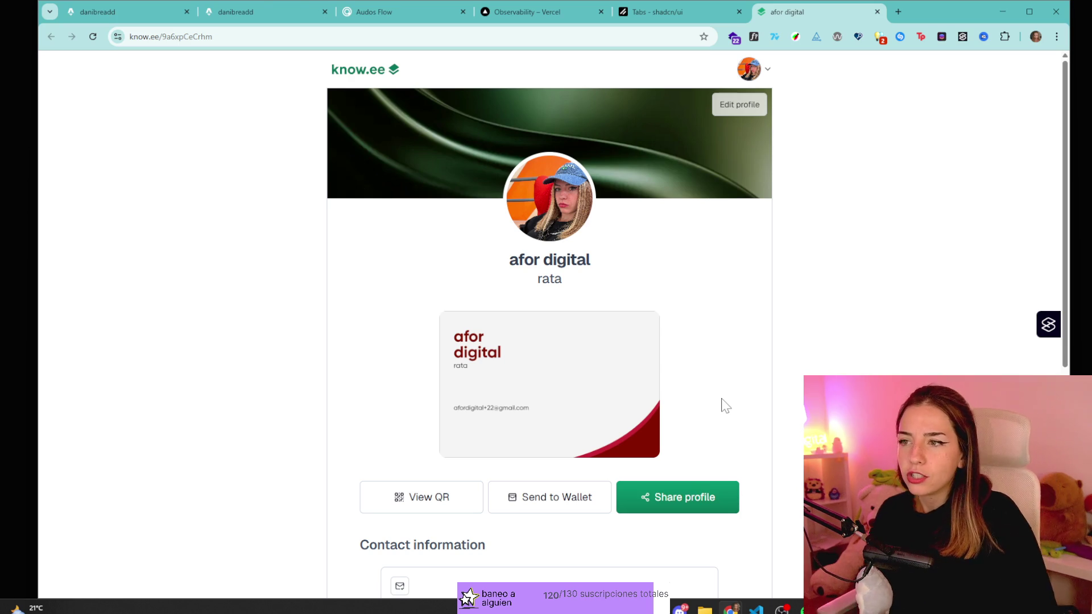
{"action": "middle_click", "coordinate": [799, 9]}
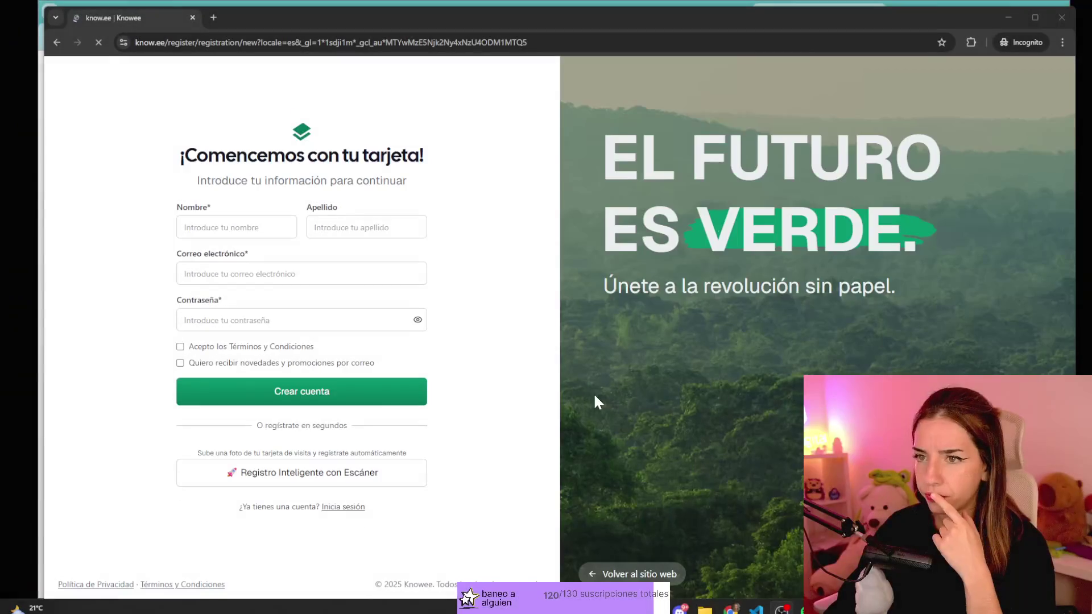
- Open Knowee's sign-in page and highlight its subtitle text
{"action": "left_click_drag", "start_coordinate": [215, 181], "coordinate": [407, 182]}
{"action": "left_click", "coordinate": [407, 186]}
{"action": "left_click", "coordinate": [341, 506]}
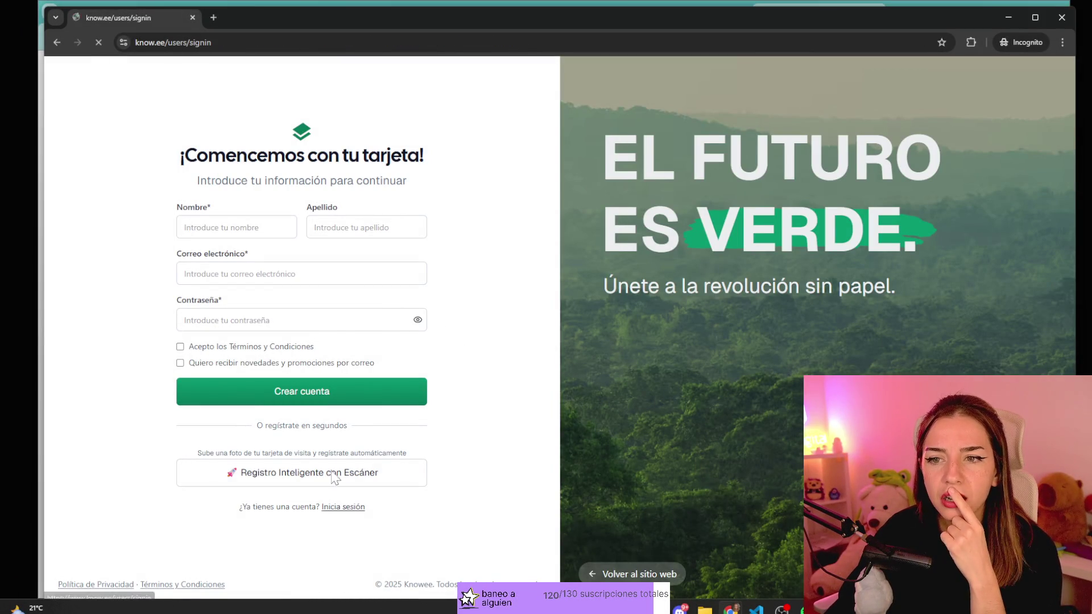
{"action": "left_click_drag", "start_coordinate": [218, 252], "coordinate": [368, 253]}
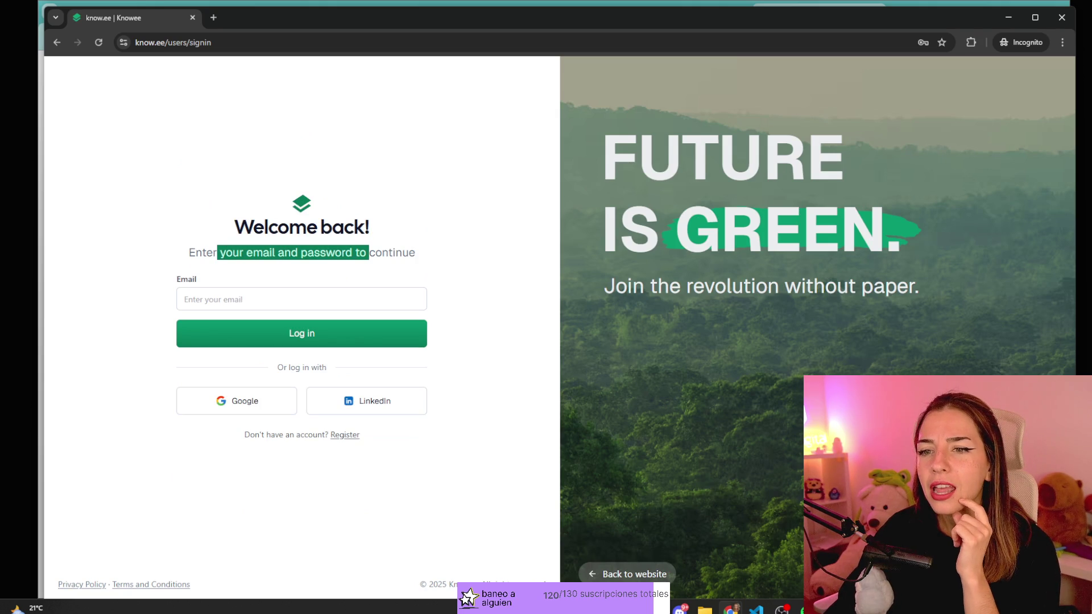
{"action": "left_click_drag", "start_coordinate": [188, 253], "coordinate": [325, 253]}
{"action": "left_click", "coordinate": [325, 252]}
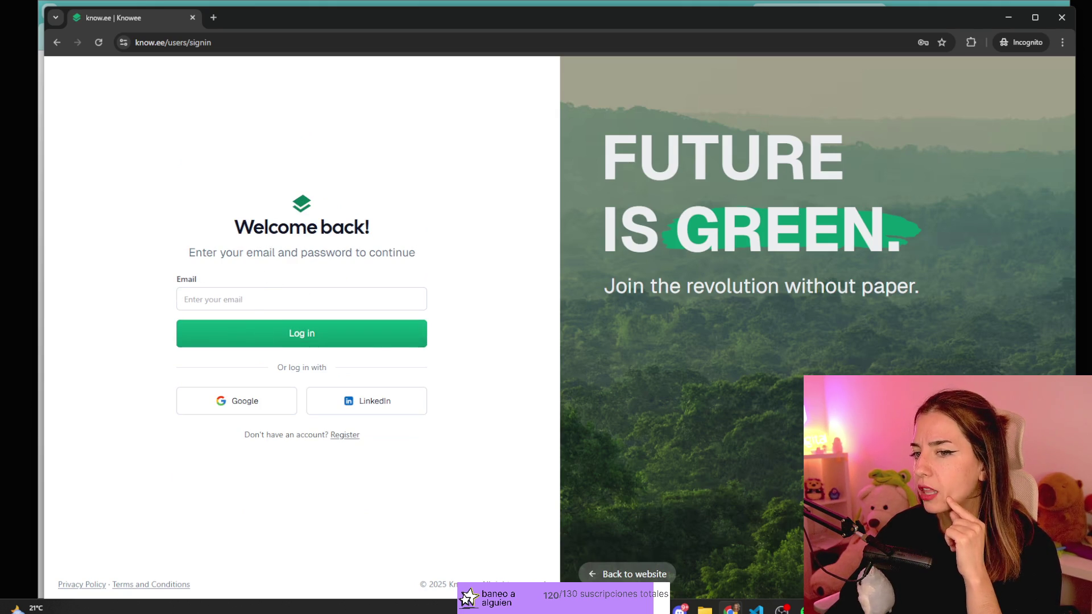
- Check the registration page's heading and subtitle, then close incognito and return to shadcn/ui Tabs docs
{"action": "left_click", "coordinate": [351, 436]}
{"action": "left_click_drag", "start_coordinate": [217, 180], "coordinate": [331, 180]}
{"action": "left_click", "coordinate": [330, 180]}
{"action": "double_click", "coordinate": [227, 180]}
{"action": "left_click", "coordinate": [204, 181]}
{"action": "left_click_drag", "start_coordinate": [236, 180], "coordinate": [294, 181]}
{"action": "left_click", "coordinate": [294, 180]}
{"action": "left_click_drag", "start_coordinate": [378, 181], "coordinate": [226, 155]}
{"action": "left_click", "coordinate": [357, 180]}
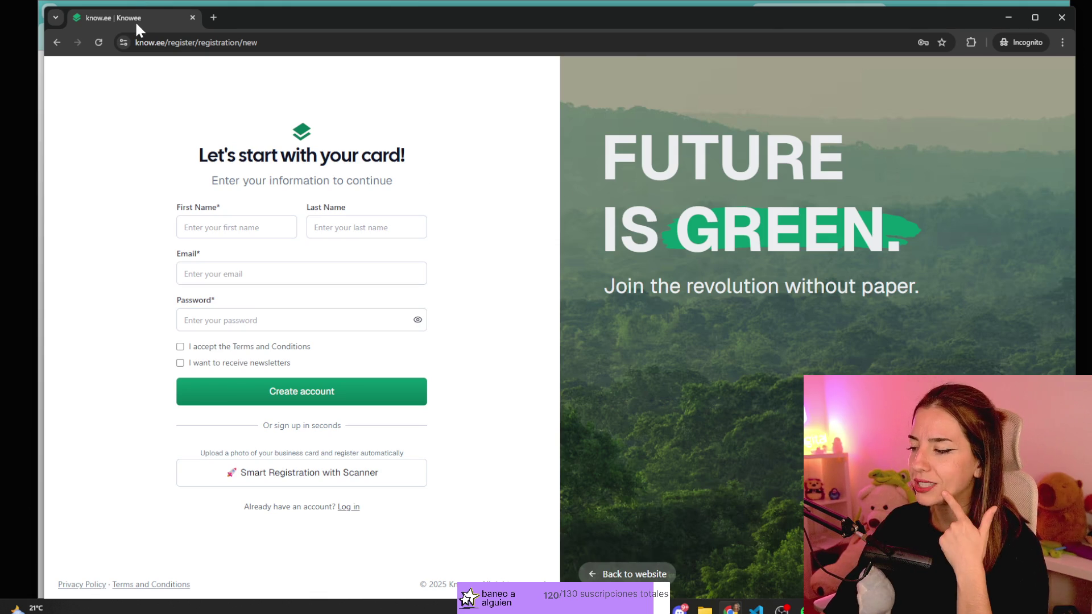
{"action": "key", "text": "ctrl+w"}
{"action": "left_click", "coordinate": [694, 8]}
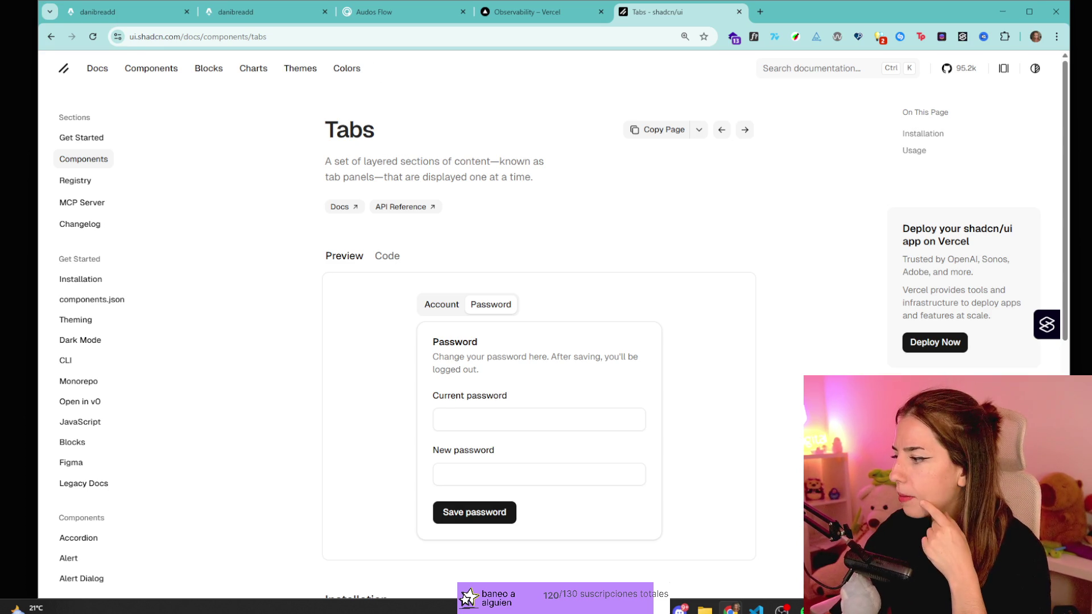
- Dismiss the WhatFont popup identifying Cal Sans 400 and compare the two danibreadd tabs
{"action": "left_click", "coordinate": [114, 8]}
{"action": "left_click", "coordinate": [310, 8]}
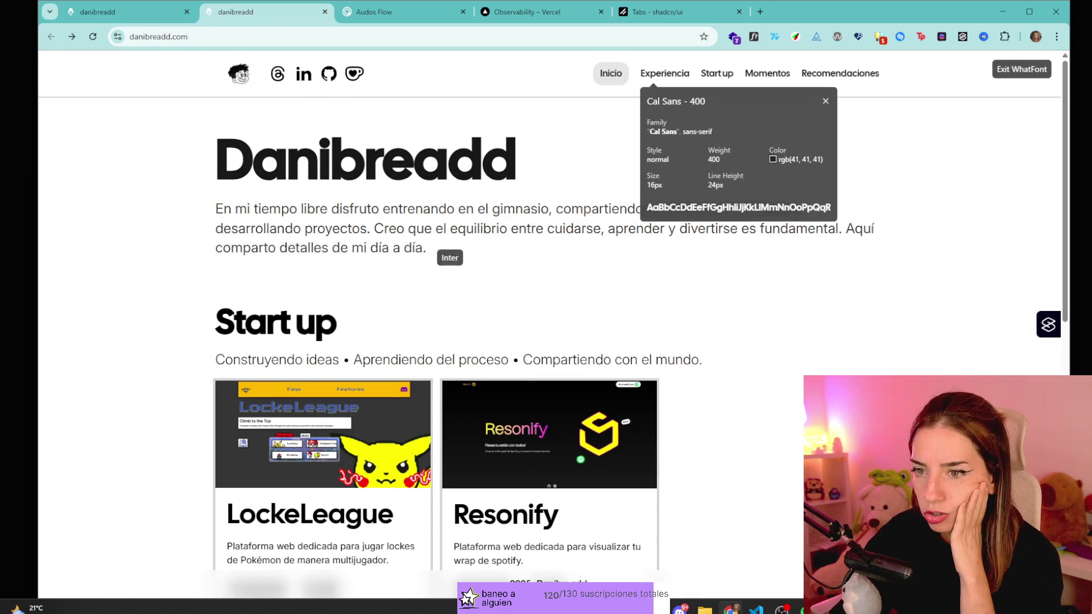
{"action": "left_click", "coordinate": [825, 101]}
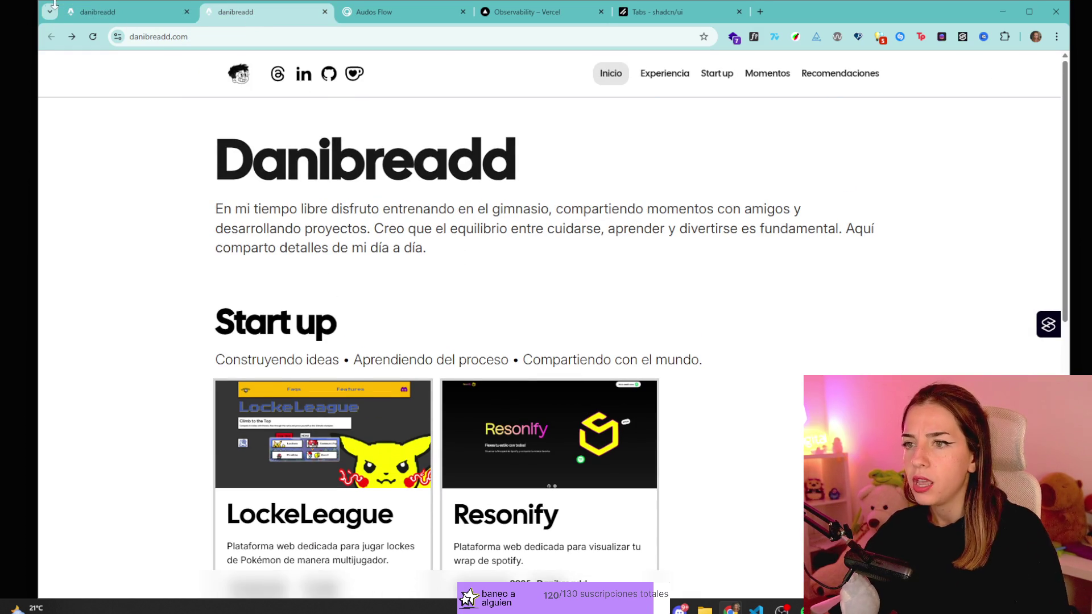
{"action": "left_click", "coordinate": [182, 6]}
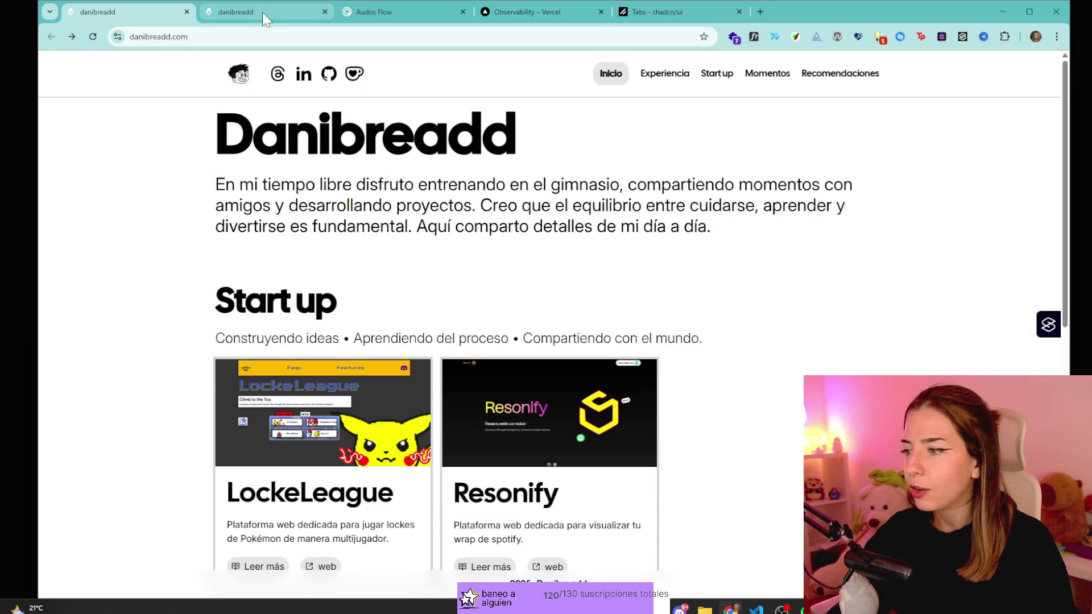
{"action": "left_click", "coordinate": [261, 12]}
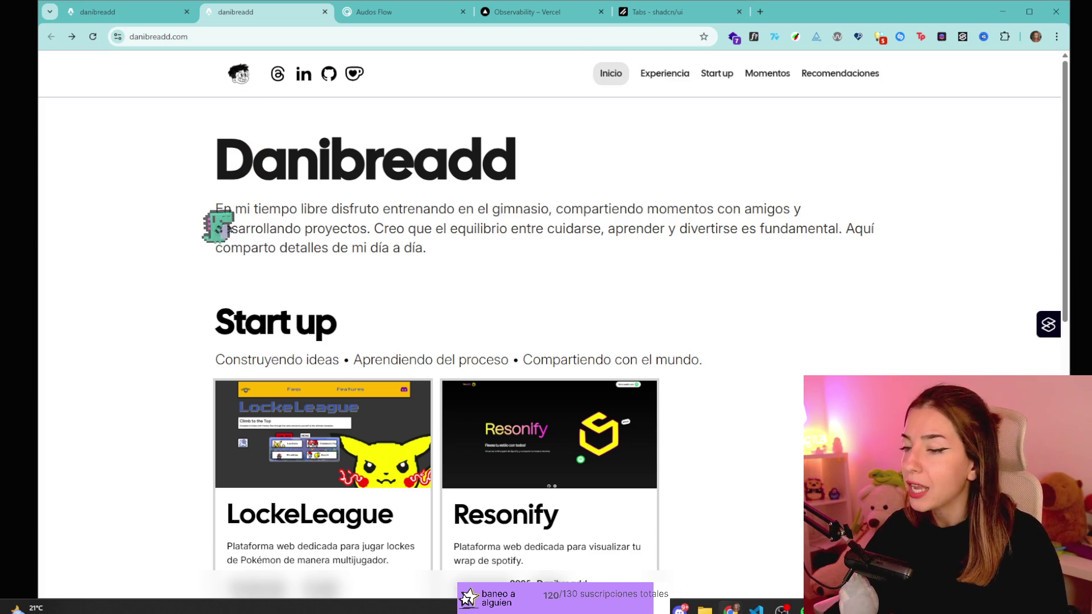
- Close the Observability, shadcn/ui Tabs and Audos Flow tabs
{"action": "left_click", "coordinate": [679, 6]}
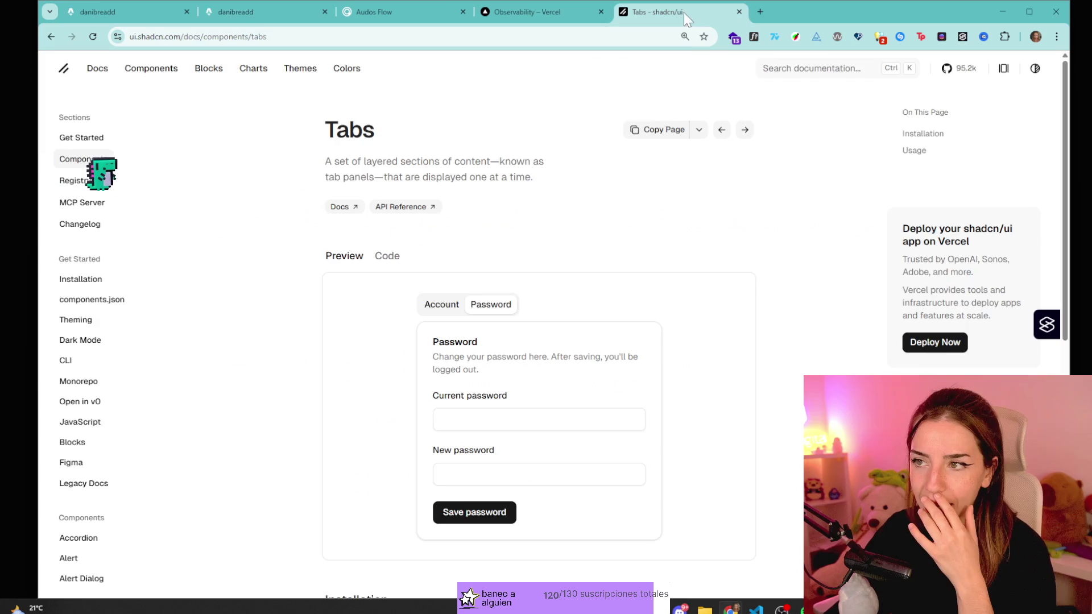
{"action": "middle_click", "coordinate": [534, 12]}
{"action": "middle_click", "coordinate": [535, 13]}
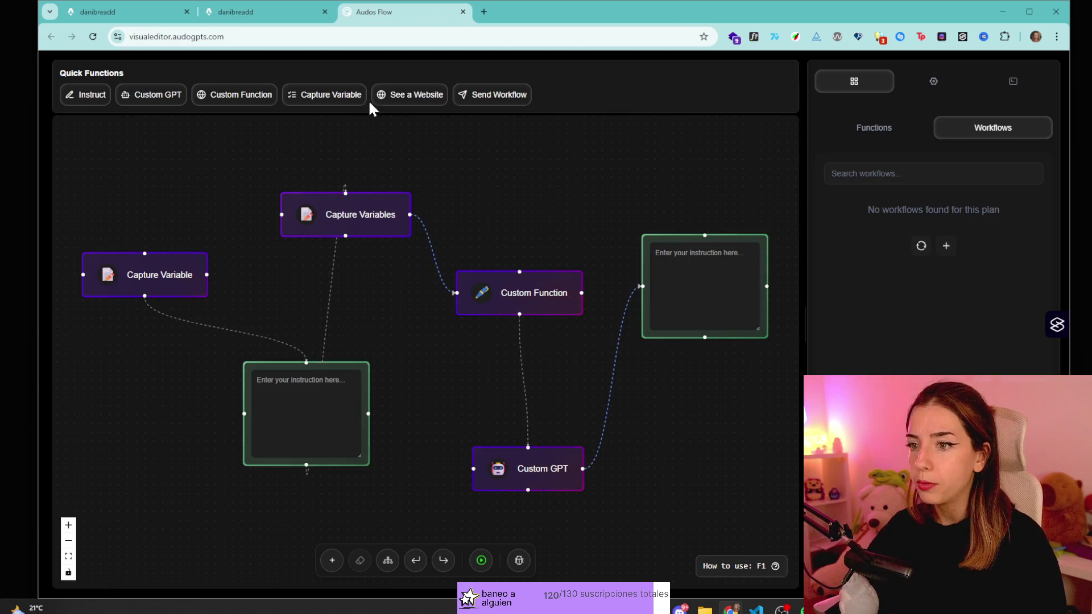
{"action": "middle_click", "coordinate": [378, 11]}
- Search the web for Cal Sans and open its Google Fonts page
{"action": "key", "text": "ctrl+t"}
{"action": "type", "text": "cal sa"}
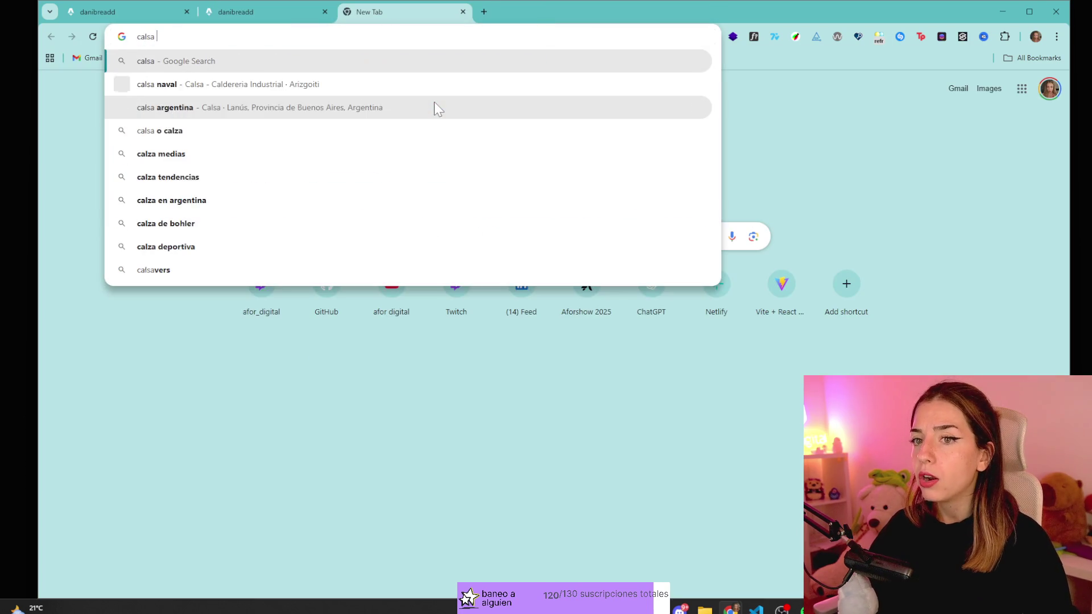
{"action": "key", "text": "Return"}
{"action": "left_click", "coordinate": [178, 265]}
- Review the Cal Sans specimen samples, scroll back to the top, and return to the portfolio
{"action": "scroll", "coordinate": [414, 422], "scroll_direction": "down", "scroll_amount": 4}
{"action": "scroll", "coordinate": [390, 317], "scroll_direction": "up", "scroll_amount": 4}
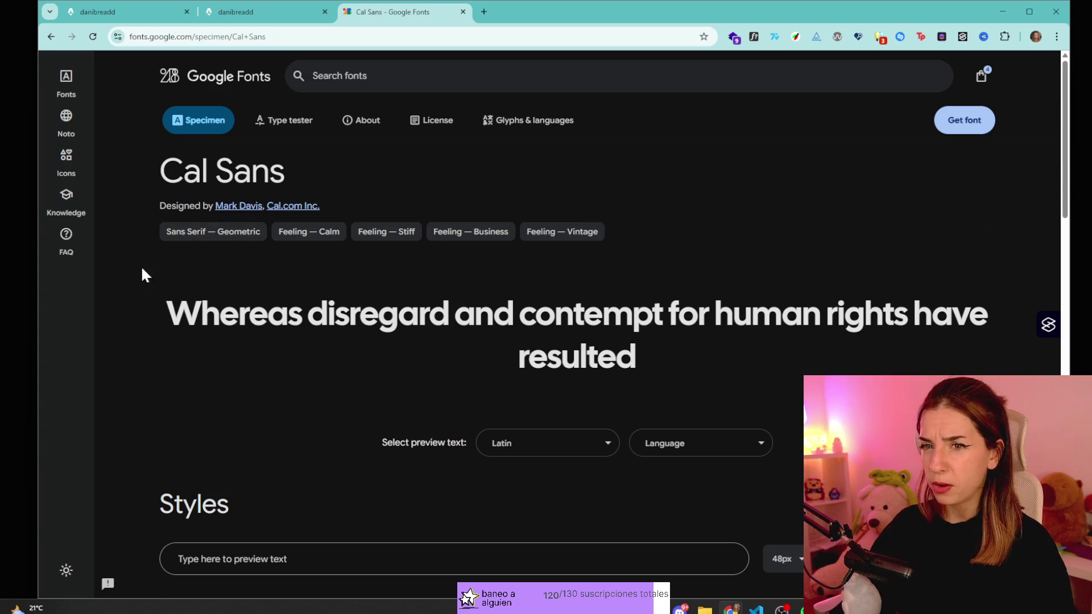
{"action": "scroll", "coordinate": [507, 294], "scroll_direction": "down", "scroll_amount": 4}
{"action": "scroll", "coordinate": [507, 294], "scroll_direction": "down", "scroll_amount": 5}
{"action": "left_click_drag", "start_coordinate": [278, 250], "coordinate": [176, 250]}
{"action": "left_click", "coordinate": [460, 222]}
{"action": "left_click_drag", "start_coordinate": [654, 259], "coordinate": [591, 260]}
{"action": "left_click", "coordinate": [295, 234]}
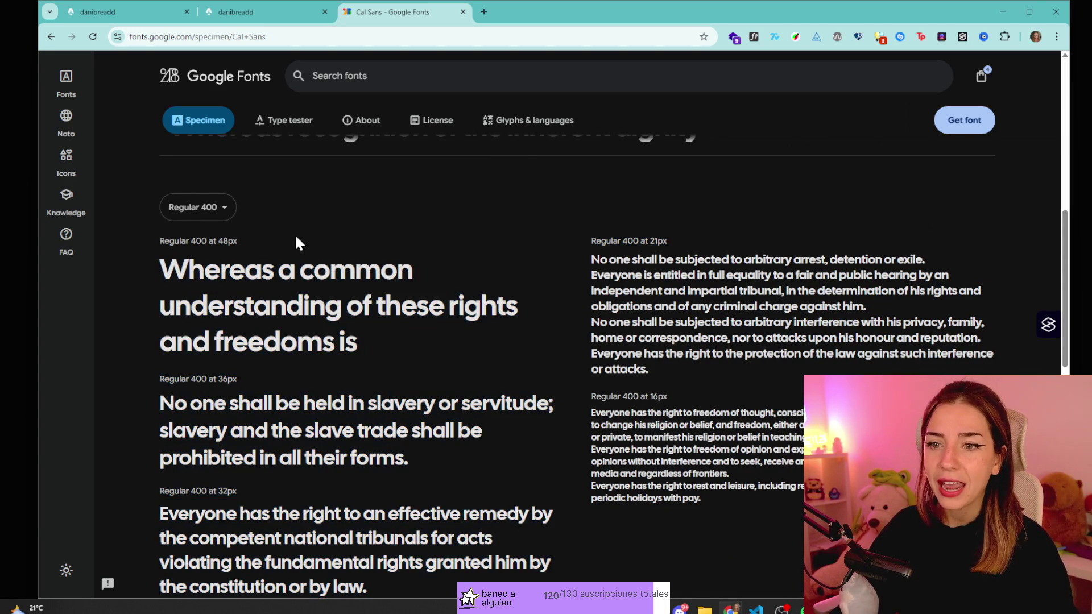
{"action": "scroll", "coordinate": [196, 227], "scroll_direction": "down", "scroll_amount": 5}
{"action": "scroll", "coordinate": [196, 226], "scroll_direction": "up", "scroll_amount": 3}
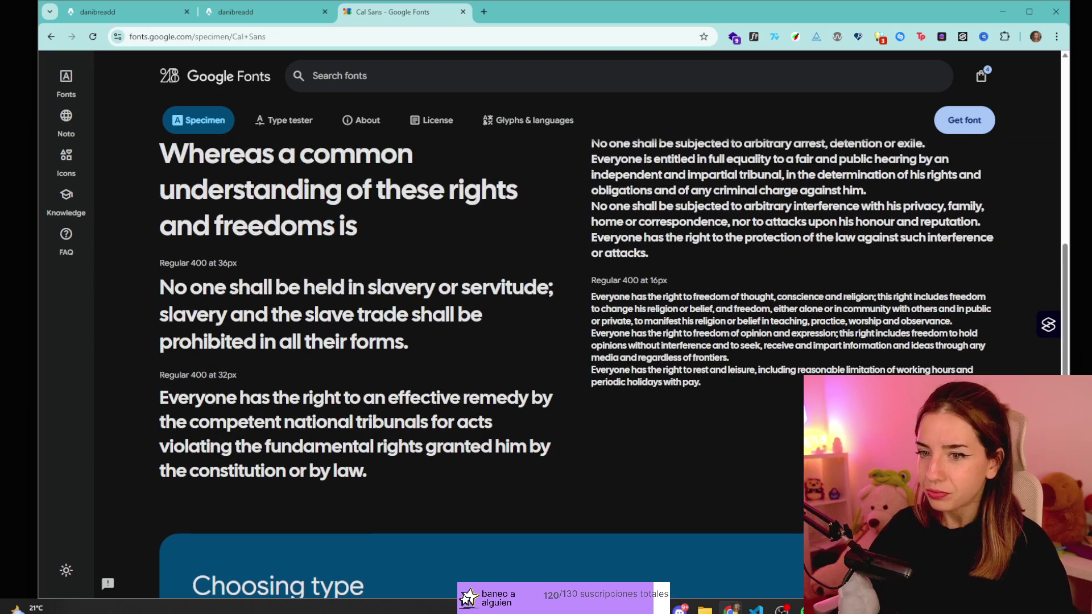
{"action": "scroll", "coordinate": [268, 237], "scroll_direction": "down", "scroll_amount": 10}
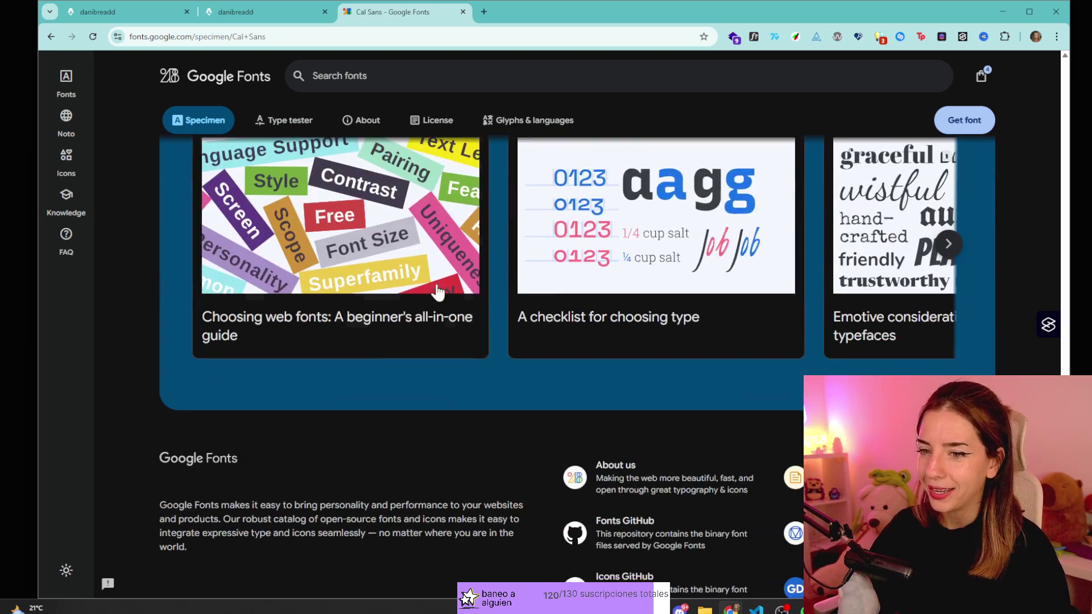
{"action": "scroll", "coordinate": [506, 304], "scroll_direction": "up", "scroll_amount": 7}
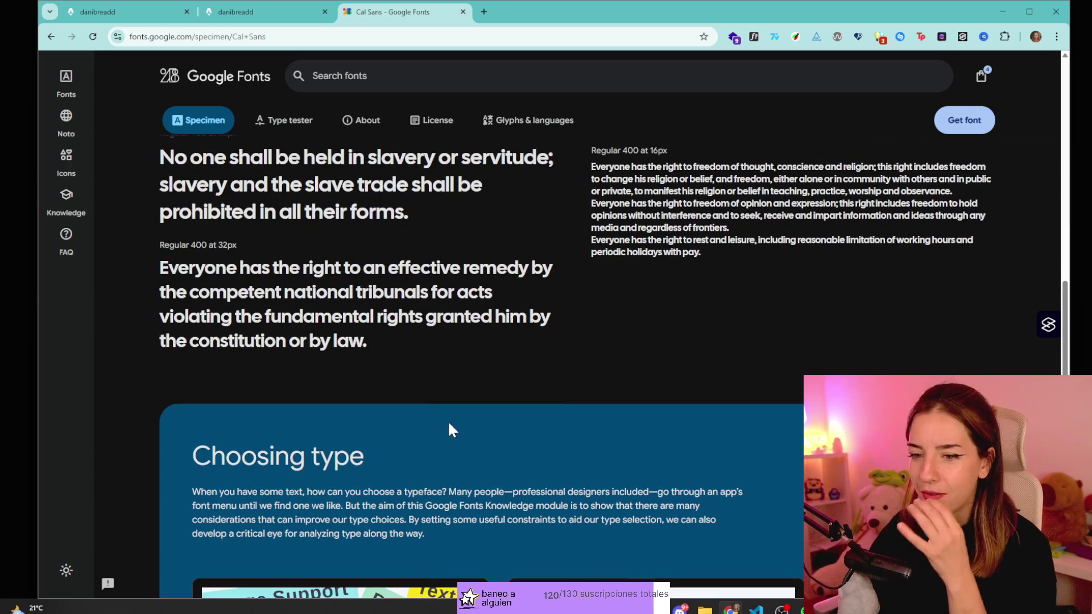
{"action": "scroll", "coordinate": [466, 438], "scroll_direction": "up", "scroll_amount": 1}
{"action": "scroll", "coordinate": [569, 356], "scroll_direction": "up", "scroll_amount": 15}
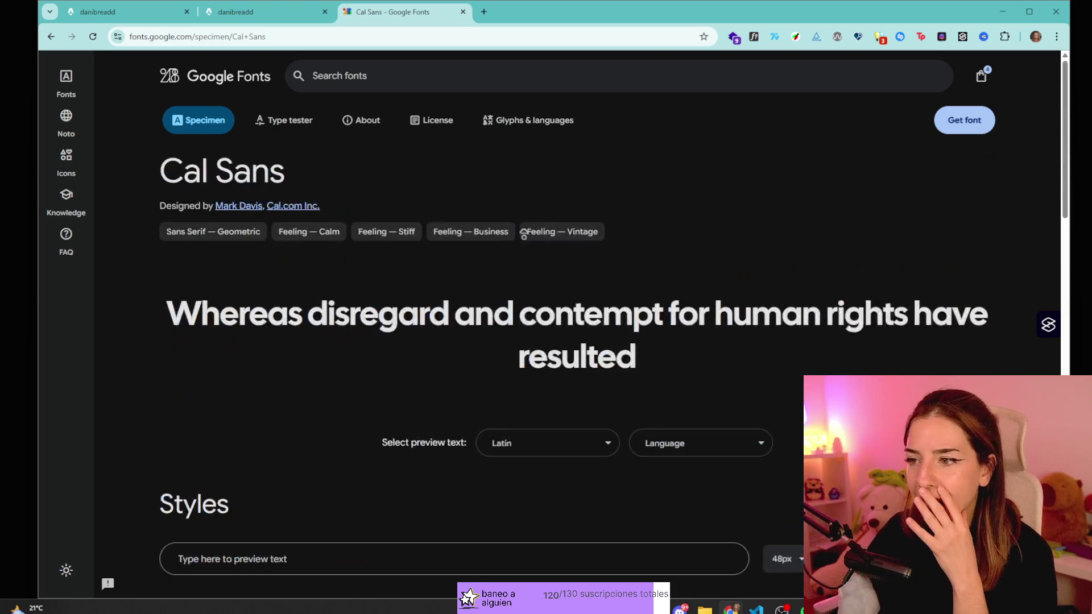
{"action": "left_click", "coordinate": [277, 13]}
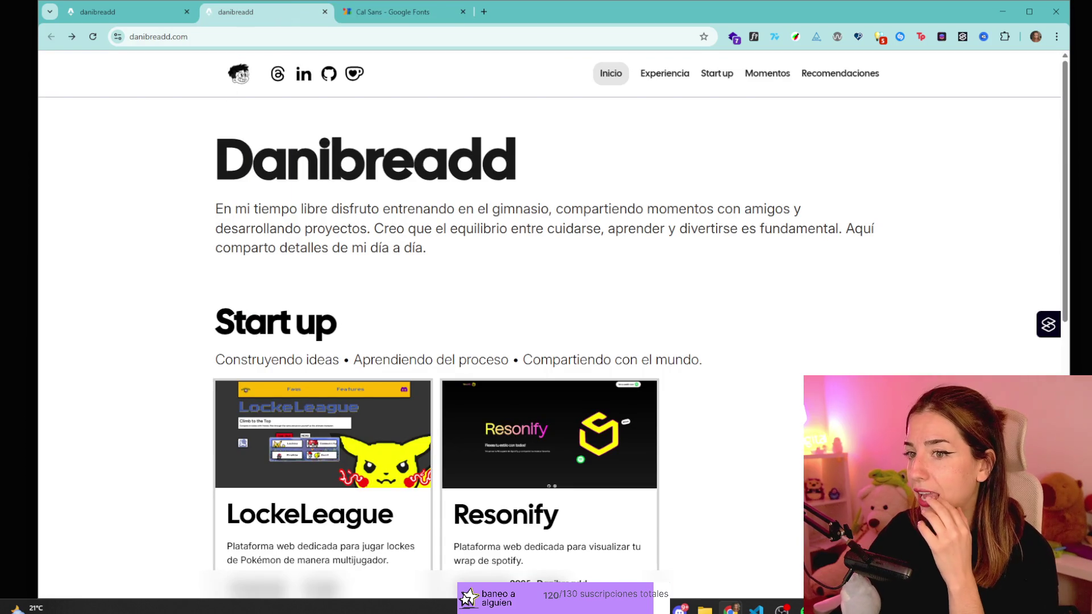
{"action": "left_click_drag", "start_coordinate": [253, 159], "coordinate": [517, 152]}
{"action": "left_click", "coordinate": [549, 187]}
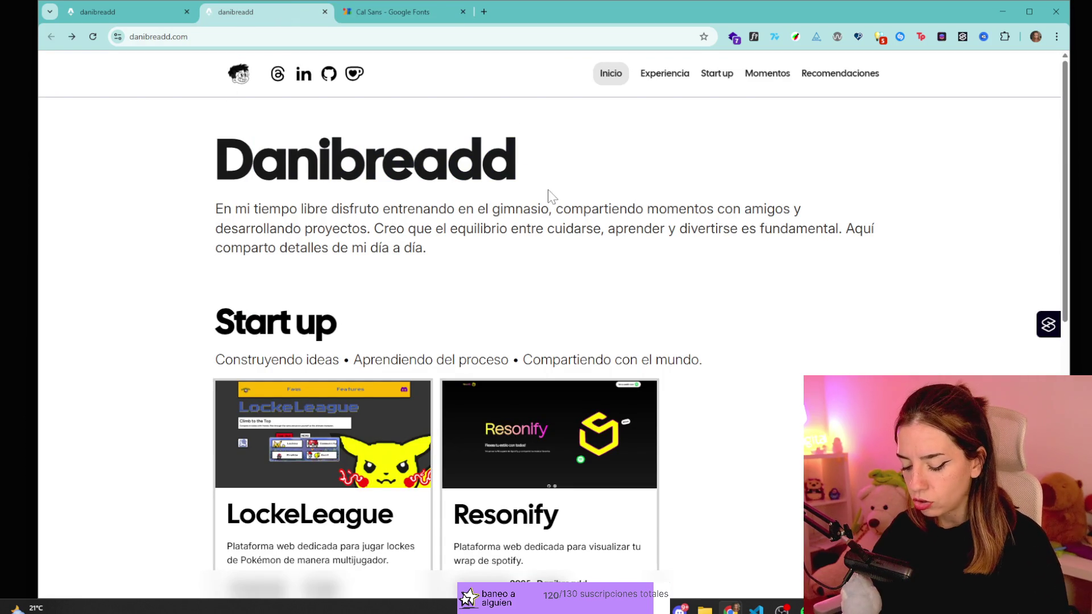
{"action": "key", "text": "ctrl+t"}
{"action": "type", "text": "palet"}
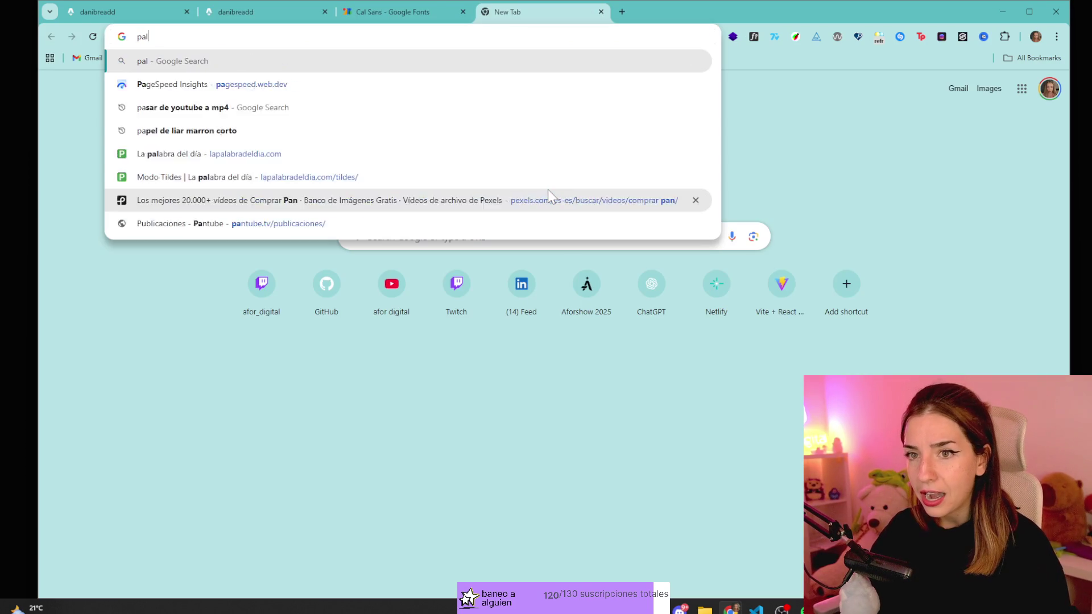
{"action": "key", "text": "Down"}
{"action": "key", "text": "Down"}
{"action": "key", "text": "Down"}
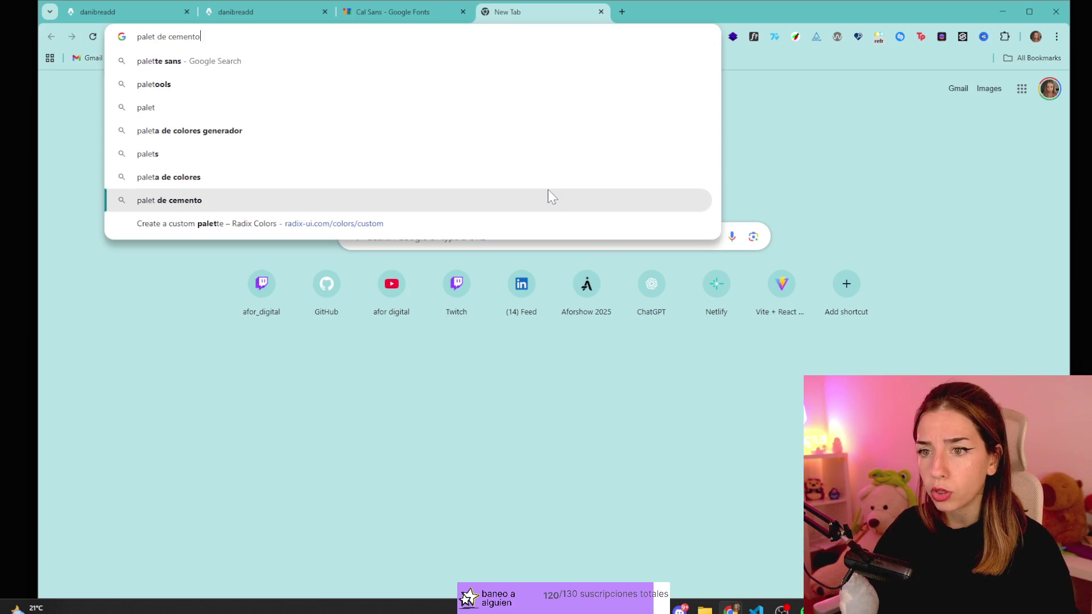
{"action": "key", "text": "Return"}
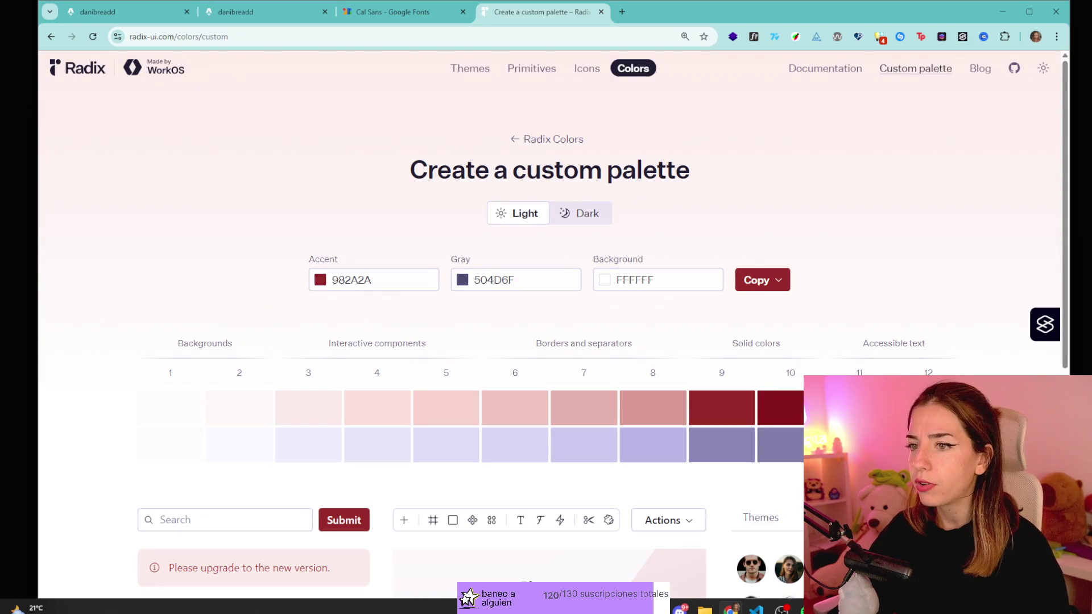
{"action": "key", "text": "ctrl+w"}
{"action": "key", "text": "ctrl+t"}
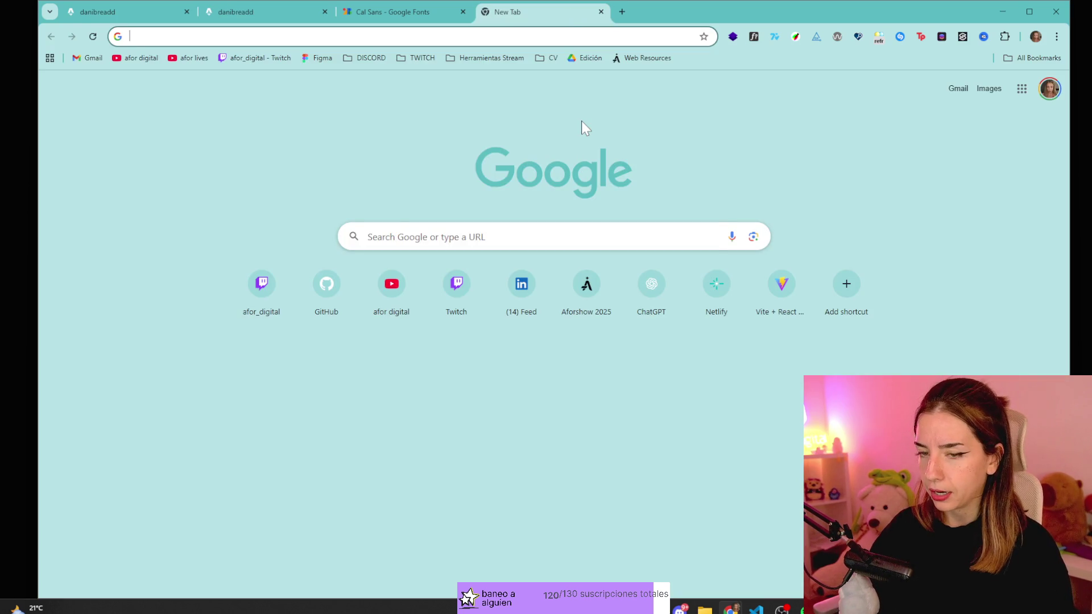
{"action": "type", "text": "opale"}
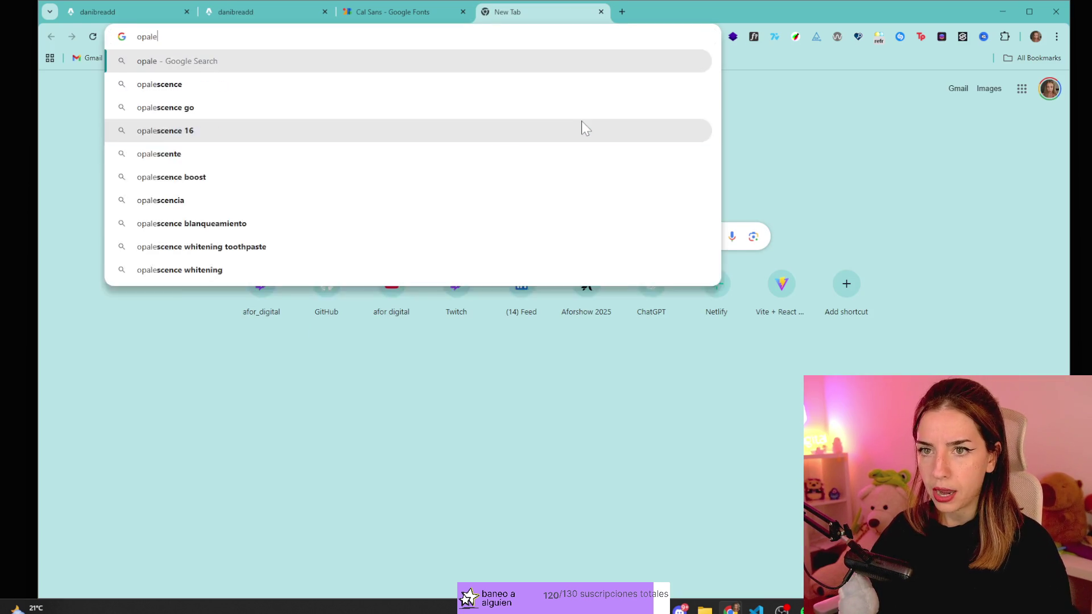
{"action": "key", "text": "ctrl+a"}
{"action": "type", "text": "palette "}
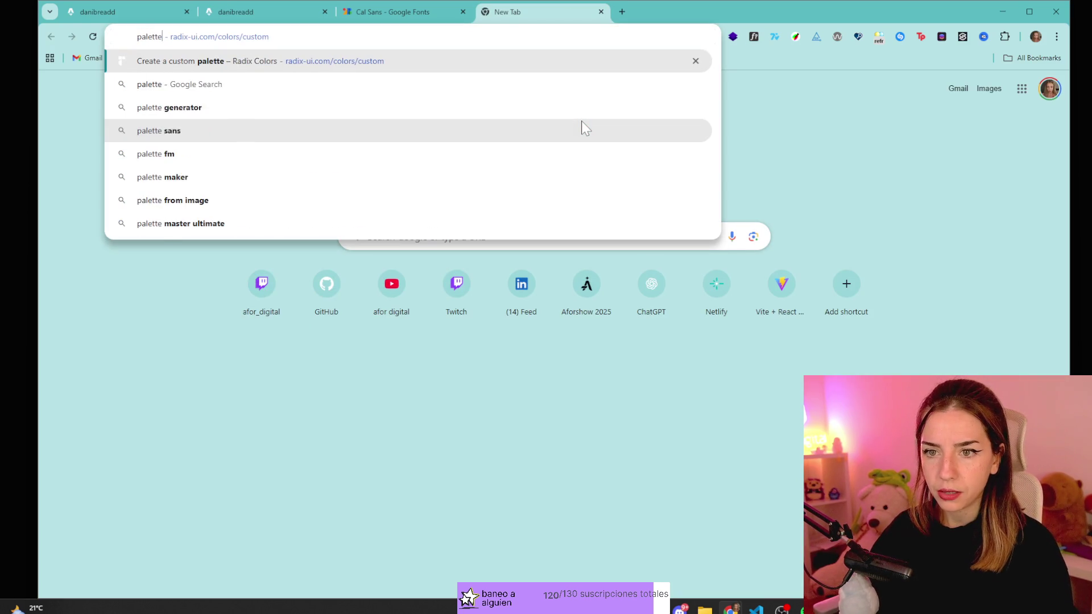
{"action": "type", "text": "generator"}
{"action": "key", "text": "Return"}
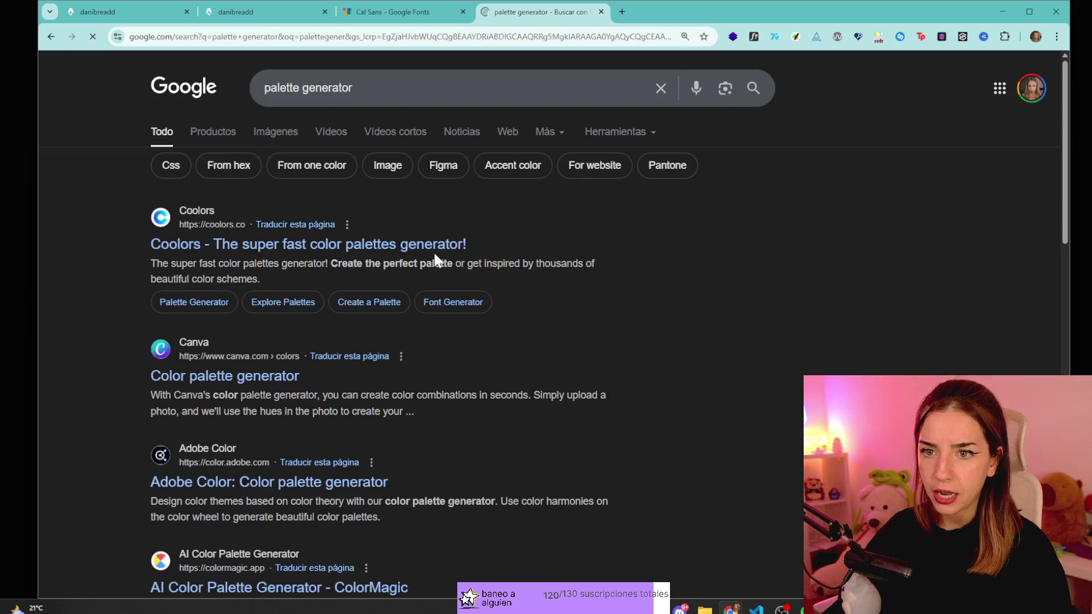
{"action": "key", "text": "ctrl+w"}
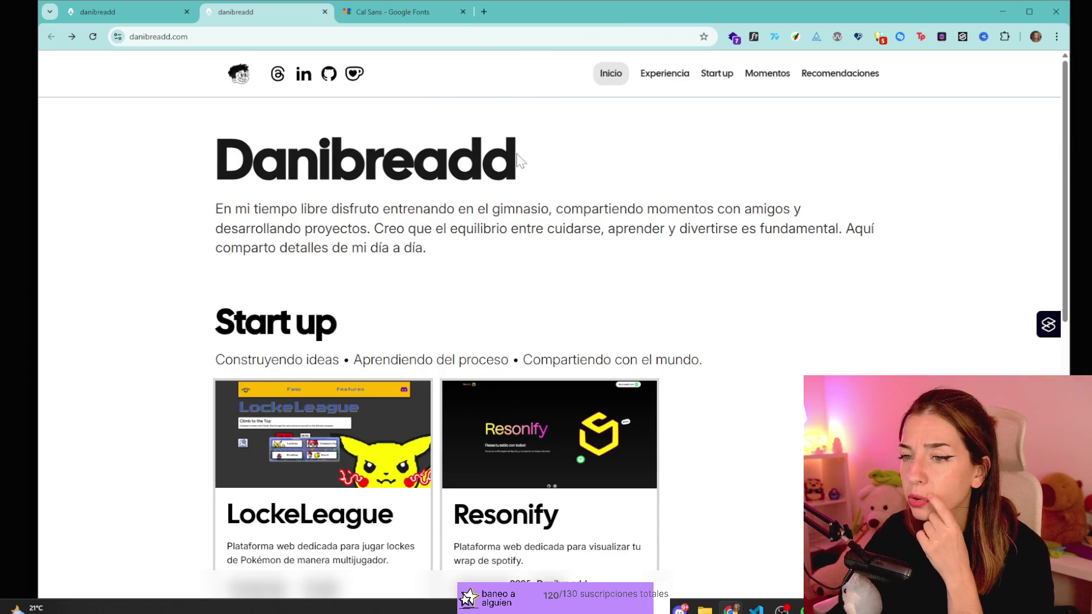
{"action": "left_click_drag", "start_coordinate": [566, 142], "coordinate": [287, 160]}
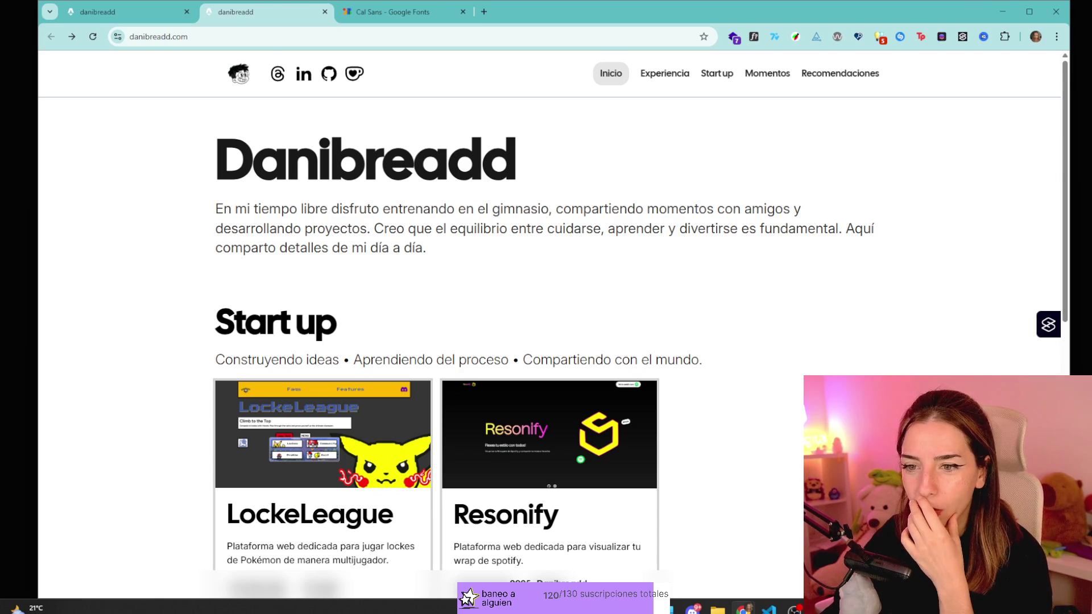
{"action": "scroll", "coordinate": [575, 265], "scroll_direction": "down", "scroll_amount": 3}
{"action": "scroll", "coordinate": [580, 279], "scroll_direction": "up", "scroll_amount": 3}
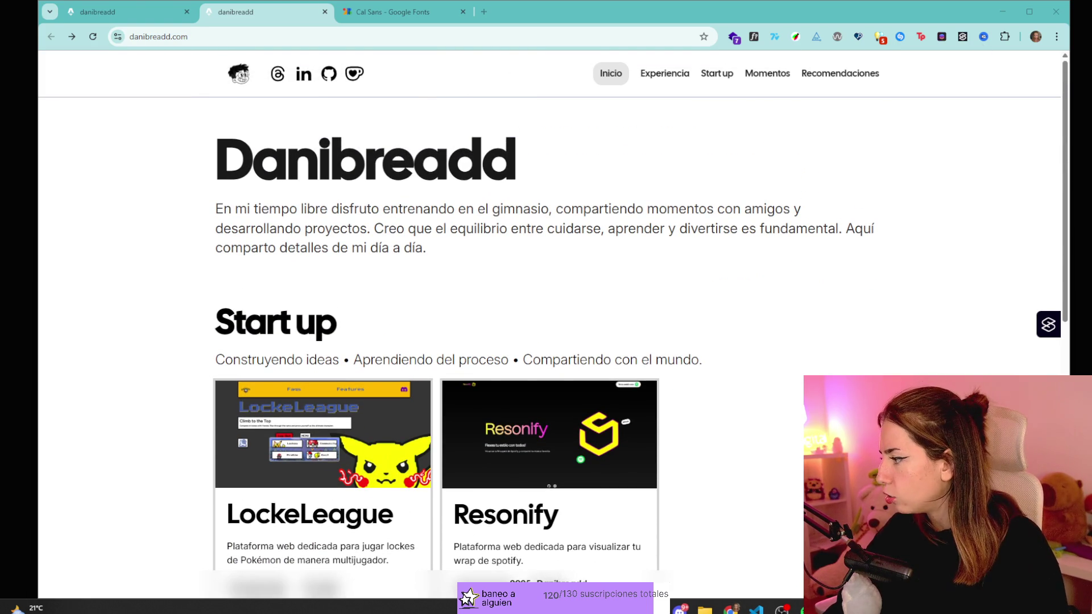
{"action": "left_click", "coordinate": [992, 102]}
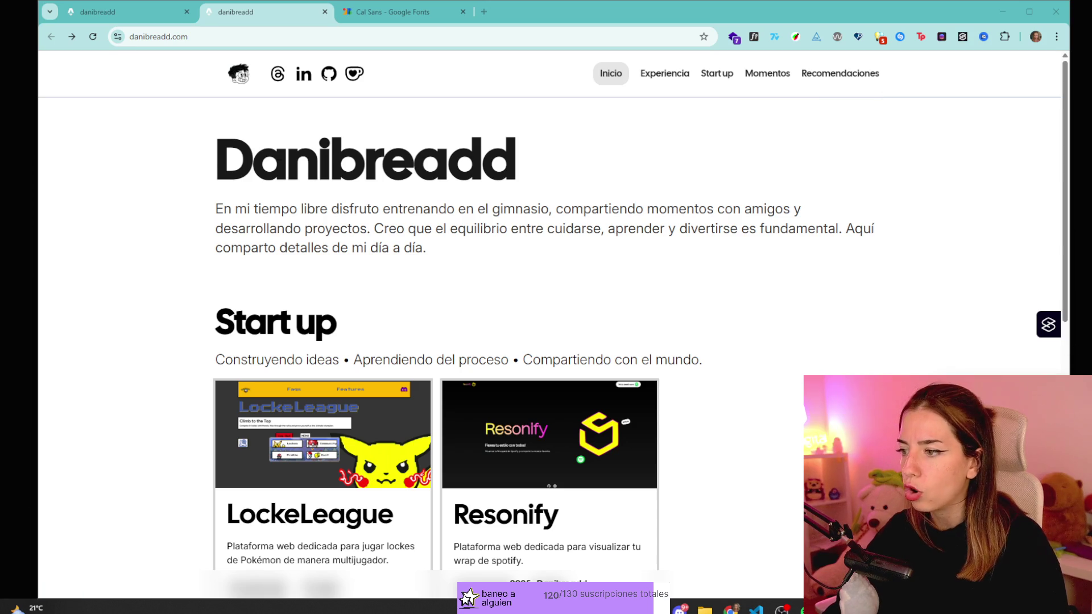
{"action": "key", "text": "ctrl+shift+i"}
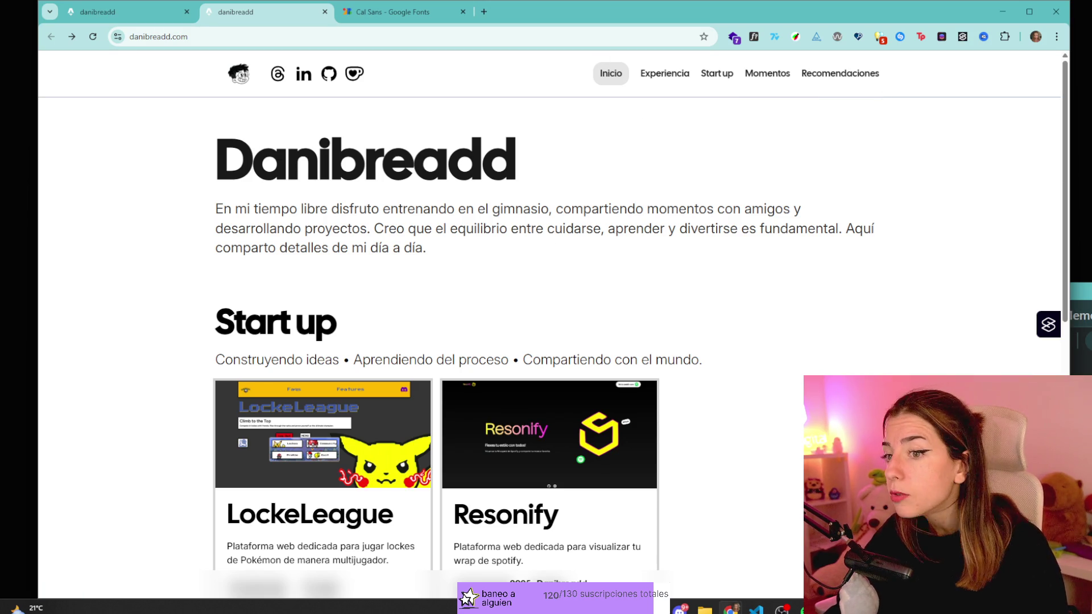
{"action": "scroll", "coordinate": [546, 341], "scroll_direction": "down", "scroll_amount": 3}
{"action": "scroll", "coordinate": [546, 341], "scroll_direction": "up", "scroll_amount": 2}
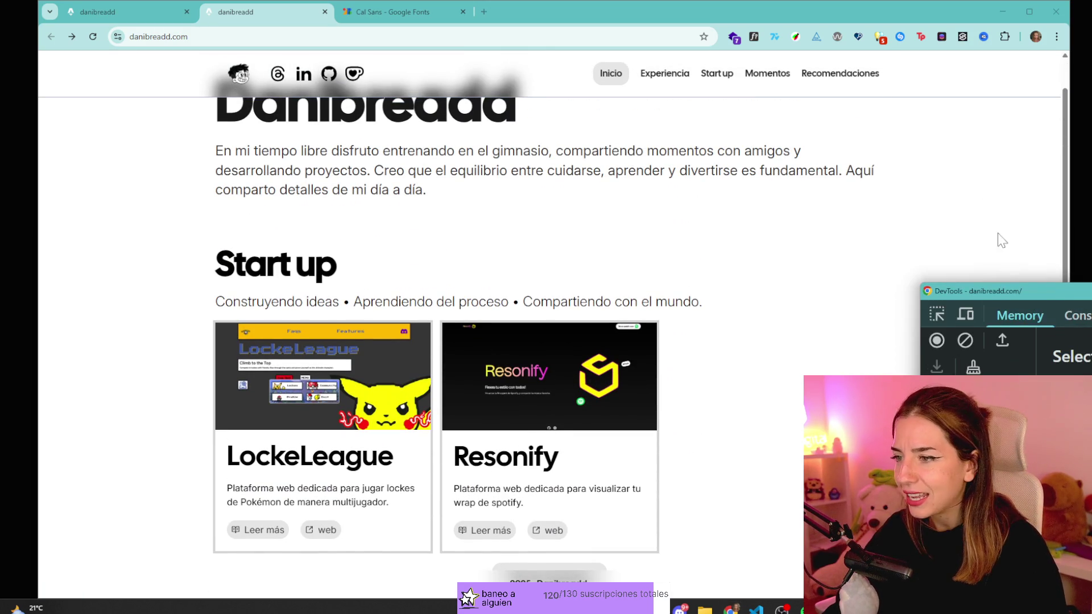
{"action": "left_click_drag", "start_coordinate": [996, 291], "coordinate": [836, 92]}
{"action": "left_click", "coordinate": [930, 113]}
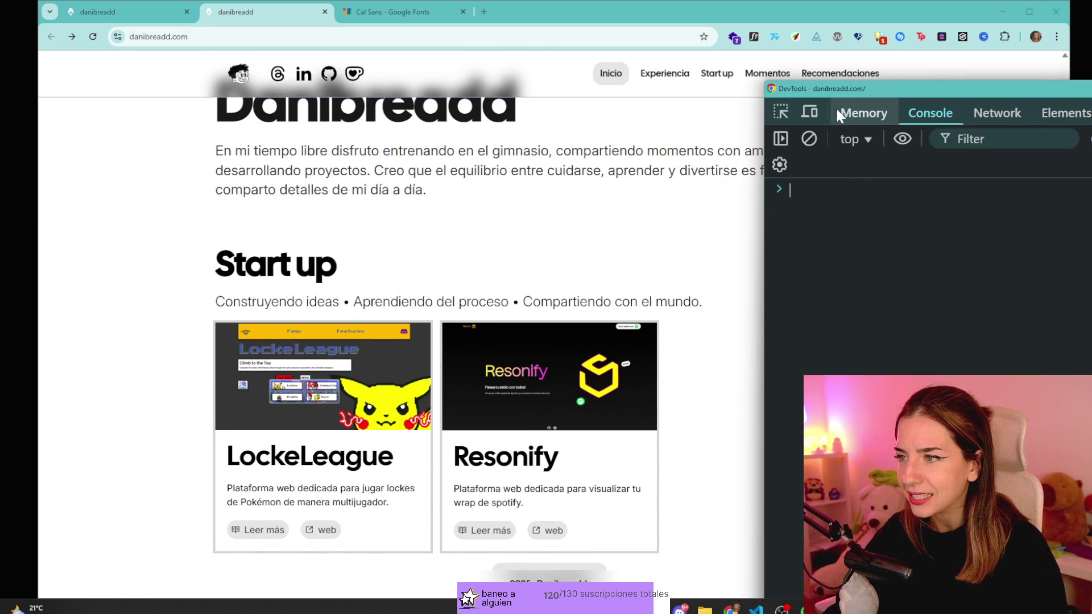
{"action": "left_click", "coordinate": [780, 112]}
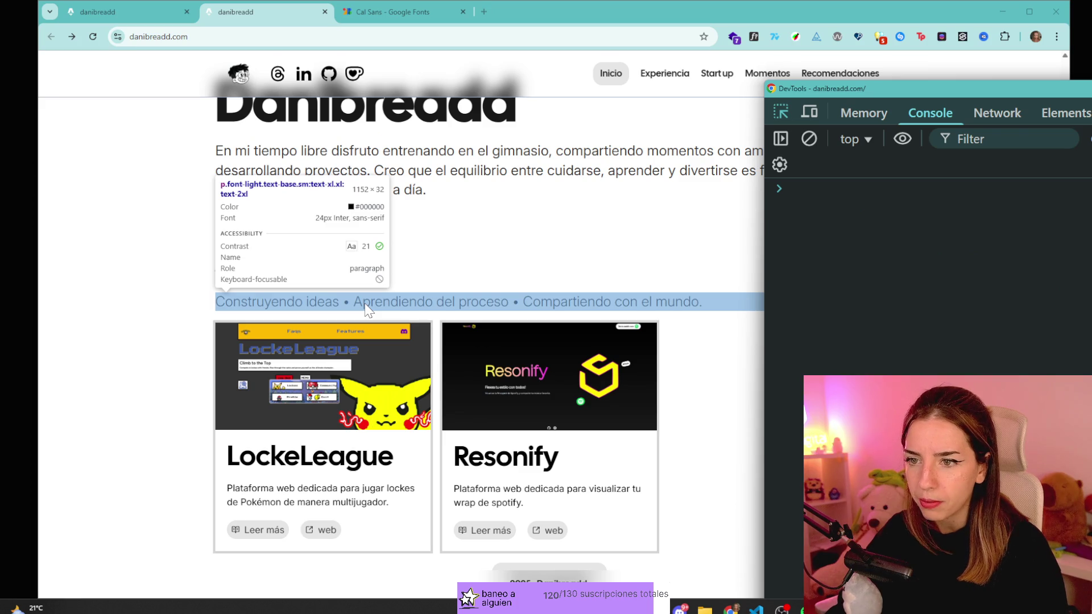
{"action": "left_click", "coordinate": [365, 310]}
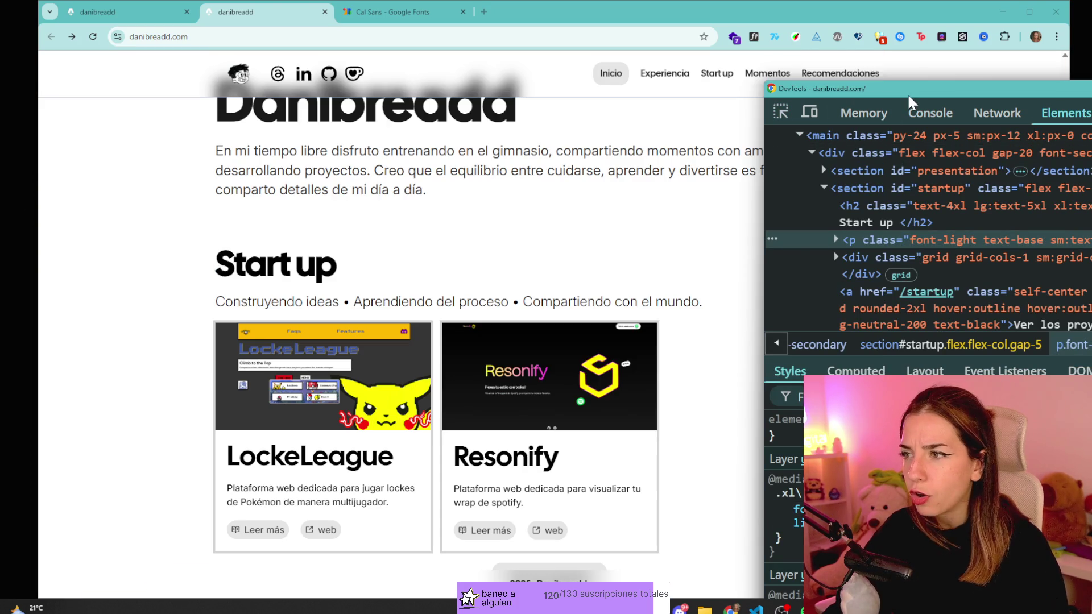
{"action": "left_click_drag", "start_coordinate": [907, 94], "coordinate": [978, 221]}
{"action": "scroll", "coordinate": [526, 215], "scroll_direction": "up", "scroll_amount": 1}
{"action": "scroll", "coordinate": [512, 221], "scroll_direction": "down", "scroll_amount": 5}
{"action": "scroll", "coordinate": [384, 227], "scroll_direction": "down", "scroll_amount": 5}
{"action": "left_click", "coordinate": [386, 243]}
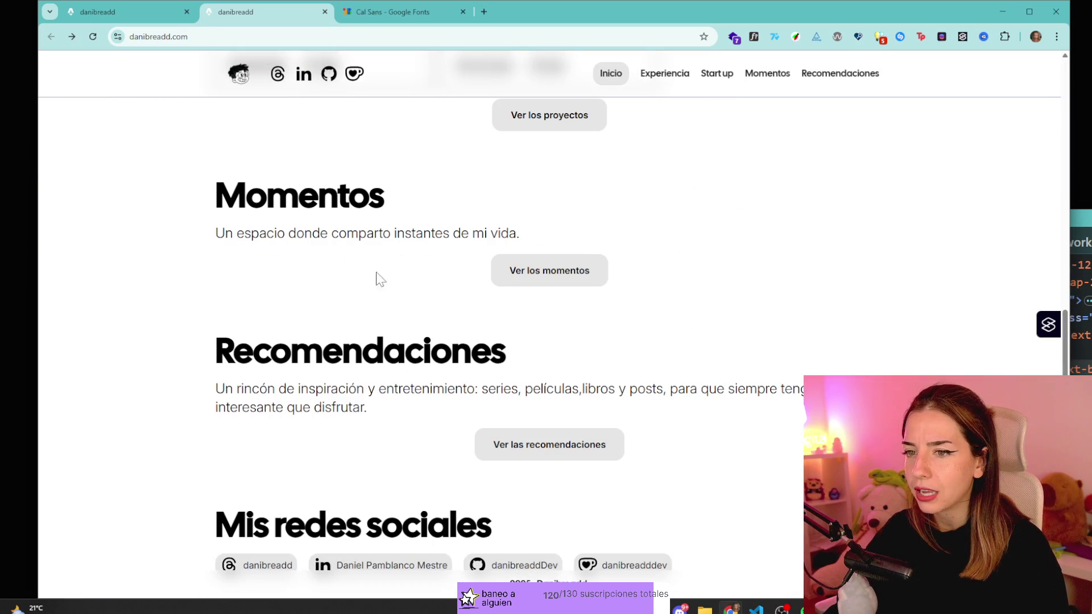
{"action": "scroll", "coordinate": [705, 334], "scroll_direction": "down", "scroll_amount": 1}
{"action": "scroll", "coordinate": [705, 333], "scroll_direction": "up", "scroll_amount": 5}
{"action": "key", "text": "ctrl+shift+c"}
{"action": "key", "text": "ctrl+shift+c"}
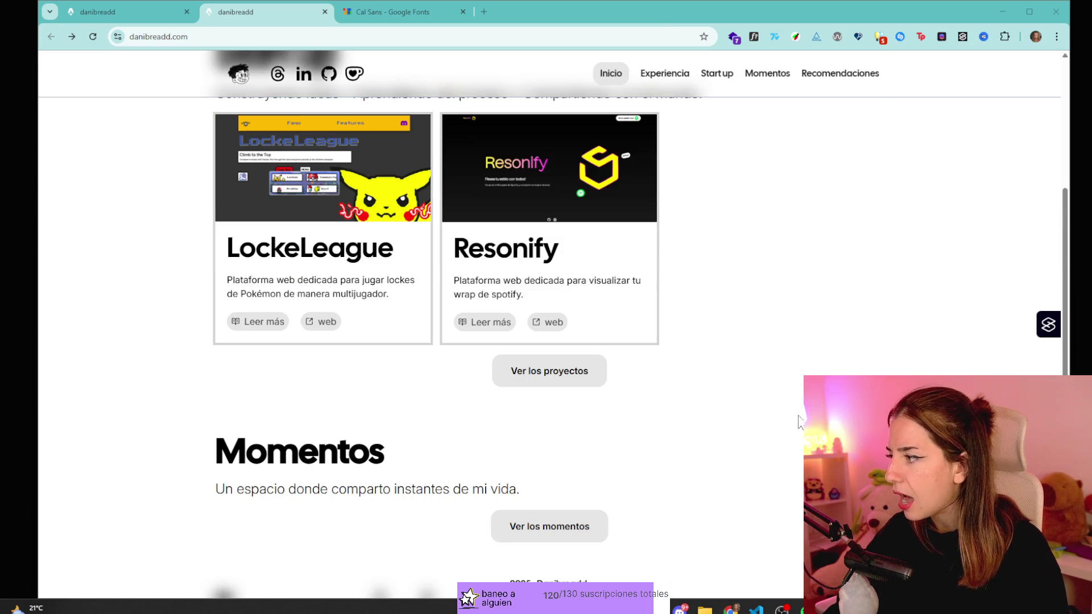
{"action": "scroll", "coordinate": [546, 324], "scroll_direction": "up", "scroll_amount": 5}
{"action": "key", "text": "ctrl+shift+c"}
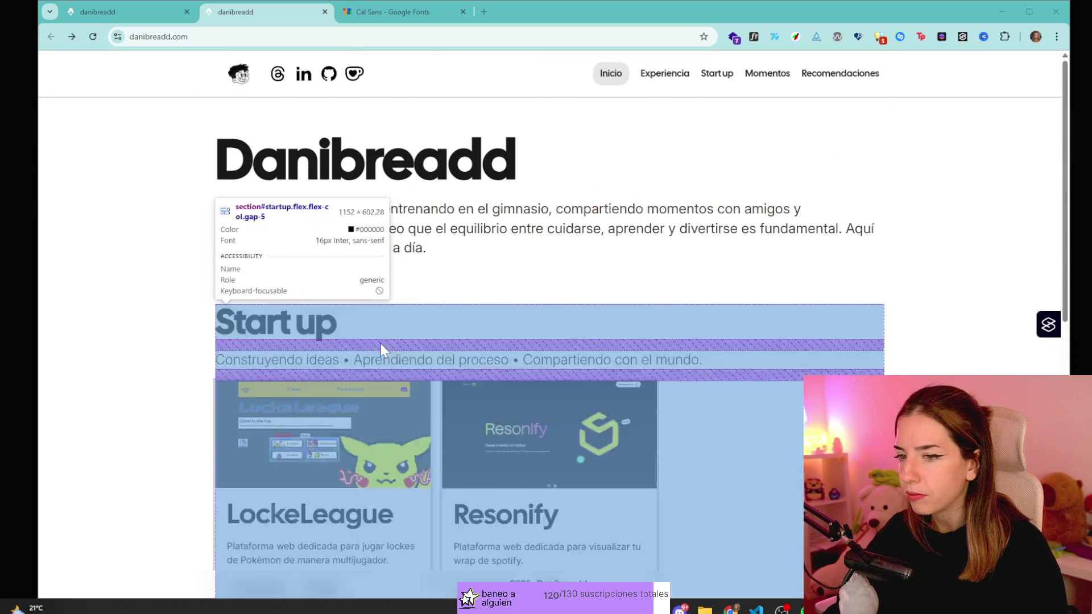
{"action": "key", "text": "ctrl+shift+c"}
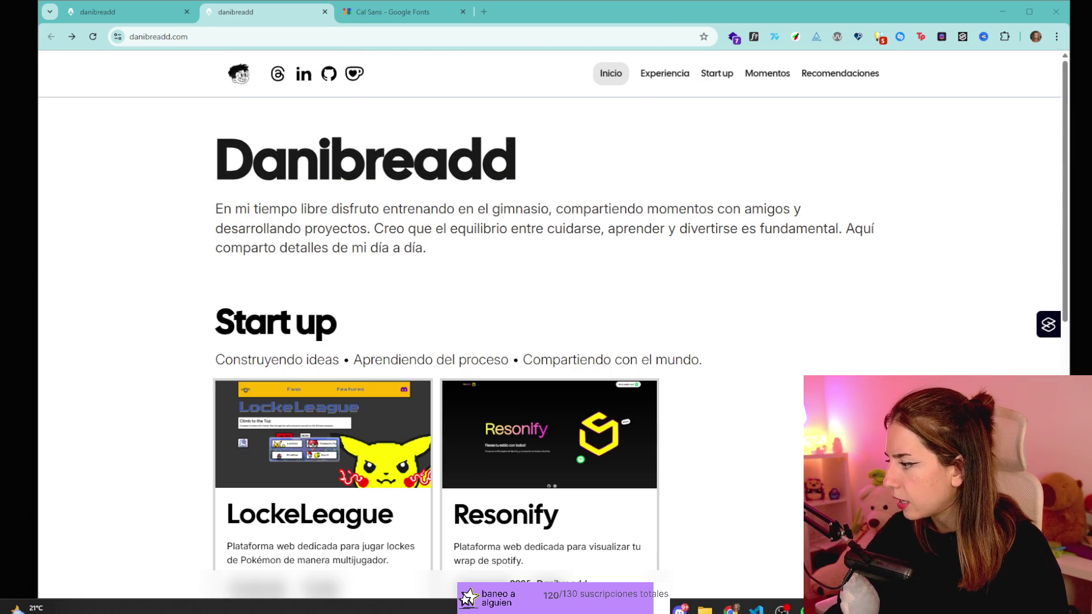
{"action": "left_click_drag", "start_coordinate": [248, 278], "coordinate": [391, 277]}
{"action": "left_click", "coordinate": [476, 275]}
- Inspect the home page's Start up heading and subtitle text
{"action": "key", "text": "ctrl+shift+c"}
{"action": "key", "text": "ctrl+shift+c"}
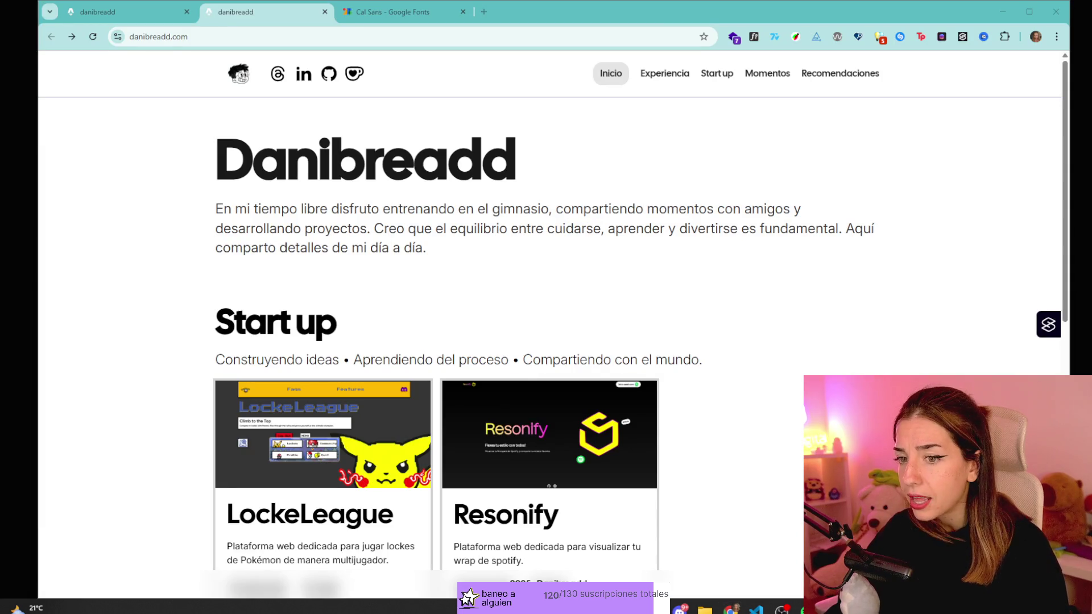
{"action": "scroll", "coordinate": [485, 279], "scroll_direction": "down", "scroll_amount": 1}
{"action": "scroll", "coordinate": [419, 329], "scroll_direction": "down", "scroll_amount": 4}
{"action": "scroll", "coordinate": [416, 293], "scroll_direction": "up", "scroll_amount": 4}
{"action": "triple_click", "coordinate": [293, 264]}
{"action": "scroll", "coordinate": [568, 233], "scroll_direction": "down", "scroll_amount": 1}
{"action": "left_click", "coordinate": [259, 259]}
{"action": "mouse_move", "coordinate": [397, 244]}
{"action": "left_mouse_down"}
{"action": "mouse_move", "coordinate": [711, 243]}
{"action": "mouse_move", "coordinate": [668, 243]}
{"action": "left_mouse_up"}
{"action": "left_click", "coordinate": [711, 243]}
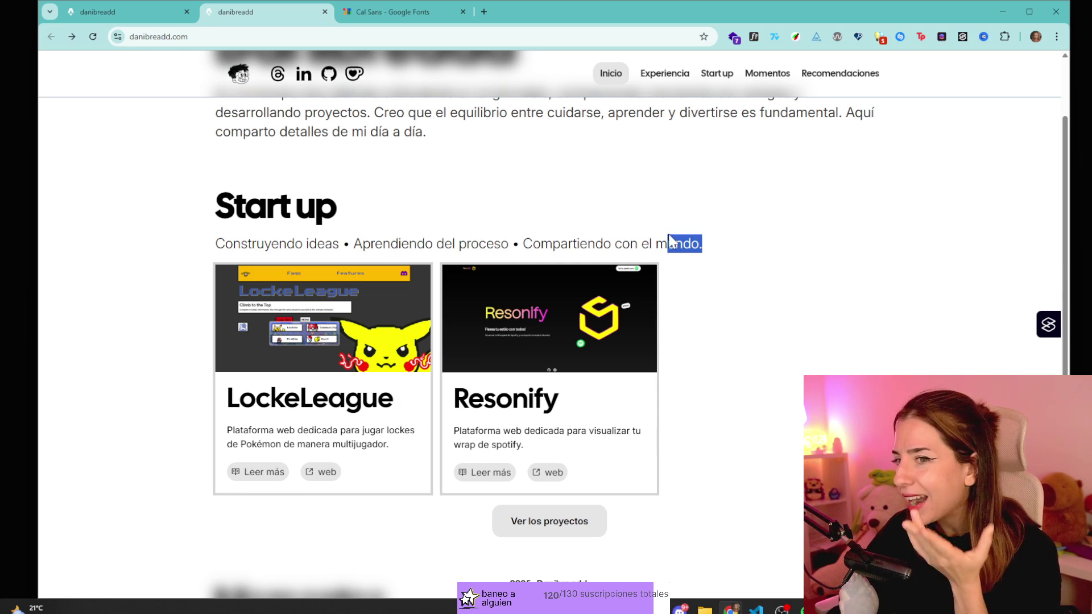
{"action": "triple_click", "coordinate": [671, 242]}
{"action": "left_click", "coordinate": [461, 237]}
- Visit the full Proyectos page and return to the home page
{"action": "scroll", "coordinate": [466, 233], "scroll_direction": "down", "scroll_amount": 3}
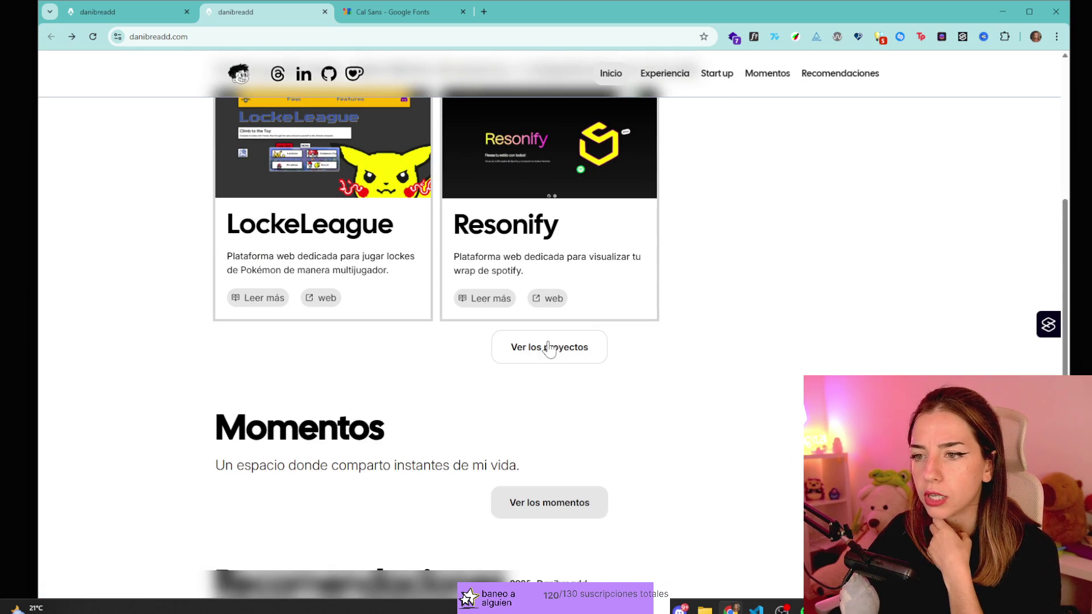
{"action": "left_click", "coordinate": [539, 348]}
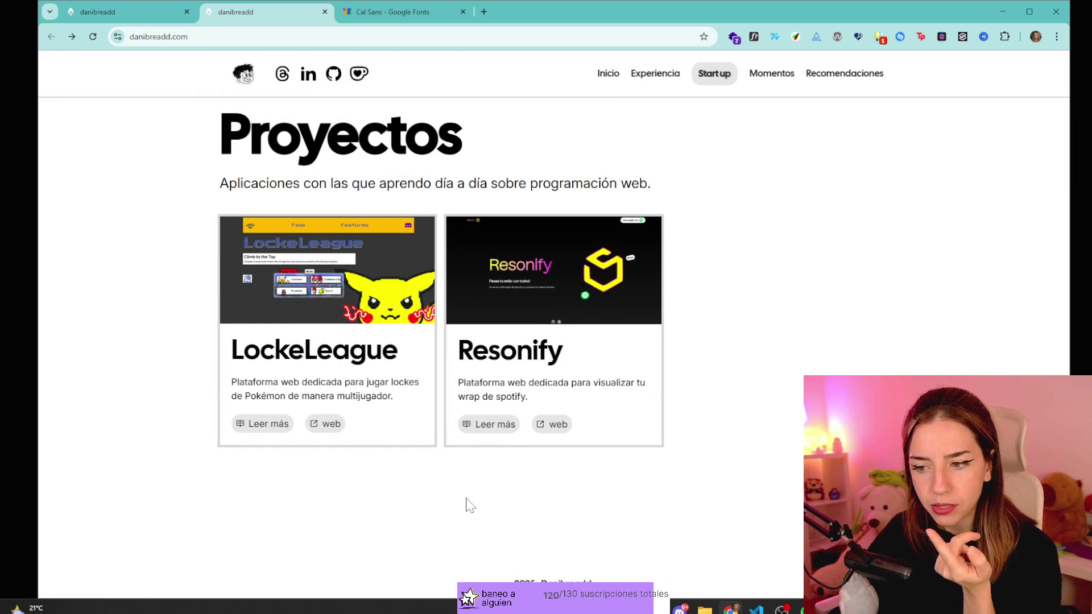
{"action": "key", "text": "alt+Left"}
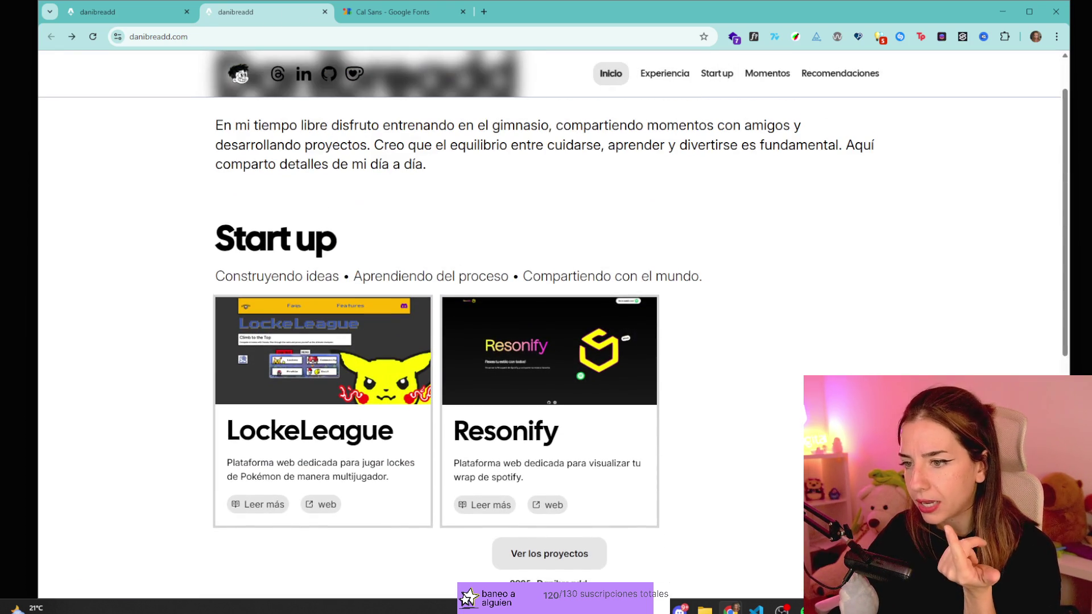
- Inspect the social links row in DevTools and drag it below section#momentos
{"action": "scroll", "coordinate": [558, 432], "scroll_direction": "down", "scroll_amount": 8}
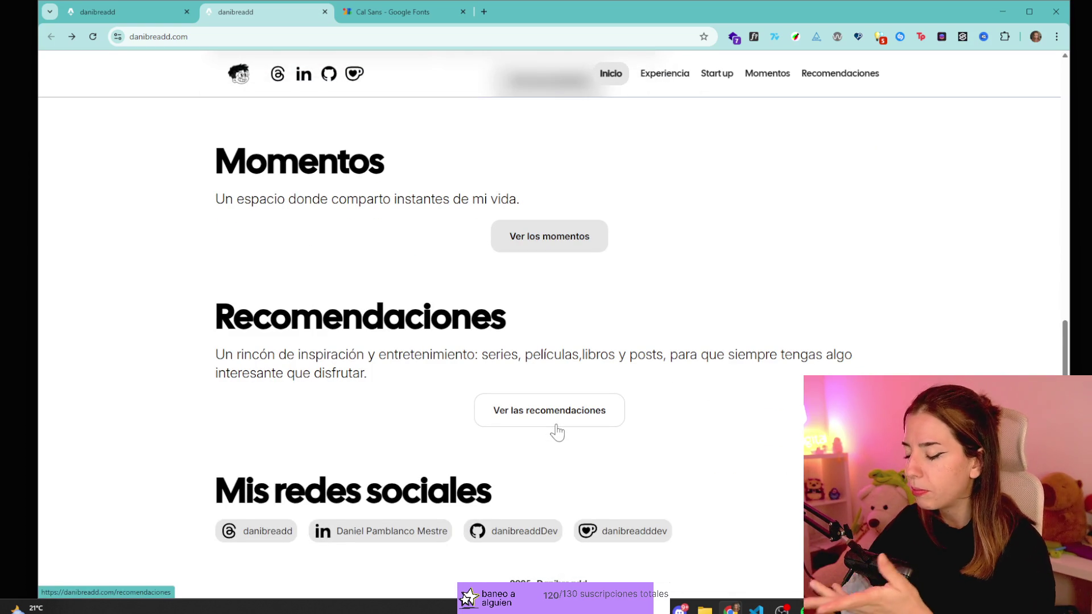
{"action": "scroll", "coordinate": [557, 432], "scroll_direction": "up", "scroll_amount": 4}
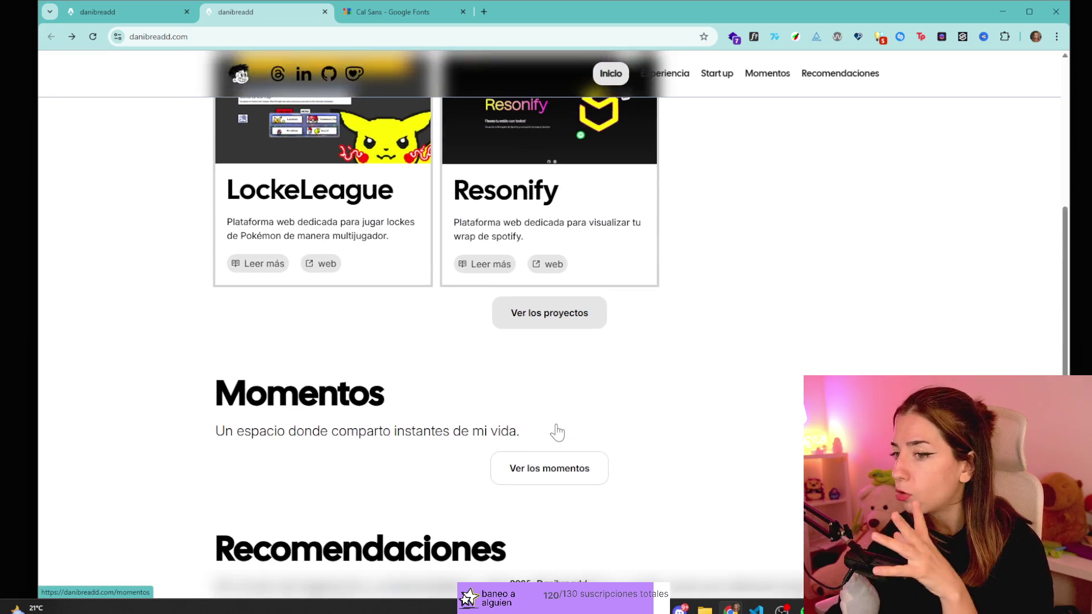
{"action": "scroll", "coordinate": [558, 432], "scroll_direction": "down", "scroll_amount": 3}
{"action": "left_click", "coordinate": [567, 141]}
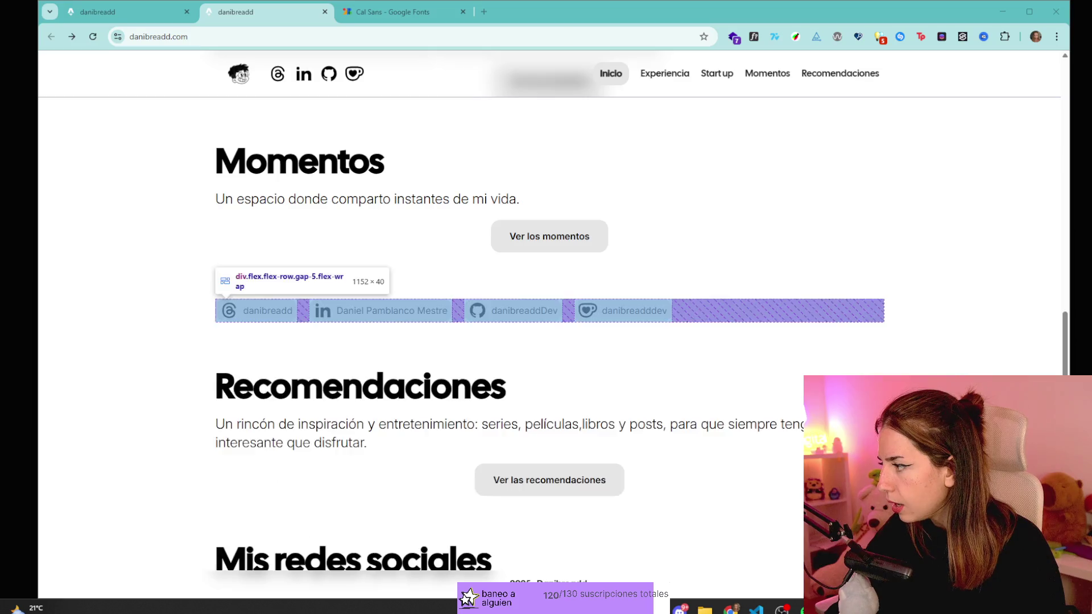
{"action": "key", "text": "ctrl+shift+i"}
{"action": "mouse_move", "coordinate": [998, 285]}
{"action": "left_mouse_down"}
{"action": "mouse_move", "coordinate": [1011, 234]}
{"action": "mouse_move", "coordinate": [1005, 278]}
{"action": "left_mouse_up"}
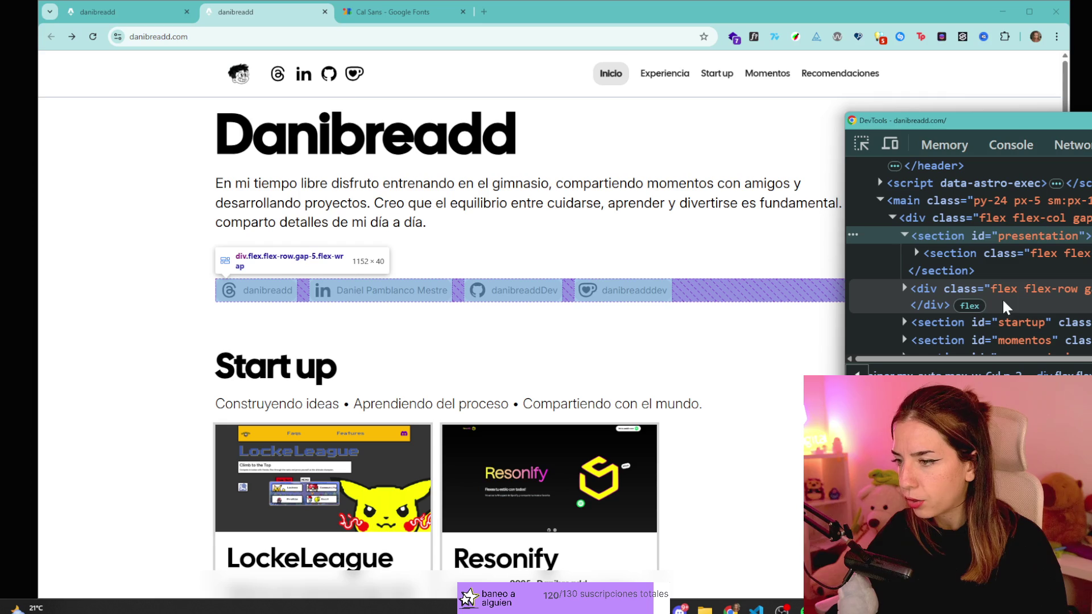
- Move the social links row into section#presentation with inline margin-top: 20px, then close DevTools
{"action": "left_click", "coordinate": [1028, 298]}
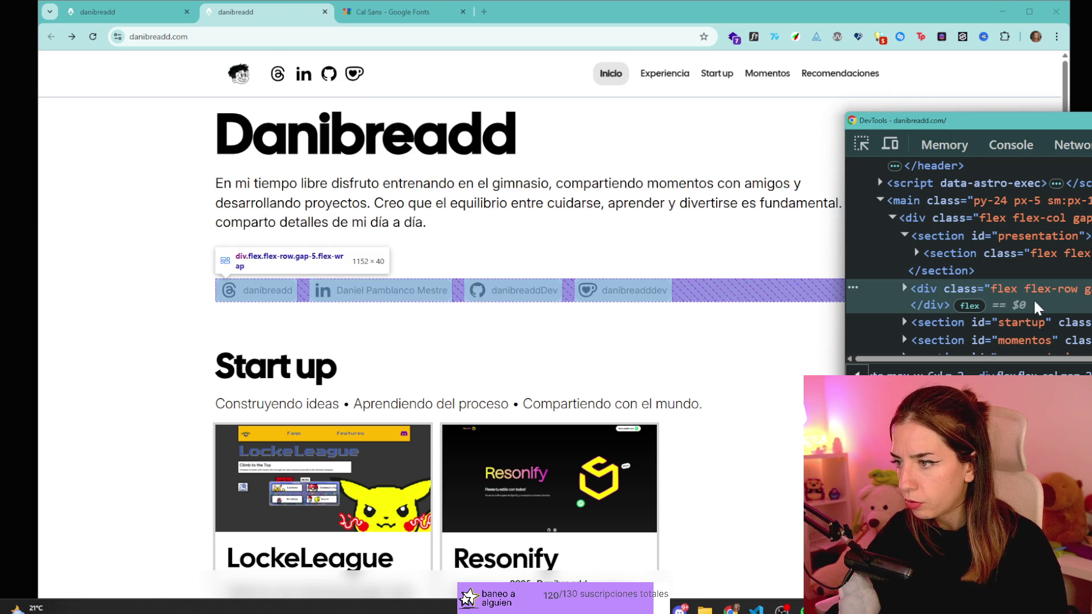
{"action": "left_click_drag", "start_coordinate": [1033, 307], "coordinate": [1018, 272]}
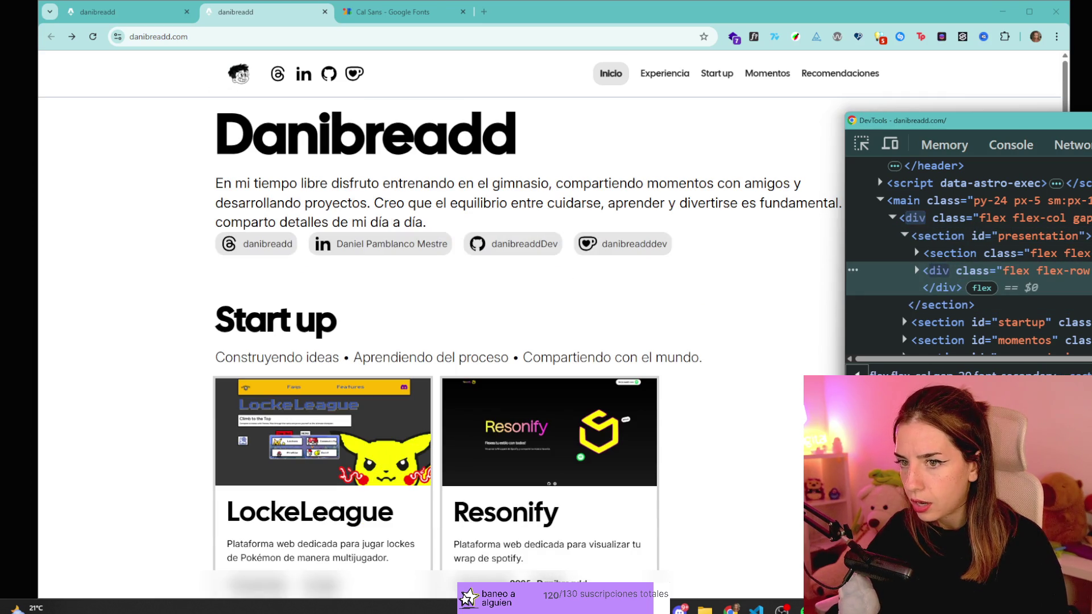
{"action": "type", "text": "m"}
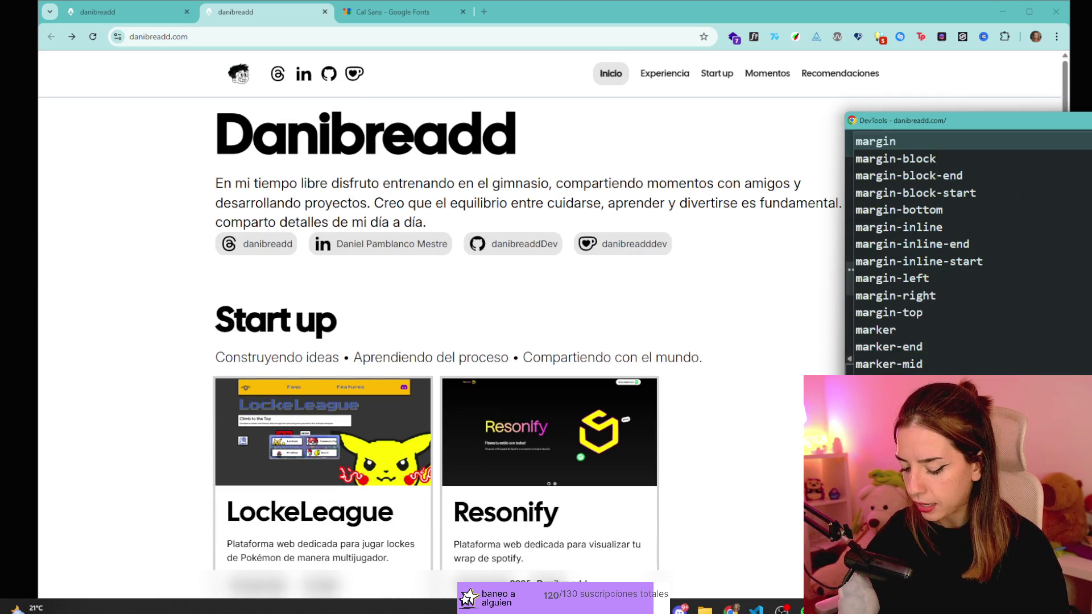
{"action": "key", "text": "Down"}
{"action": "key", "text": "Down"}
{"action": "key", "text": "Down"}
{"action": "key", "text": "Escape"}
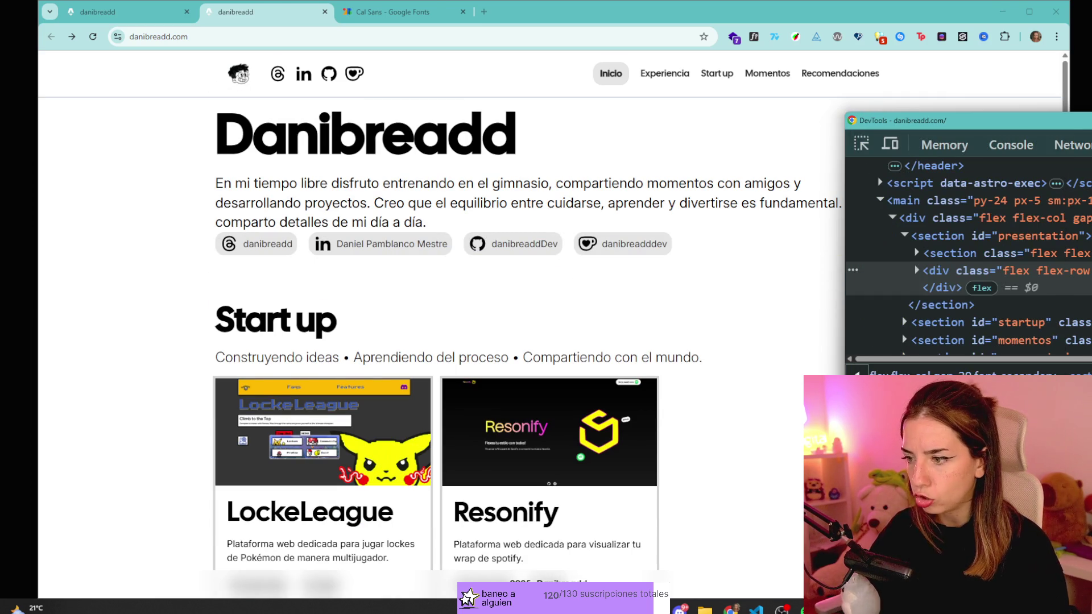
{"action": "key", "text": "Return"}
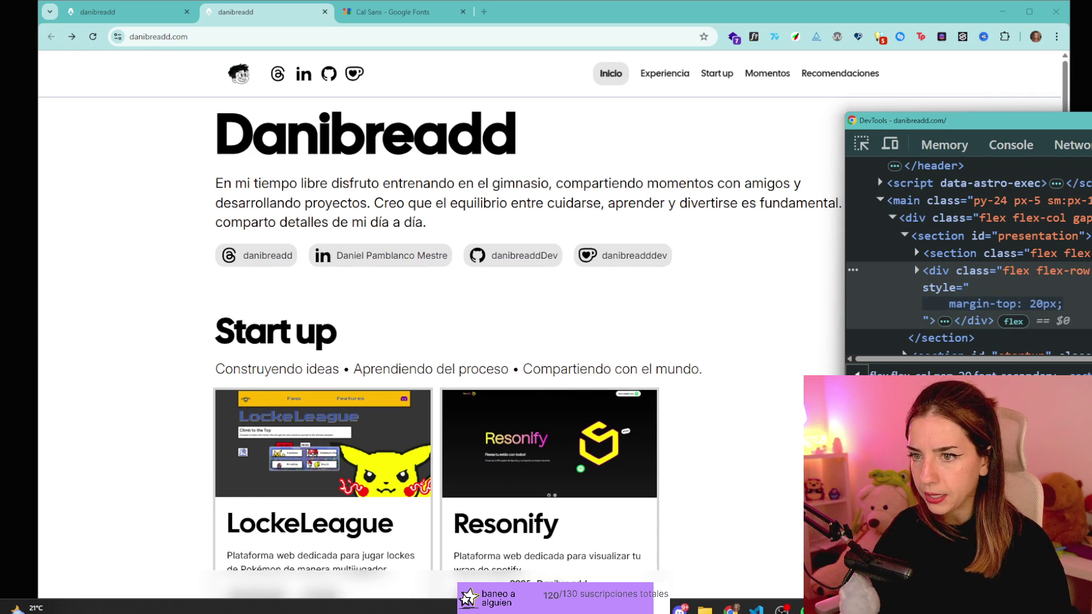
{"action": "key", "text": "F12"}
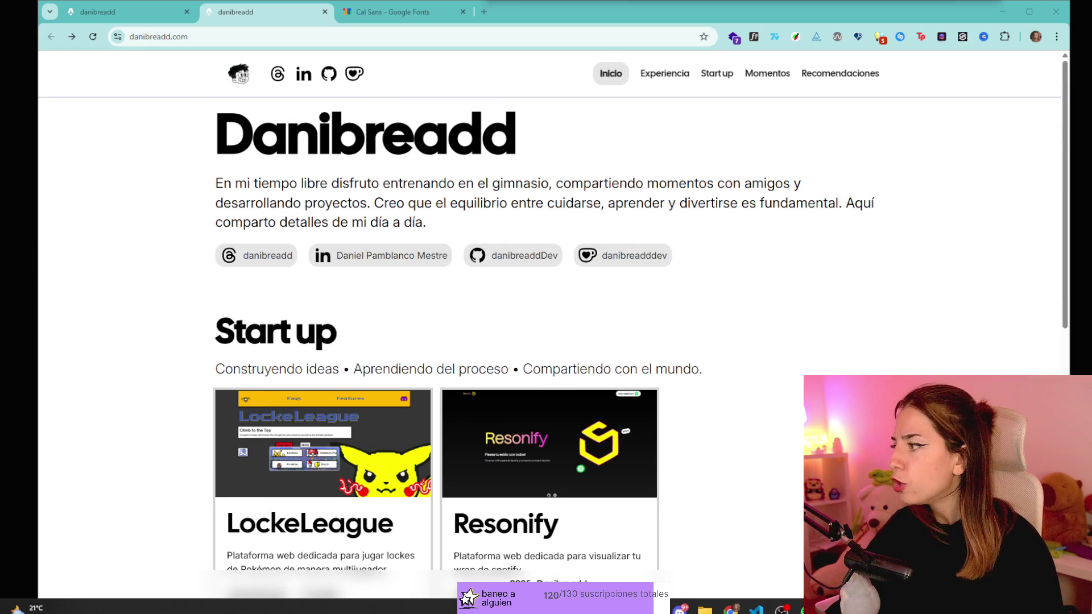
{"action": "scroll", "coordinate": [697, 347], "scroll_direction": "down", "scroll_amount": 10}
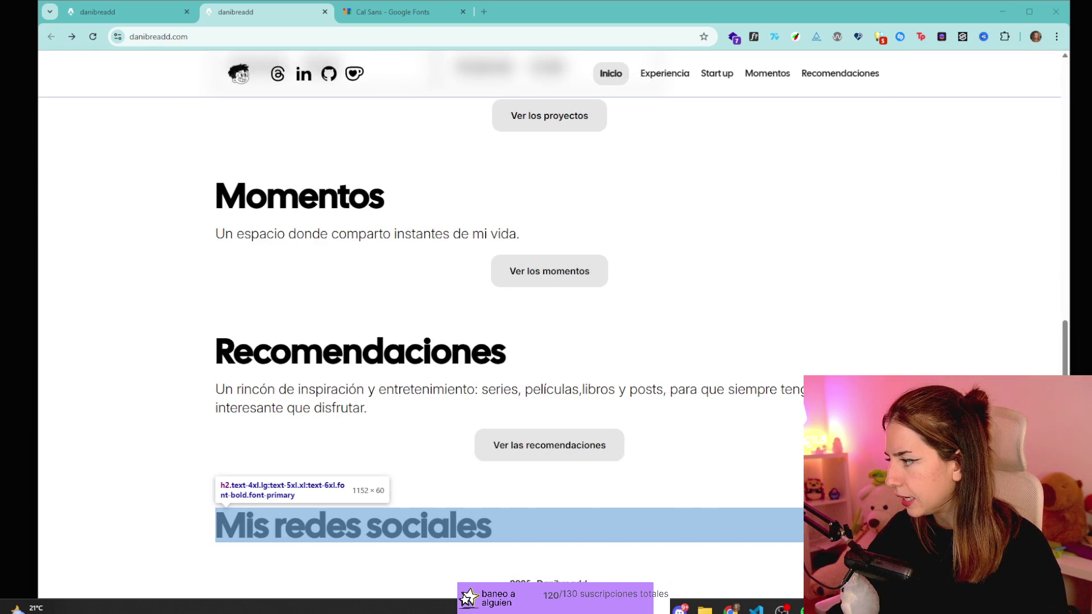
{"action": "scroll", "coordinate": [545, 341], "scroll_direction": "up", "scroll_amount": 1}
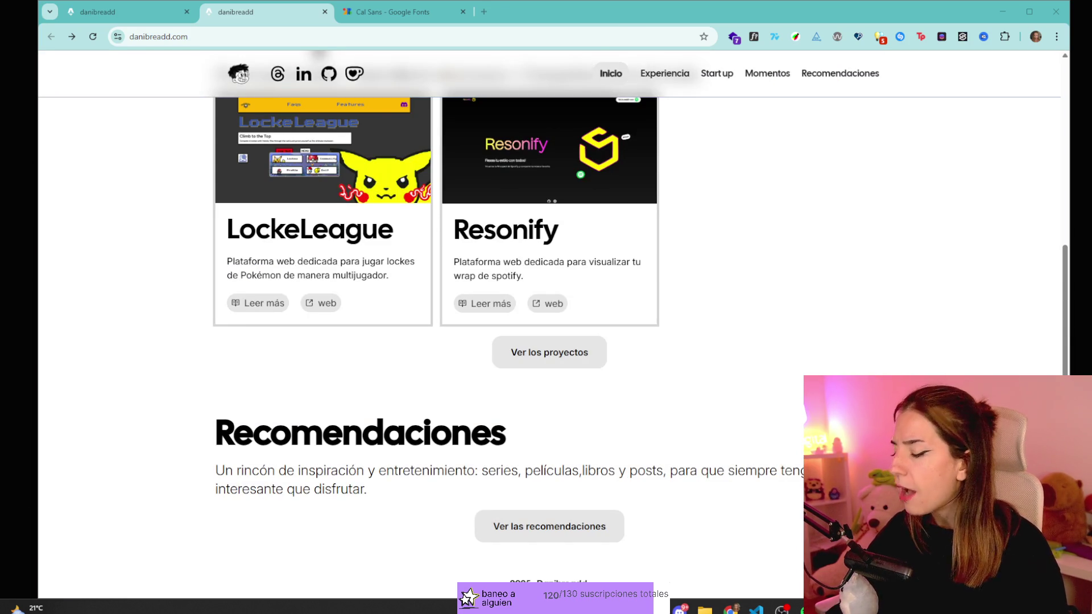
{"action": "scroll", "coordinate": [701, 326], "scroll_direction": "up", "scroll_amount": 5}
{"action": "scroll", "coordinate": [700, 325], "scroll_direction": "down", "scroll_amount": 5}
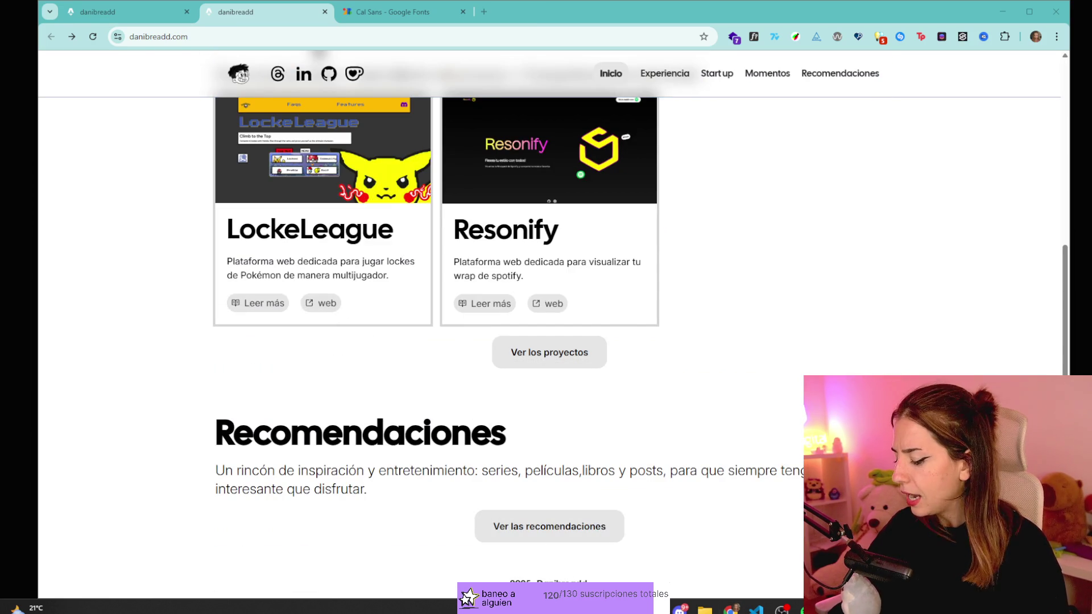
{"action": "scroll", "coordinate": [359, 455], "scroll_direction": "up", "scroll_amount": 1}
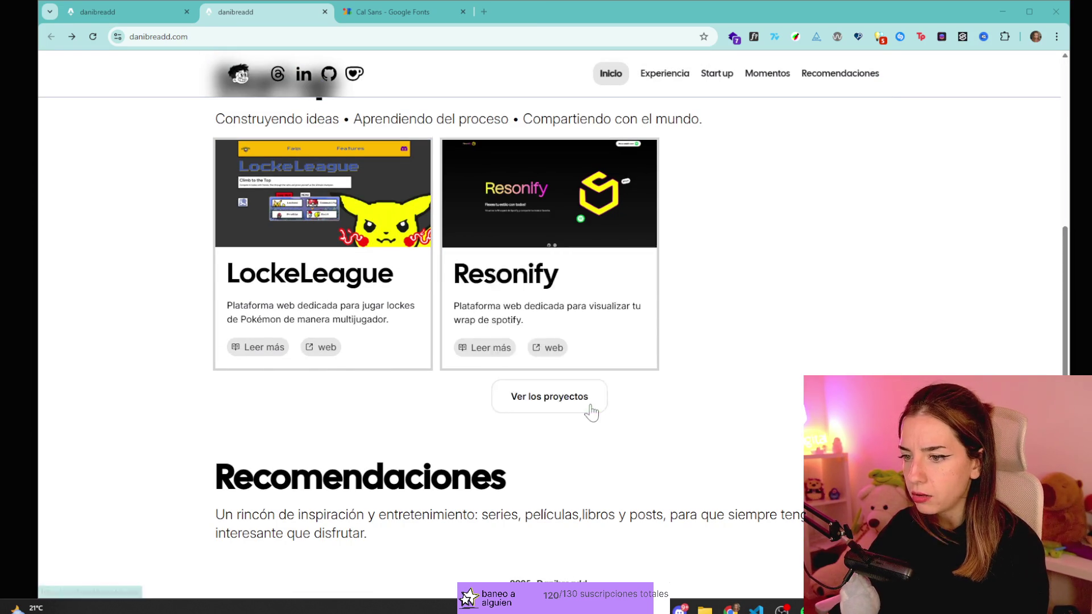
{"action": "scroll", "coordinate": [745, 398], "scroll_direction": "up", "scroll_amount": 3}
{"action": "scroll", "coordinate": [754, 417], "scroll_direction": "down", "scroll_amount": 2}
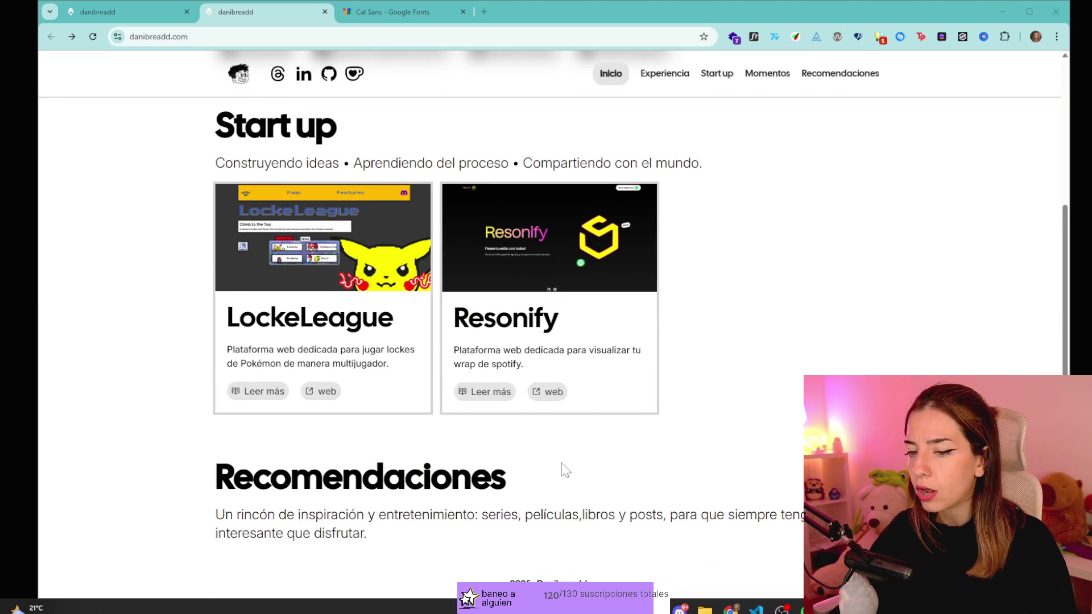
{"action": "scroll", "coordinate": [522, 487], "scroll_direction": "up", "scroll_amount": 3}
{"action": "scroll", "coordinate": [947, 284], "scroll_direction": "down", "scroll_amount": 3}
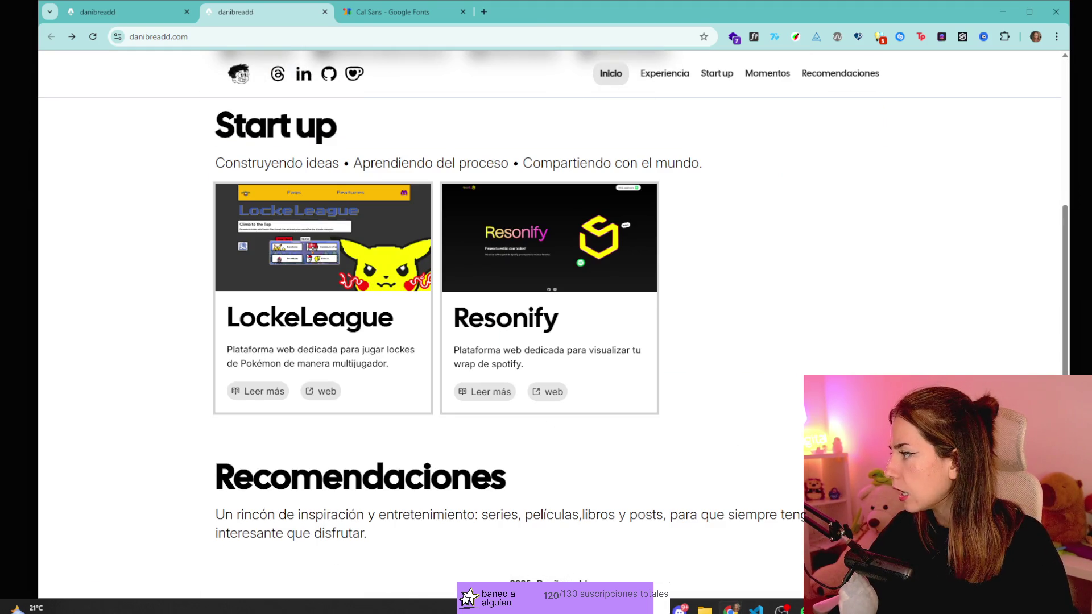
{"action": "scroll", "coordinate": [301, 392], "scroll_direction": "up", "scroll_amount": 3}
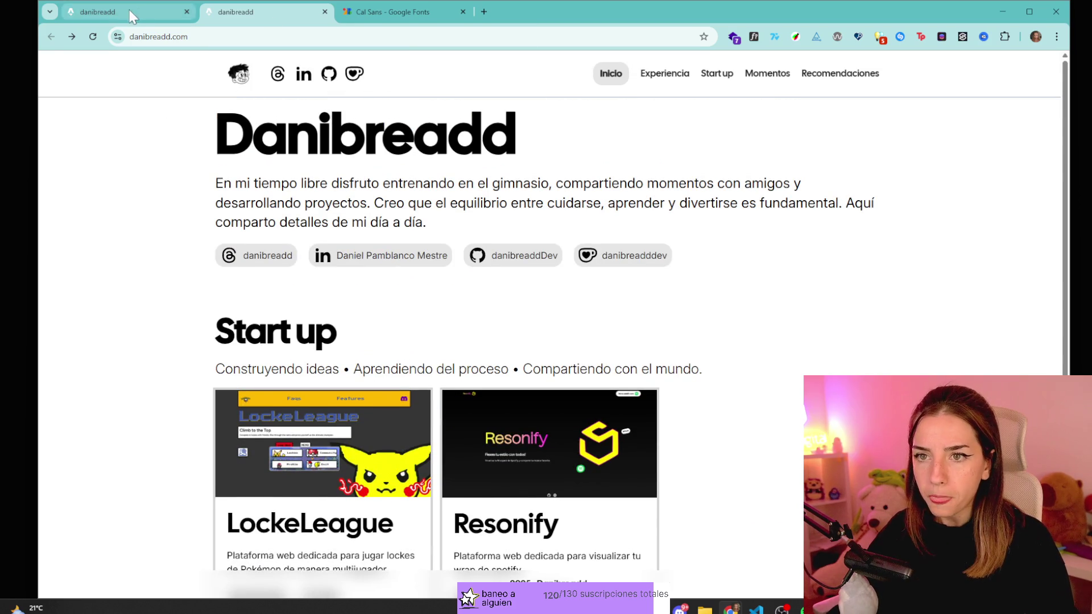
{"action": "left_click", "coordinate": [135, 10]}
{"action": "left_click", "coordinate": [256, 12]}
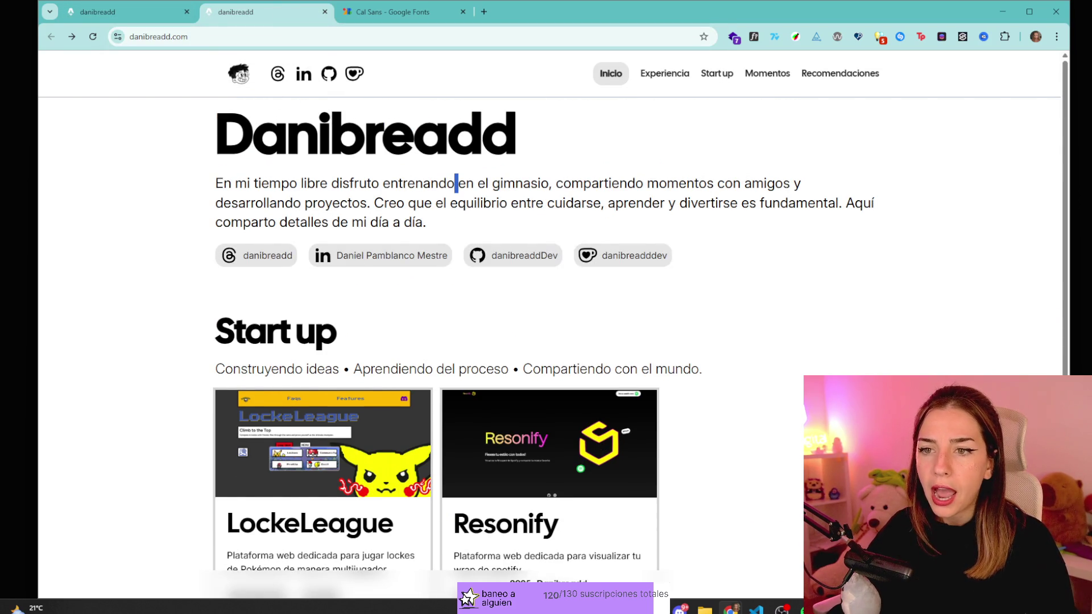
{"action": "left_click", "coordinate": [135, 12]}
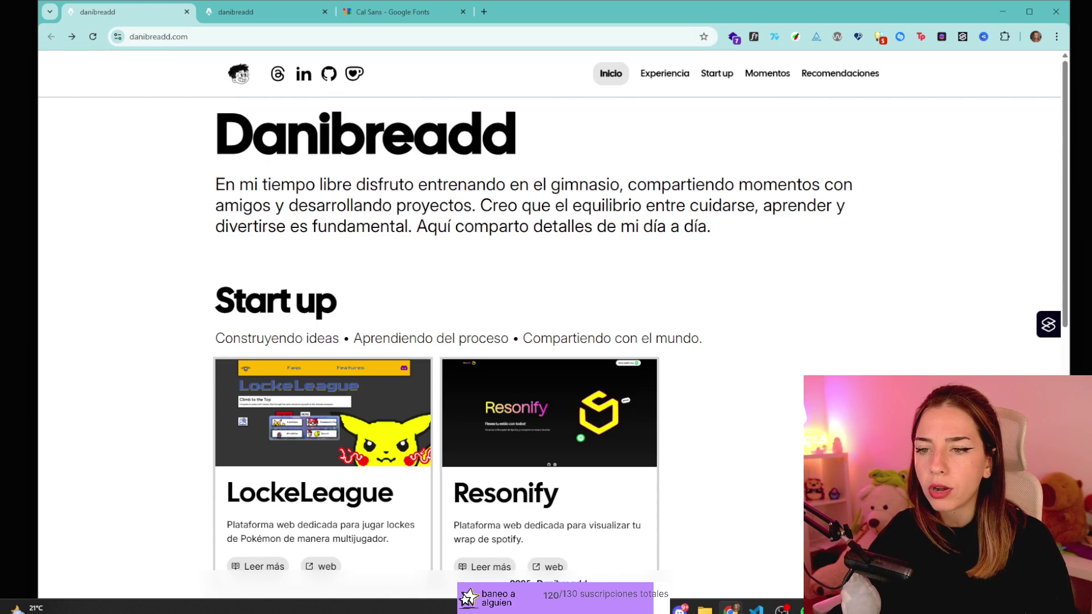
{"action": "left_click", "coordinate": [256, 12]}
{"action": "scroll", "coordinate": [819, 258], "scroll_direction": "down", "scroll_amount": 2}
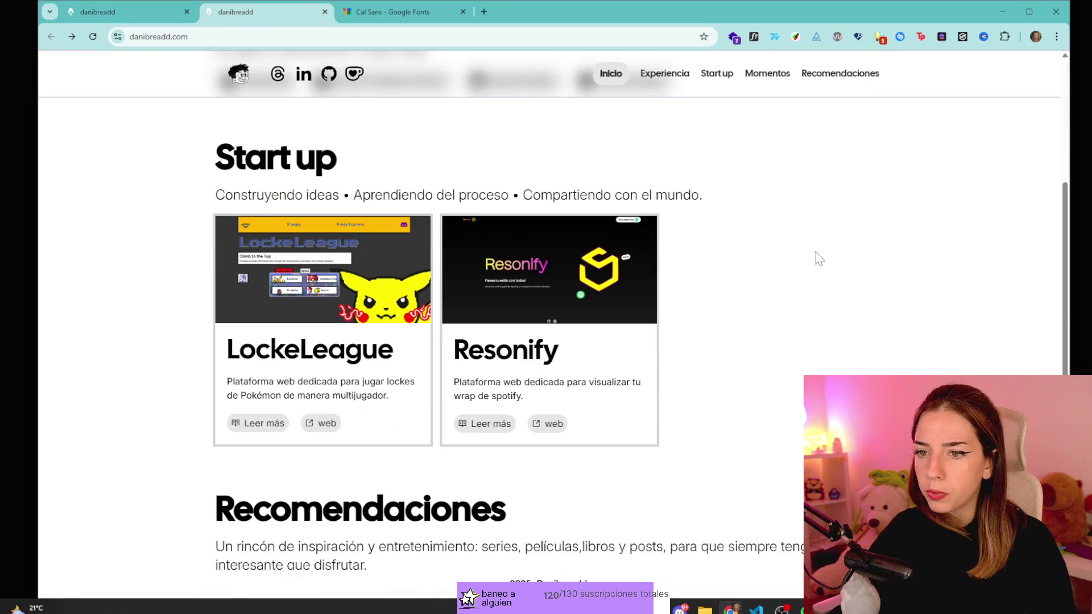
- Change the Start up heading to 'Mis proyectos' and subtitle to 'Cambiaría.', then open LockeLeague
{"action": "key", "text": "ctrl+shift+c"}
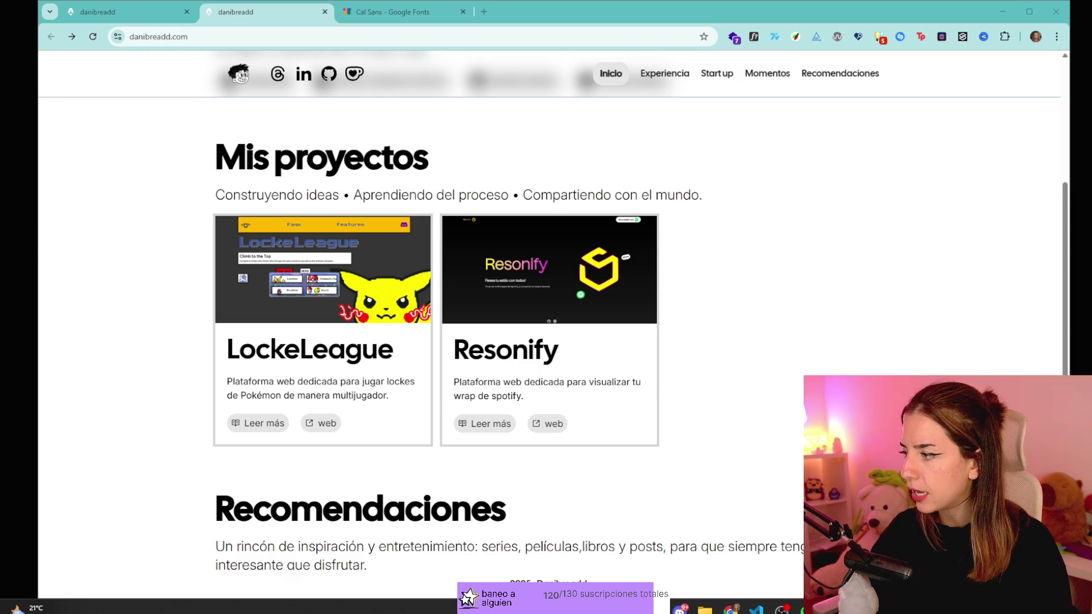
{"action": "key", "text": "Return"}
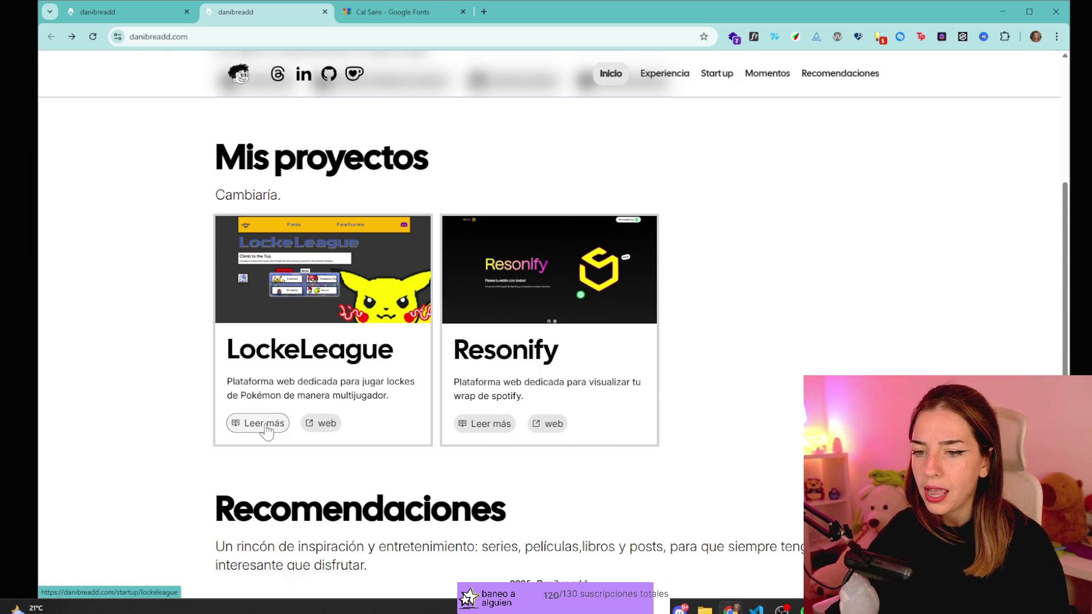
{"action": "left_click", "coordinate": [370, 438]}
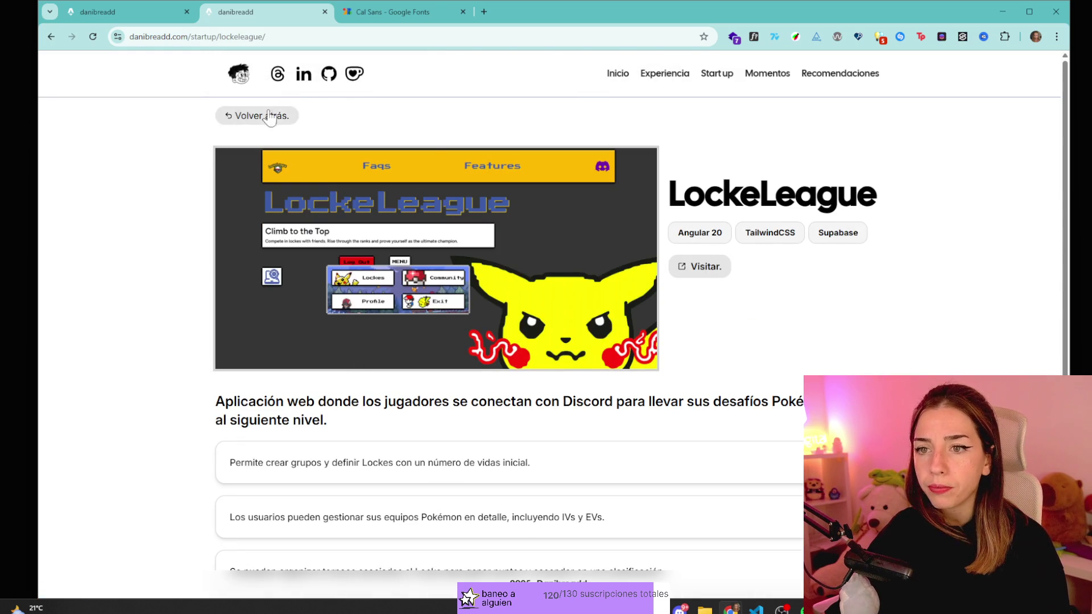
- Return to Proyectos at 125% zoom, view LockeLeague details at 90%, and go back
{"action": "key", "text": "alt+Left"}
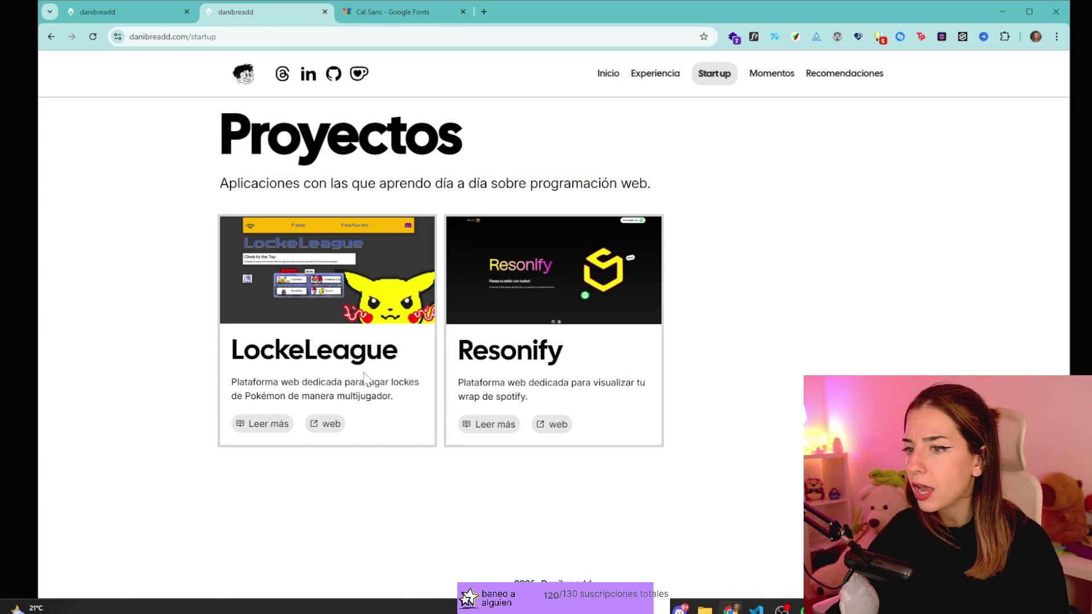
{"action": "key", "text": "ctrl+plus"}
{"action": "key", "text": "ctrl+plus"}
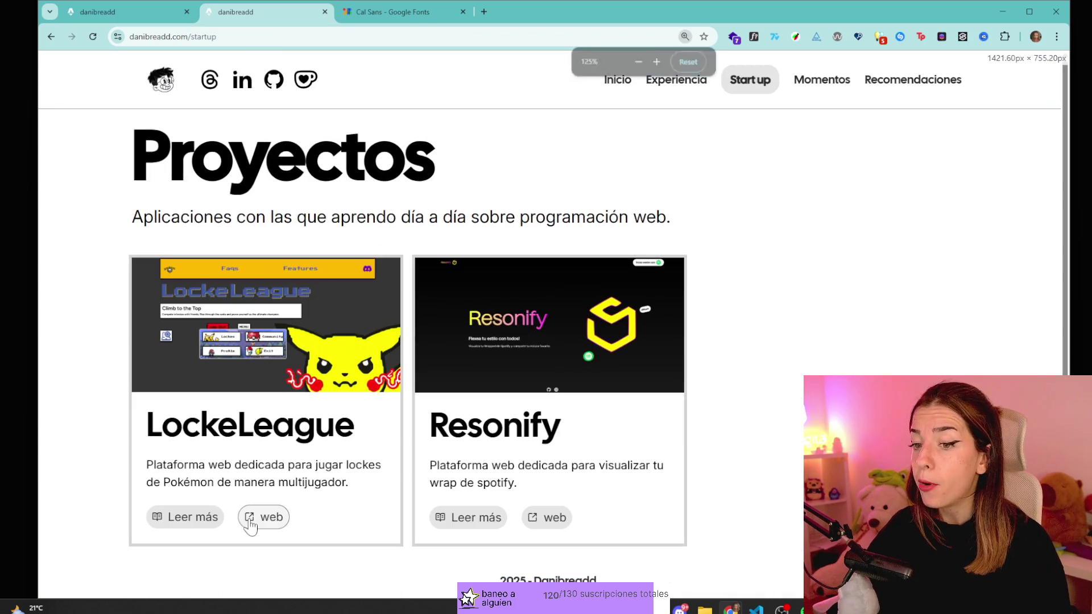
{"action": "left_click", "coordinate": [199, 513]}
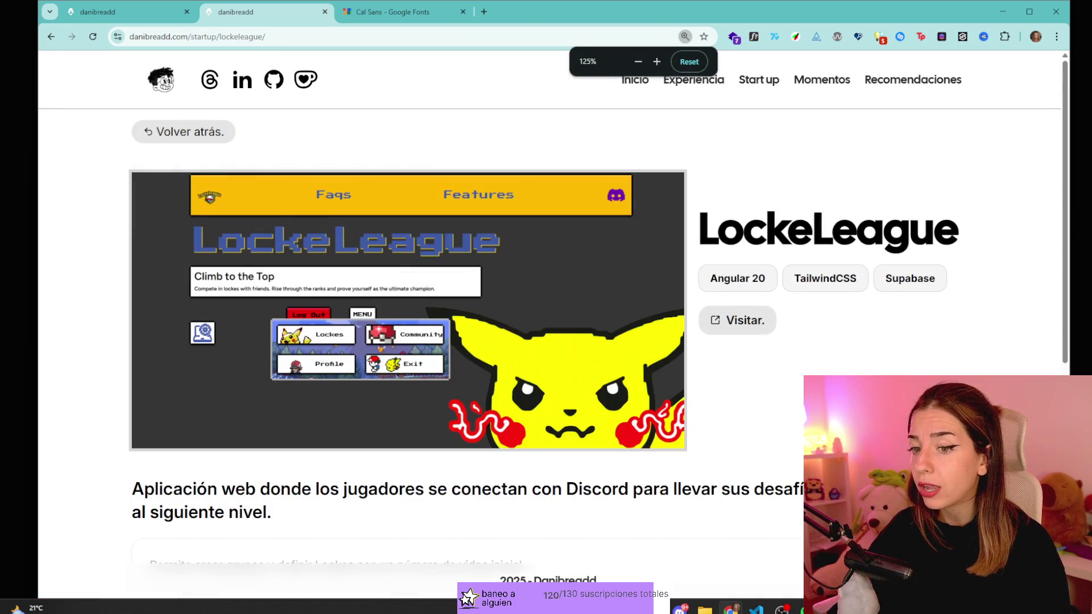
{"action": "key", "text": "ctrl+minus"}
{"action": "key", "text": "ctrl+minus"}
{"action": "key", "text": "ctrl+minus"}
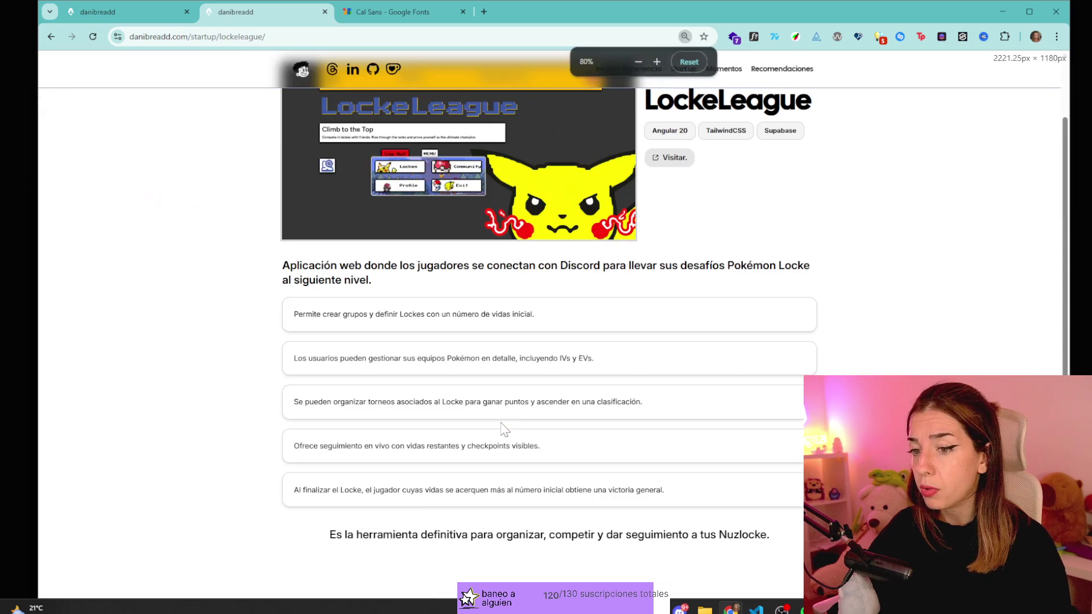
{"action": "key", "text": "alt+Left"}
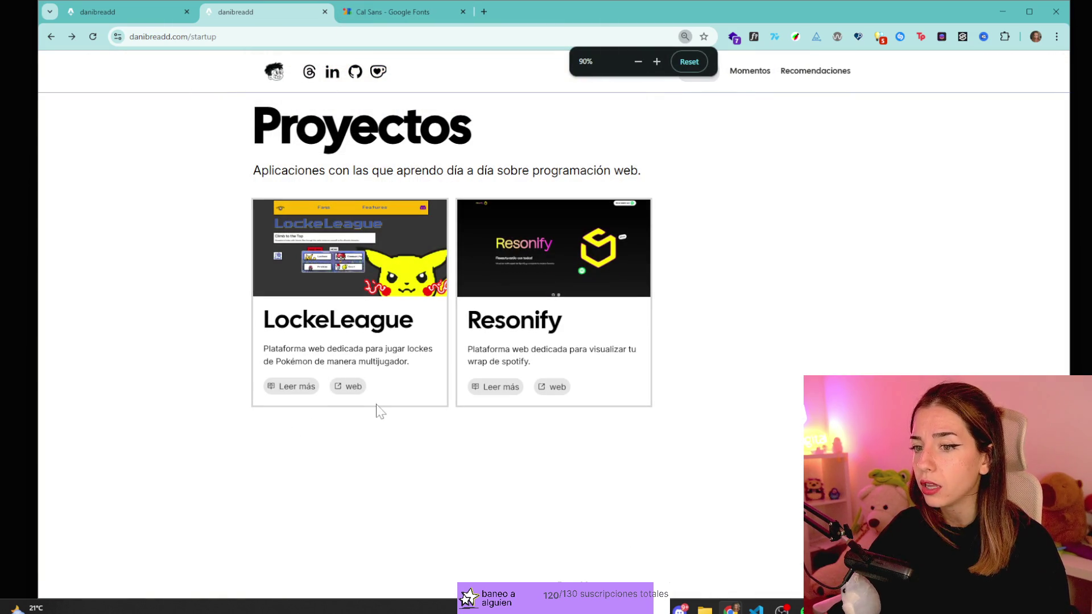
- Visit Resonify's live site, return, zoom to 110% and open LockeLeague details
{"action": "left_click", "coordinate": [553, 388]}
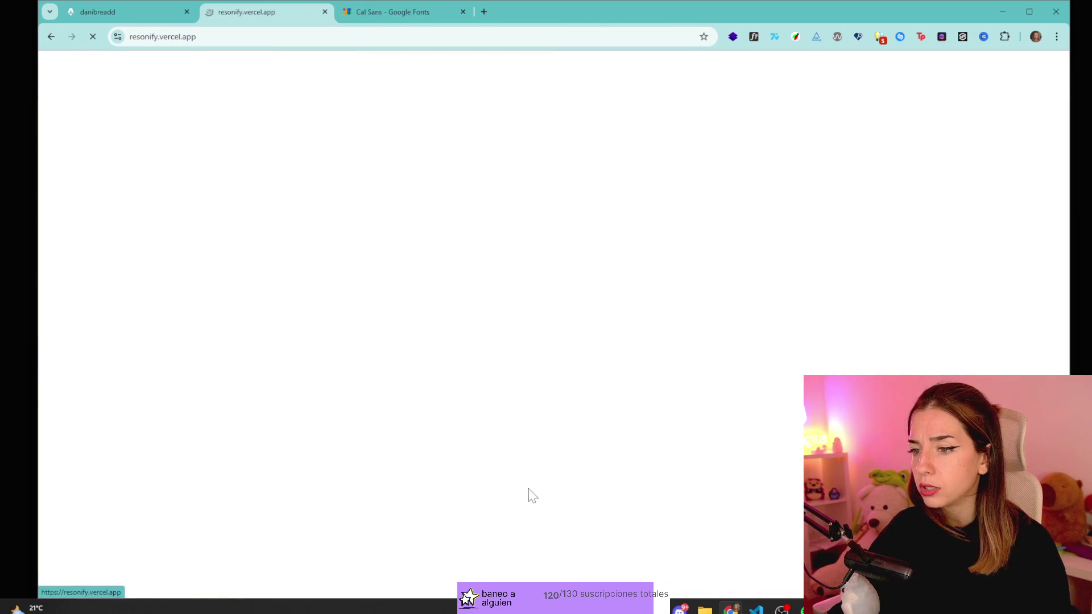
{"action": "key", "text": "alt+Left"}
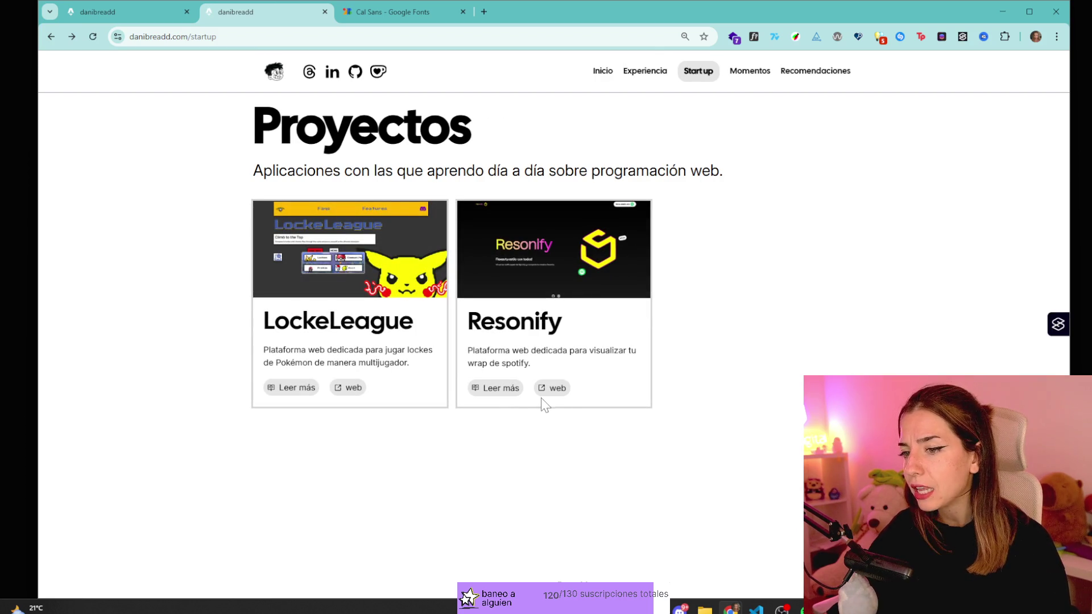
{"action": "key", "text": "ctrl+plus"}
{"action": "key", "text": "ctrl+plus"}
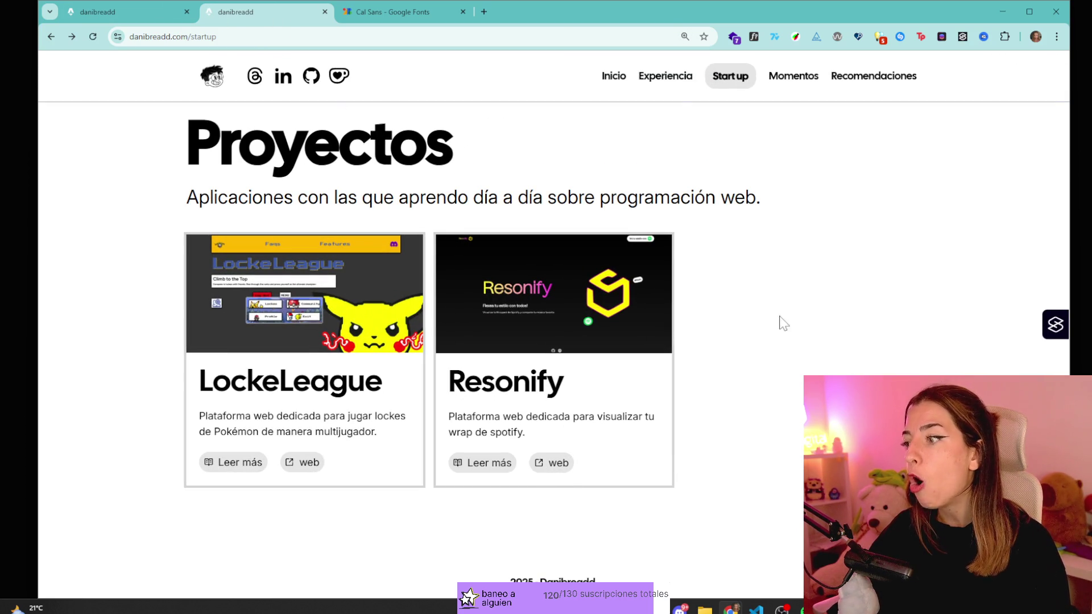
{"action": "left_click", "coordinate": [224, 461]}
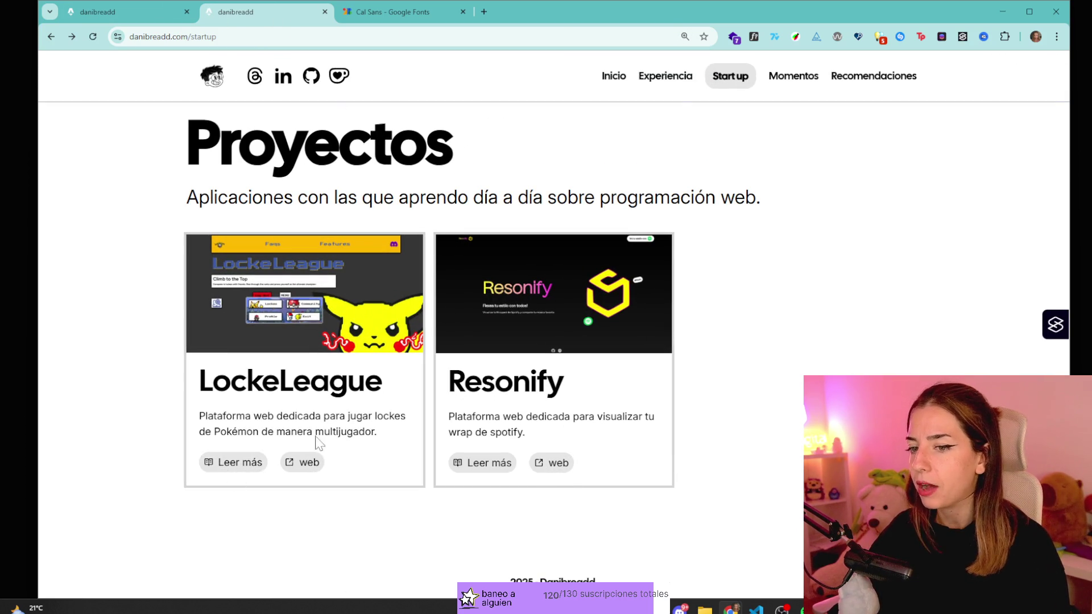
- Visit the LockeLeague live site, glance at the first danibreadd tab, and return
{"action": "scroll", "coordinate": [326, 534], "scroll_direction": "down", "scroll_amount": 5}
{"action": "scroll", "coordinate": [437, 364], "scroll_direction": "up", "scroll_amount": 5}
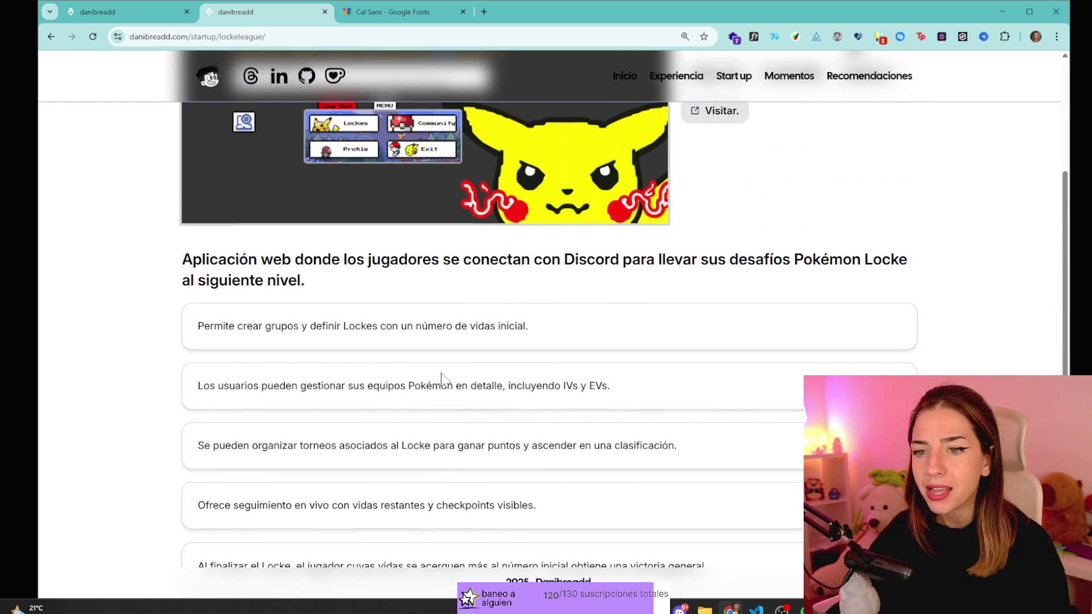
{"action": "scroll", "coordinate": [437, 369], "scroll_direction": "down", "scroll_amount": 5}
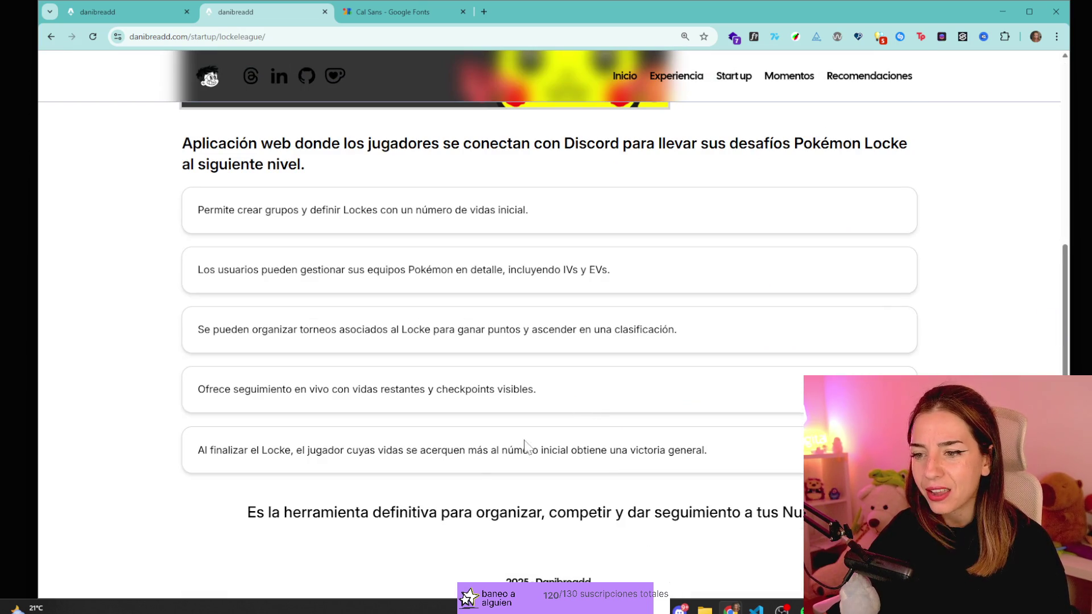
{"action": "scroll", "coordinate": [405, 450], "scroll_direction": "up", "scroll_amount": 5}
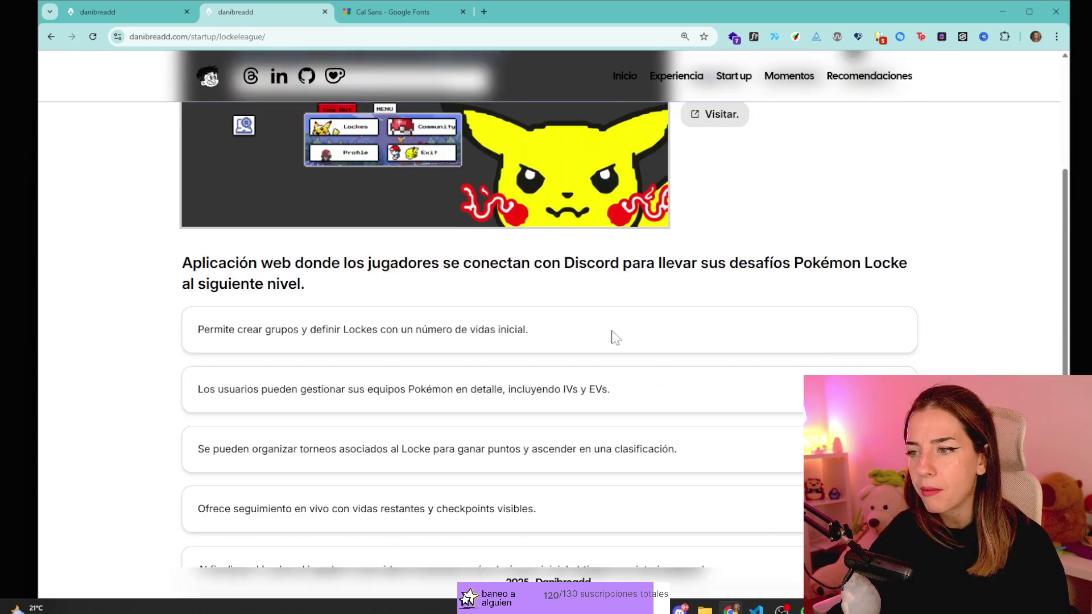
{"action": "scroll", "coordinate": [611, 364], "scroll_direction": "down", "scroll_amount": 3}
{"action": "scroll", "coordinate": [609, 336], "scroll_direction": "up", "scroll_amount": 3}
{"action": "left_click", "coordinate": [709, 287]}
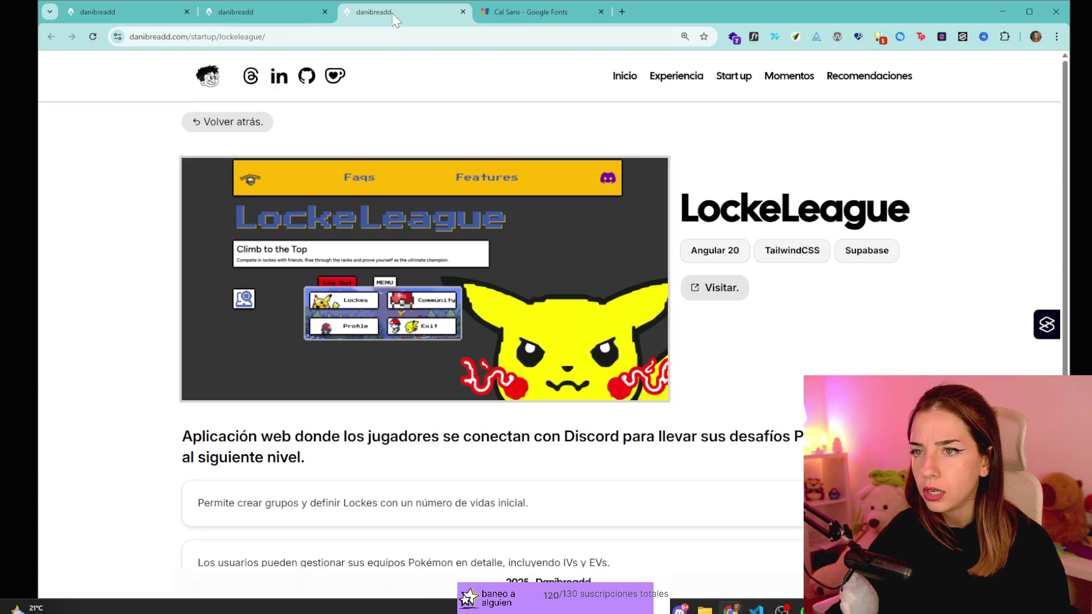
{"action": "left_click", "coordinate": [140, 14]}
{"action": "scroll", "coordinate": [390, 297], "scroll_direction": "down", "scroll_amount": 5}
{"action": "left_click", "coordinate": [224, 16]}
{"action": "scroll", "coordinate": [593, 405], "scroll_direction": "down", "scroll_amount": 5}
- Select the LockeLeague description heading paragraph
{"action": "left_click_drag", "start_coordinate": [235, 144], "coordinate": [405, 163]}
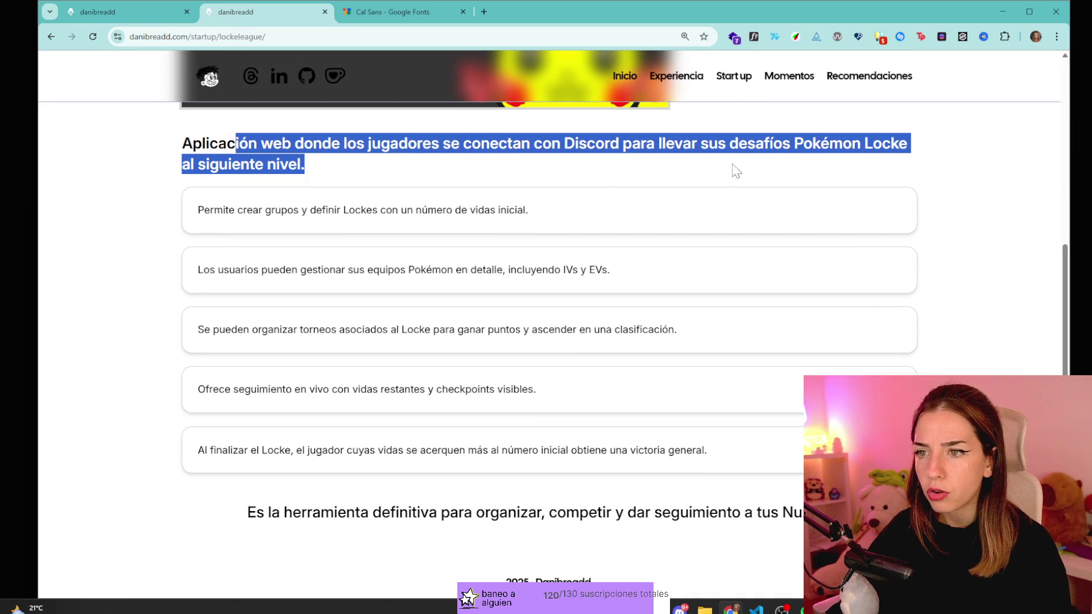
{"action": "left_click", "coordinate": [495, 143]}
{"action": "triple_click", "coordinate": [495, 143]}
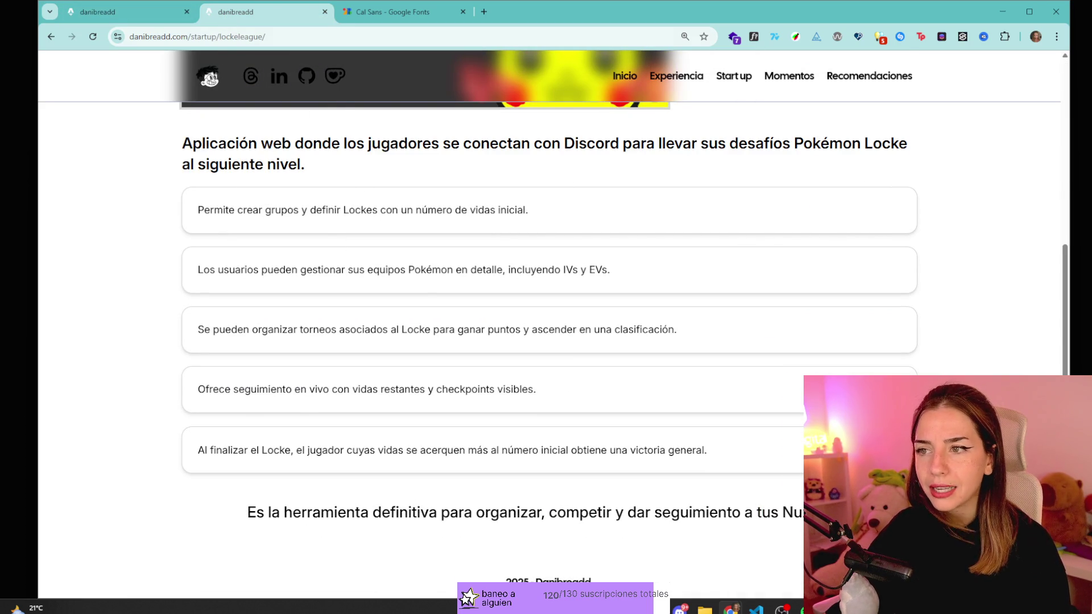
- Switch to the first danibreadd tab's home page and scroll to the Start up cards
{"action": "key", "text": "ctrl+shift+Tab"}
{"action": "left_click_drag", "start_coordinate": [399, 259], "coordinate": [194, 224]}
{"action": "left_click", "coordinate": [360, 250]}
{"action": "scroll", "coordinate": [358, 218], "scroll_direction": "up", "scroll_amount": 1}
{"action": "scroll", "coordinate": [358, 219], "scroll_direction": "up", "scroll_amount": 3}
{"action": "scroll", "coordinate": [605, 437], "scroll_direction": "down", "scroll_amount": 2}
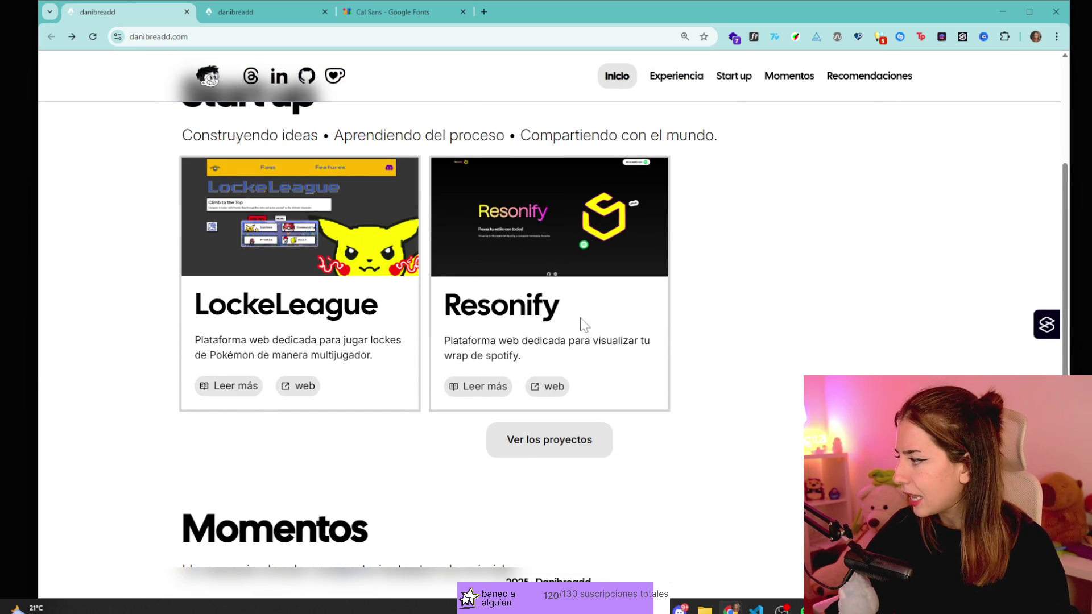
- Highlight the LockeLeague and Resonify card descriptions and scroll through the home page
{"action": "left_click_drag", "start_coordinate": [536, 361], "coordinate": [449, 367]}
{"action": "triple_click", "coordinate": [545, 363]}
{"action": "left_click", "coordinate": [630, 352]}
{"action": "scroll", "coordinate": [279, 209], "scroll_direction": "up", "scroll_amount": 1}
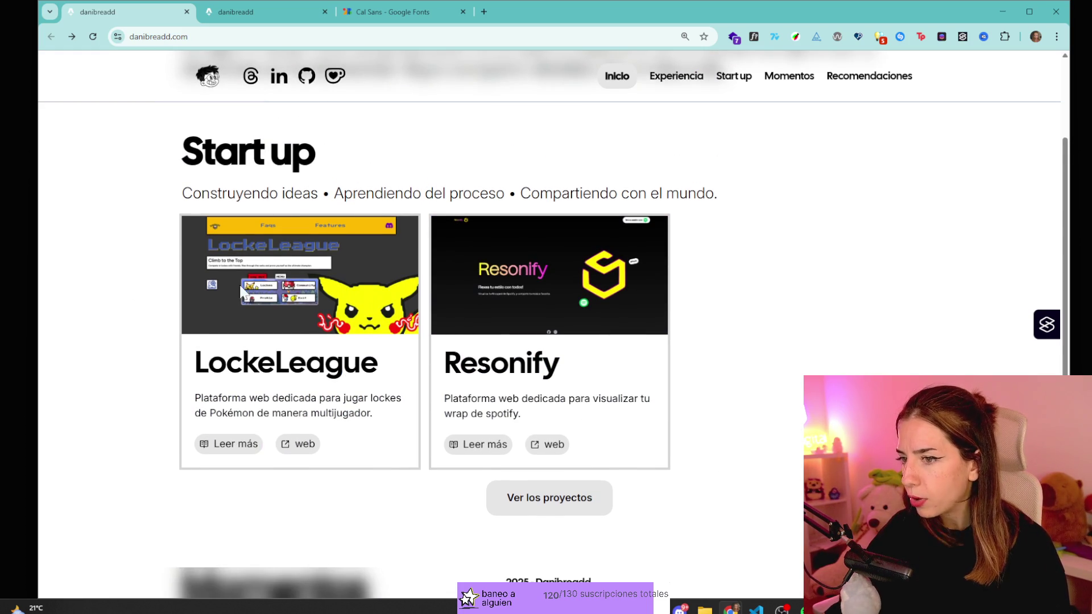
{"action": "scroll", "coordinate": [349, 307], "scroll_direction": "down", "scroll_amount": 4}
{"action": "scroll", "coordinate": [707, 308], "scroll_direction": "down", "scroll_amount": 4}
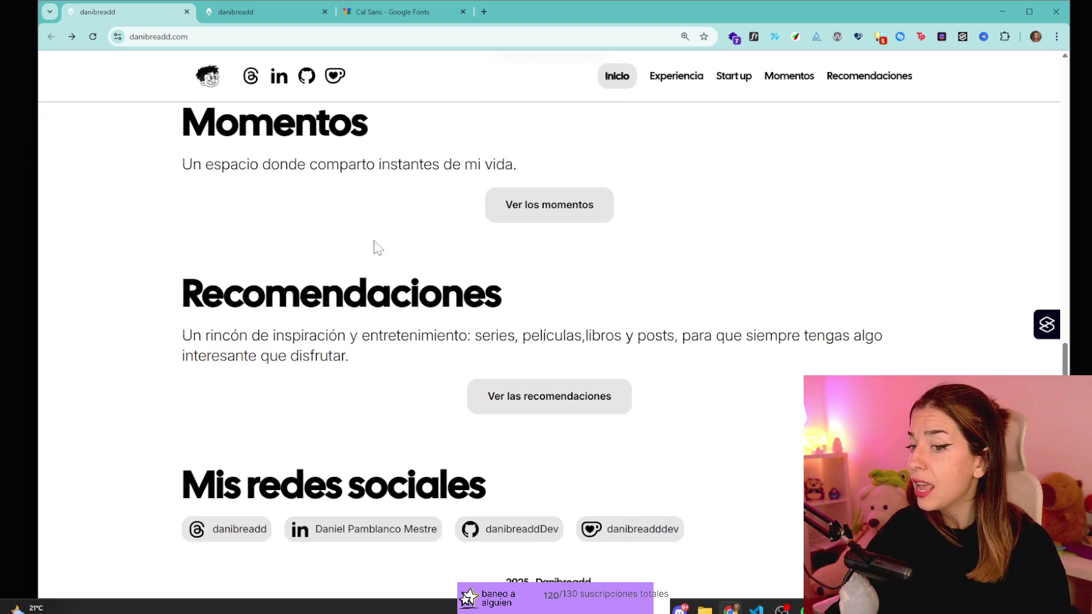
{"action": "scroll", "coordinate": [781, 329], "scroll_direction": "up", "scroll_amount": 11}
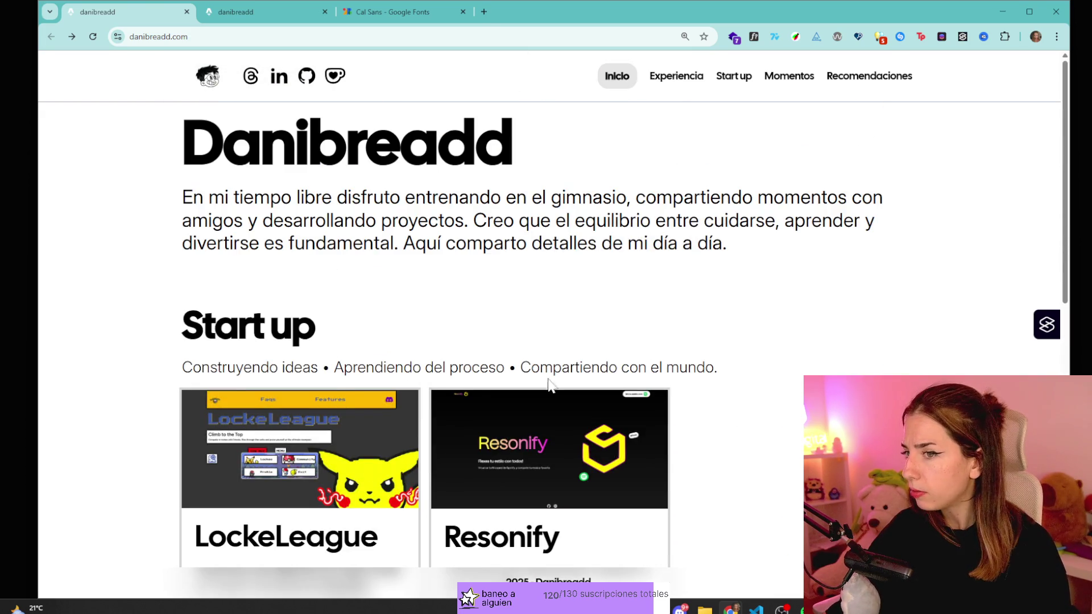
{"action": "scroll", "coordinate": [589, 347], "scroll_direction": "down", "scroll_amount": 5}
{"action": "scroll", "coordinate": [589, 347], "scroll_direction": "down", "scroll_amount": 4}
{"action": "scroll", "coordinate": [684, 363], "scroll_direction": "up", "scroll_amount": 6}
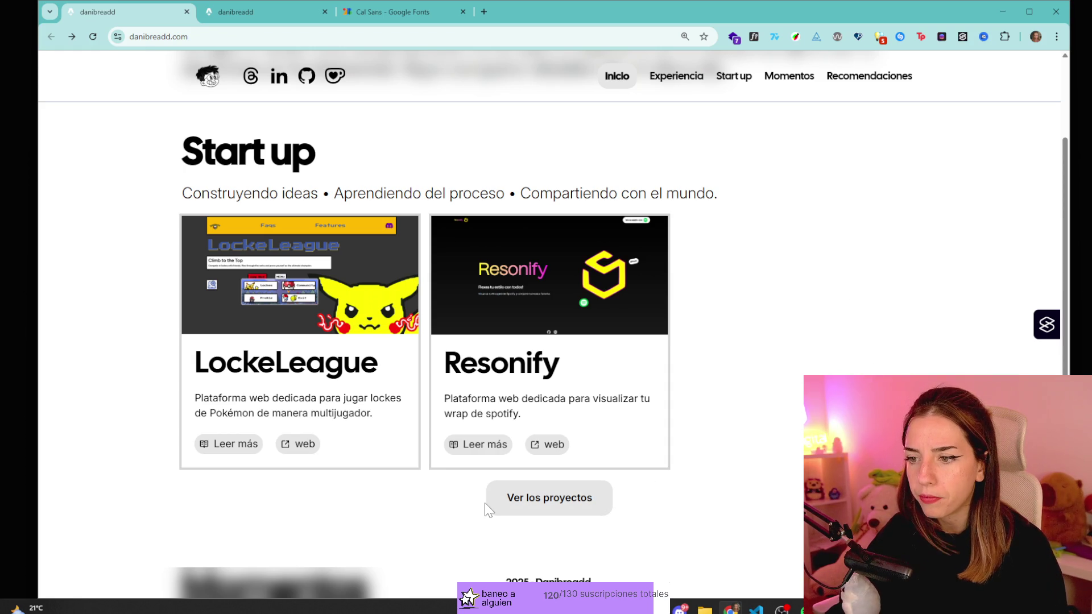
{"action": "scroll", "coordinate": [485, 504], "scroll_direction": "down", "scroll_amount": 8}
{"action": "scroll", "coordinate": [484, 504], "scroll_direction": "up", "scroll_amount": 9}
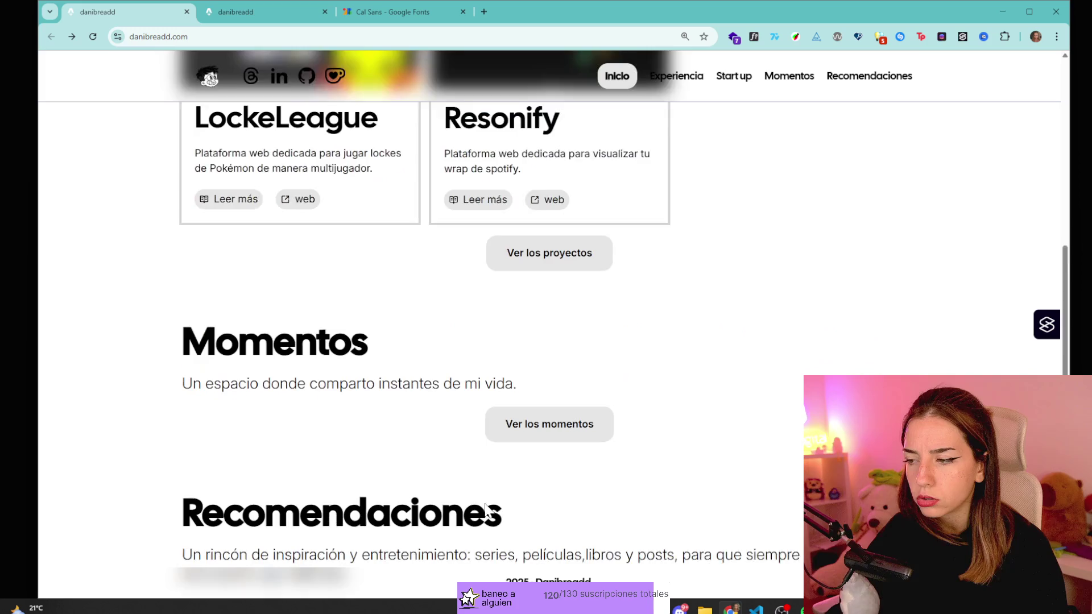
{"action": "scroll", "coordinate": [487, 510], "scroll_direction": "up", "scroll_amount": 2}
{"action": "scroll", "coordinate": [484, 506], "scroll_direction": "down", "scroll_amount": 5}
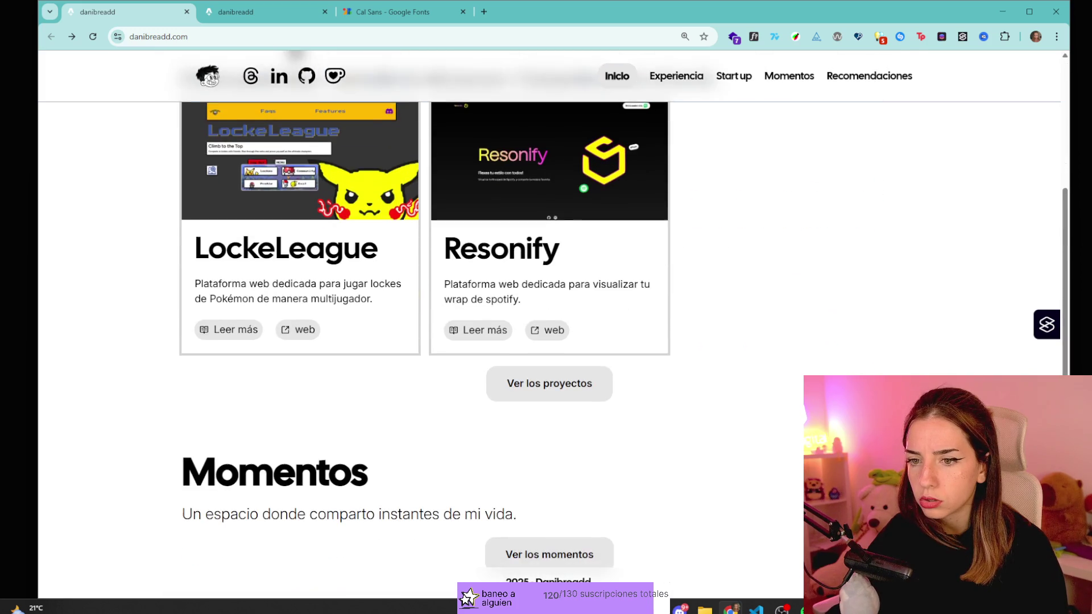
{"action": "scroll", "coordinate": [292, 310], "scroll_direction": "up", "scroll_amount": 4}
{"action": "scroll", "coordinate": [265, 88], "scroll_direction": "up", "scroll_amount": 1}
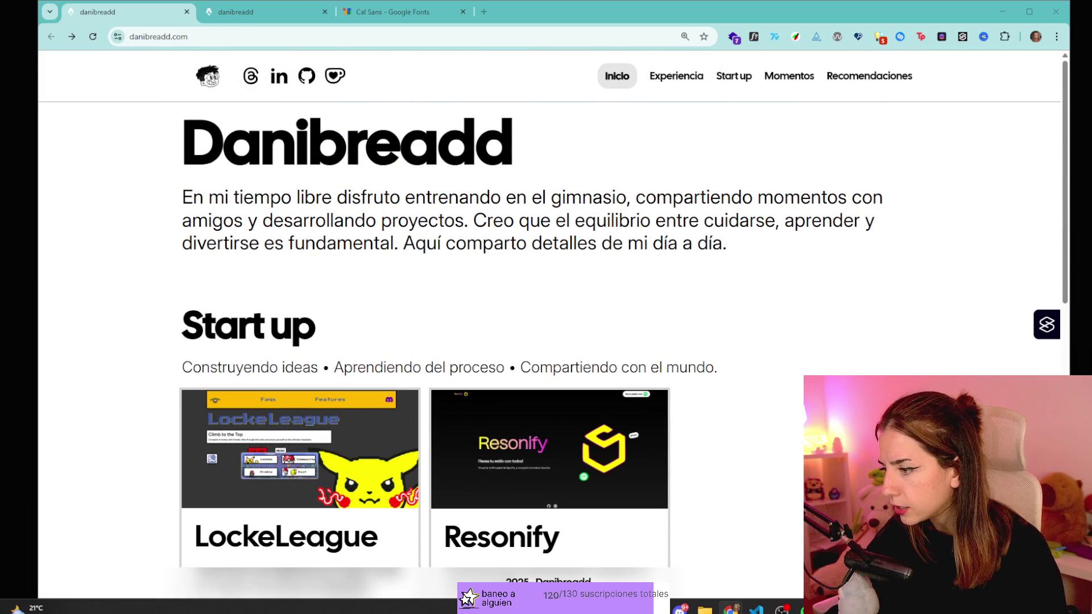
{"action": "scroll", "coordinate": [512, 384], "scroll_direction": "down", "scroll_amount": 6}
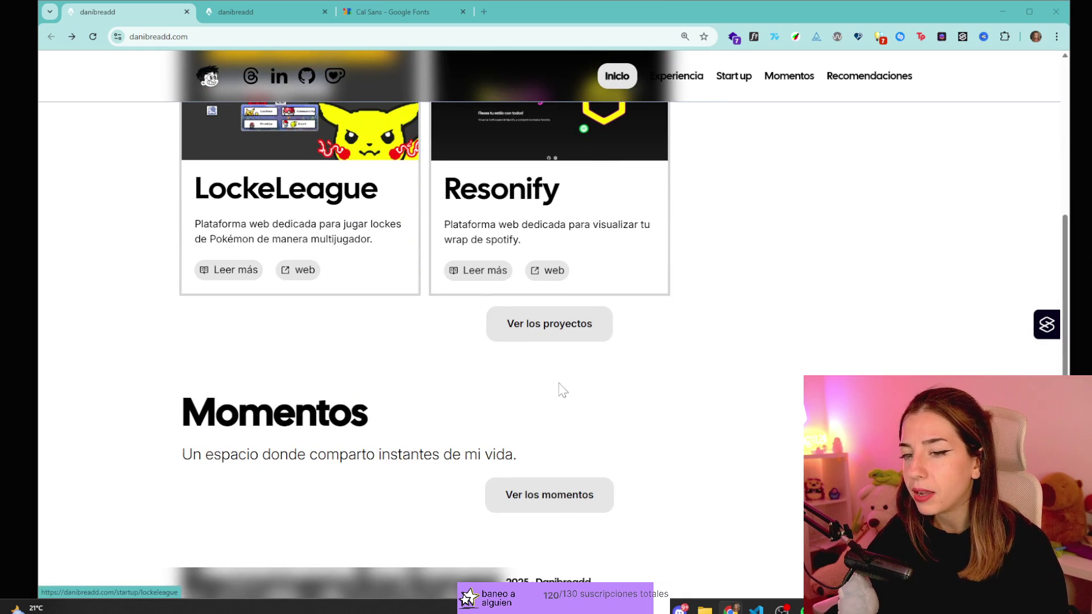
{"action": "scroll", "coordinate": [519, 390], "scroll_direction": "down", "scroll_amount": 1}
{"action": "scroll", "coordinate": [606, 386], "scroll_direction": "up", "scroll_amount": 2}
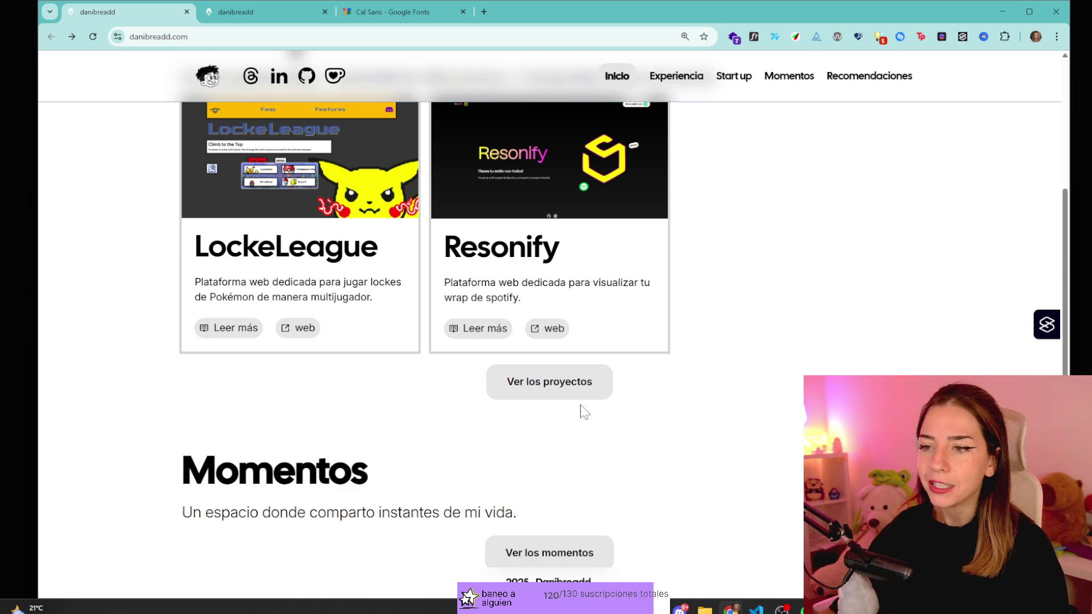
{"action": "scroll", "coordinate": [586, 411], "scroll_direction": "up", "scroll_amount": 5}
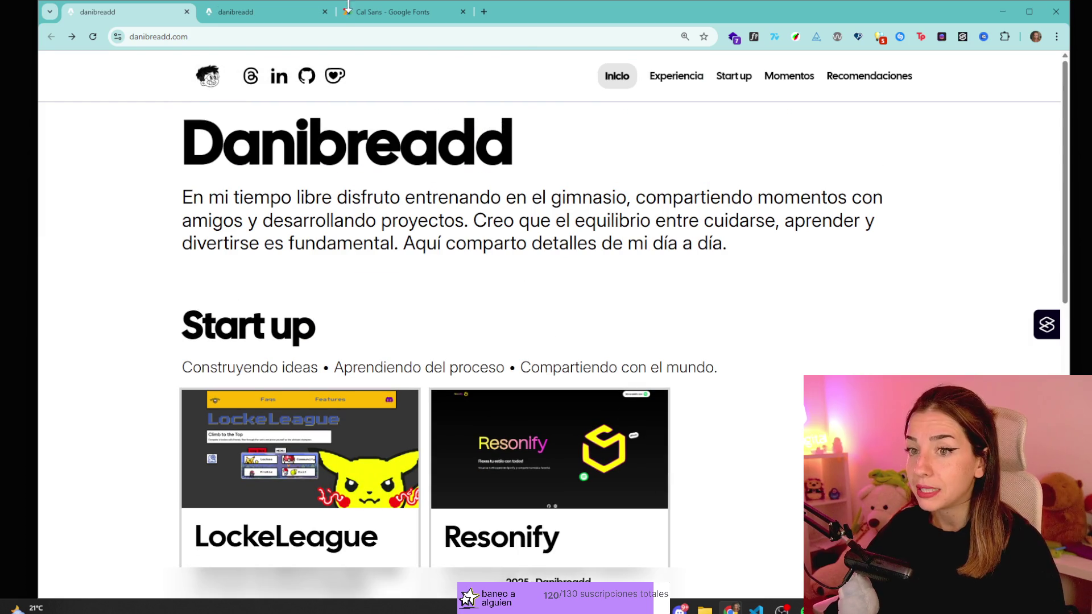
- In the second danibreadd tab, go back from the LockeLeague page to the home page
{"action": "left_click", "coordinate": [255, 22]}
{"action": "scroll", "coordinate": [411, 268], "scroll_direction": "up", "scroll_amount": 5}
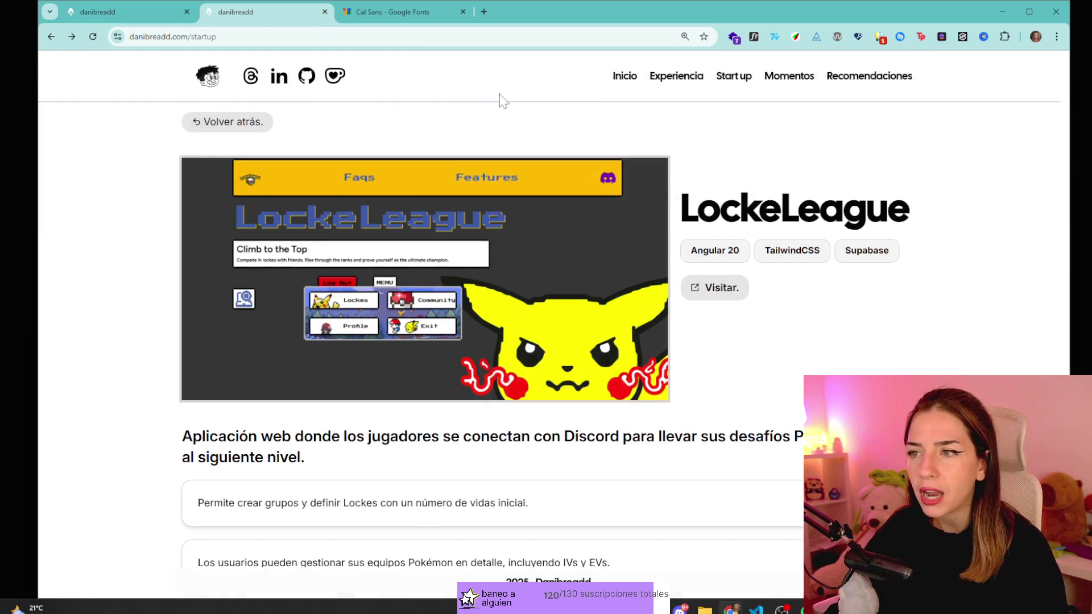
{"action": "key", "text": "alt+Left"}
{"action": "key", "text": "alt+Left"}
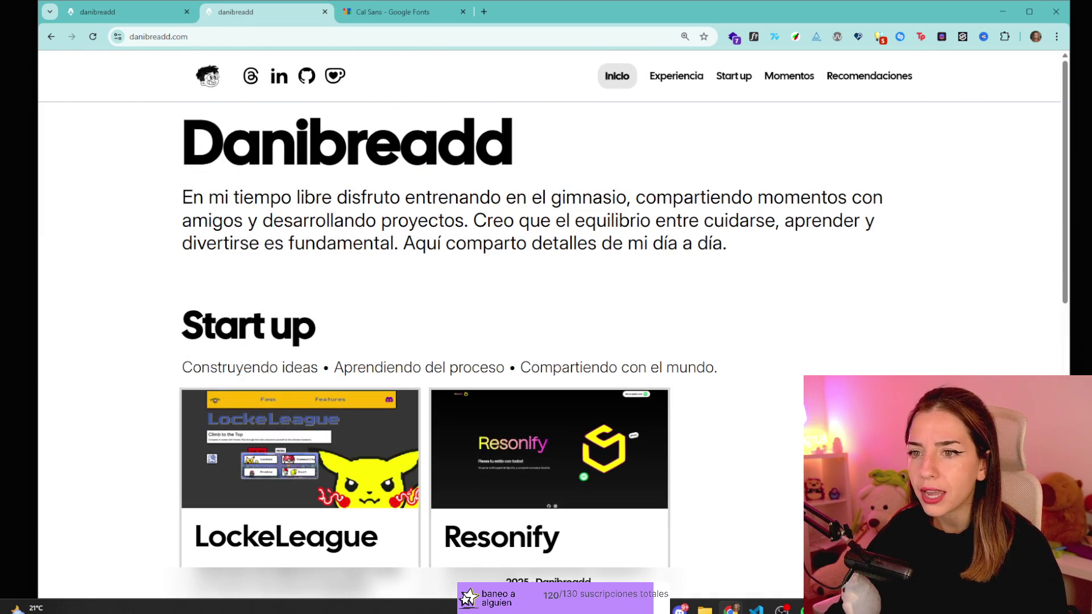
- Identify the intro paragraph and Danibreadd heading fonts with WhatFont
{"action": "left_click_drag", "start_coordinate": [295, 142], "coordinate": [513, 142]}
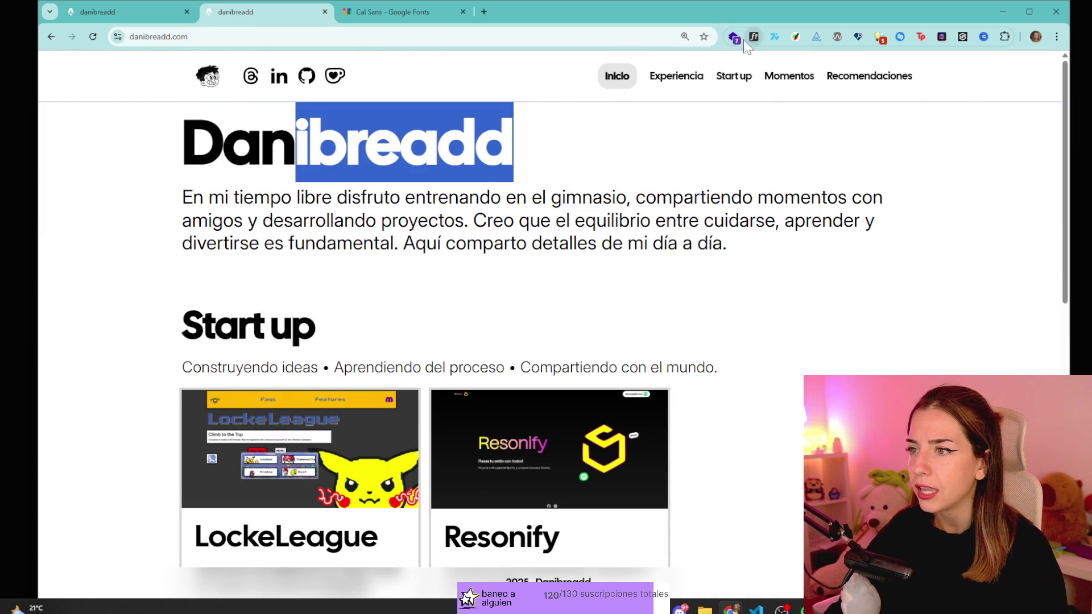
{"action": "left_click", "coordinate": [753, 38]}
{"action": "left_click", "coordinate": [577, 234]}
{"action": "left_click", "coordinate": [316, 160]}
{"action": "key", "text": "Escape"}
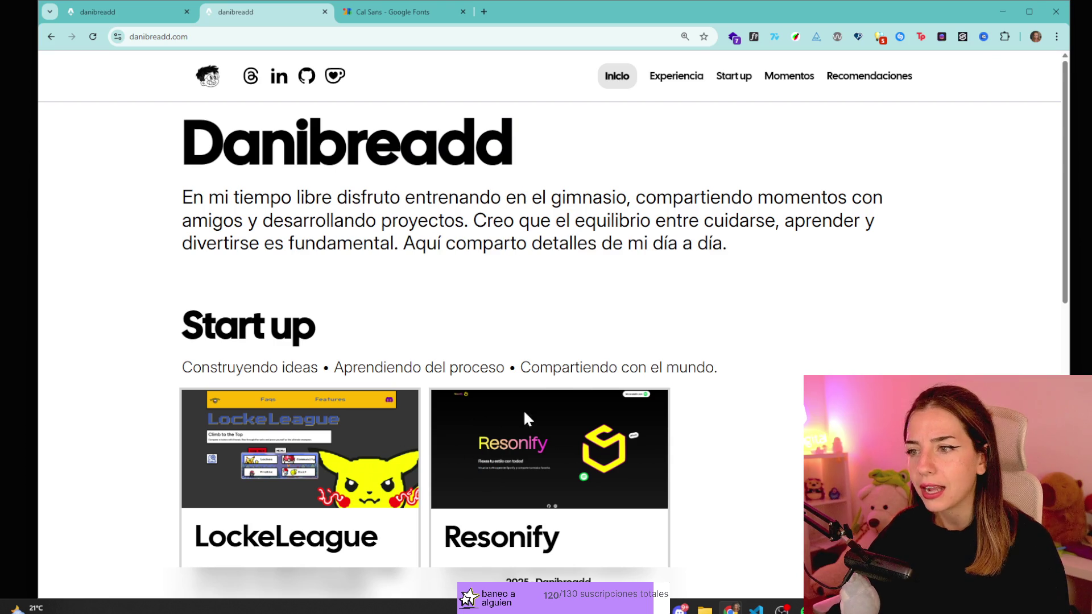
- Highlight portions of the home page intro paragraph
{"action": "left_click_drag", "start_coordinate": [540, 220], "coordinate": [809, 288]}
{"action": "left_click", "coordinate": [810, 267]}
{"action": "left_click_drag", "start_coordinate": [538, 151], "coordinate": [483, 239]}
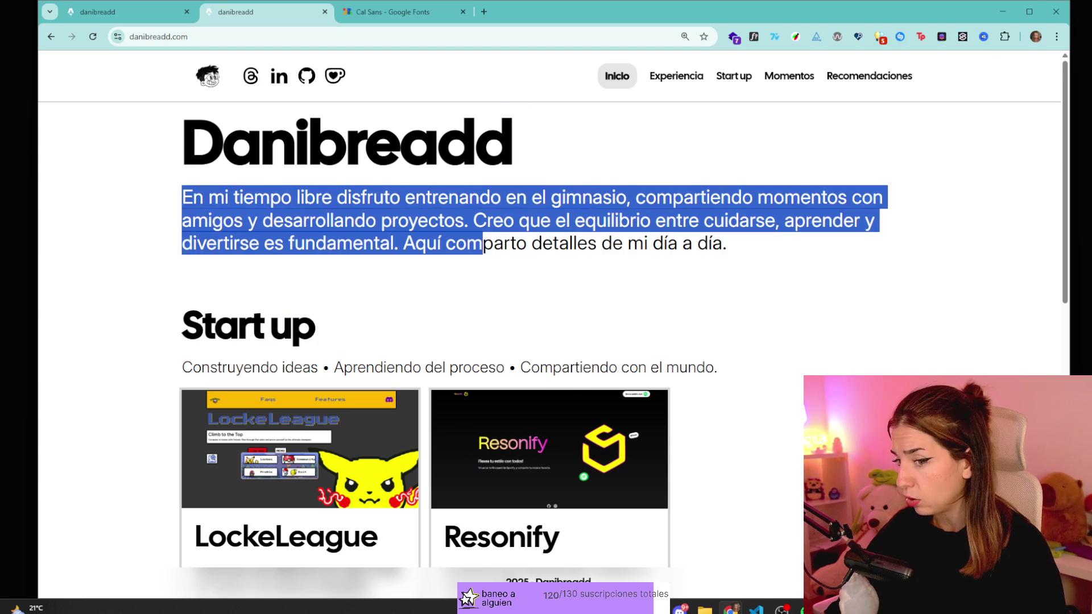
- Highlight the Recomendaciones heading and paragraph, then scroll back up to the project cards
{"action": "scroll", "coordinate": [743, 329], "scroll_direction": "down", "scroll_amount": 10}
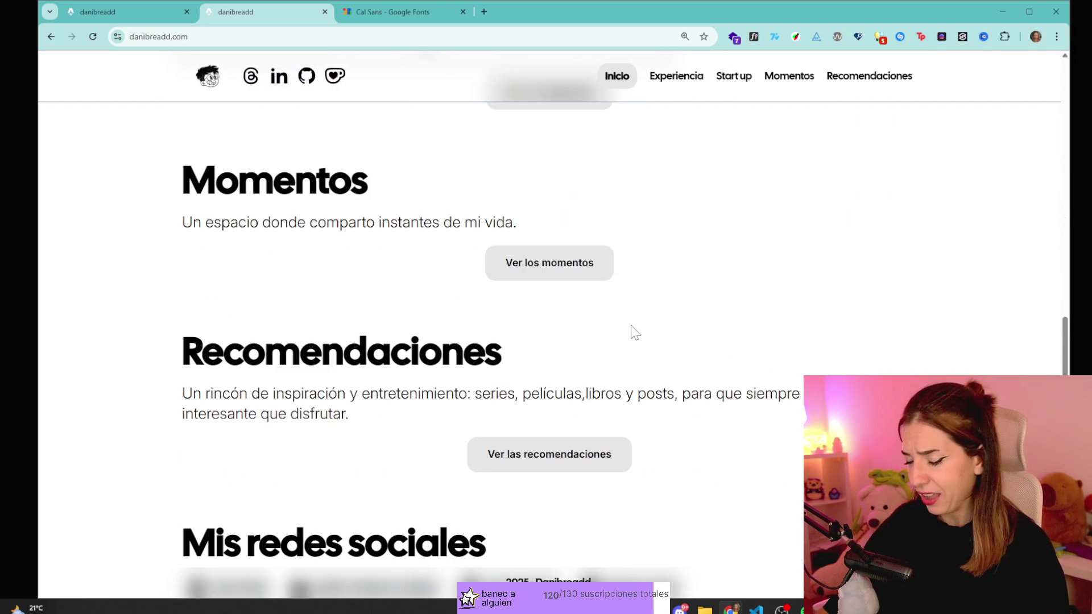
{"action": "left_click_drag", "start_coordinate": [441, 290], "coordinate": [304, 255]}
{"action": "left_click_drag", "start_coordinate": [375, 355], "coordinate": [265, 284]}
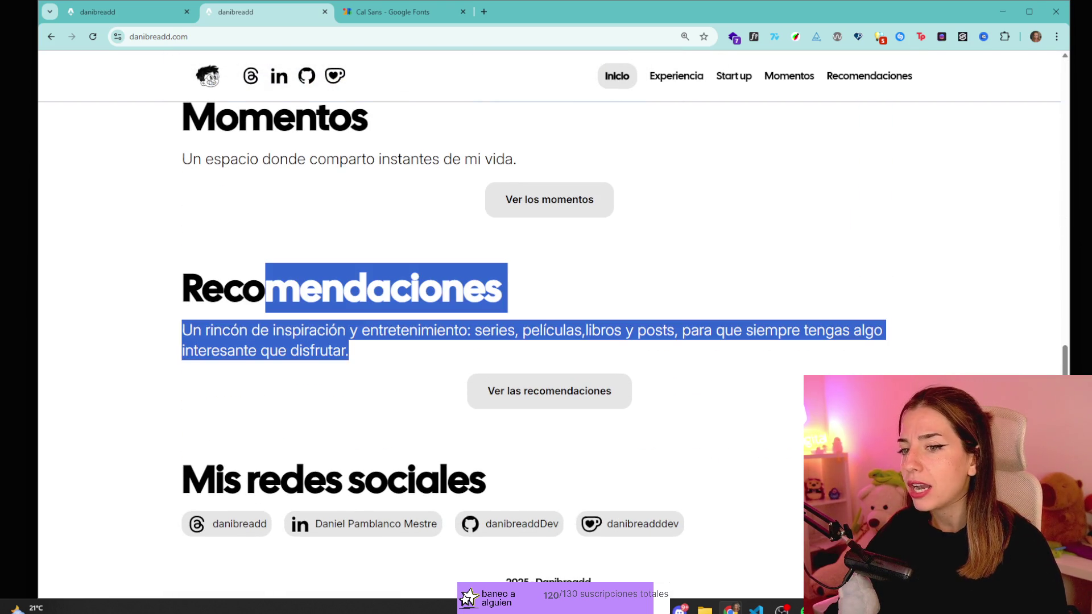
{"action": "left_click", "coordinate": [422, 353]}
{"action": "mouse_move", "coordinate": [422, 354]}
{"action": "left_mouse_down"}
{"action": "mouse_move", "coordinate": [287, 321]}
{"action": "mouse_move", "coordinate": [426, 373]}
{"action": "mouse_move", "coordinate": [300, 287]}
{"action": "left_mouse_up"}
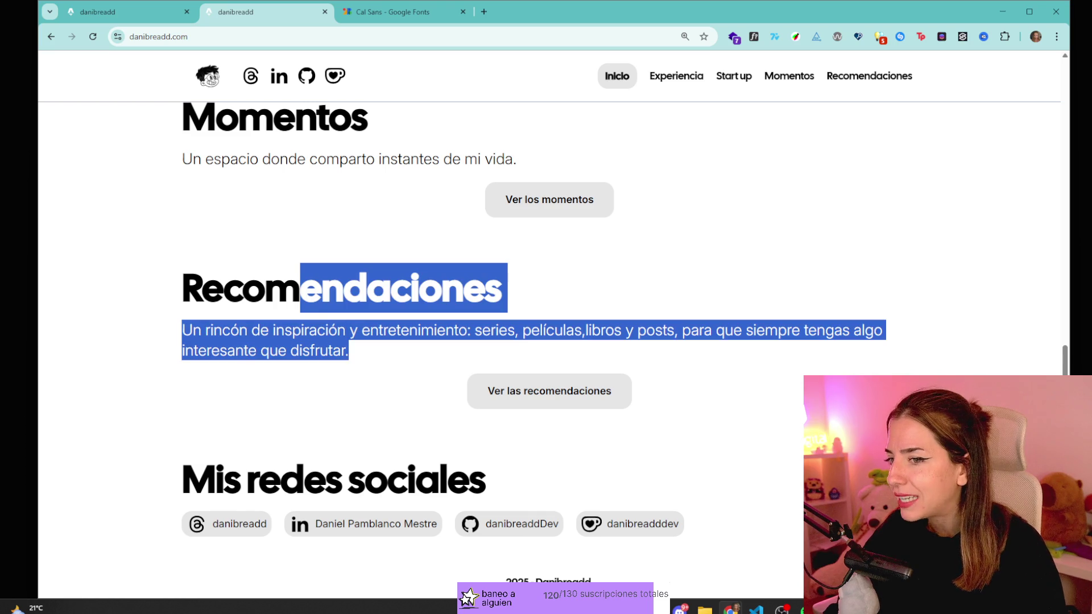
{"action": "mouse_move", "coordinate": [426, 370]}
{"action": "left_mouse_down"}
{"action": "mouse_move", "coordinate": [301, 330]}
{"action": "mouse_move", "coordinate": [224, 290]}
{"action": "left_mouse_up"}
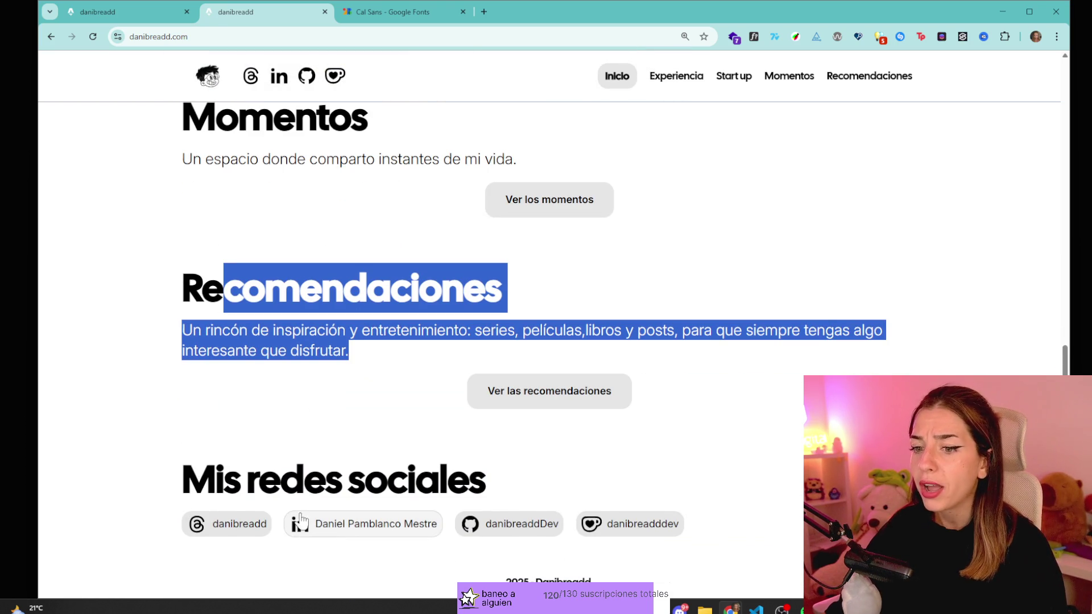
{"action": "scroll", "coordinate": [651, 534], "scroll_direction": "up", "scroll_amount": 1}
{"action": "scroll", "coordinate": [651, 535], "scroll_direction": "up", "scroll_amount": 15}
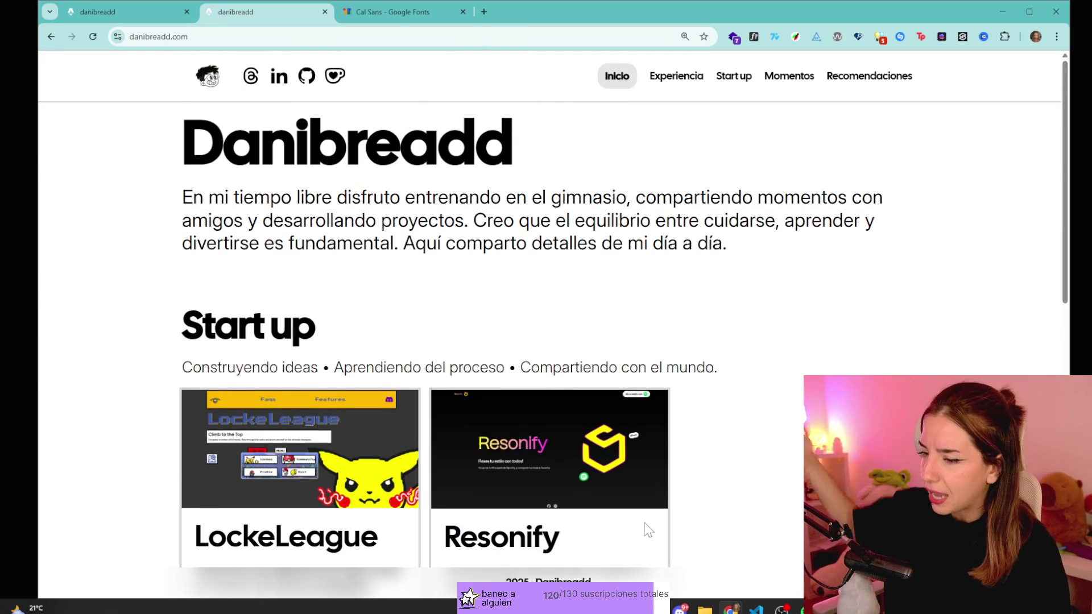
{"action": "scroll", "coordinate": [458, 351], "scroll_direction": "down", "scroll_amount": 9}
{"action": "scroll", "coordinate": [468, 341], "scroll_direction": "up", "scroll_amount": 3}
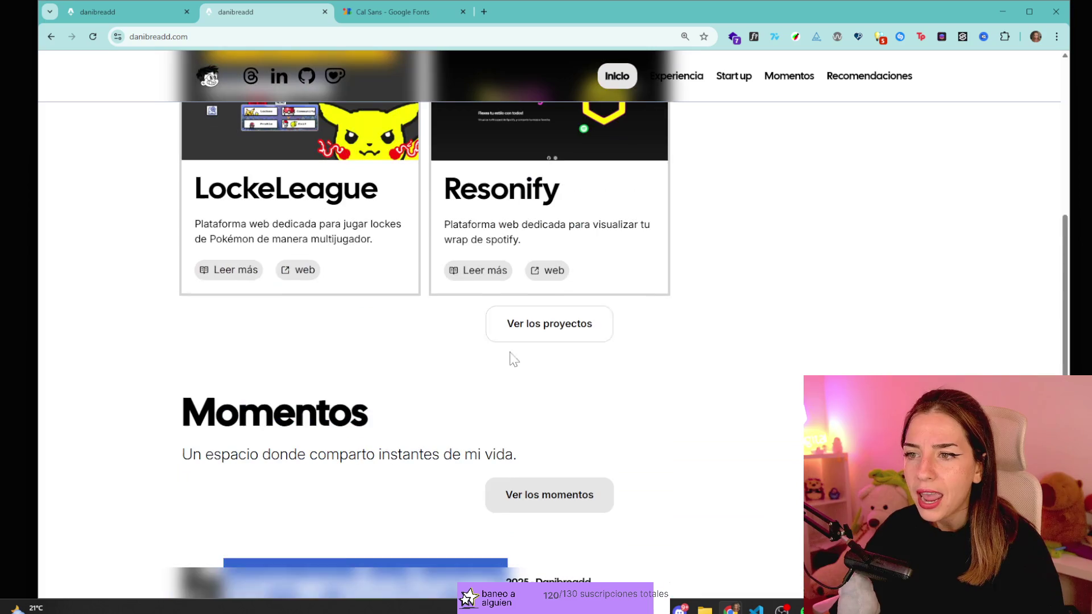
{"action": "scroll", "coordinate": [577, 284], "scroll_direction": "up", "scroll_amount": 1}
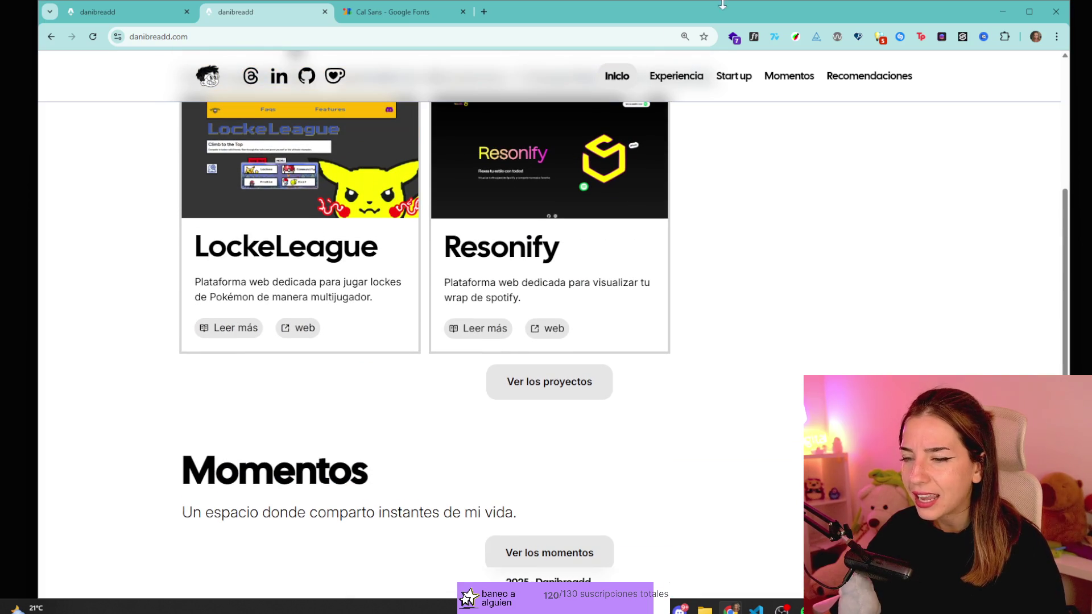
- Visit Resonify's live site, then its detail page at 150% and 110% zoom, then Volver atrás
{"action": "left_click", "coordinate": [537, 336]}
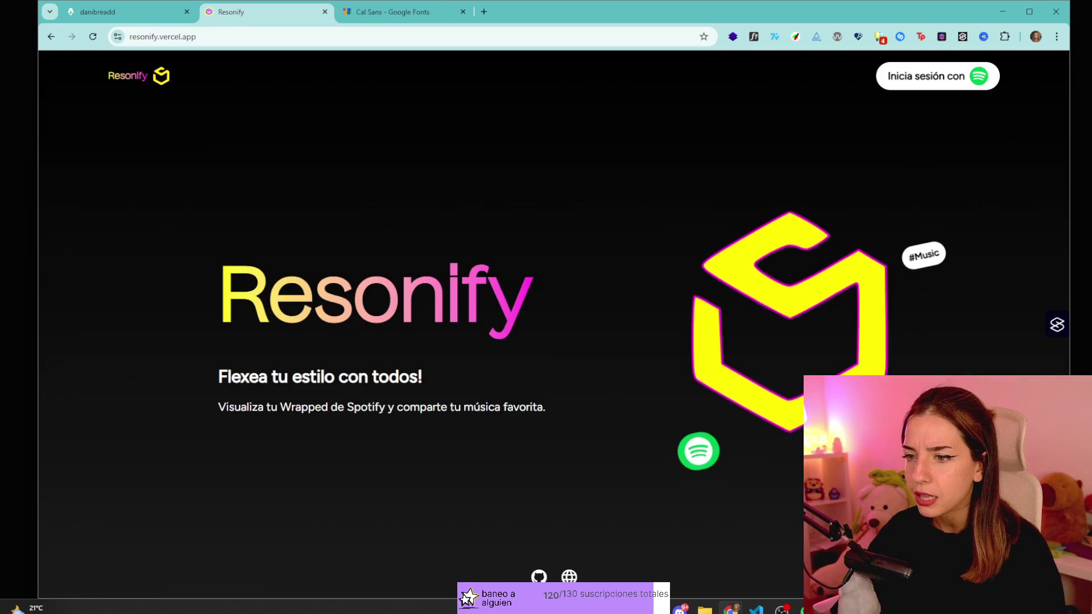
{"action": "key", "text": "alt+Left"}
{"action": "left_click", "coordinate": [500, 340]}
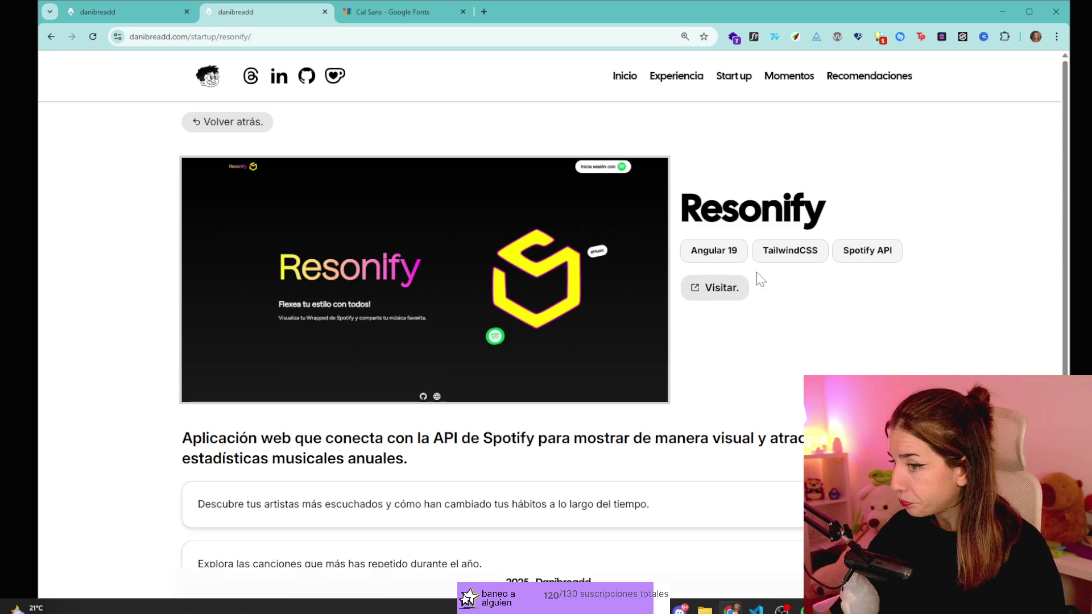
{"action": "key", "text": "ctrl+plus"}
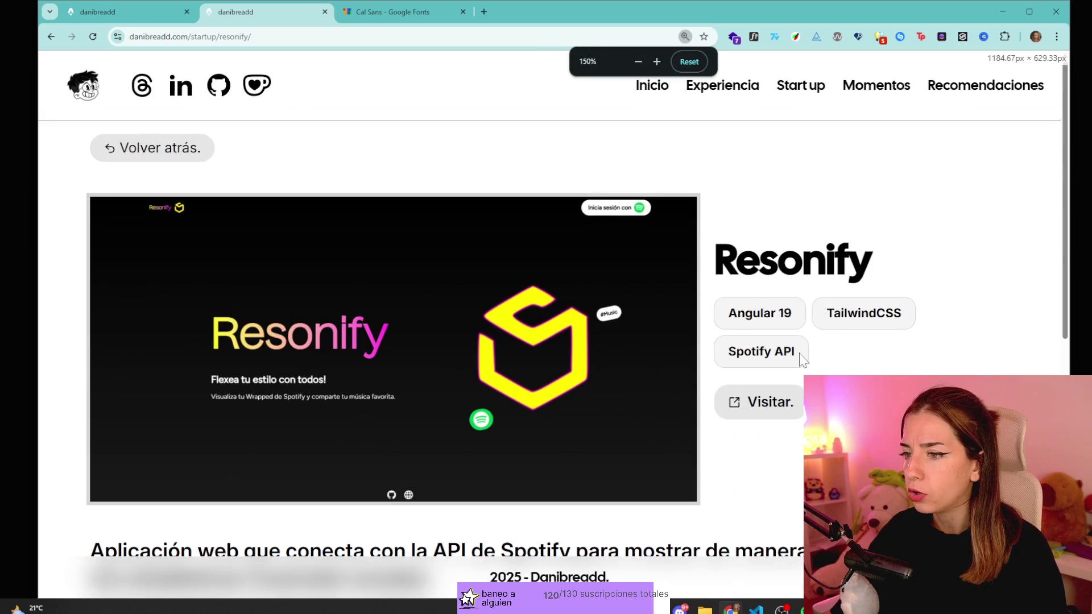
{"action": "key", "text": "ctrl+minus"}
{"action": "key", "text": "ctrl+minus"}
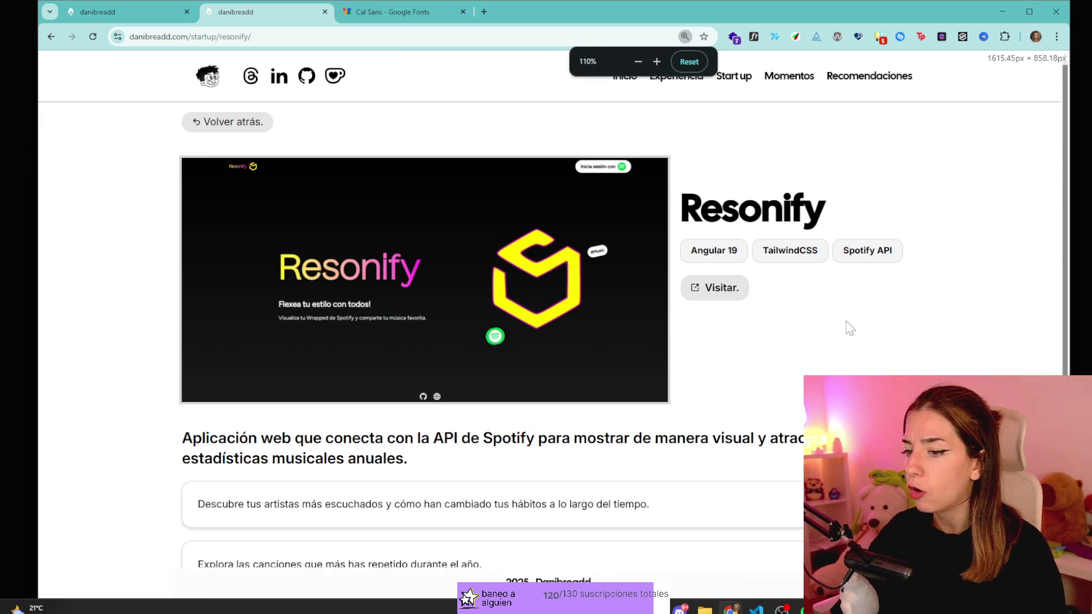
{"action": "left_click_drag", "start_coordinate": [717, 250], "coordinate": [825, 250]}
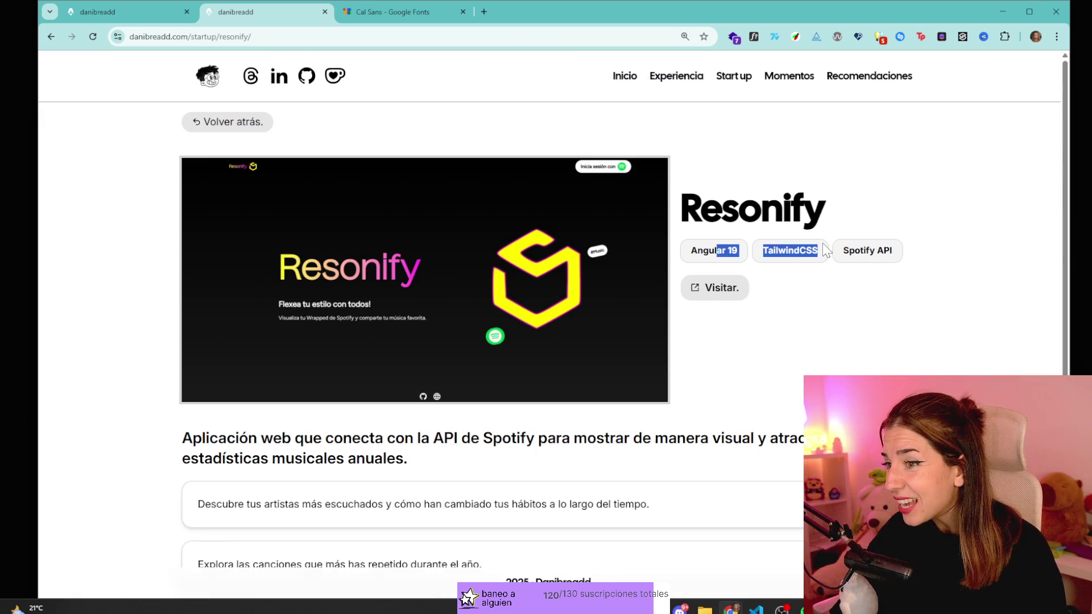
{"action": "left_click", "coordinate": [235, 130]}
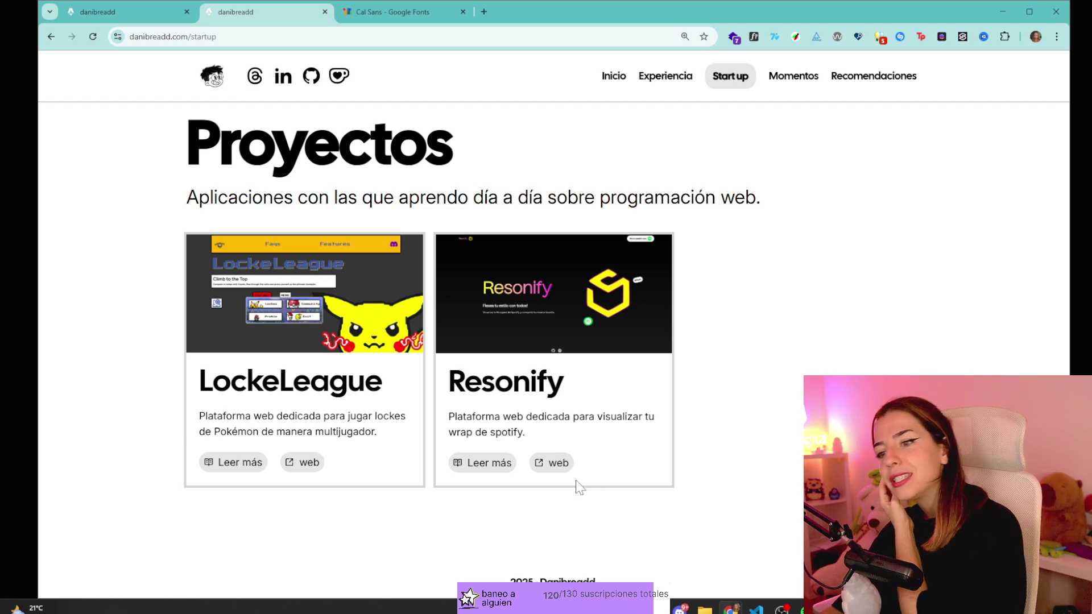
- Visit Experiencia, return to Inicio, and scroll the home page
{"action": "left_click", "coordinate": [670, 78]}
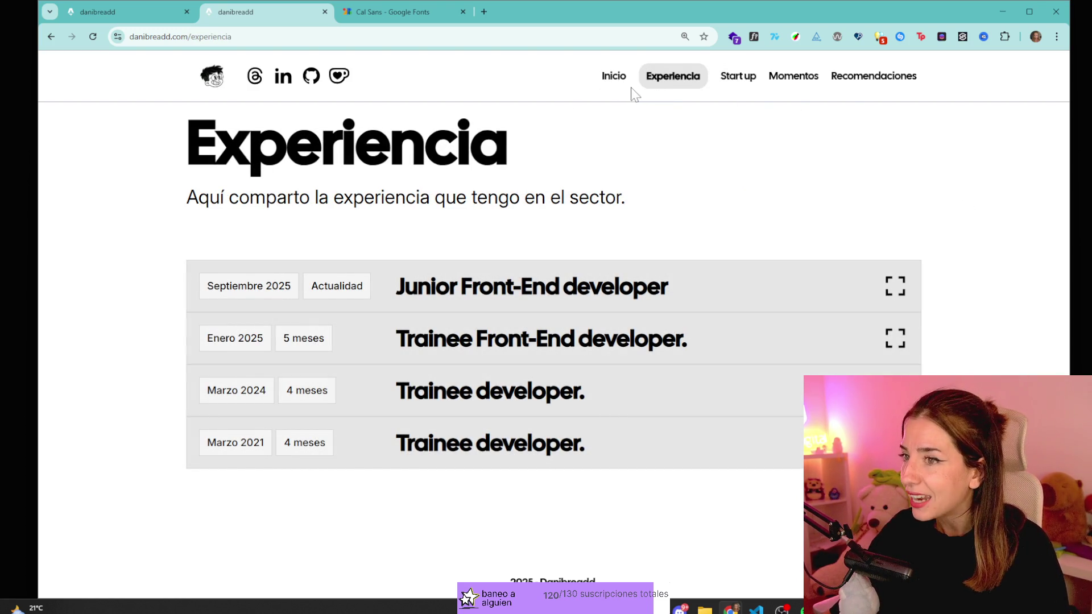
{"action": "left_click", "coordinate": [617, 79]}
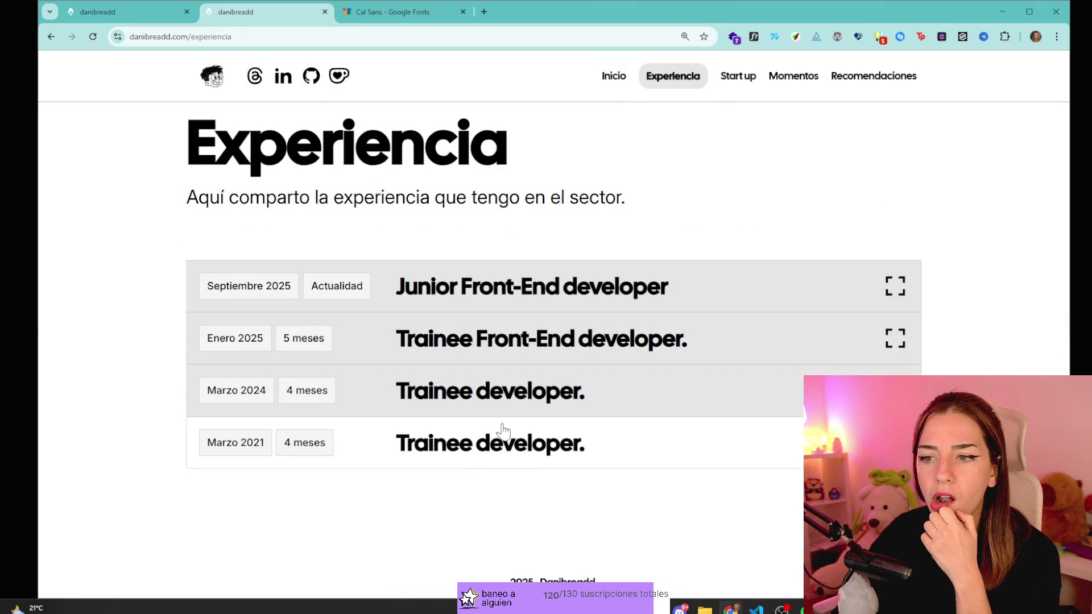
{"action": "left_click", "coordinate": [614, 77]}
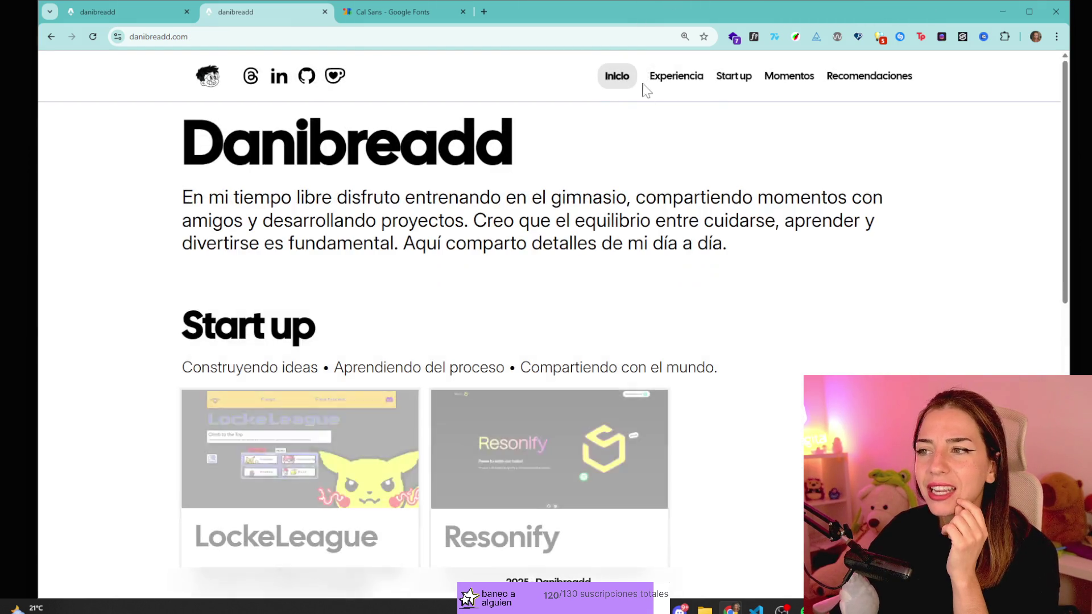
{"action": "scroll", "coordinate": [512, 460], "scroll_direction": "down", "scroll_amount": 10}
{"action": "scroll", "coordinate": [541, 452], "scroll_direction": "up", "scroll_amount": 5}
{"action": "scroll", "coordinate": [585, 335], "scroll_direction": "down", "scroll_amount": 1}
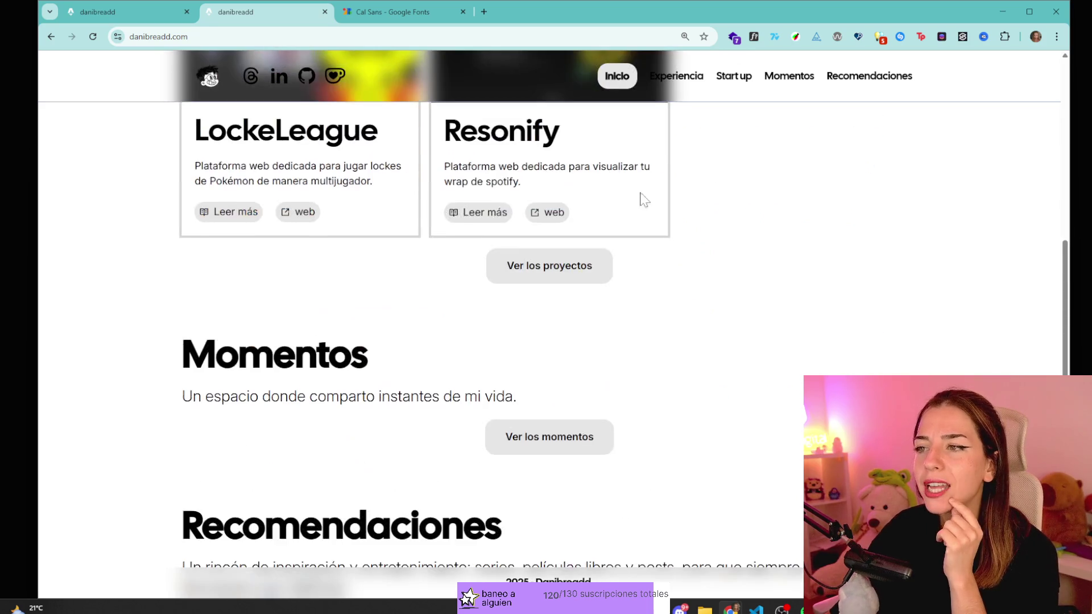
{"action": "scroll", "coordinate": [690, 222], "scroll_direction": "up", "scroll_amount": 7}
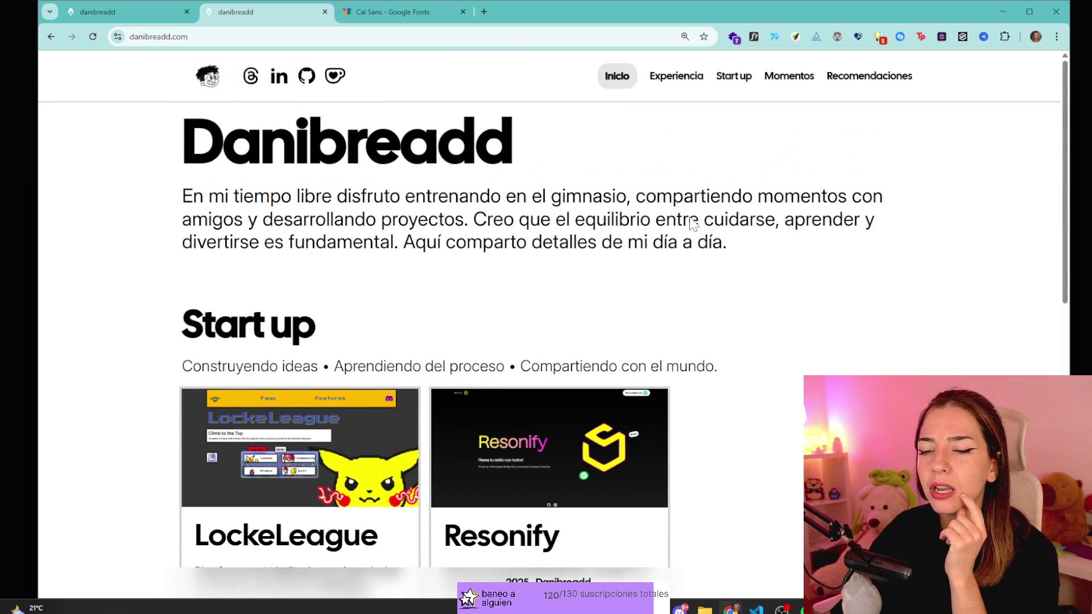
- On Experiencia, repeatedly expand and collapse the Junior Front-End developer entry
{"action": "left_click", "coordinate": [676, 77]}
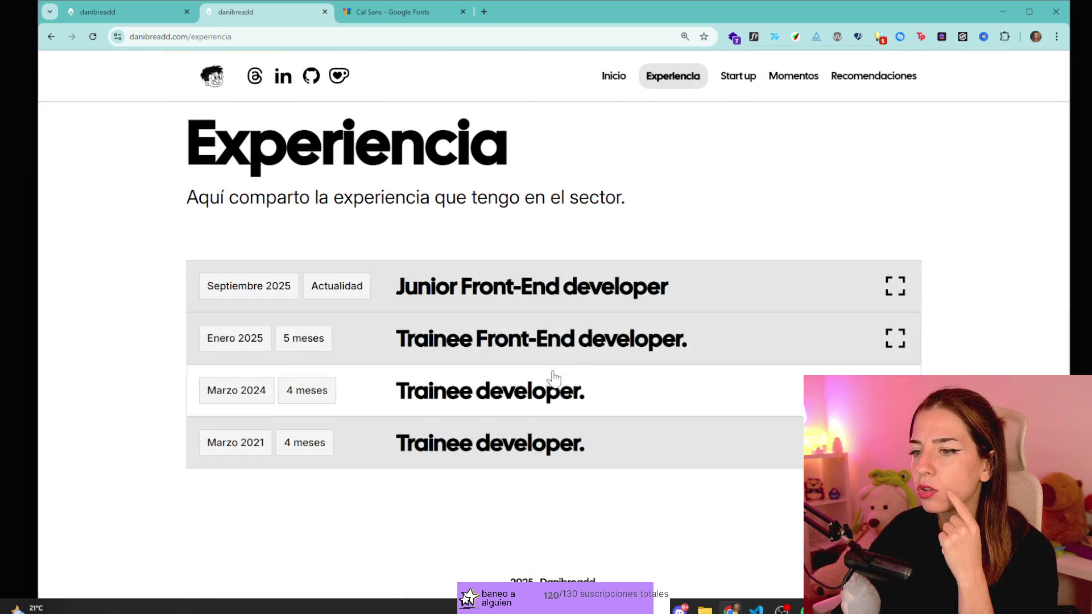
{"action": "left_click", "coordinate": [658, 296]}
{"action": "left_click", "coordinate": [825, 303]}
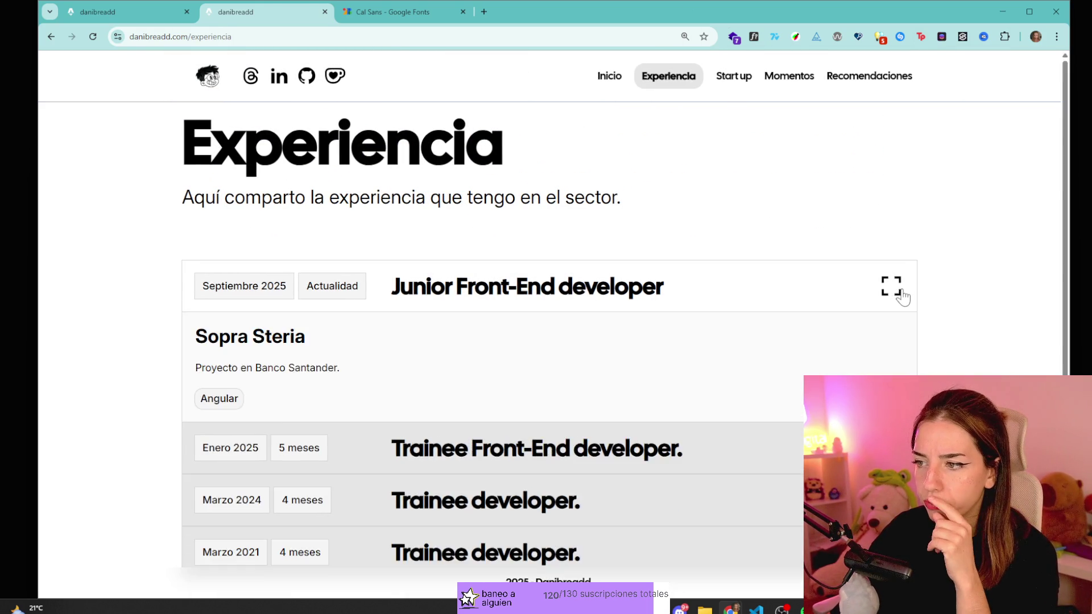
{"action": "left_click", "coordinate": [910, 294]}
{"action": "left_click", "coordinate": [887, 299]}
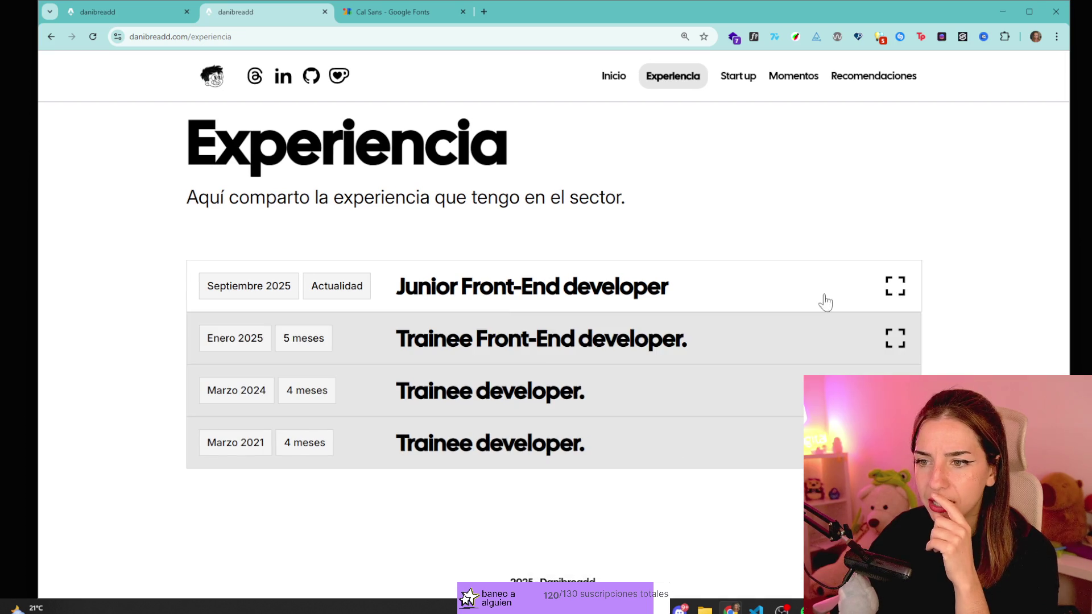
{"action": "left_click_drag", "start_coordinate": [432, 287], "coordinate": [600, 297]}
{"action": "left_click", "coordinate": [651, 289]}
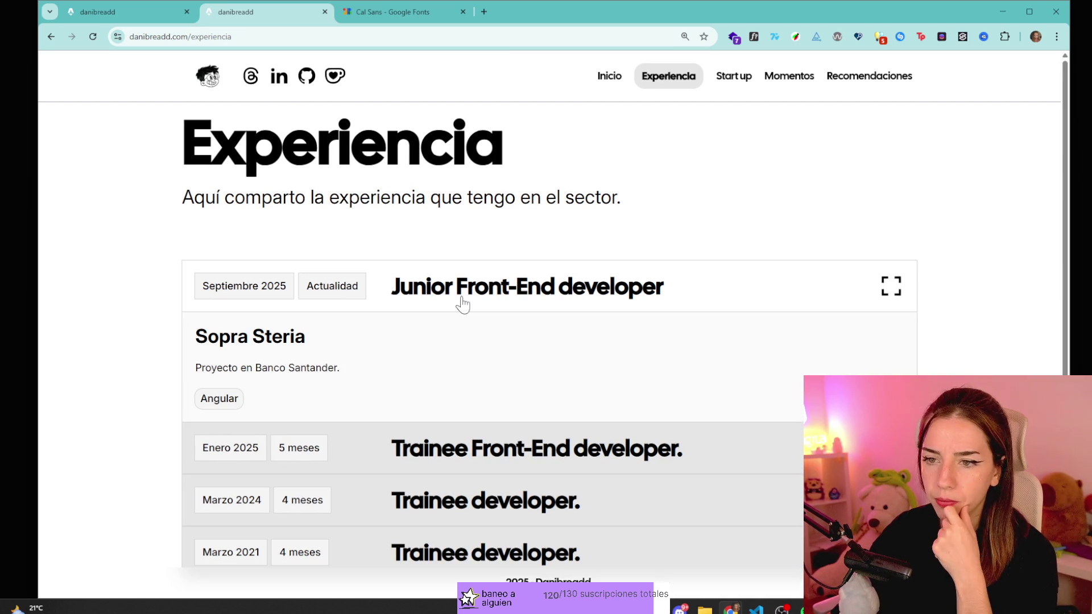
{"action": "left_click", "coordinate": [310, 295]}
{"action": "left_click", "coordinate": [286, 297]}
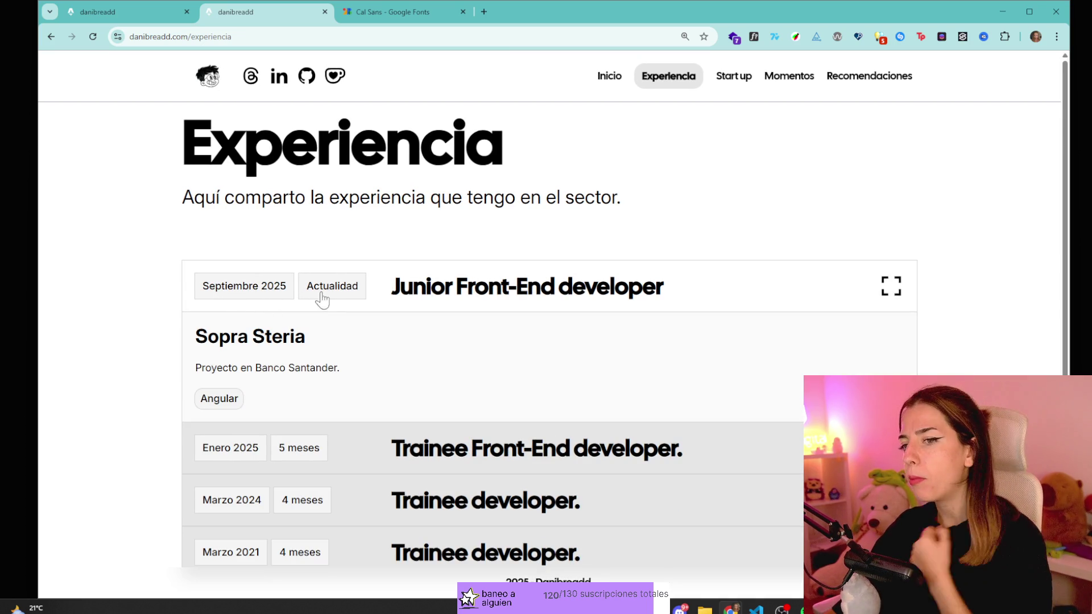
{"action": "left_click", "coordinate": [459, 300]}
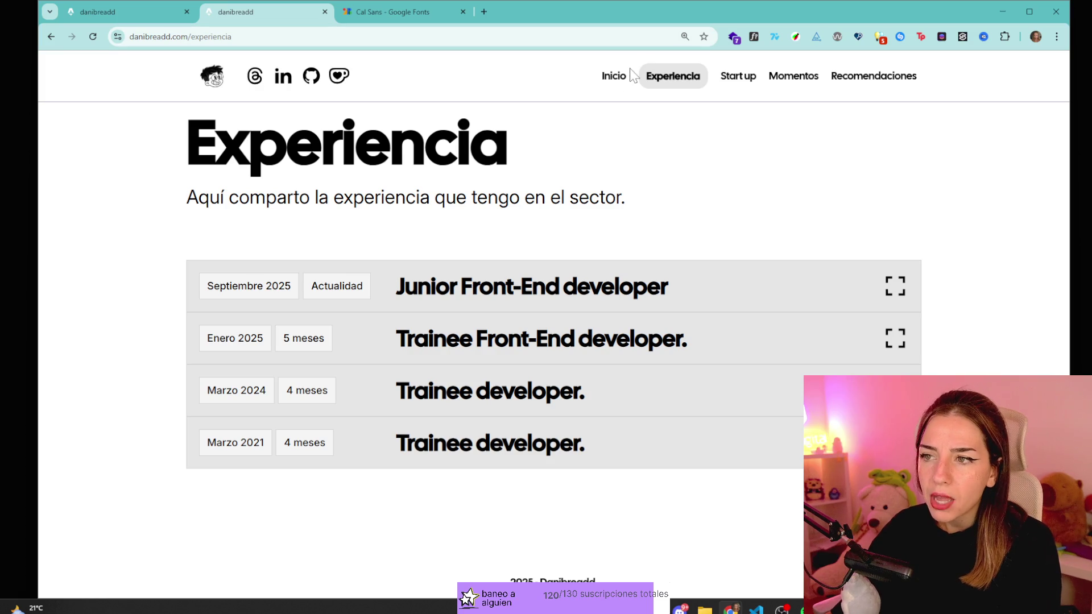
- Go back to the home page and scroll to the Momentos and Recomendaciones sections
{"action": "key", "text": "alt+Left"}
{"action": "scroll", "coordinate": [272, 390], "scroll_direction": "down", "scroll_amount": 10}
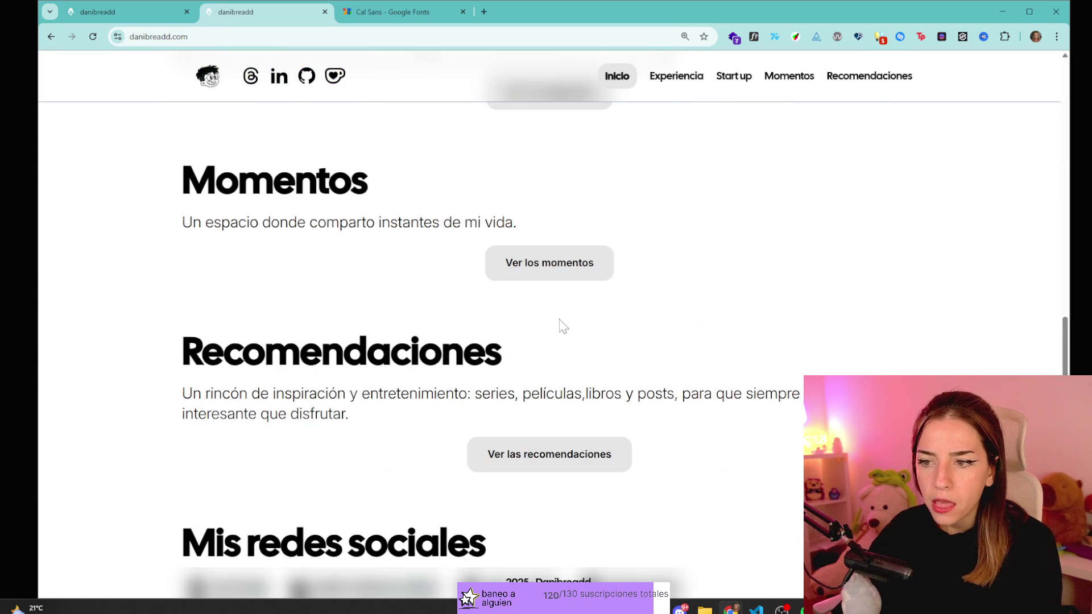
{"action": "scroll", "coordinate": [539, 483], "scroll_direction": "down", "scroll_amount": 1}
{"action": "scroll", "coordinate": [685, 312], "scroll_direction": "up", "scroll_amount": 2}
{"action": "scroll", "coordinate": [552, 389], "scroll_direction": "down", "scroll_amount": 2}
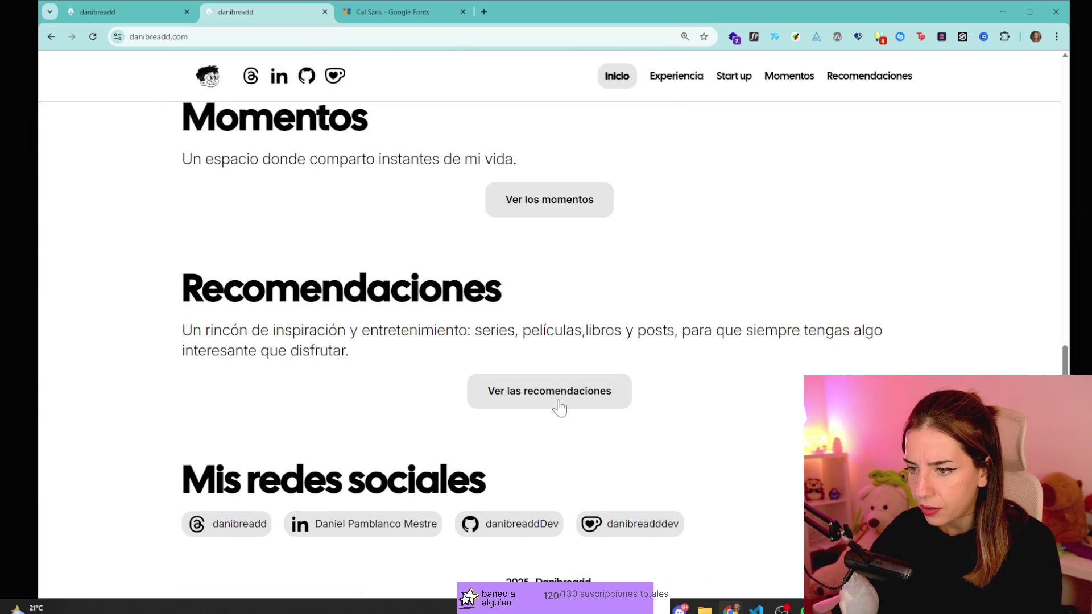
- View Recomendaciones filtered to Libros, then switch to the Experiencia page
{"action": "left_click", "coordinate": [545, 212]}
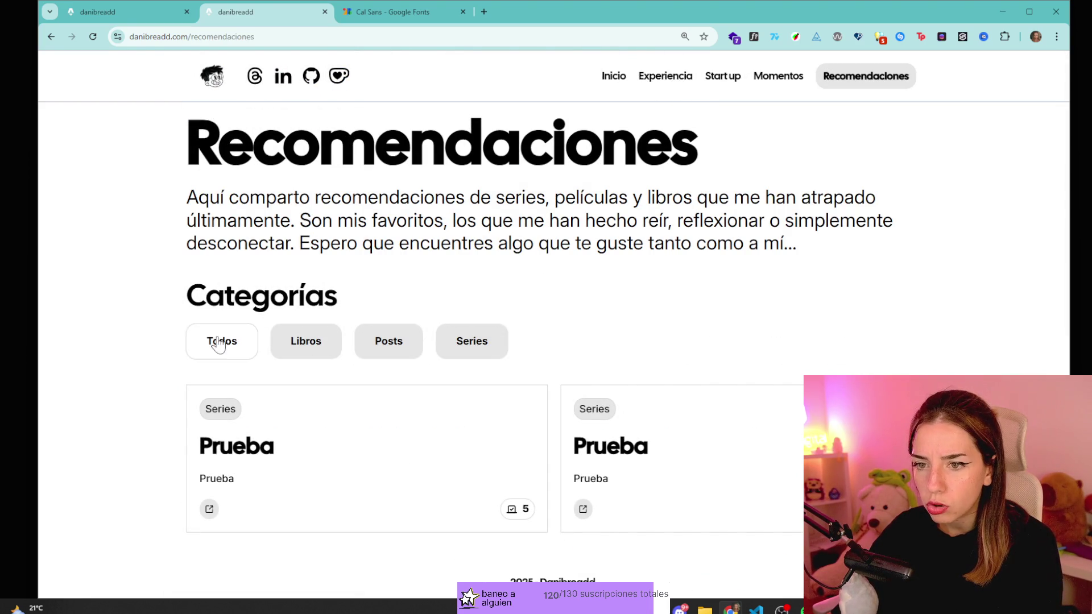
{"action": "left_click", "coordinate": [378, 346]}
{"action": "left_click", "coordinate": [670, 81]}
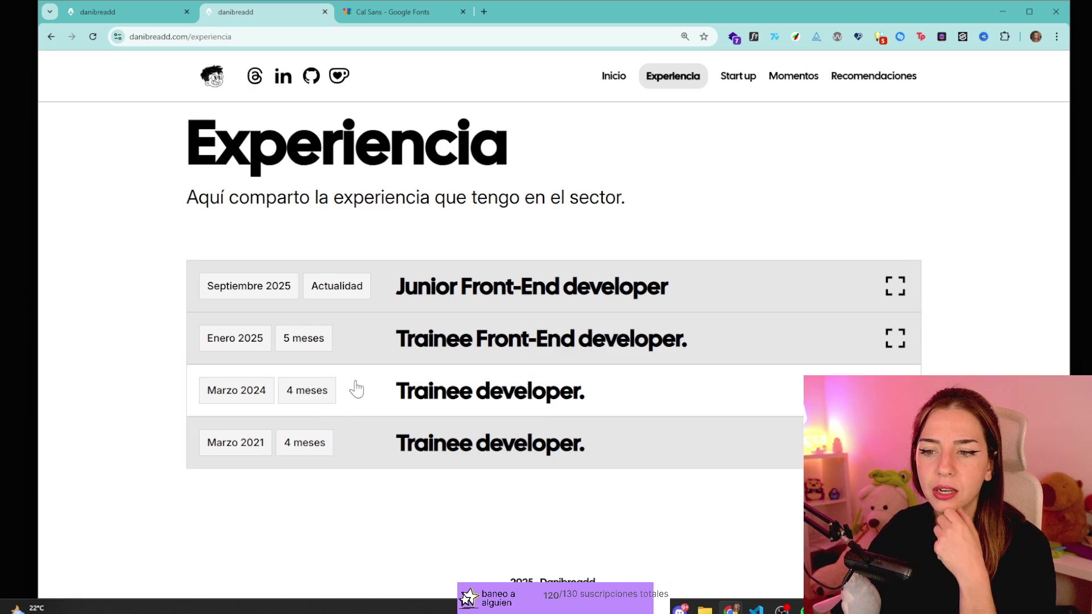
- Expand the Marzo 2024 Trainee developer entry and highlight 'inserción' in the Datium description
{"action": "left_click", "coordinate": [281, 408]}
{"action": "mouse_move", "coordinate": [620, 488]}
{"action": "left_mouse_down"}
{"action": "mouse_move", "coordinate": [380, 488]}
{"action": "mouse_move", "coordinate": [518, 488]}
{"action": "left_mouse_up"}
{"action": "left_click", "coordinate": [482, 531]}
{"action": "double_click", "coordinate": [487, 488]}
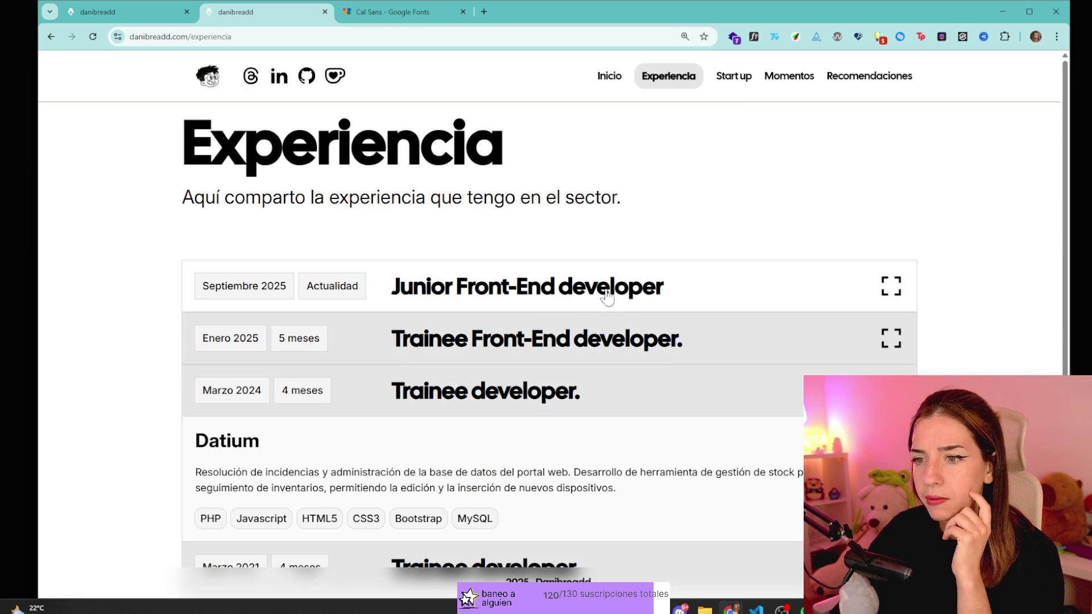
- Toggle the Junior Front-End developer entry and highlight the Experiencia heading
{"action": "left_click", "coordinate": [591, 277]}
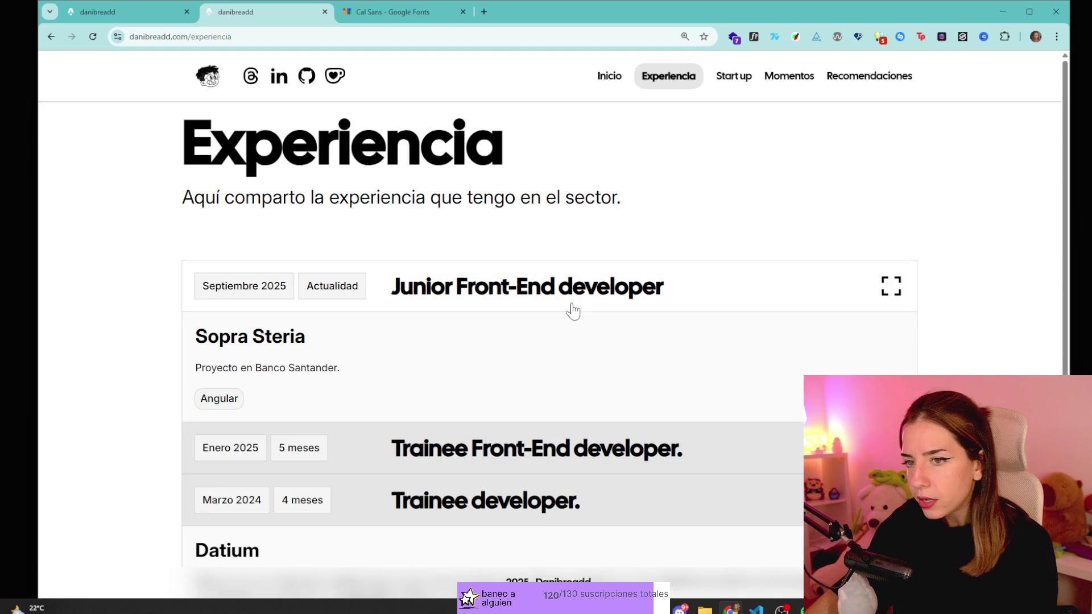
{"action": "left_click", "coordinate": [674, 286]}
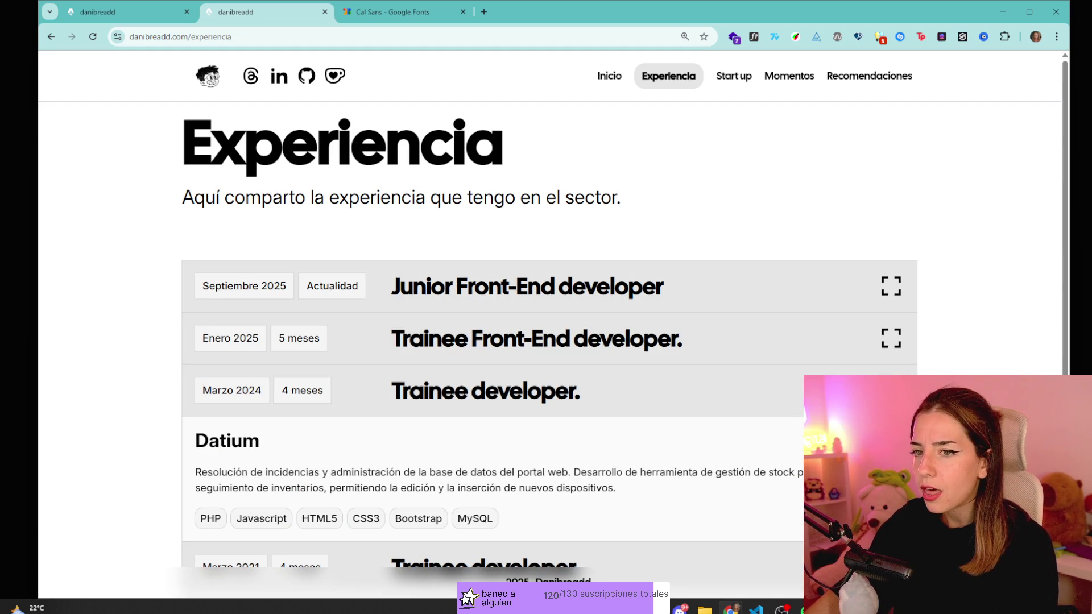
{"action": "left_click_drag", "start_coordinate": [183, 142], "coordinate": [514, 154]}
{"action": "left_click", "coordinate": [521, 156]}
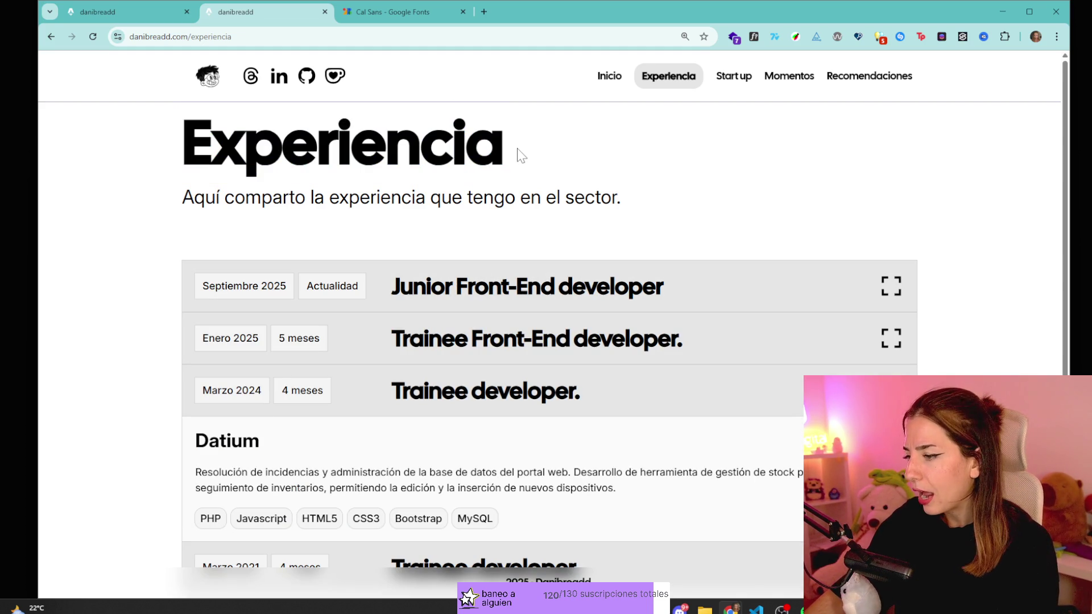
{"action": "left_click_drag", "start_coordinate": [212, 142], "coordinate": [468, 149]}
{"action": "left_click", "coordinate": [381, 215]}
{"action": "left_click", "coordinate": [438, 288]}
{"action": "left_click", "coordinate": [495, 295]}
{"action": "scroll", "coordinate": [586, 266], "scroll_direction": "down", "scroll_amount": 1}
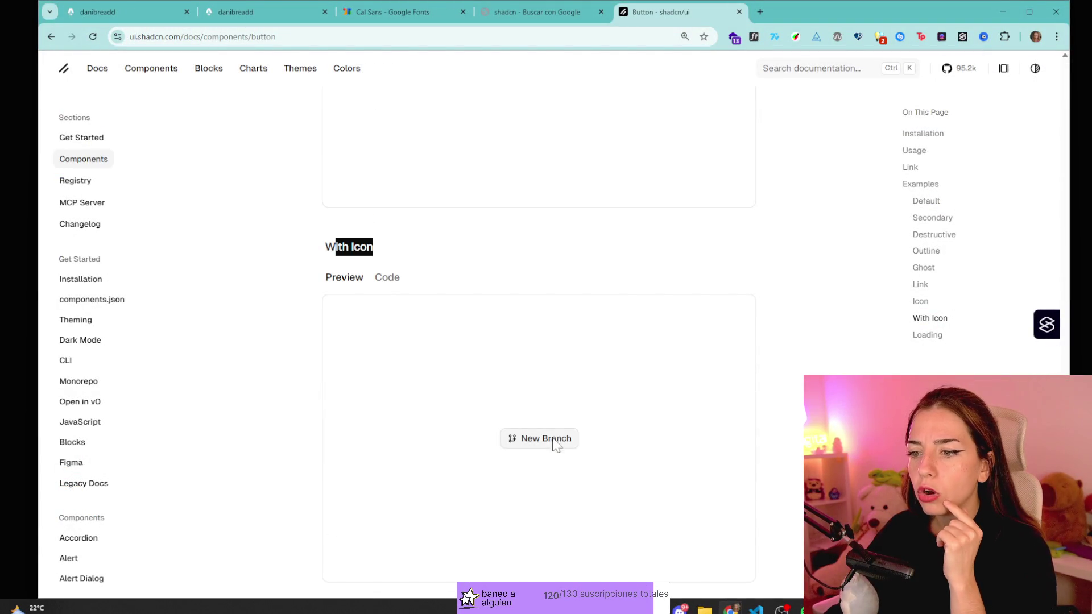
- Show the With Icon example's code and highlight the IconGitBranch line
{"action": "scroll", "coordinate": [536, 299], "scroll_direction": "down", "scroll_amount": 4}
{"action": "scroll", "coordinate": [464, 248], "scroll_direction": "up", "scroll_amount": 4}
{"action": "left_click", "coordinate": [396, 276]}
{"action": "scroll", "coordinate": [397, 276], "scroll_direction": "down", "scroll_amount": 2}
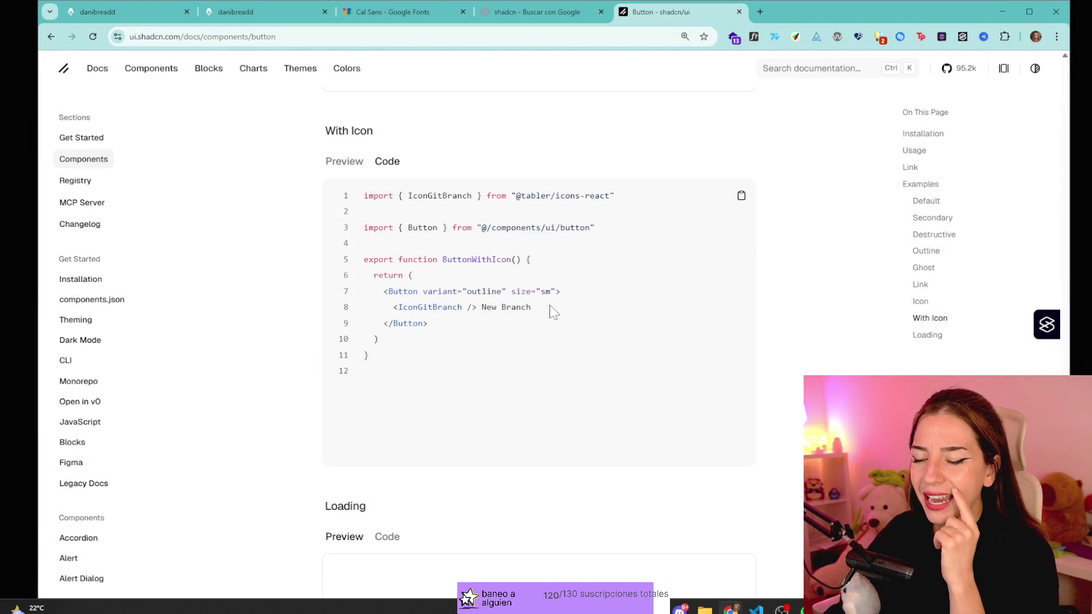
{"action": "mouse_move", "coordinate": [481, 314]}
{"action": "left_mouse_down"}
{"action": "mouse_move", "coordinate": [357, 300]}
{"action": "mouse_move", "coordinate": [384, 307]}
{"action": "left_mouse_up"}
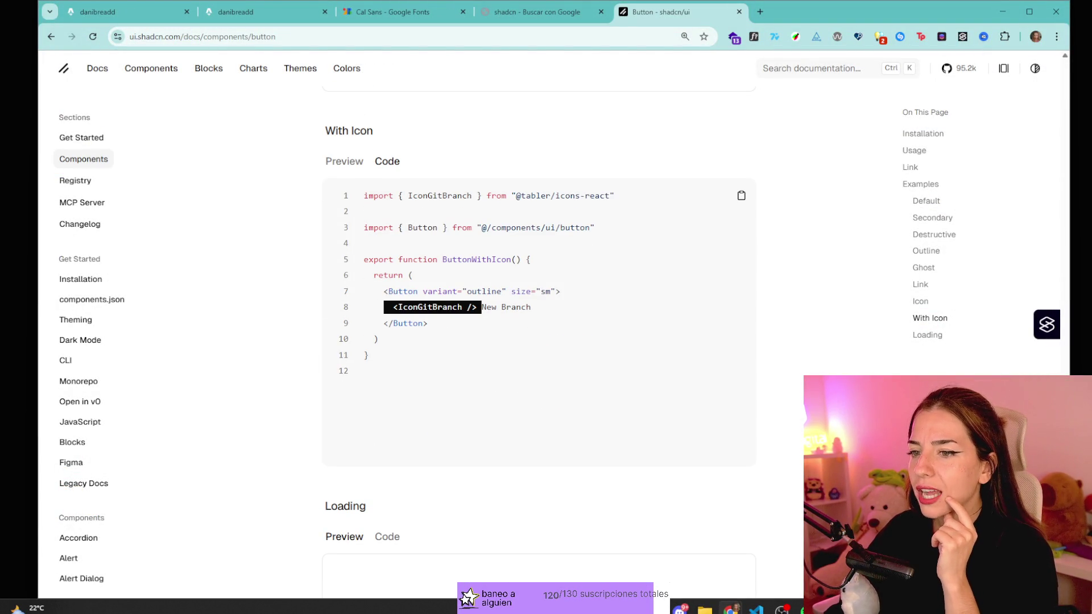
{"action": "left_click", "coordinate": [535, 307]}
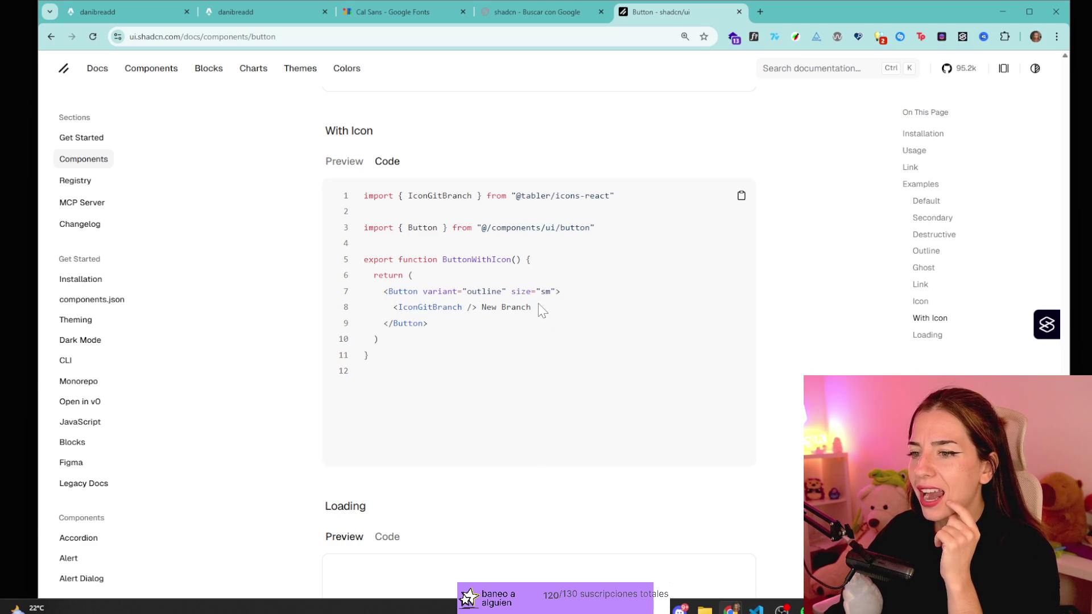
- Return to the With Icon preview and scroll down to the Loading 'Please wait' example
{"action": "left_click", "coordinate": [362, 166]}
{"action": "scroll", "coordinate": [541, 407], "scroll_direction": "down", "scroll_amount": 6}
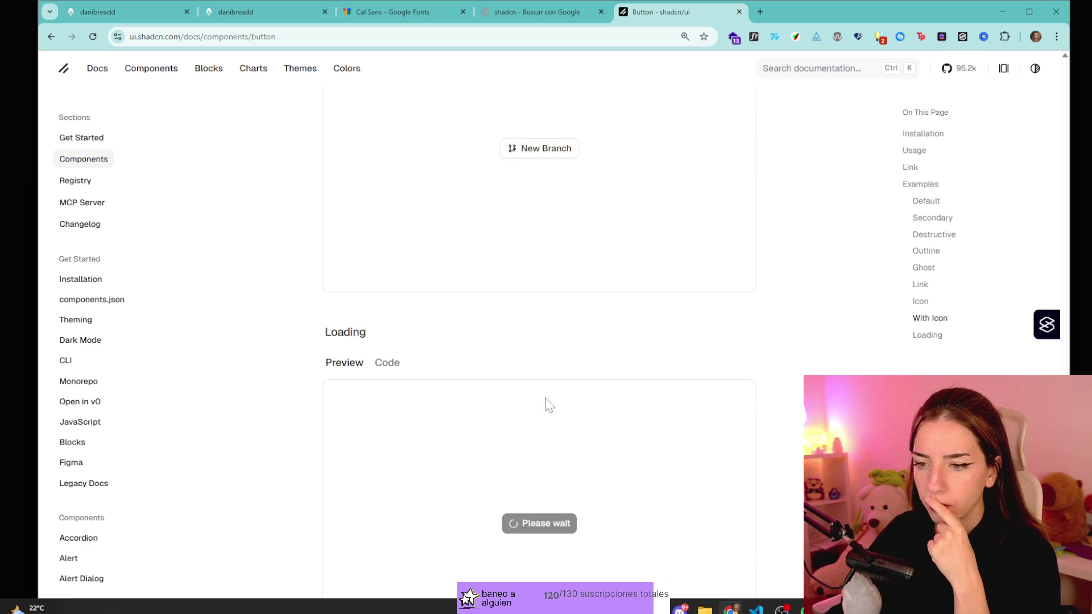
{"action": "scroll", "coordinate": [570, 440], "scroll_direction": "down", "scroll_amount": 1}
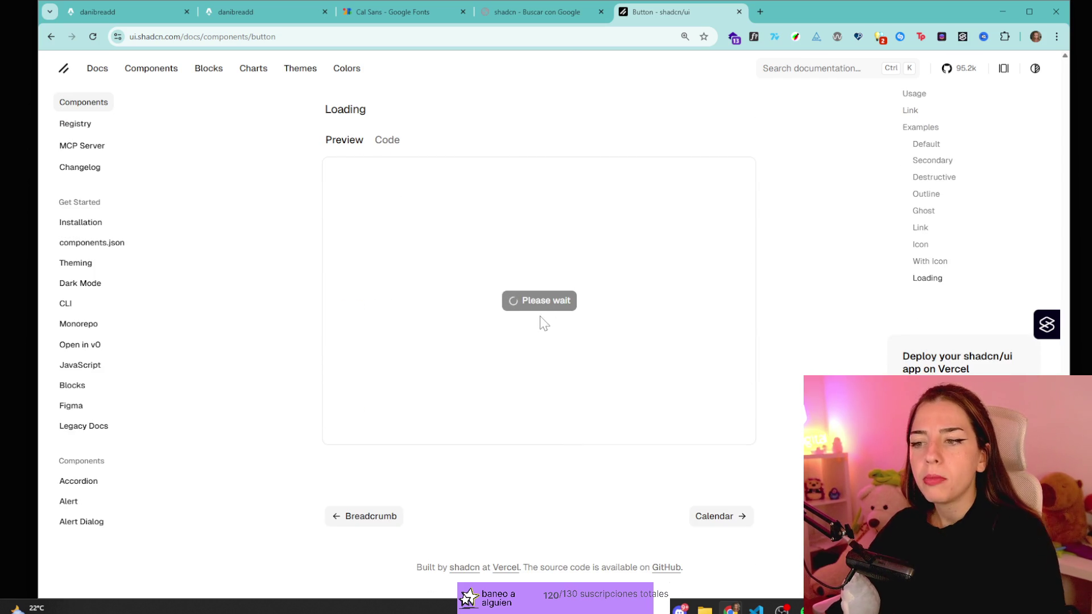
{"action": "key", "text": "ctrl+plus"}
{"action": "key", "text": "ctrl+plus"}
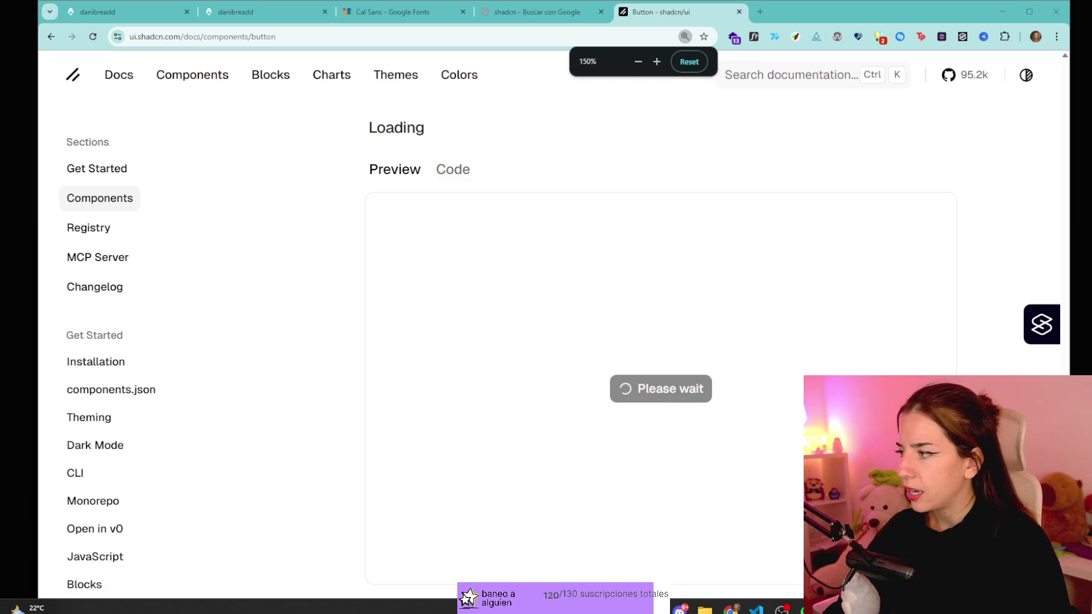
{"action": "key", "text": "ctrl+shift+c"}
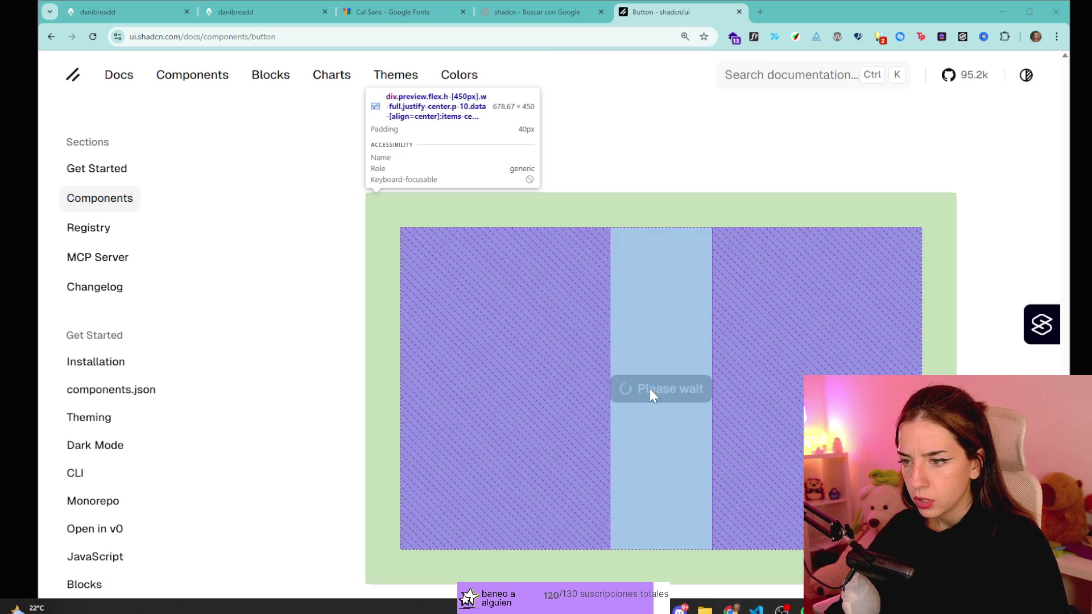
{"action": "key", "text": "ctrl+shift+c"}
{"action": "left_click", "coordinate": [455, 171]}
{"action": "left_click_drag", "start_coordinate": [422, 345], "coordinate": [608, 346]}
{"action": "left_click", "coordinate": [632, 344]}
{"action": "left_click", "coordinate": [641, 284]}
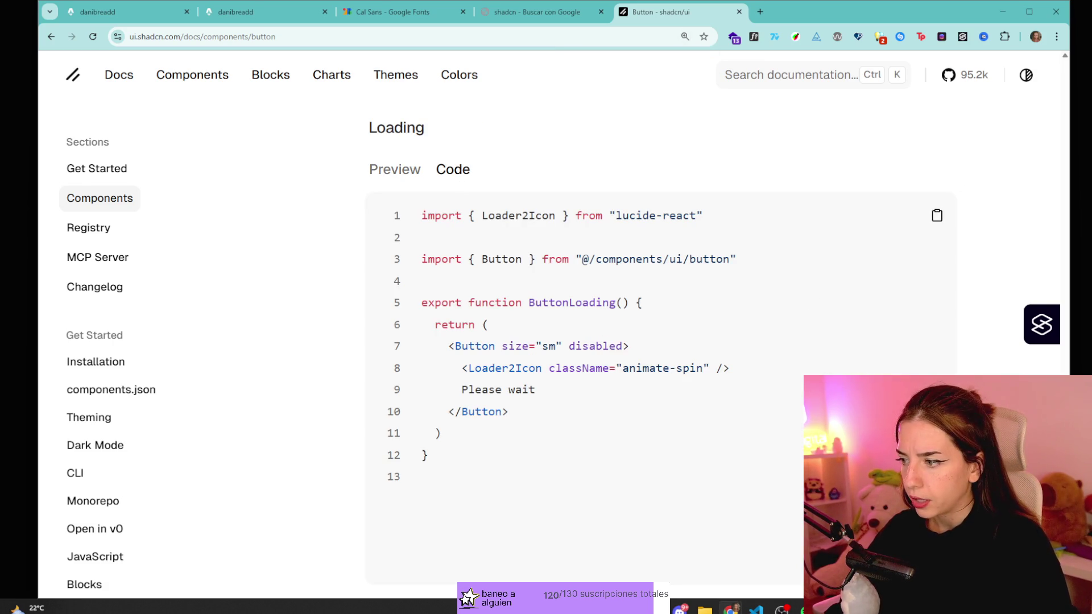
{"action": "scroll", "coordinate": [641, 285], "scroll_direction": "down", "scroll_amount": 2}
{"action": "scroll", "coordinate": [432, 176], "scroll_direction": "up", "scroll_amount": 2}
{"action": "left_click", "coordinate": [418, 176]}
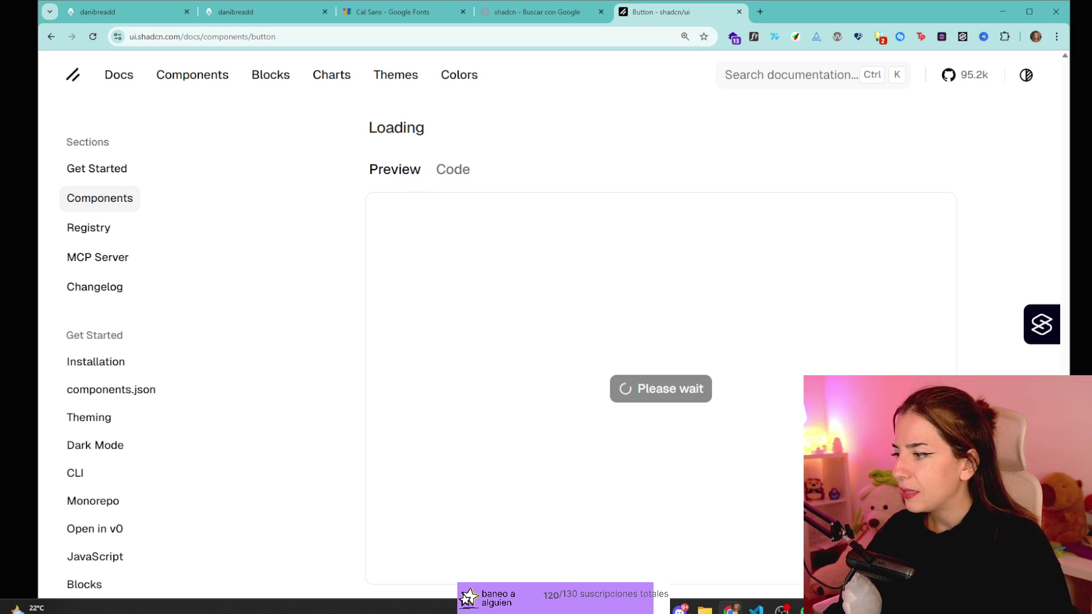
{"action": "key", "text": "ctrl+minus"}
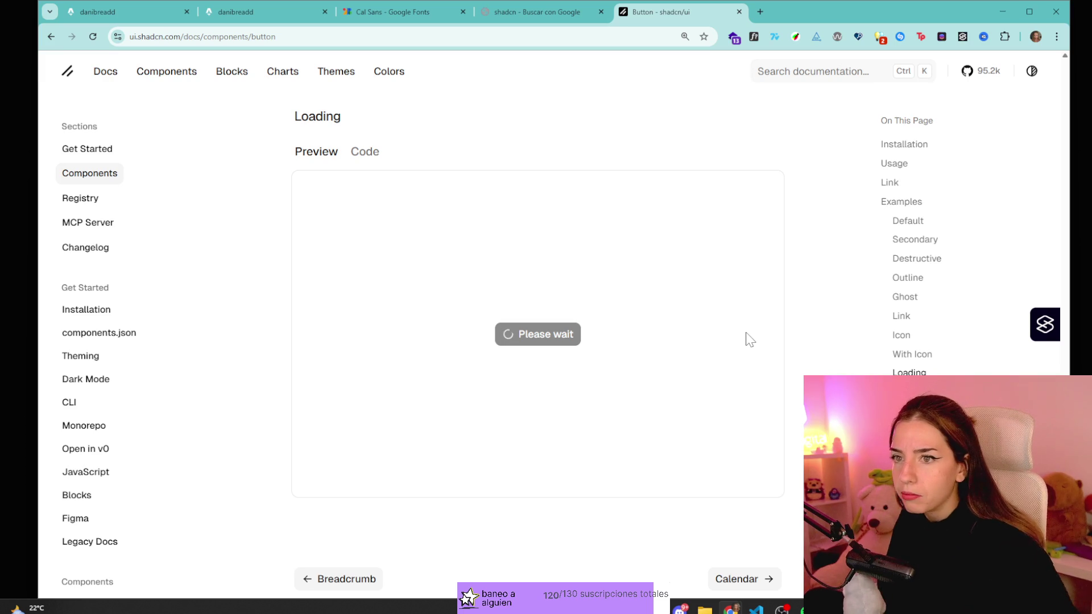
{"action": "scroll", "coordinate": [690, 397], "scroll_direction": "up", "scroll_amount": 3}
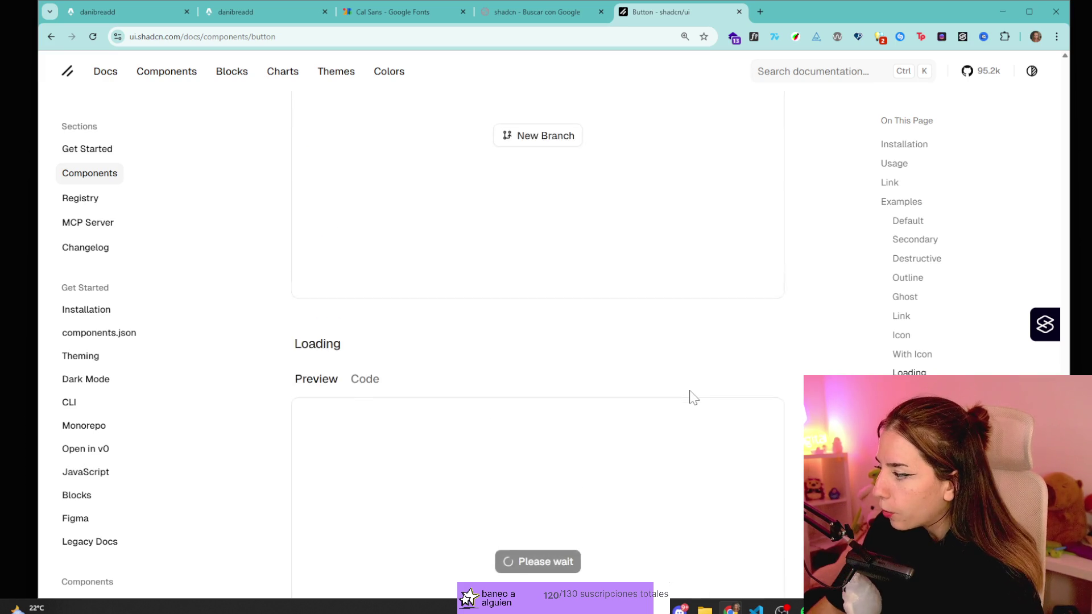
{"action": "scroll", "coordinate": [693, 410], "scroll_direction": "down", "scroll_amount": 4}
{"action": "scroll", "coordinate": [694, 418], "scroll_direction": "up", "scroll_amount": 1}
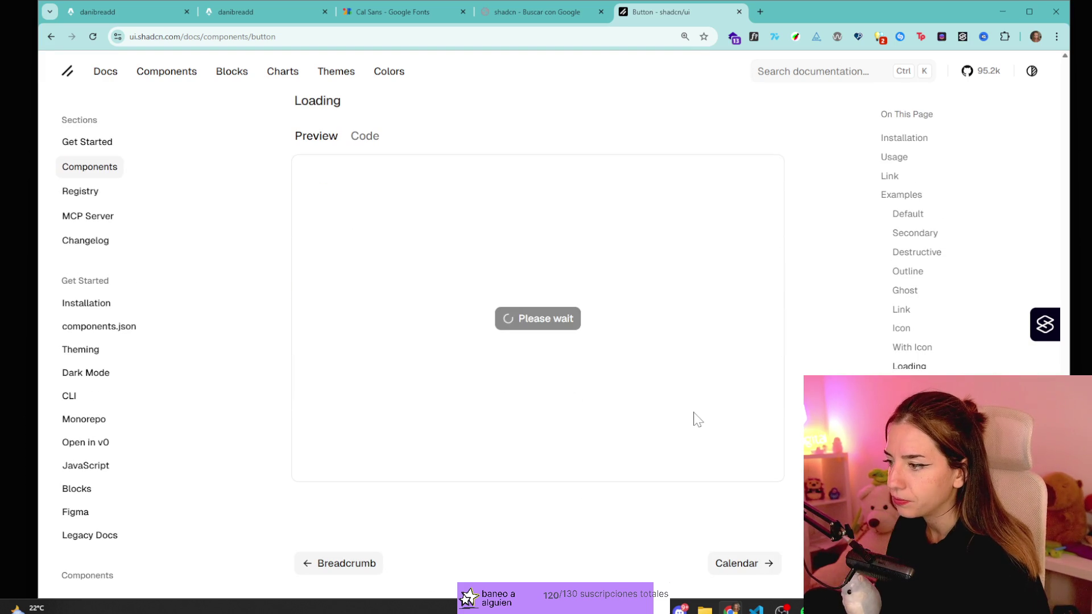
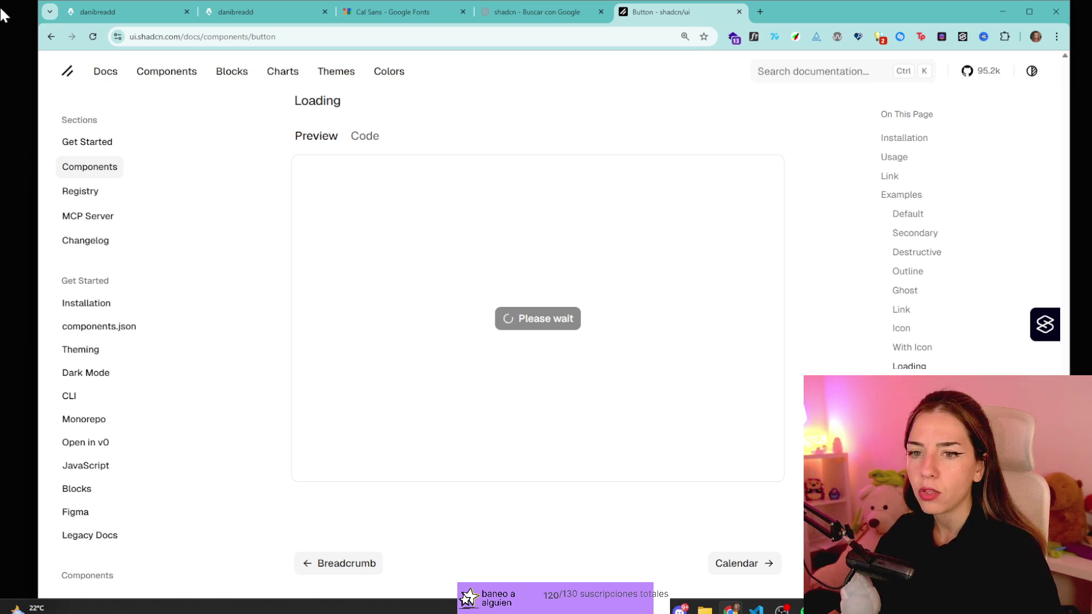
- Try the Combobox framework demo, then expand the Collapsible demo to show all three repositories
{"action": "scroll", "coordinate": [171, 378], "scroll_direction": "down", "scroll_amount": 1}
{"action": "scroll", "coordinate": [335, 378], "scroll_direction": "up", "scroll_amount": 8}
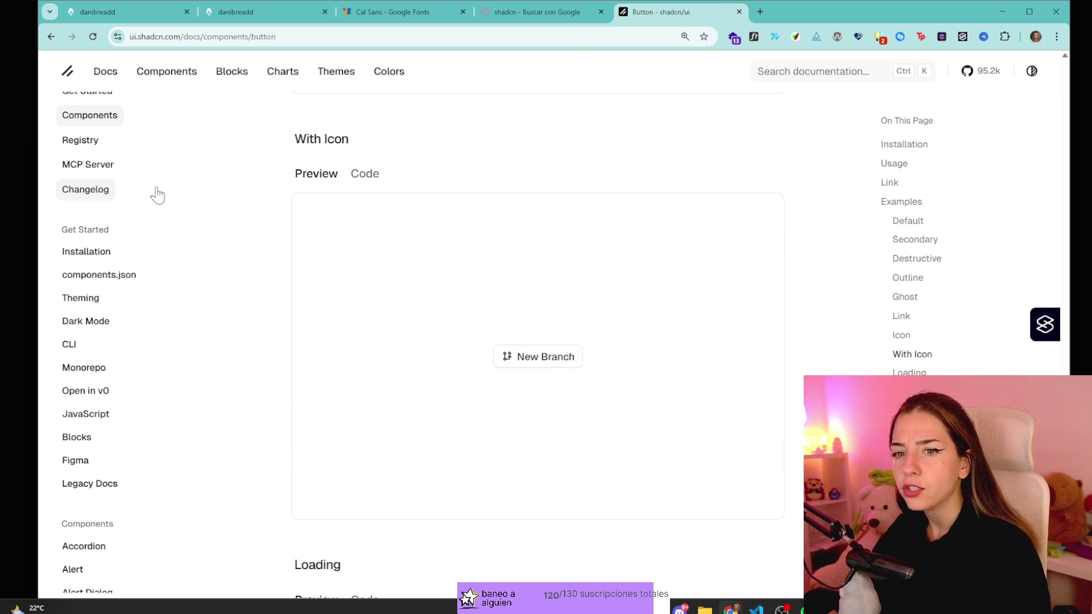
{"action": "scroll", "coordinate": [140, 234], "scroll_direction": "down", "scroll_amount": 12}
{"action": "left_click", "coordinate": [105, 183]}
{"action": "left_click", "coordinate": [588, 418]}
{"action": "left_click", "coordinate": [448, 314]}
{"action": "left_click", "coordinate": [91, 155]}
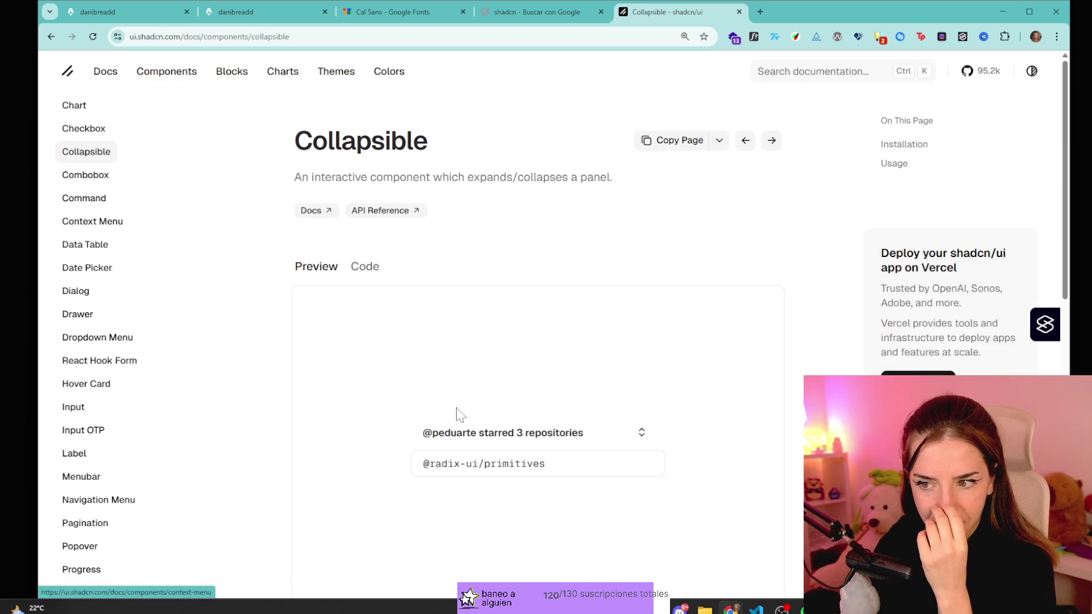
{"action": "left_click", "coordinate": [641, 431]}
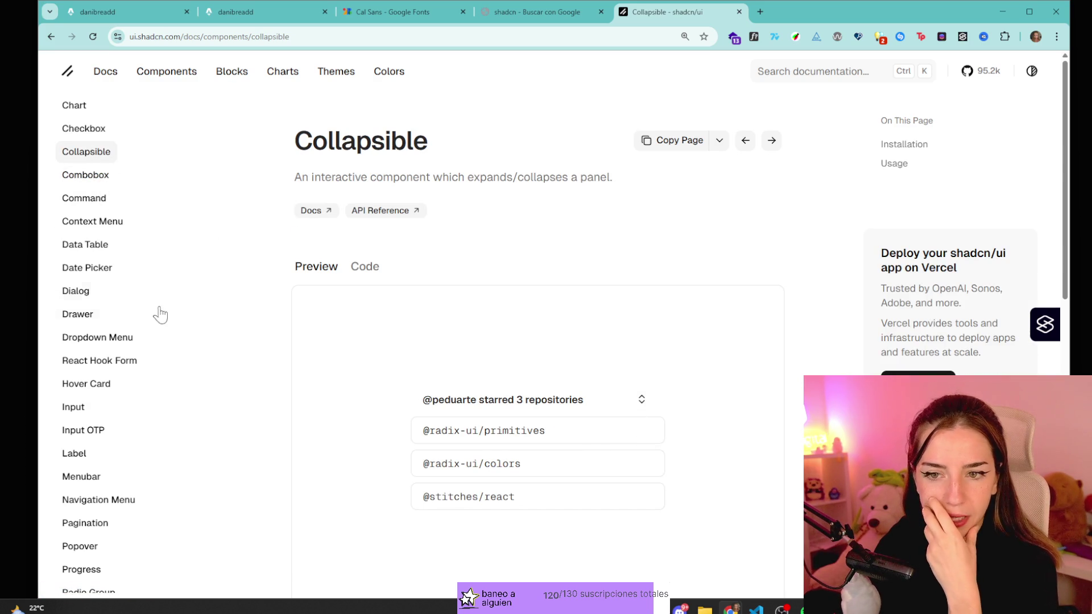
- Toggle the Date Picker demo calendar, then look over the Drawer and Dialog docs
{"action": "left_click", "coordinate": [114, 272]}
{"action": "left_click", "coordinate": [592, 428]}
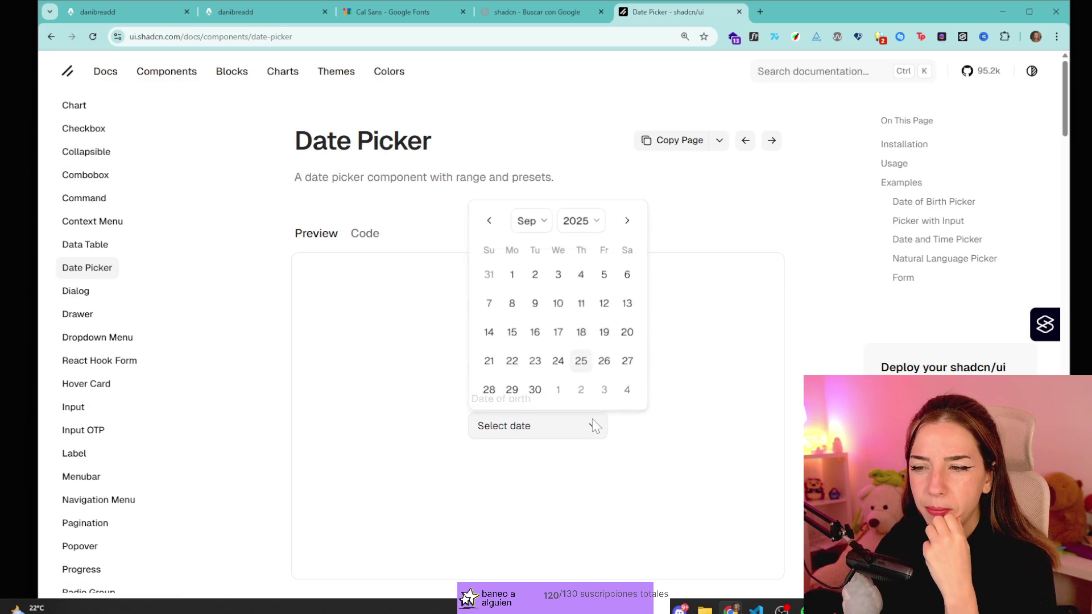
{"action": "left_click", "coordinate": [574, 433]}
{"action": "left_click", "coordinate": [522, 433]}
{"action": "left_click", "coordinate": [398, 438]}
{"action": "left_click", "coordinate": [80, 316]}
{"action": "left_click", "coordinate": [85, 291]}
{"action": "scroll", "coordinate": [91, 293], "scroll_direction": "down", "scroll_amount": 3}
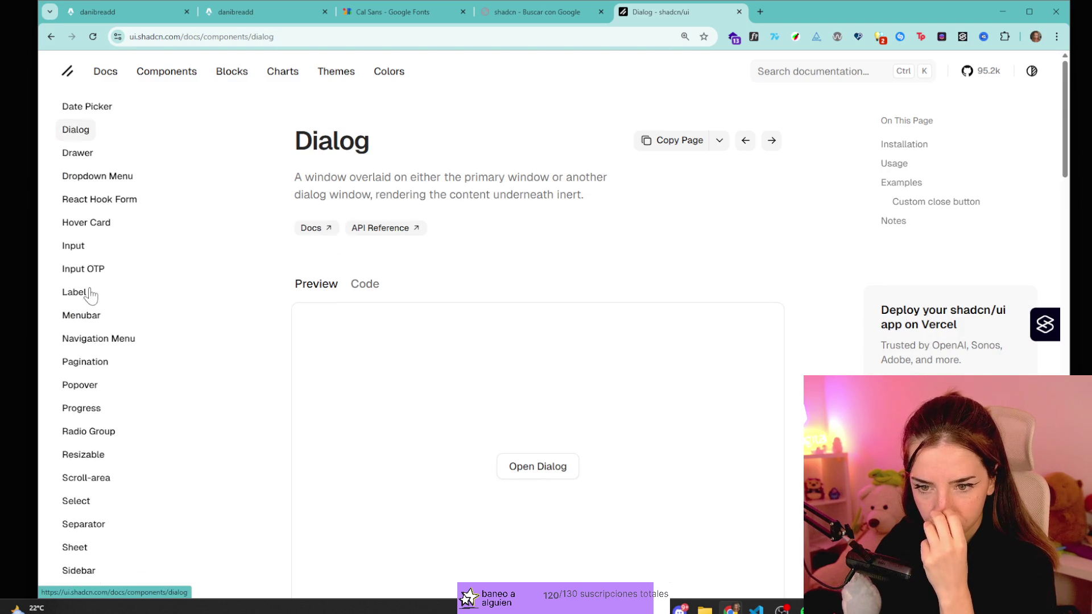
{"action": "scroll", "coordinate": [110, 351], "scroll_direction": "down", "scroll_amount": 3}
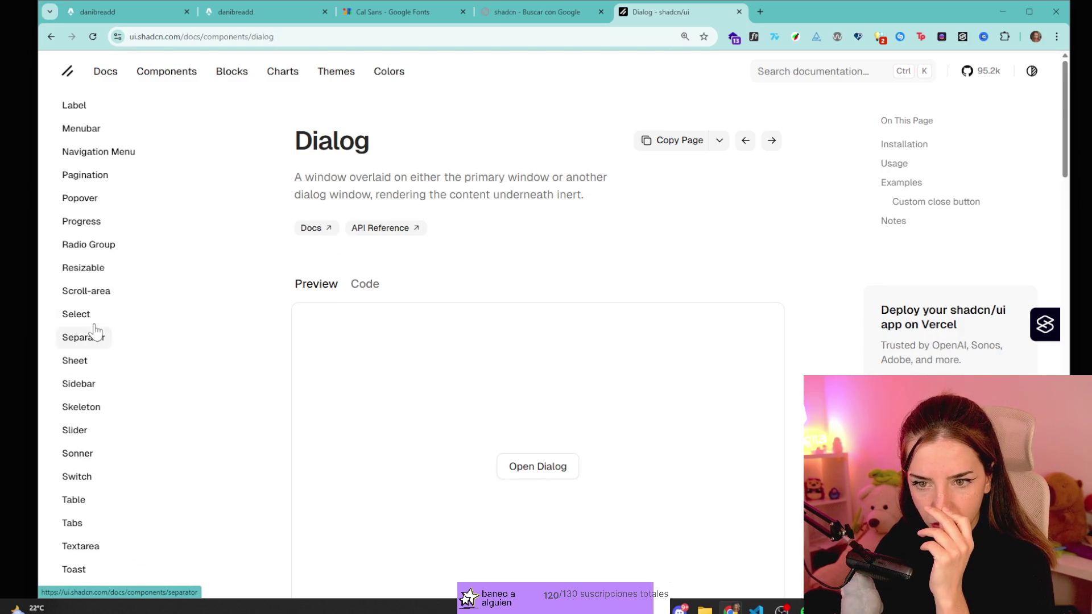
- Open and close the Select fruit-list demo, then view the Tabs documentation
{"action": "left_click", "coordinate": [80, 314]}
{"action": "left_click", "coordinate": [590, 447]}
{"action": "left_click", "coordinate": [588, 449]}
{"action": "scroll", "coordinate": [398, 443], "scroll_direction": "down", "scroll_amount": 3}
{"action": "scroll", "coordinate": [81, 530], "scroll_direction": "down", "scroll_amount": 3}
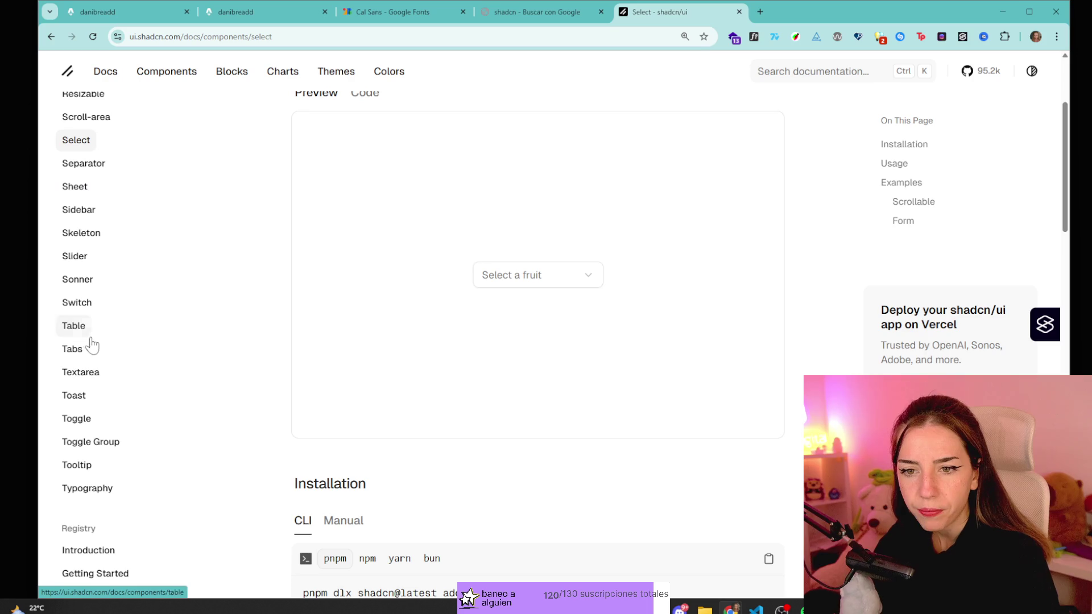
{"action": "left_click", "coordinate": [80, 348]}
{"action": "scroll", "coordinate": [321, 338], "scroll_direction": "down", "scroll_amount": 2}
{"action": "scroll", "coordinate": [80, 455], "scroll_direction": "down", "scroll_amount": 1}
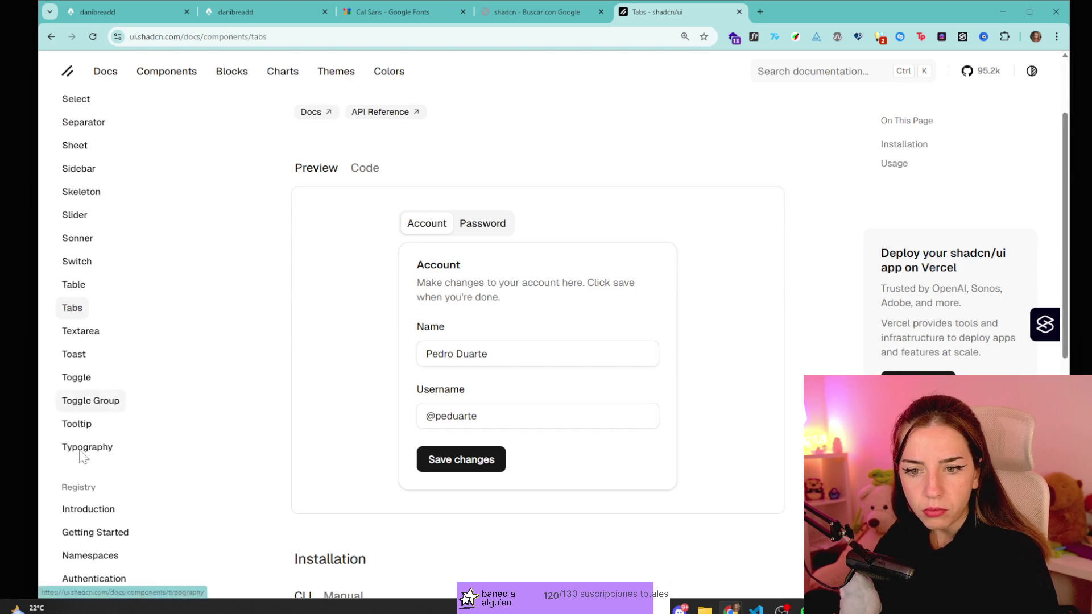
- Browse the Toggle Group, Typography, Tooltip and Pagination documentation pages
{"action": "left_click", "coordinate": [77, 384]}
{"action": "left_click", "coordinate": [84, 430]}
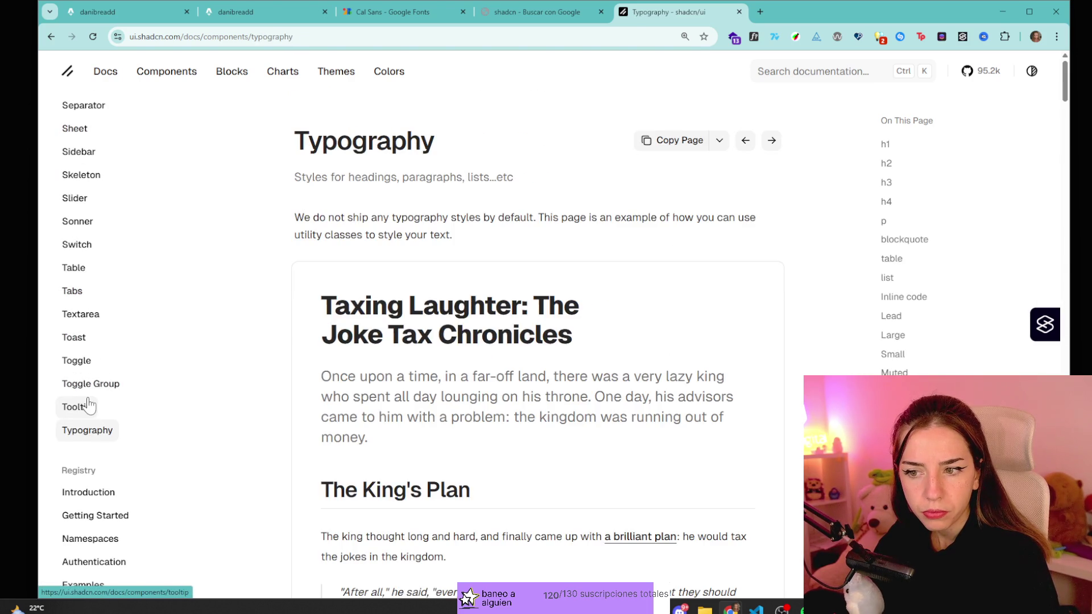
{"action": "left_click", "coordinate": [76, 405]}
{"action": "scroll", "coordinate": [73, 353], "scroll_direction": "up", "scroll_amount": 4}
{"action": "scroll", "coordinate": [94, 281], "scroll_direction": "up", "scroll_amount": 3}
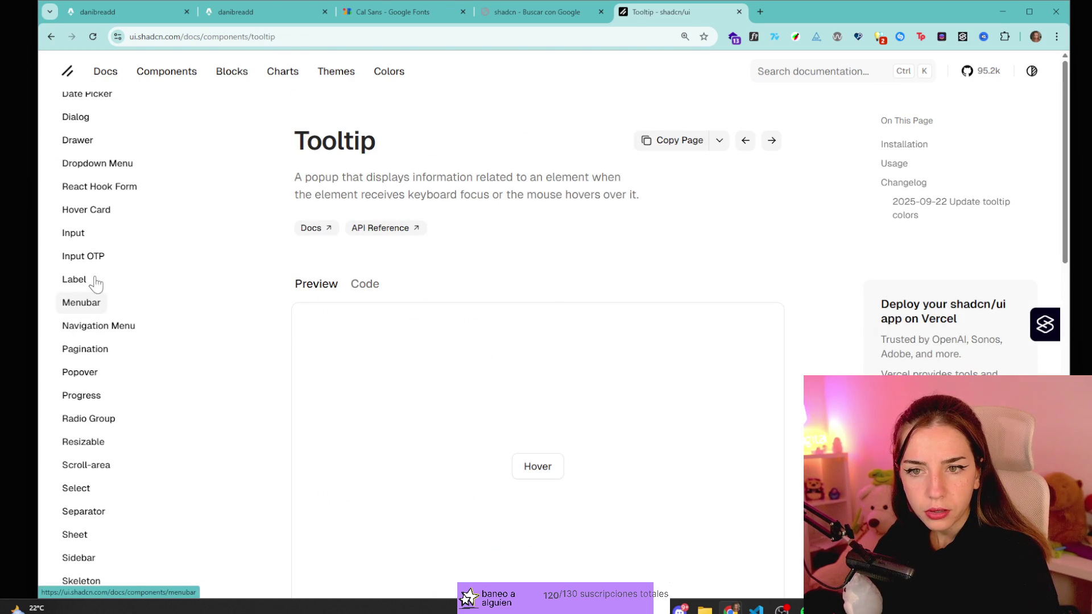
{"action": "left_click", "coordinate": [90, 353]}
{"action": "scroll", "coordinate": [89, 353], "scroll_direction": "up", "scroll_amount": 3}
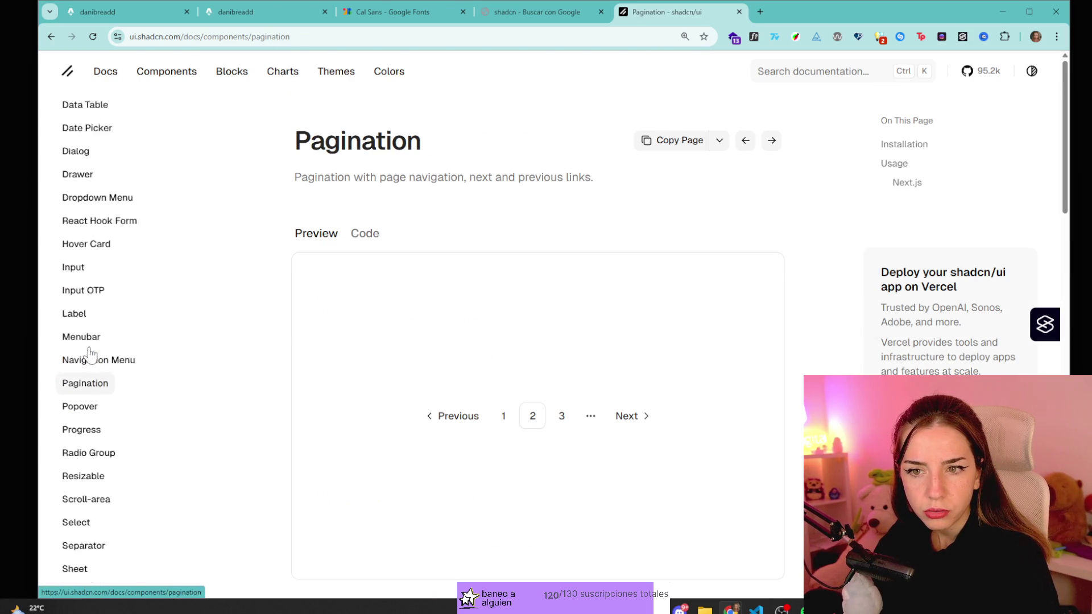
- Open the Dropdown Menu docs and show and hide its demo menu several times
{"action": "left_click", "coordinate": [114, 339]}
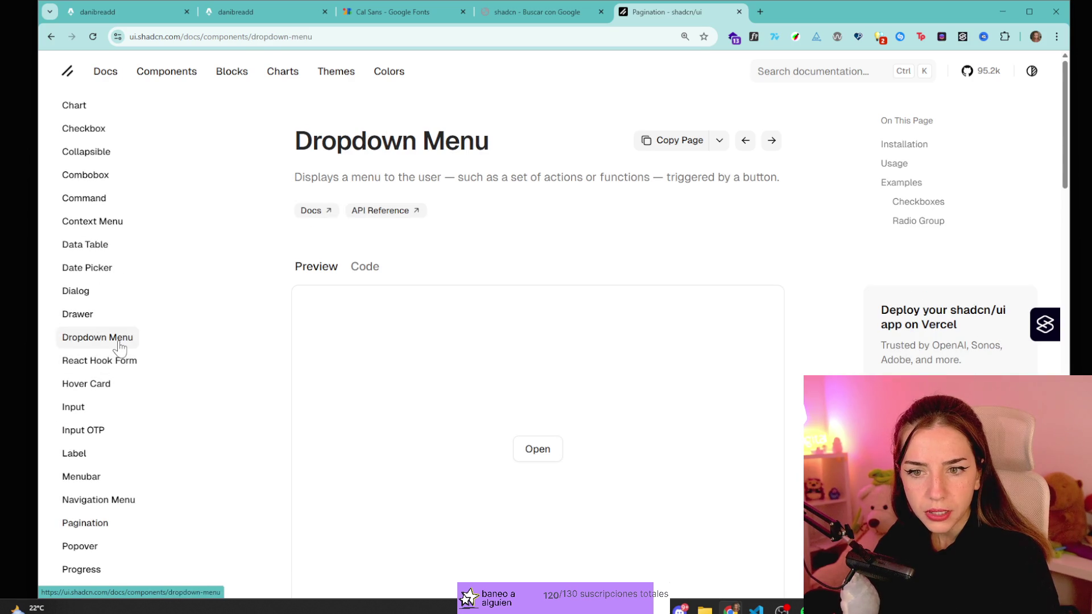
{"action": "left_click", "coordinate": [525, 451]}
{"action": "left_click", "coordinate": [540, 455]}
{"action": "left_click", "coordinate": [549, 455]}
{"action": "left_click", "coordinate": [568, 500]}
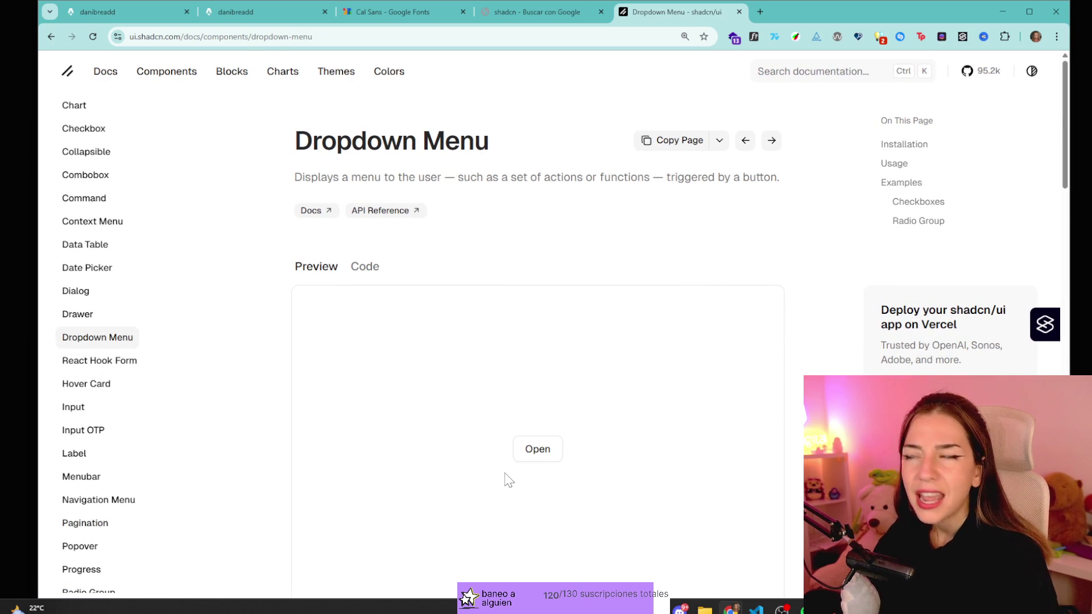
{"action": "left_click", "coordinate": [540, 448]}
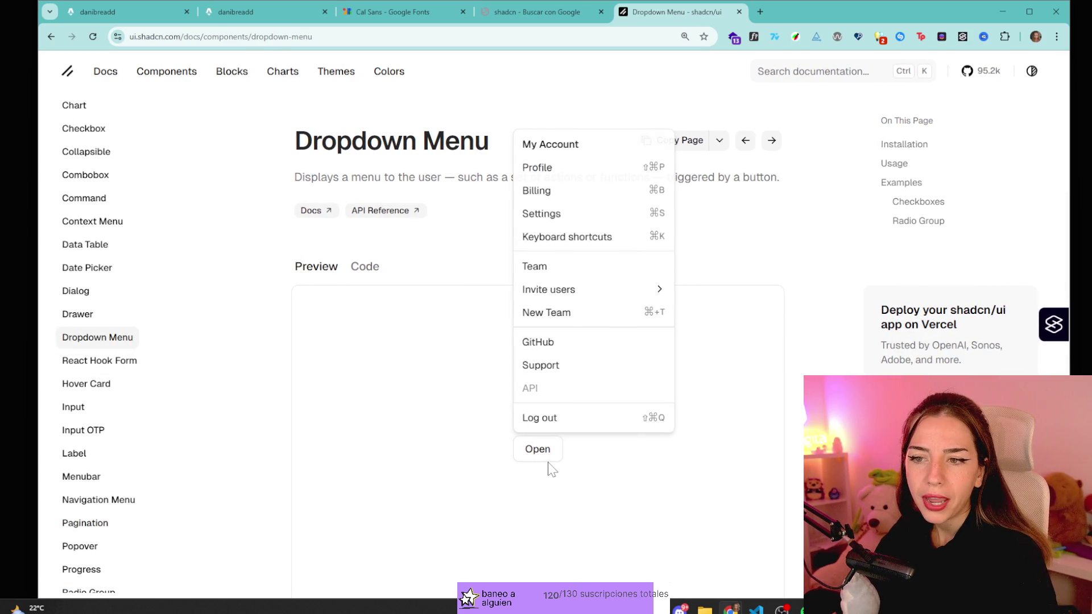
{"action": "left_click", "coordinate": [551, 468]}
{"action": "scroll", "coordinate": [411, 373], "scroll_direction": "down", "scroll_amount": 4}
{"action": "scroll", "coordinate": [412, 372], "scroll_direction": "down", "scroll_amount": 10}
{"action": "scroll", "coordinate": [438, 393], "scroll_direction": "up", "scroll_amount": 2}
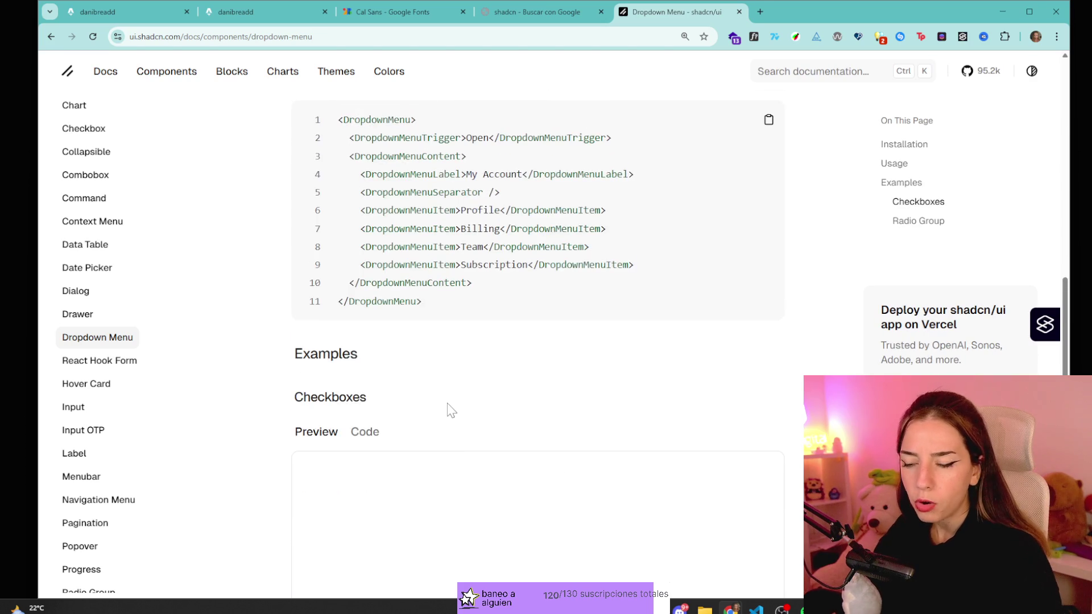
{"action": "key", "text": "ctrl+t"}
- Search Google for 'antd dropdown' and open the Ant Design Dropdown documentation
{"action": "type", "text": "antd d"}
{"action": "key", "text": "BackSpace"}
{"action": "key", "text": "BackSpace"}
{"action": "type", "text": "dropdown"}
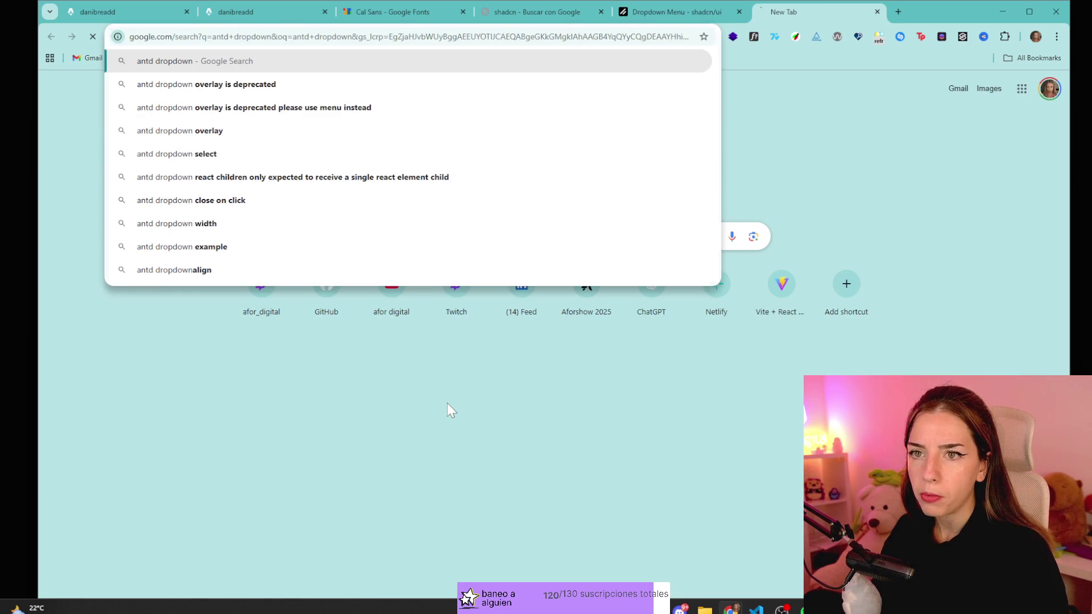
{"action": "key", "text": "Return"}
{"action": "left_click", "coordinate": [167, 209]}
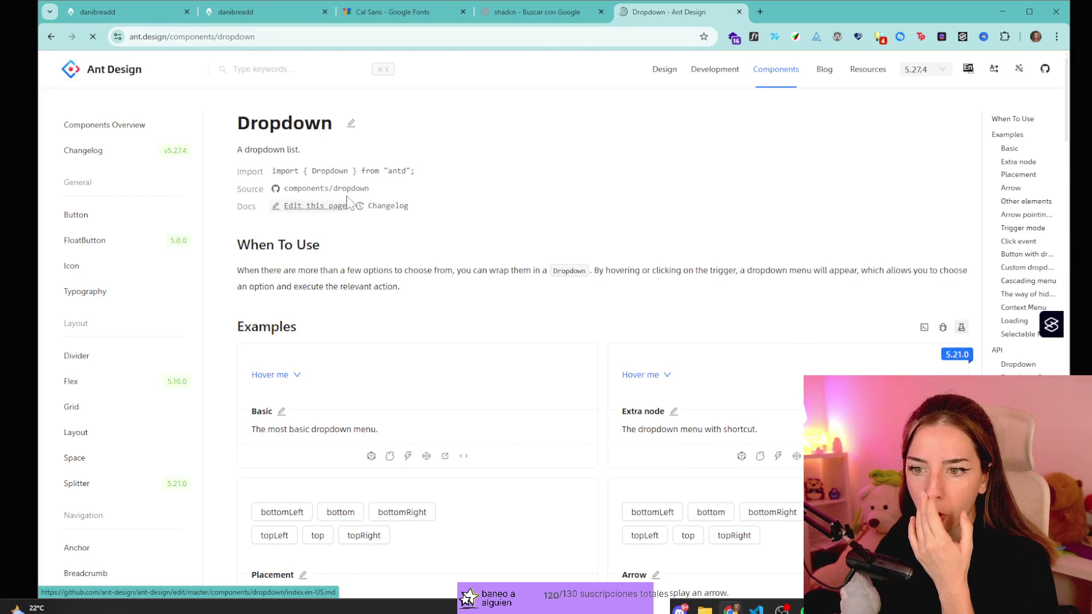
- Look through the Ant Design Dropdown examples, then go to the Button component docs
{"action": "scroll", "coordinate": [312, 218], "scroll_direction": "down", "scroll_amount": 3}
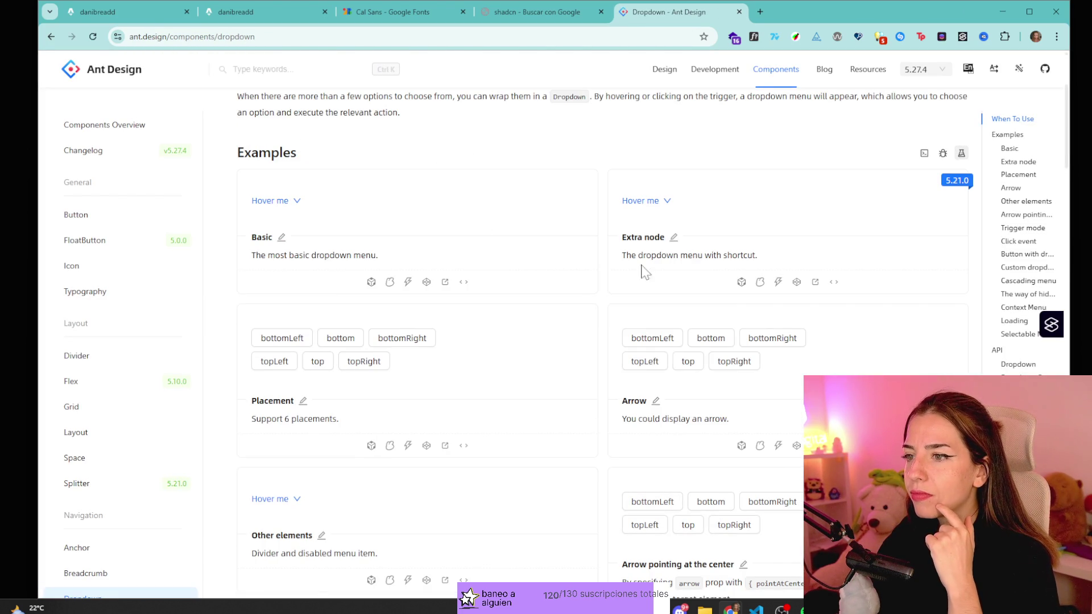
{"action": "mouse_move", "coordinate": [665, 211]}
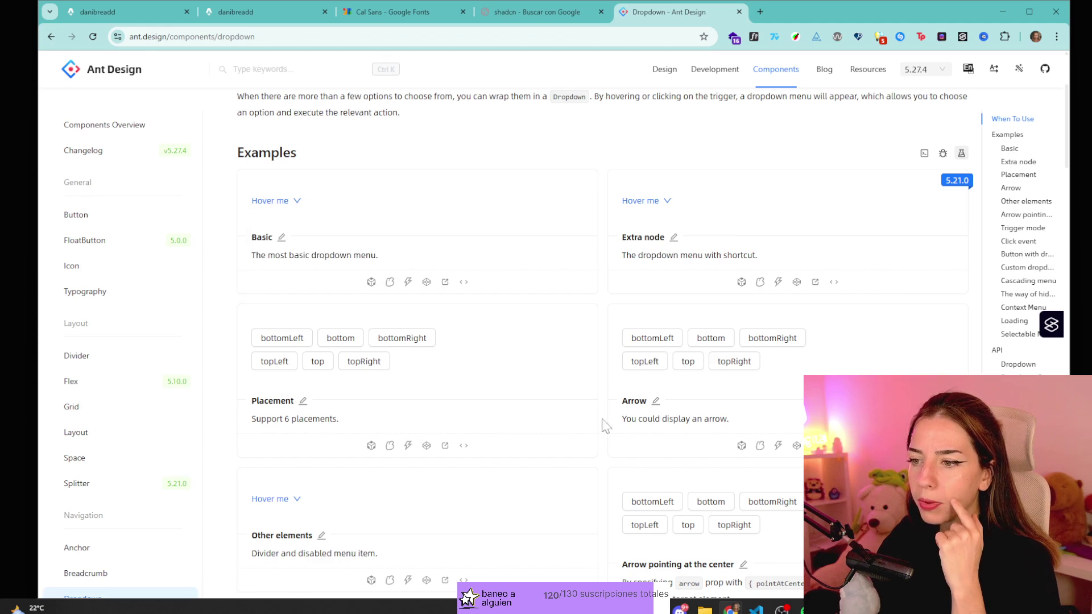
{"action": "scroll", "coordinate": [494, 384], "scroll_direction": "down", "scroll_amount": 4}
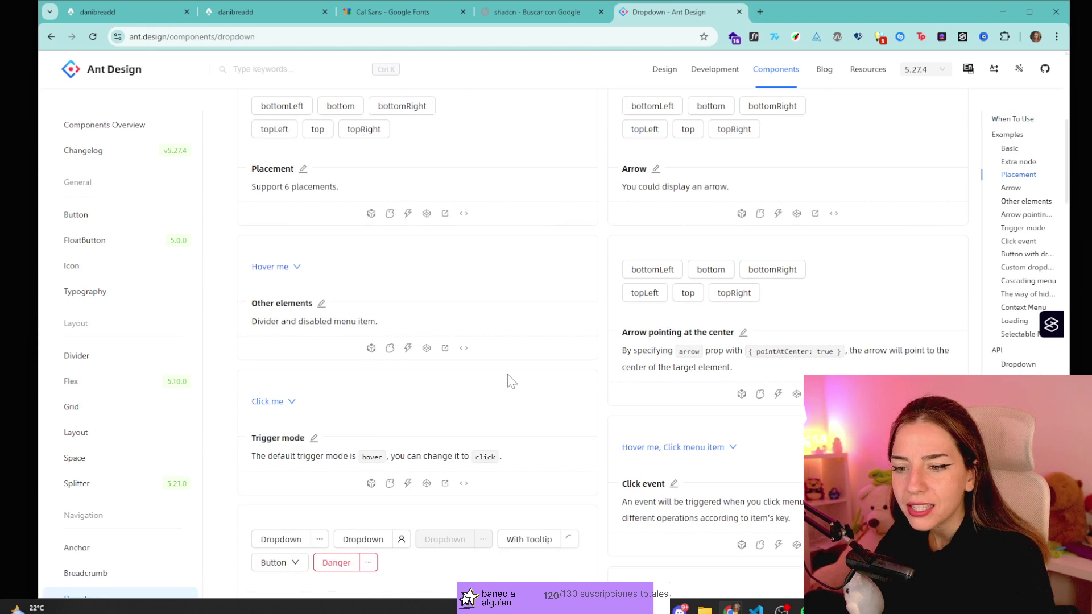
{"action": "scroll", "coordinate": [510, 379], "scroll_direction": "down", "scroll_amount": 5}
{"action": "mouse_move", "coordinate": [296, 280]}
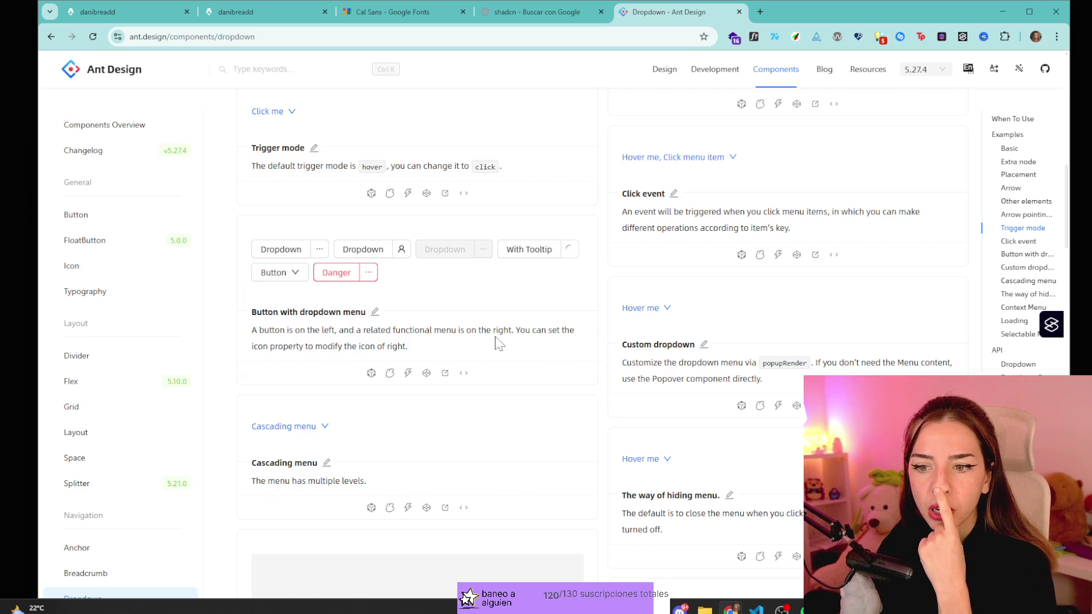
{"action": "scroll", "coordinate": [93, 409], "scroll_direction": "down", "scroll_amount": 3}
{"action": "scroll", "coordinate": [92, 447], "scroll_direction": "down", "scroll_amount": 9}
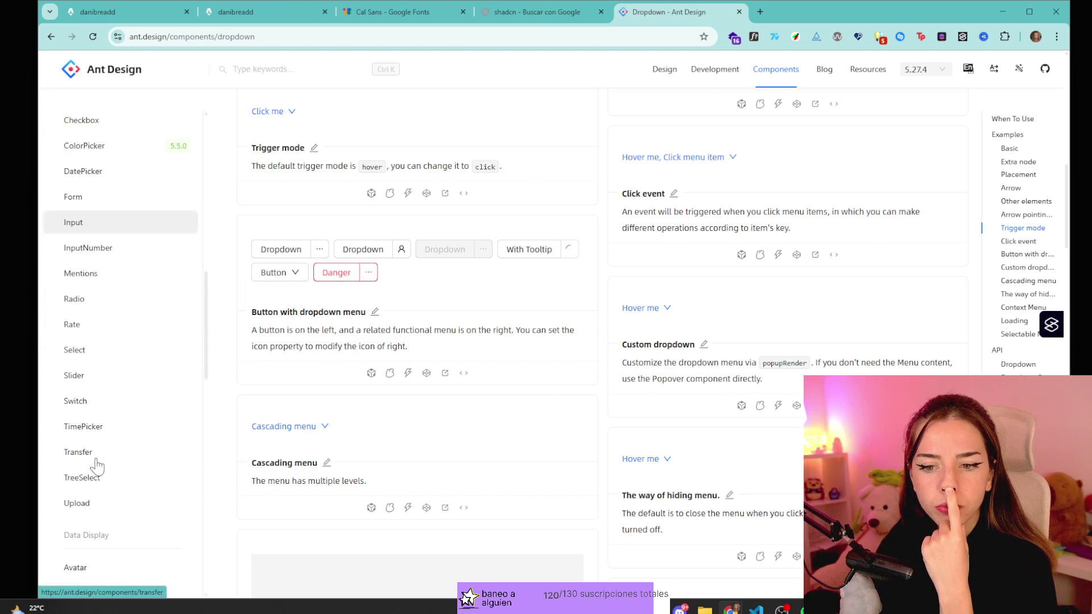
{"action": "scroll", "coordinate": [97, 307], "scroll_direction": "up", "scroll_amount": 10}
{"action": "left_click", "coordinate": [103, 215]}
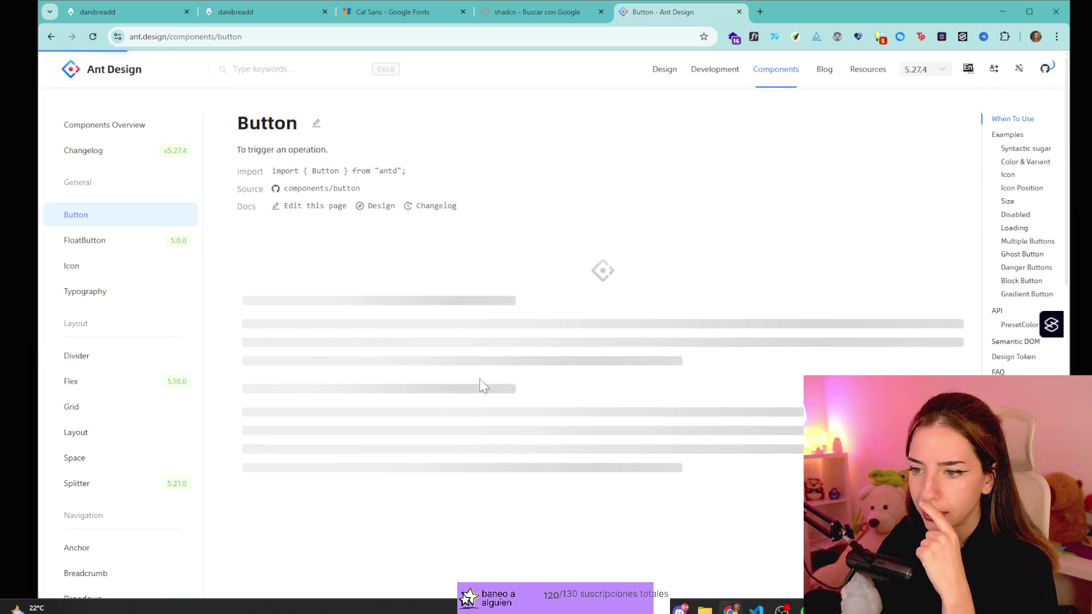
- Flip the Icon Position example between start and end to compare the Search buttons
{"action": "scroll", "coordinate": [517, 418], "scroll_direction": "down", "scroll_amount": 5}
{"action": "scroll", "coordinate": [387, 335], "scroll_direction": "down", "scroll_amount": 2}
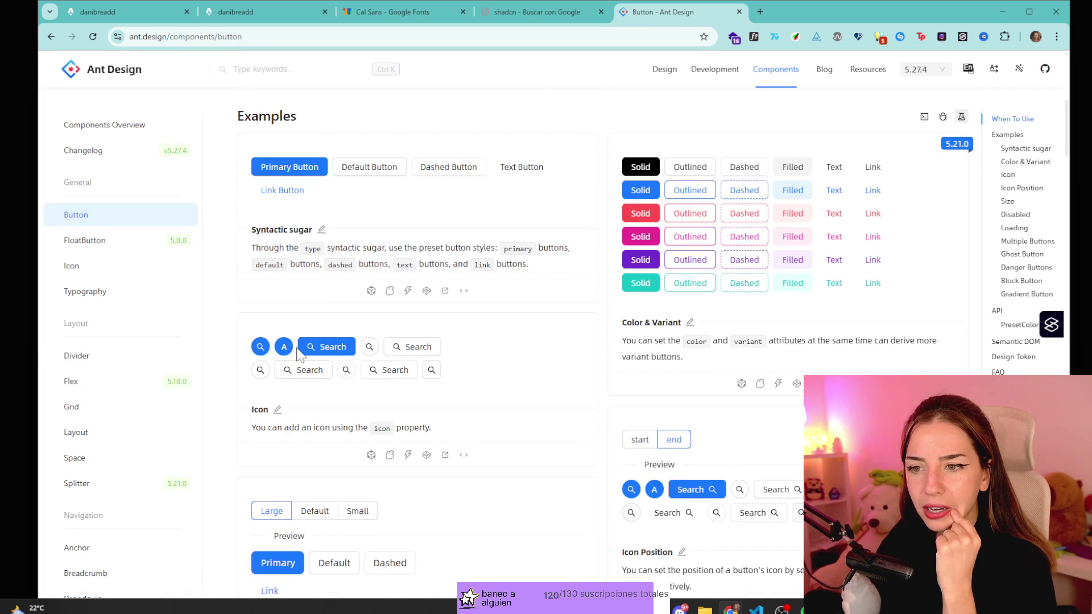
{"action": "scroll", "coordinate": [580, 378], "scroll_direction": "down", "scroll_amount": 4}
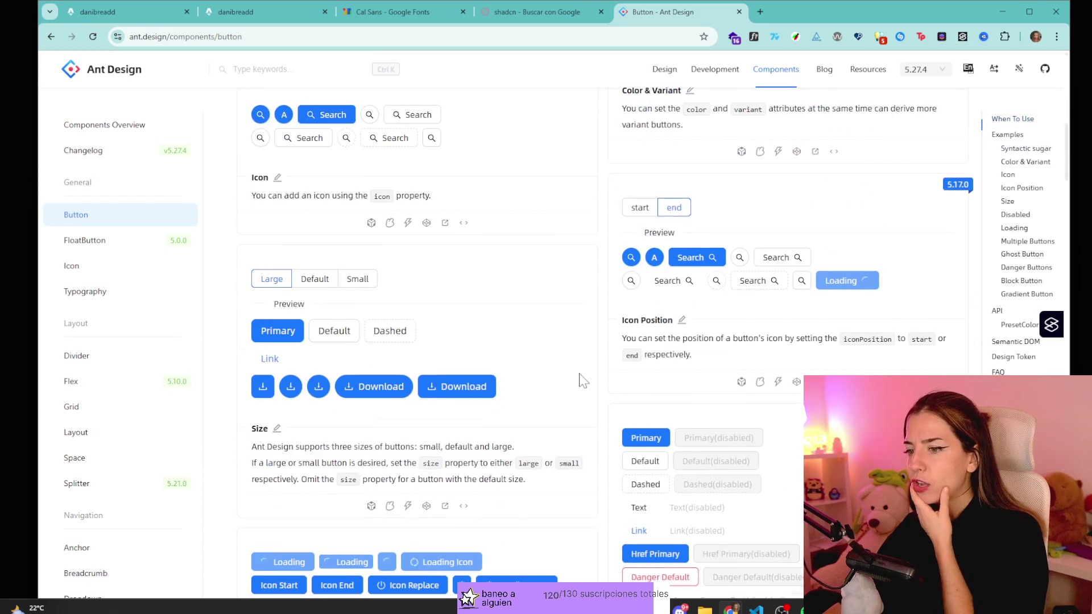
{"action": "left_click", "coordinate": [639, 208]}
{"action": "left_click", "coordinate": [676, 207]}
{"action": "left_click", "coordinate": [638, 208]}
{"action": "left_click", "coordinate": [675, 207]}
{"action": "left_click", "coordinate": [639, 208]}
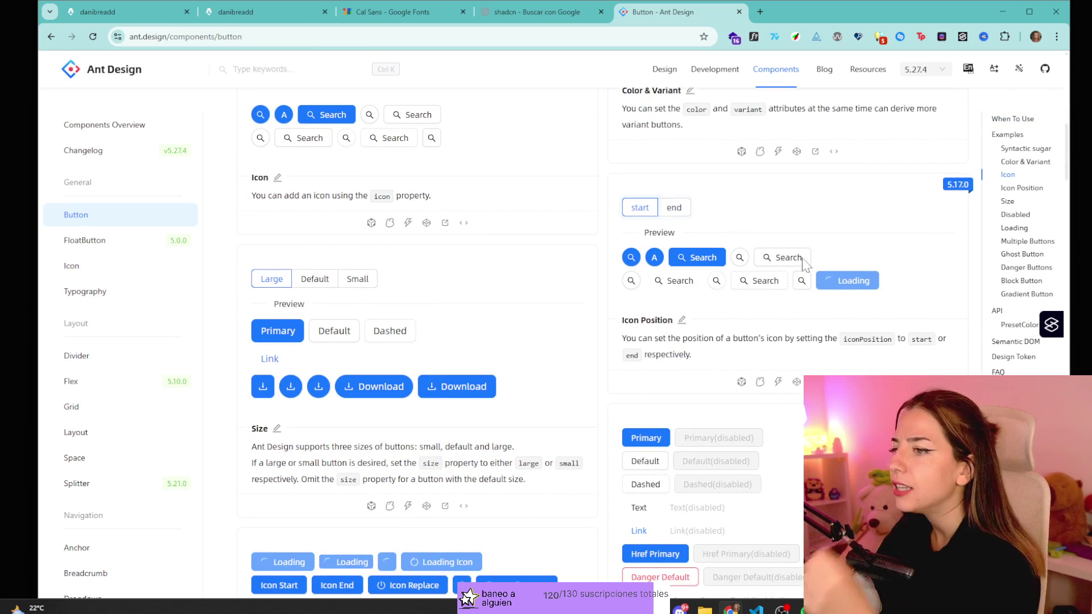
{"action": "left_click", "coordinate": [675, 208]}
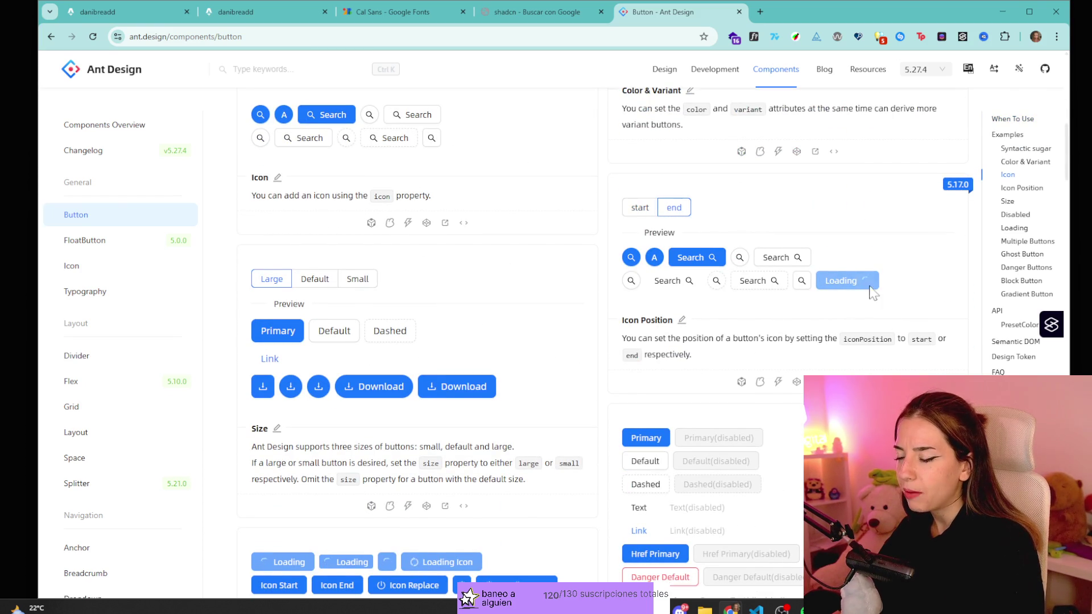
{"action": "left_click", "coordinate": [639, 209]}
{"action": "left_click", "coordinate": [674, 208]}
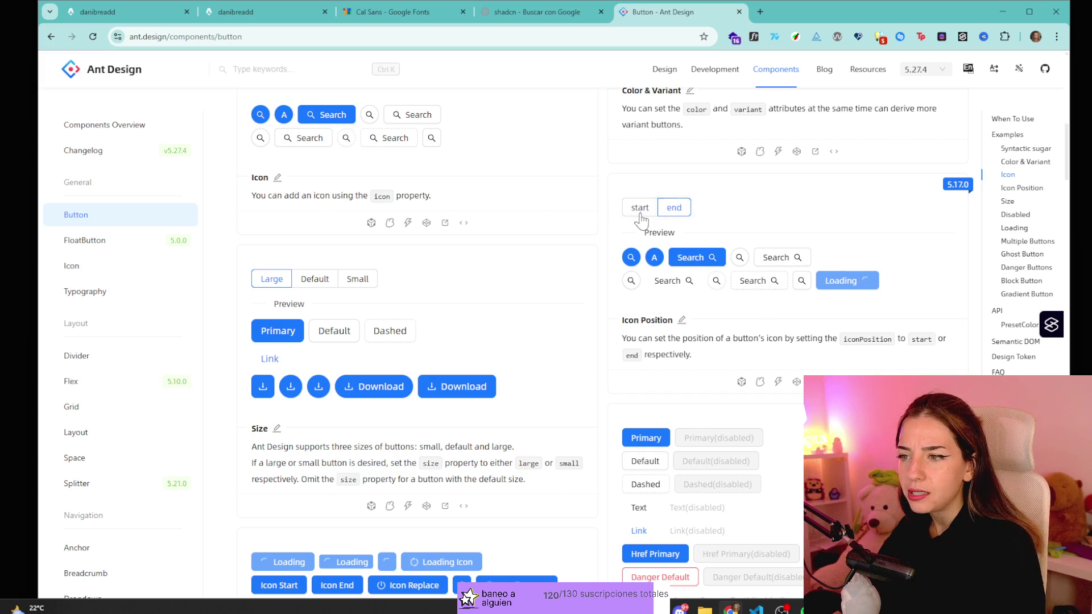
- Leave Icon Position on start, then close the Ant Design Button docs tab
{"action": "scroll", "coordinate": [639, 213], "scroll_direction": "up", "scroll_amount": 1}
{"action": "left_click", "coordinate": [640, 265]}
{"action": "left_click", "coordinate": [674, 265]}
{"action": "left_click", "coordinate": [640, 265]}
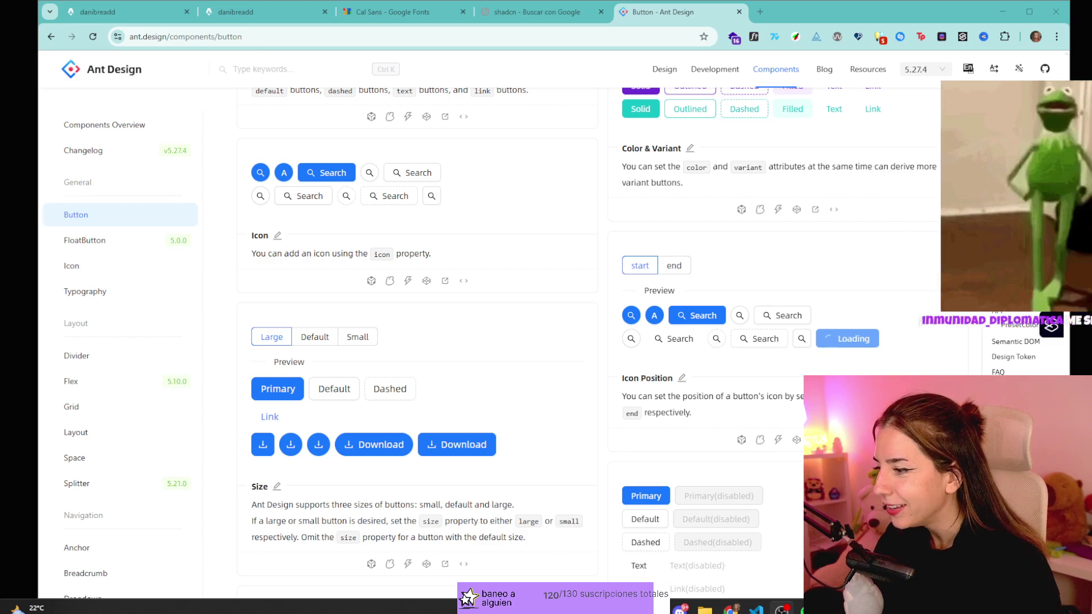
{"action": "scroll", "coordinate": [557, 392], "scroll_direction": "up", "scroll_amount": 8}
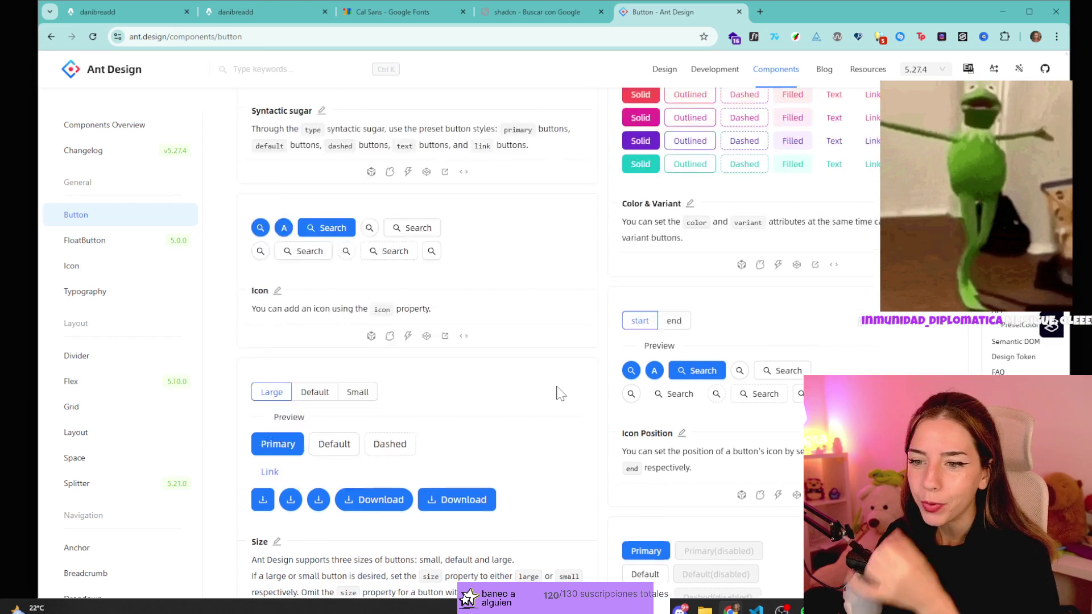
{"action": "middle_click", "coordinate": [654, 17]}
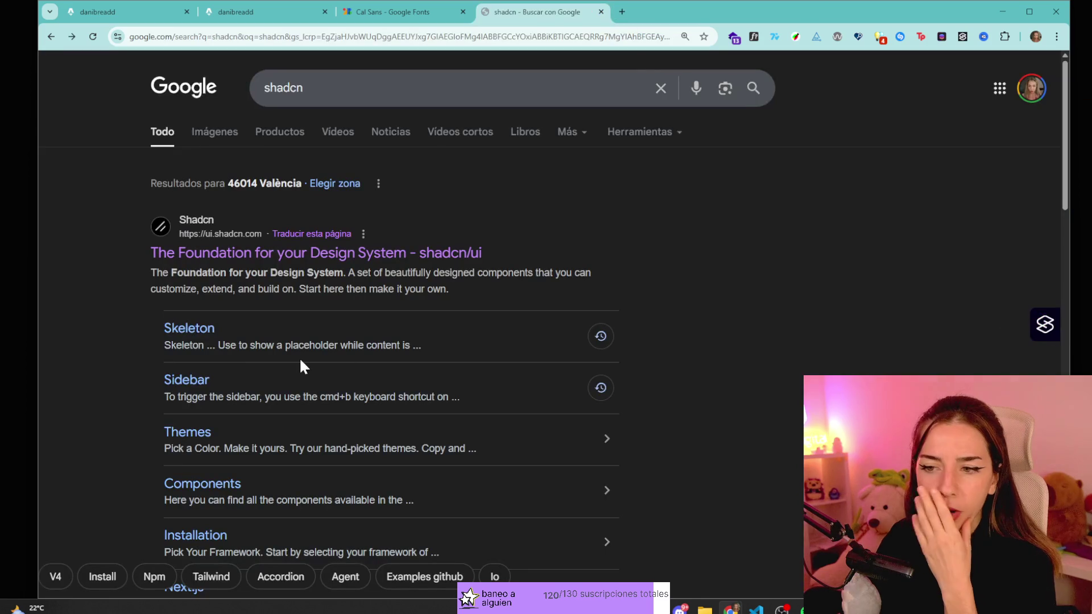
- Close the leftover font and search tabs and collapse the Marzo 2024 and Enero 2025 entries
{"action": "middle_click", "coordinate": [426, 11]}
{"action": "middle_click", "coordinate": [427, 12]}
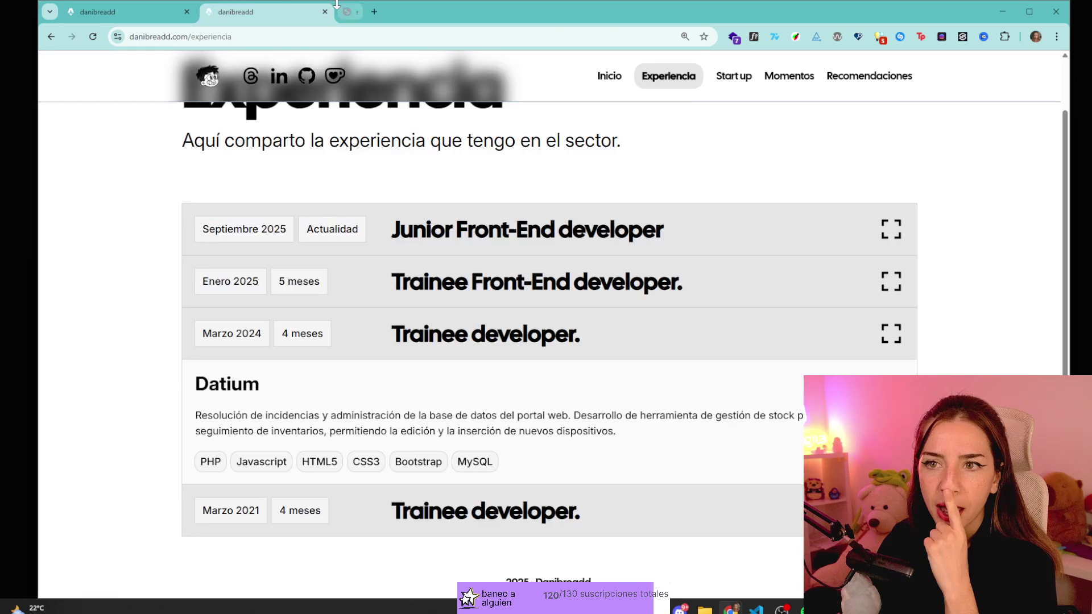
{"action": "left_click", "coordinate": [768, 341]}
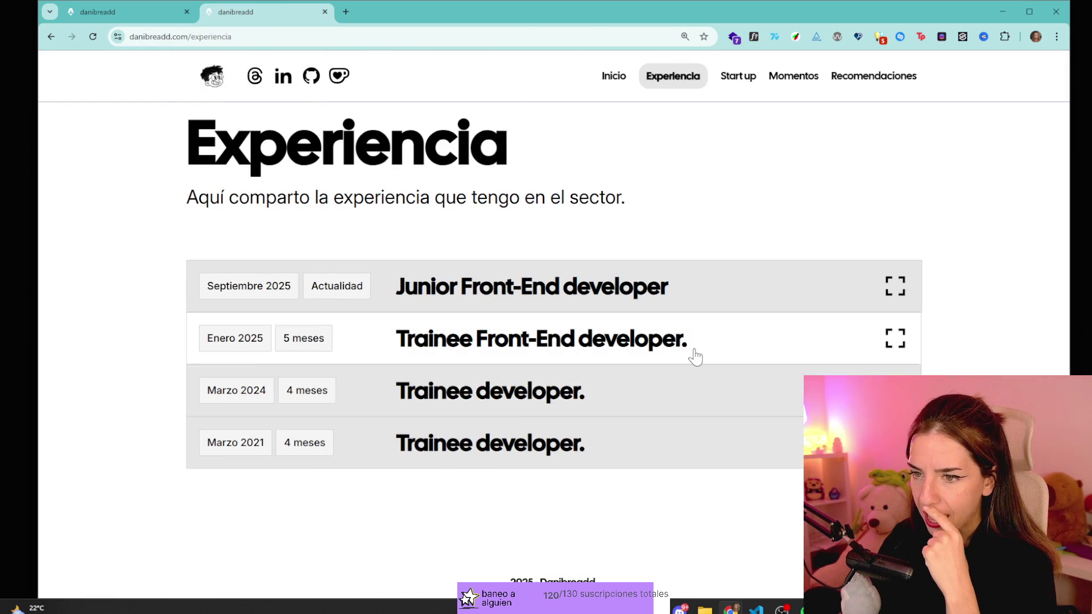
{"action": "left_click", "coordinate": [695, 350]}
{"action": "left_click", "coordinate": [782, 340]}
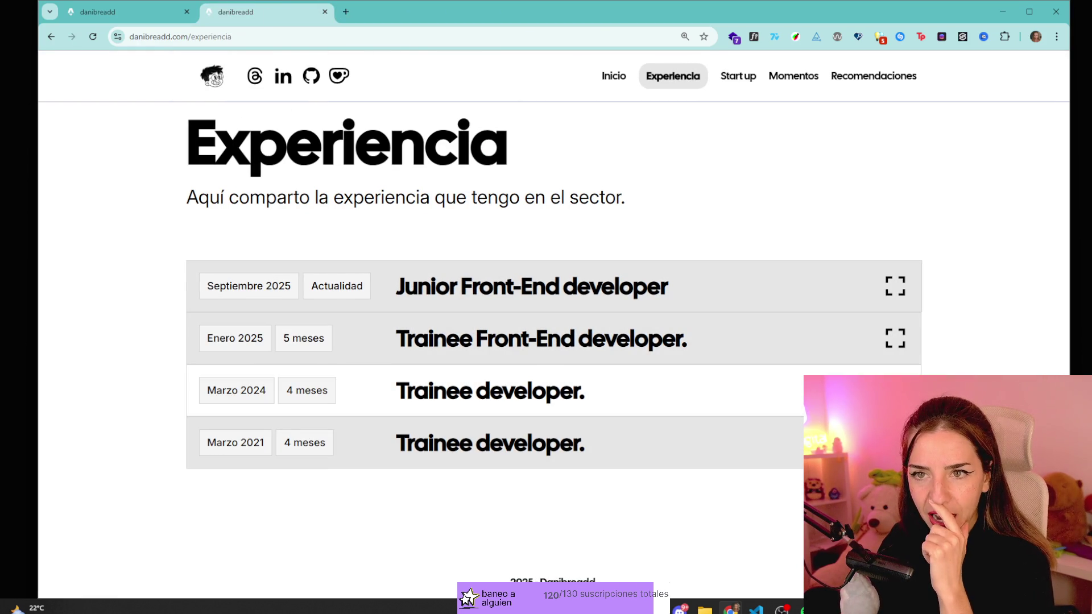
- Expand and collapse the Enero 2025 experience entry repeatedly, leaving it collapsed
{"action": "left_click", "coordinate": [854, 348]}
{"action": "left_click", "coordinate": [855, 348]}
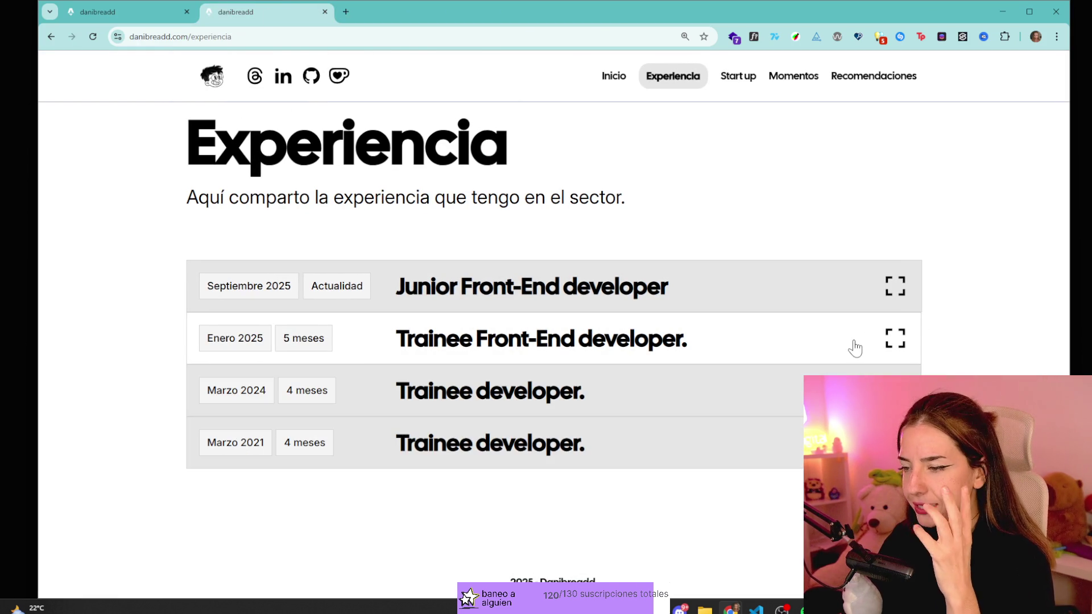
{"action": "left_click", "coordinate": [854, 348]}
{"action": "left_click", "coordinate": [851, 352]}
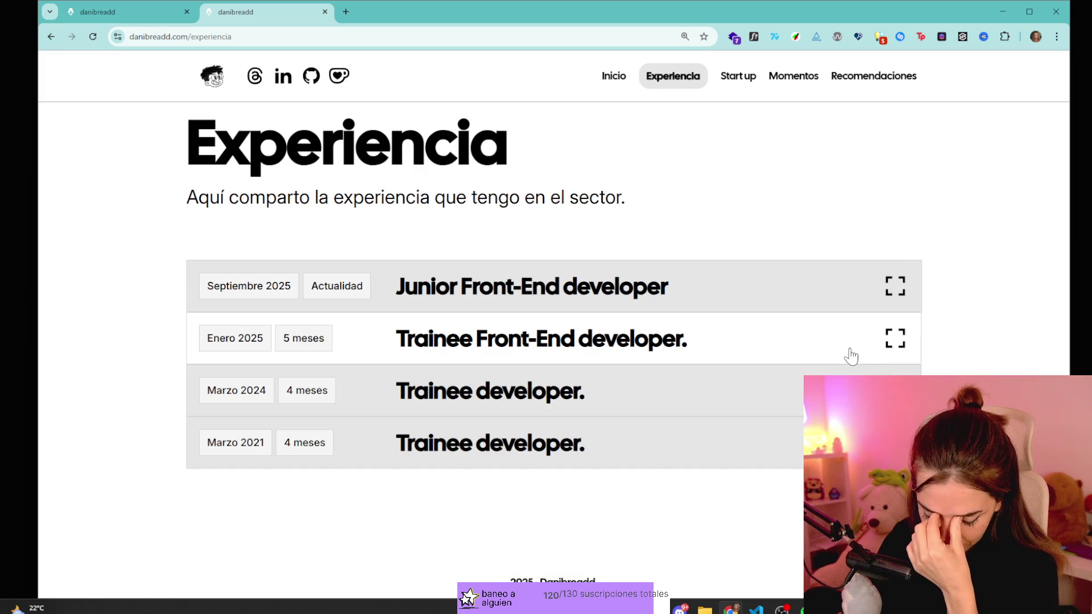
{"action": "left_click", "coordinate": [850, 349]}
{"action": "left_click", "coordinate": [850, 350]}
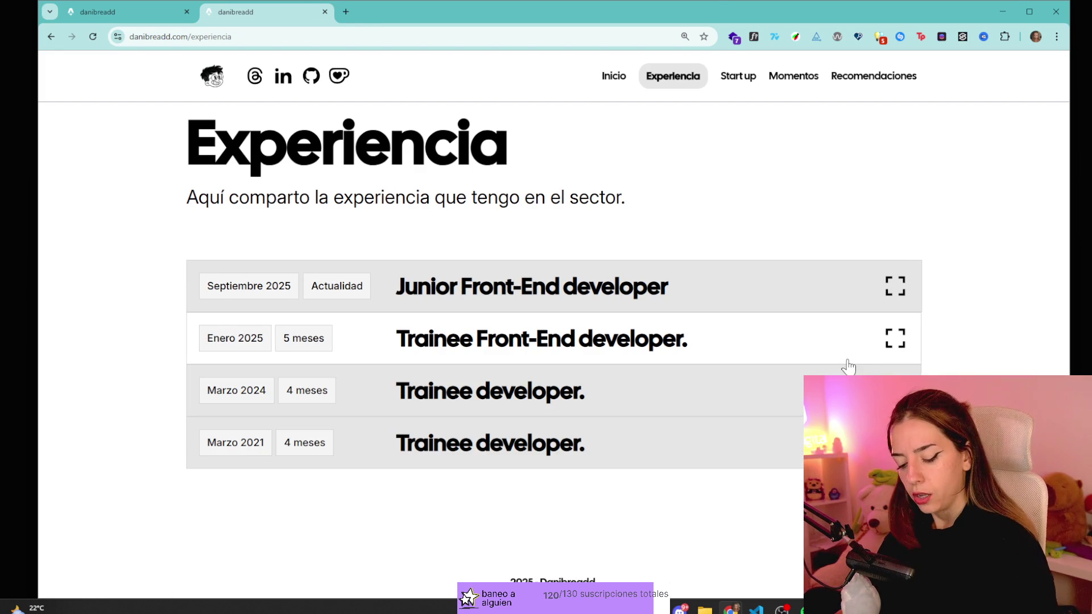
- Search Google for 'accordion with maximize' in a new tab
{"action": "key", "text": "ctrl+t"}
{"action": "type", "text": "accordion wit"}
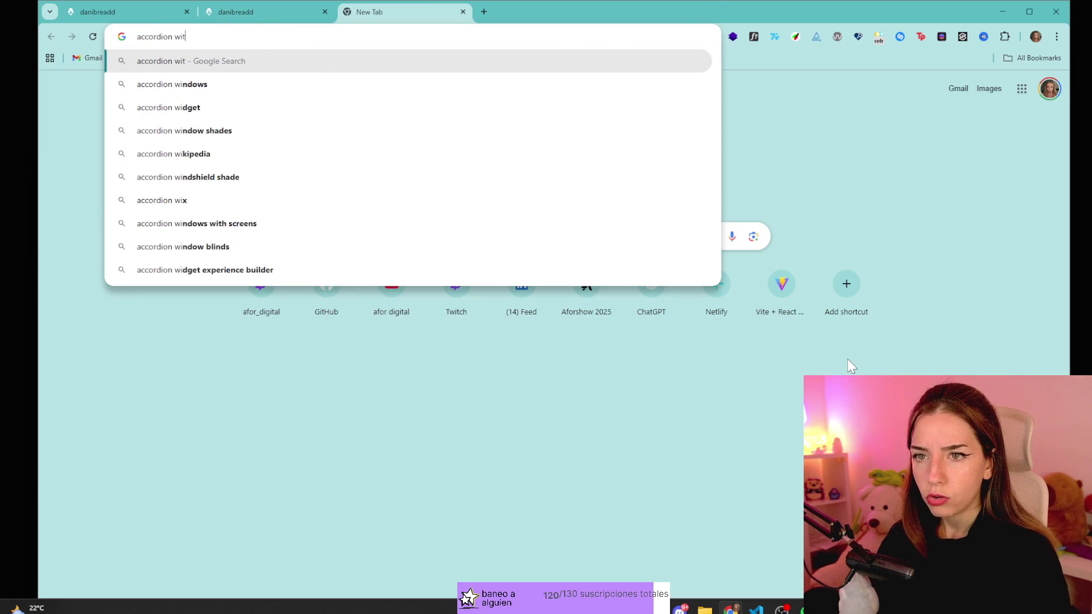
{"action": "type", "text": "h maximi"}
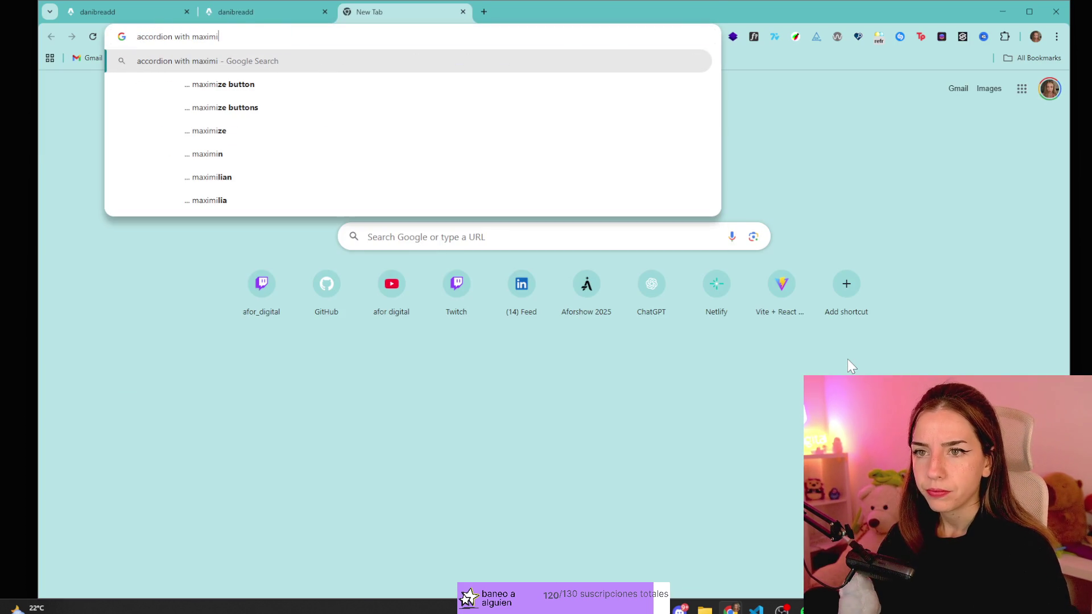
{"action": "type", "text": "ze"}
{"action": "key", "text": "Return"}
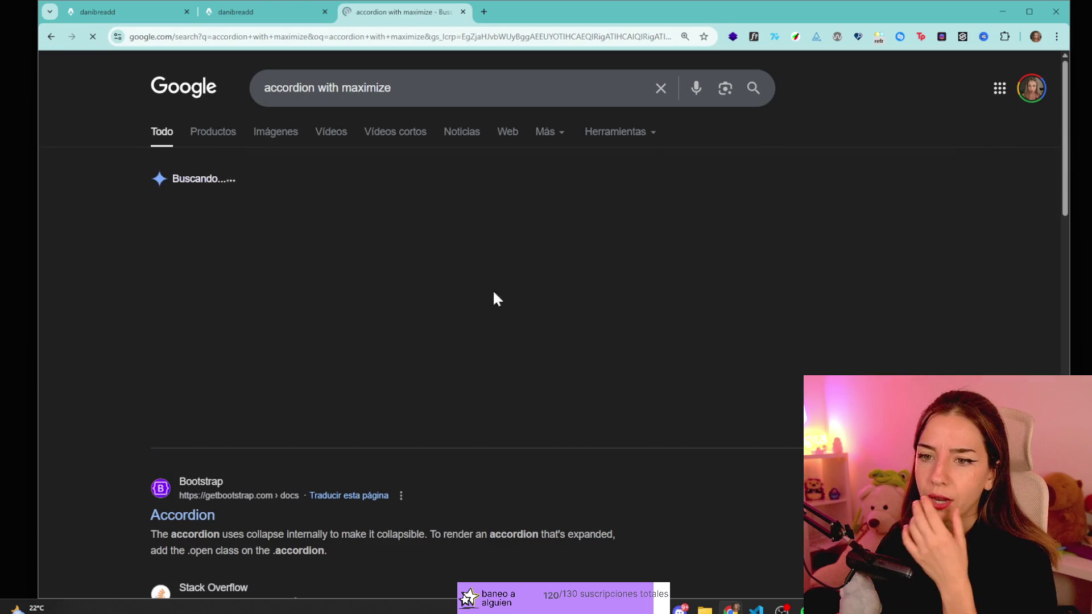
- Expand Accordion Items #2 and #3 in the Bootstrap Accordion docs, then return to the results
{"action": "left_click", "coordinate": [181, 514]}
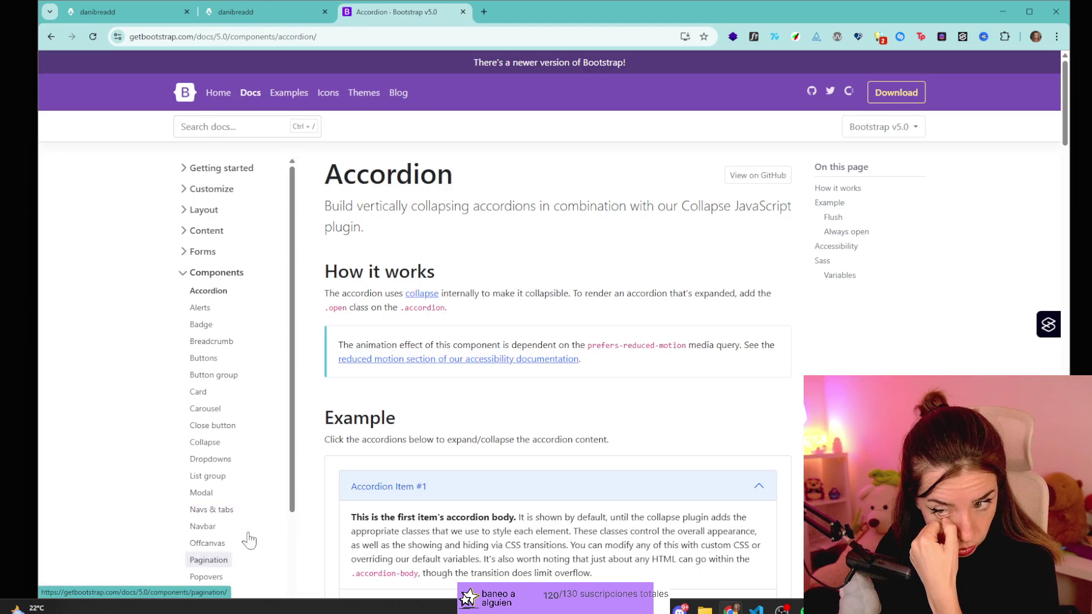
{"action": "scroll", "coordinate": [227, 566], "scroll_direction": "down", "scroll_amount": 4}
{"action": "scroll", "coordinate": [568, 296], "scroll_direction": "down", "scroll_amount": 3}
{"action": "scroll", "coordinate": [569, 296], "scroll_direction": "up", "scroll_amount": 1}
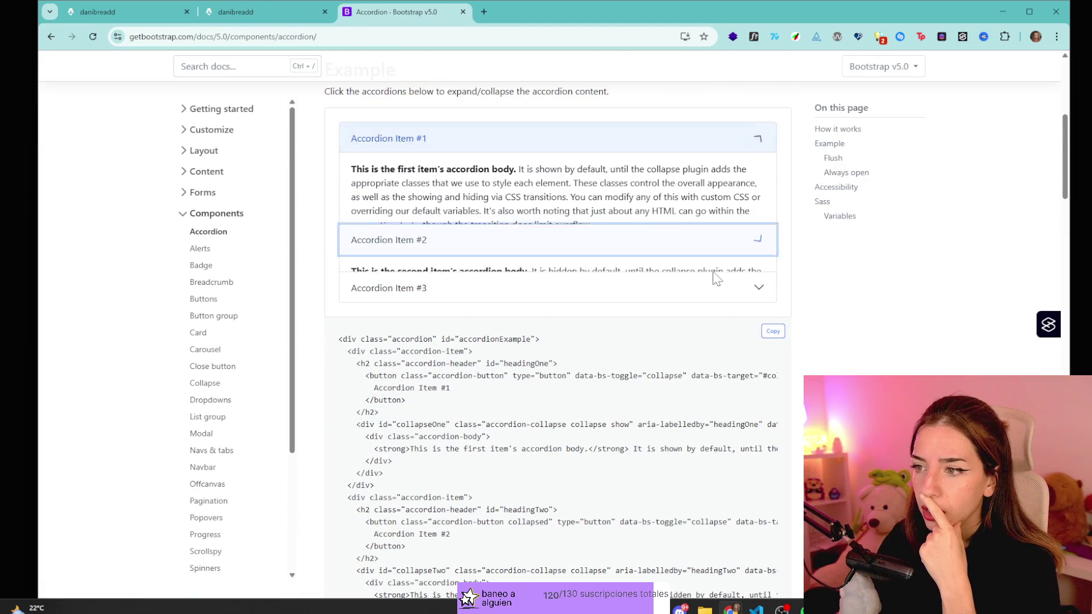
{"action": "left_click", "coordinate": [730, 253]}
{"action": "left_click", "coordinate": [730, 292]}
{"action": "scroll", "coordinate": [624, 431], "scroll_direction": "down", "scroll_amount": 15}
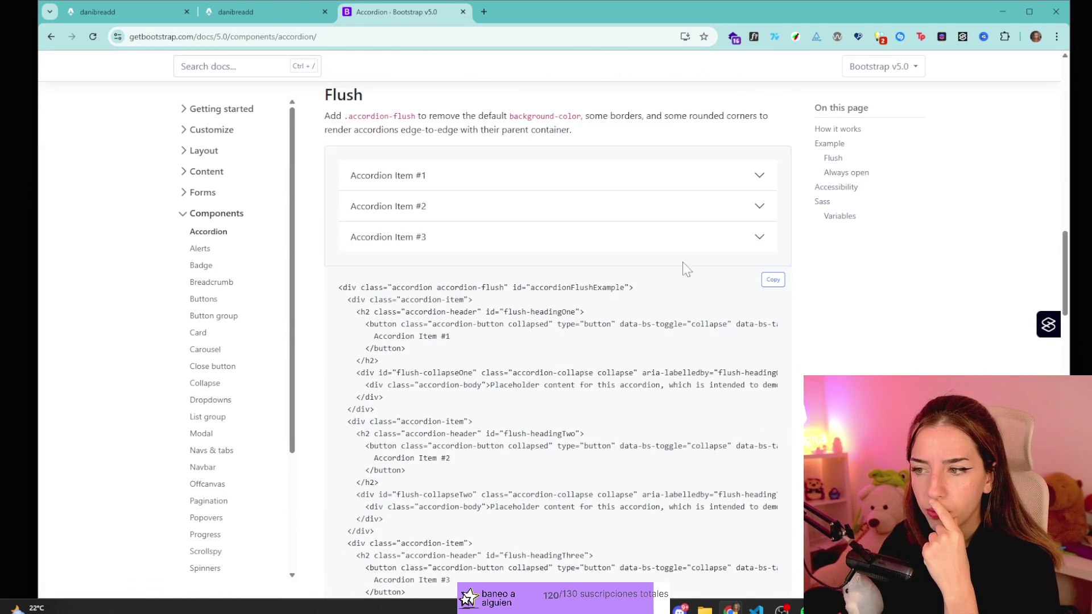
{"action": "scroll", "coordinate": [685, 287], "scroll_direction": "down", "scroll_amount": 15}
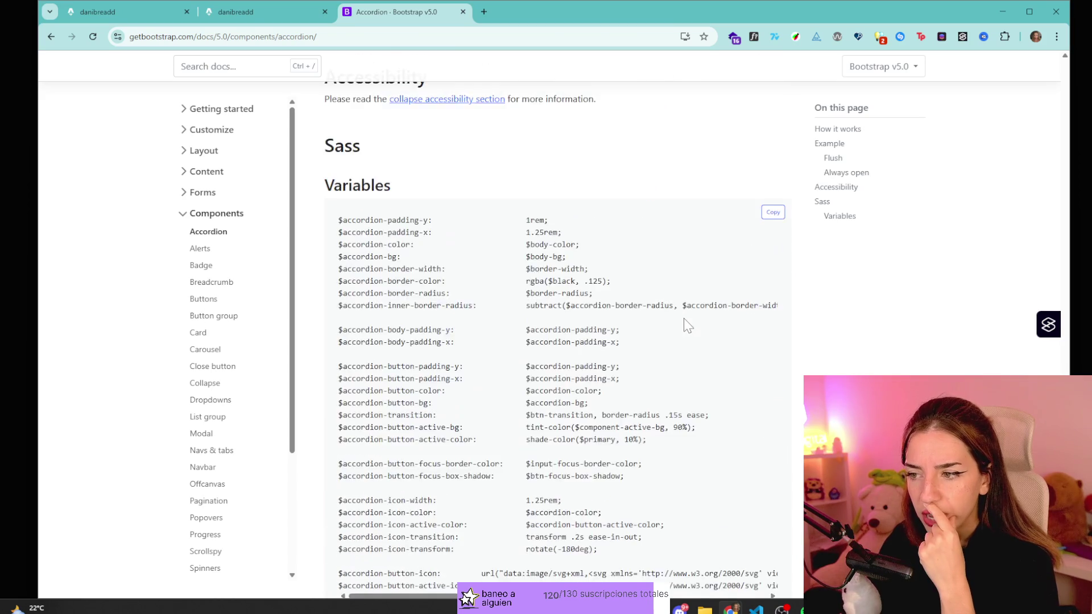
{"action": "key", "text": "alt+Left"}
- Check the Bootstrap v5.3 Accordion result, then view the shadcn Accordion usage and close it
{"action": "scroll", "coordinate": [236, 392], "scroll_direction": "down", "scroll_amount": 4}
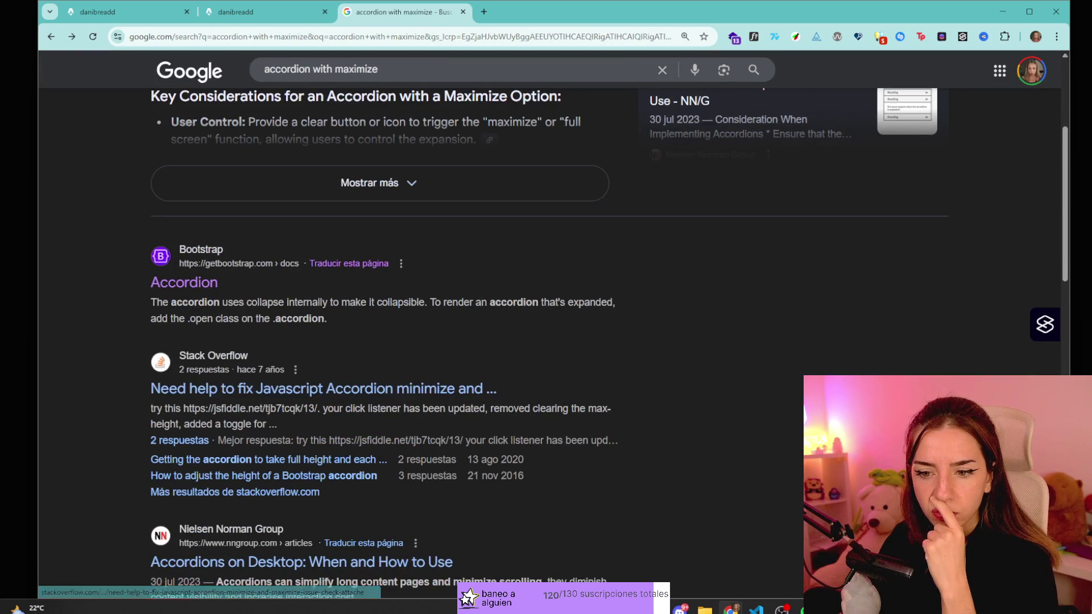
{"action": "scroll", "coordinate": [236, 392], "scroll_direction": "down", "scroll_amount": 4}
{"action": "scroll", "coordinate": [361, 441], "scroll_direction": "down", "scroll_amount": 5}
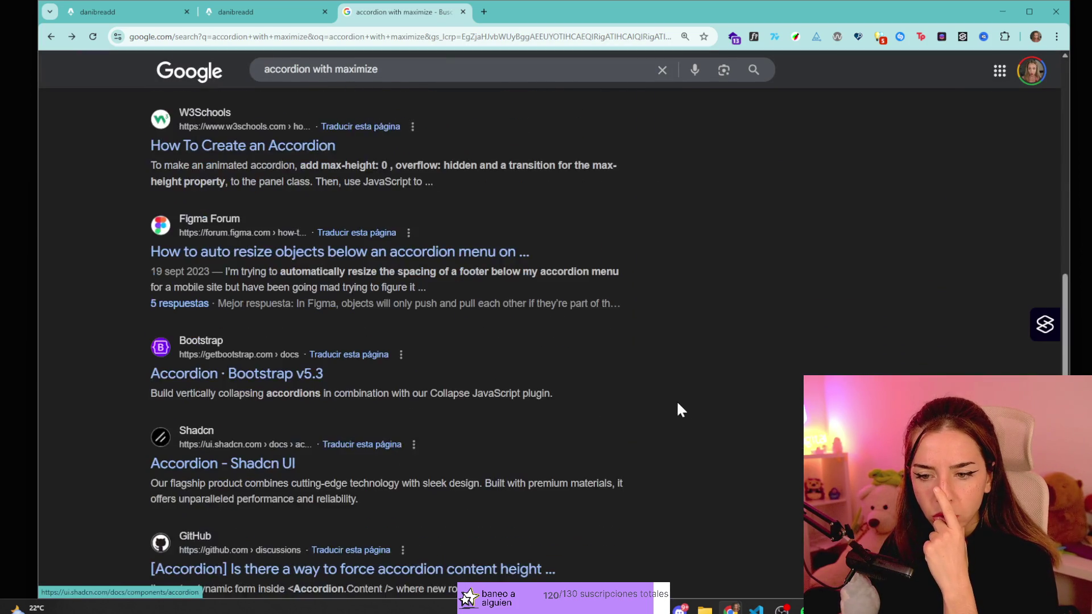
{"action": "scroll", "coordinate": [603, 386], "scroll_direction": "up", "scroll_amount": 2}
{"action": "left_click", "coordinate": [289, 489]}
{"action": "key", "text": "alt+Left"}
{"action": "scroll", "coordinate": [250, 532], "scroll_direction": "down", "scroll_amount": 2}
{"action": "left_click", "coordinate": [278, 459]}
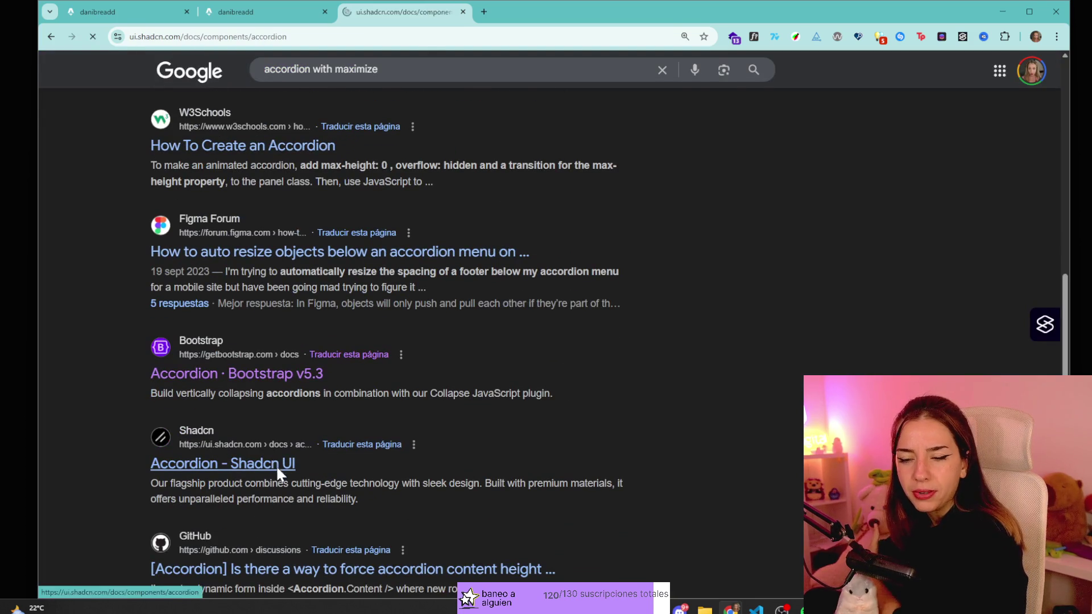
{"action": "scroll", "coordinate": [670, 292], "scroll_direction": "down", "scroll_amount": 10}
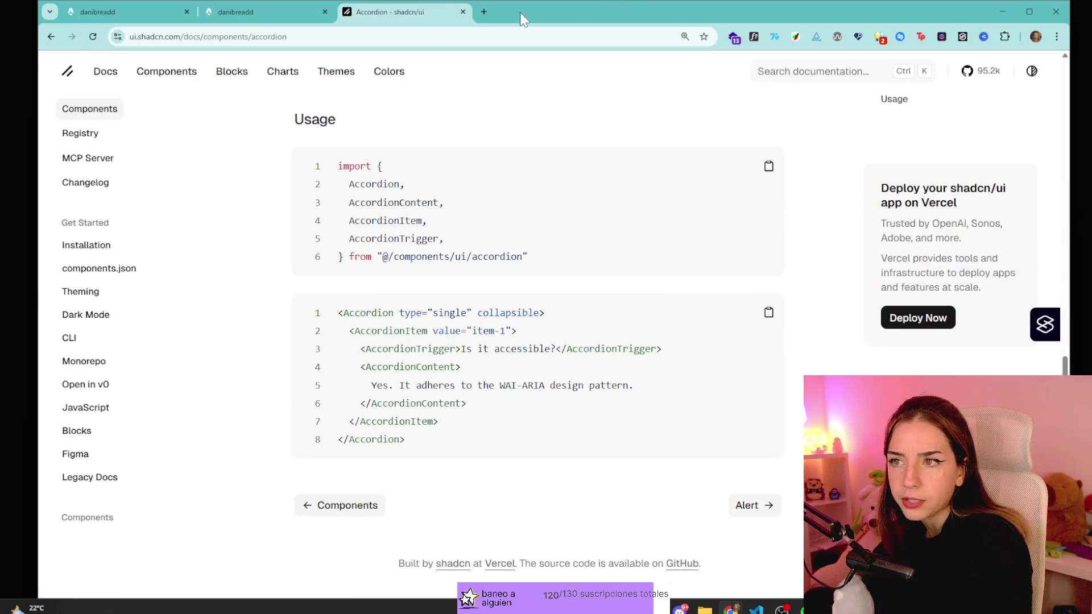
{"action": "left_click", "coordinate": [462, 11]}
- Expand and collapse the Junior, Trainee and Marzo 2024 Experiencia entries
{"action": "left_click", "coordinate": [574, 284]}
{"action": "left_click", "coordinate": [674, 287]}
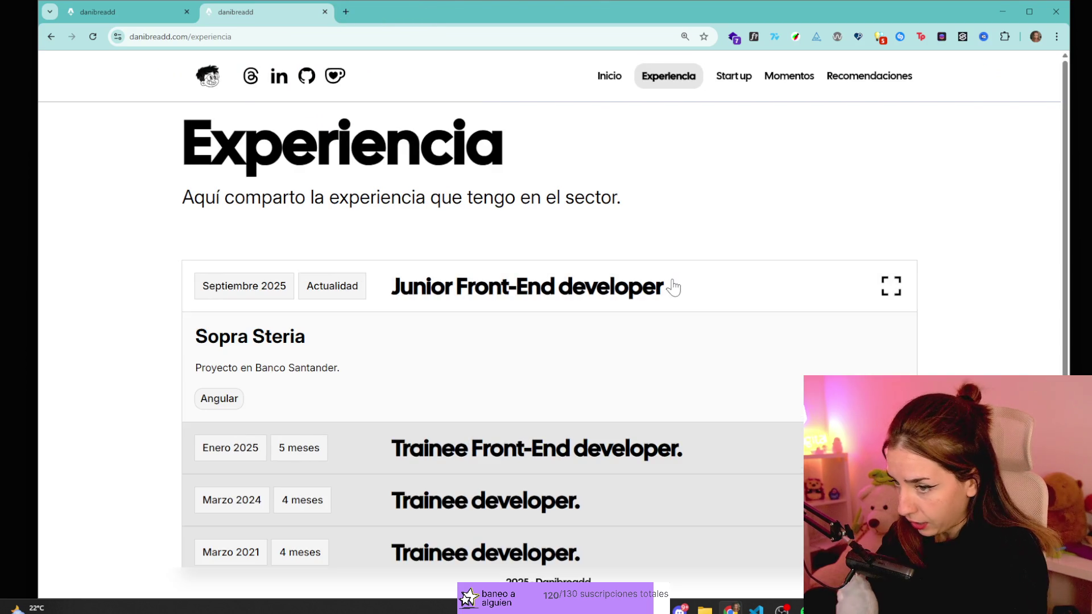
{"action": "left_click", "coordinate": [597, 344]}
{"action": "left_click", "coordinate": [745, 281]}
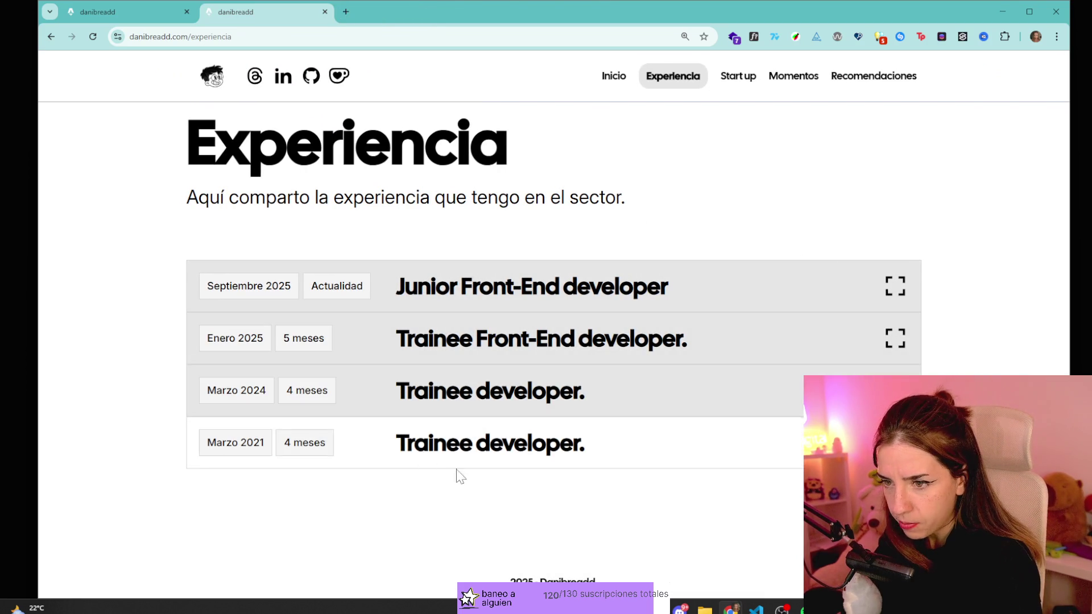
{"action": "left_click", "coordinate": [542, 380]}
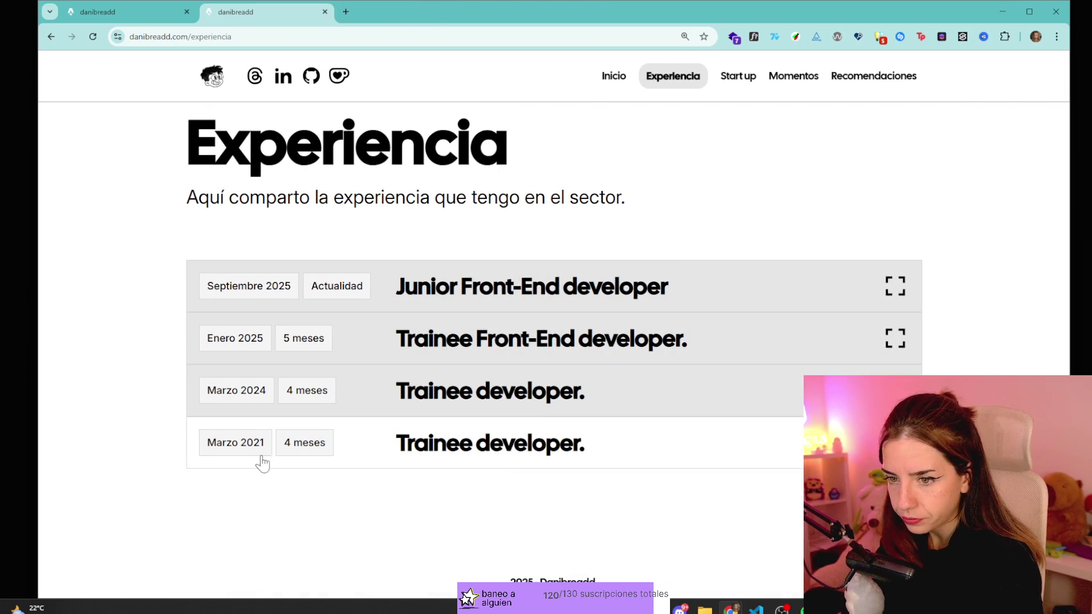
{"action": "left_click", "coordinate": [265, 445]}
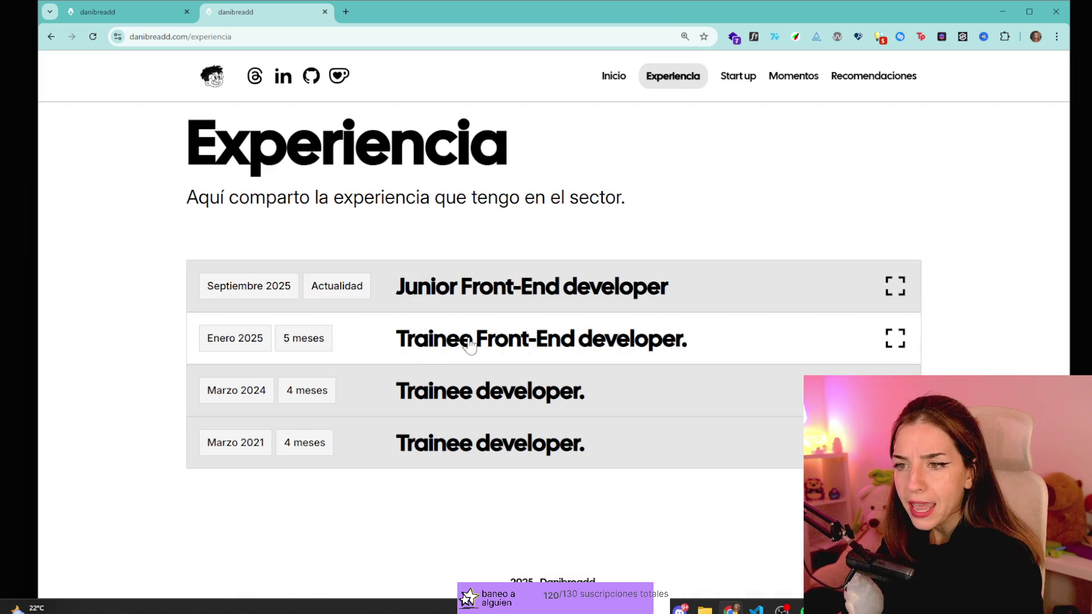
- Toggle the Junior Front-End developer entry and select part of its Septiembre 2025 date
{"action": "left_click", "coordinate": [563, 274]}
{"action": "left_click", "coordinate": [563, 275]}
{"action": "left_click", "coordinate": [341, 282]}
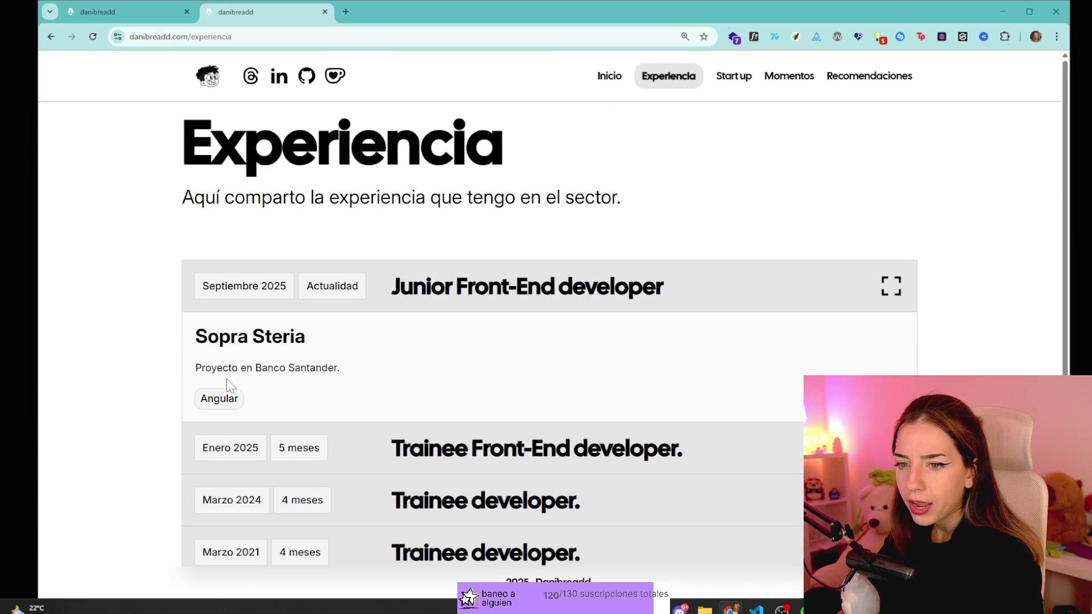
{"action": "scroll", "coordinate": [430, 330], "scroll_direction": "down", "scroll_amount": 1}
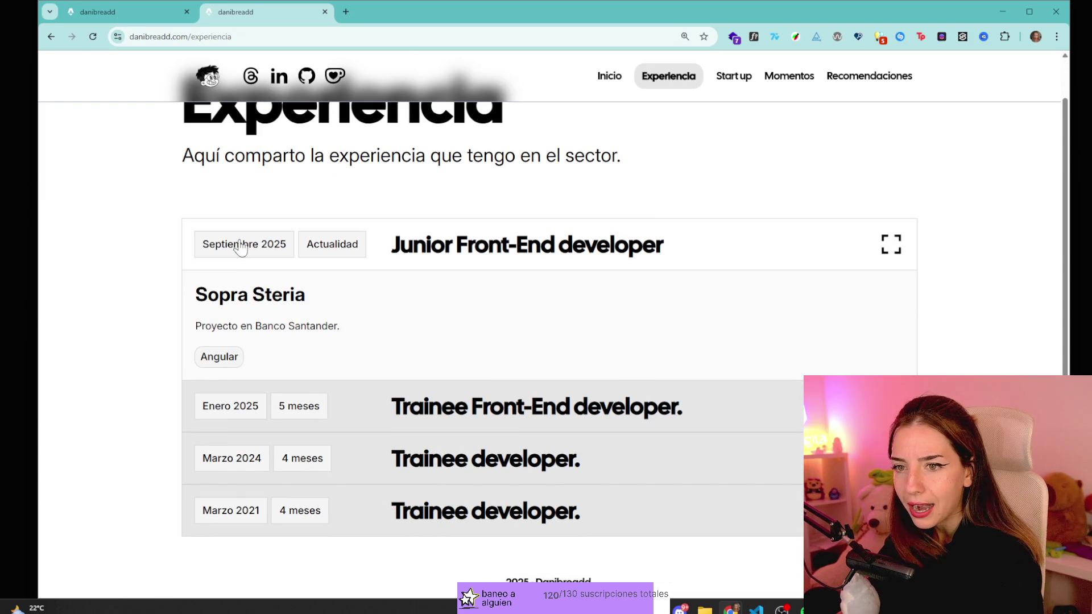
{"action": "left_click_drag", "start_coordinate": [239, 245], "coordinate": [293, 244]}
{"action": "left_click", "coordinate": [317, 242]}
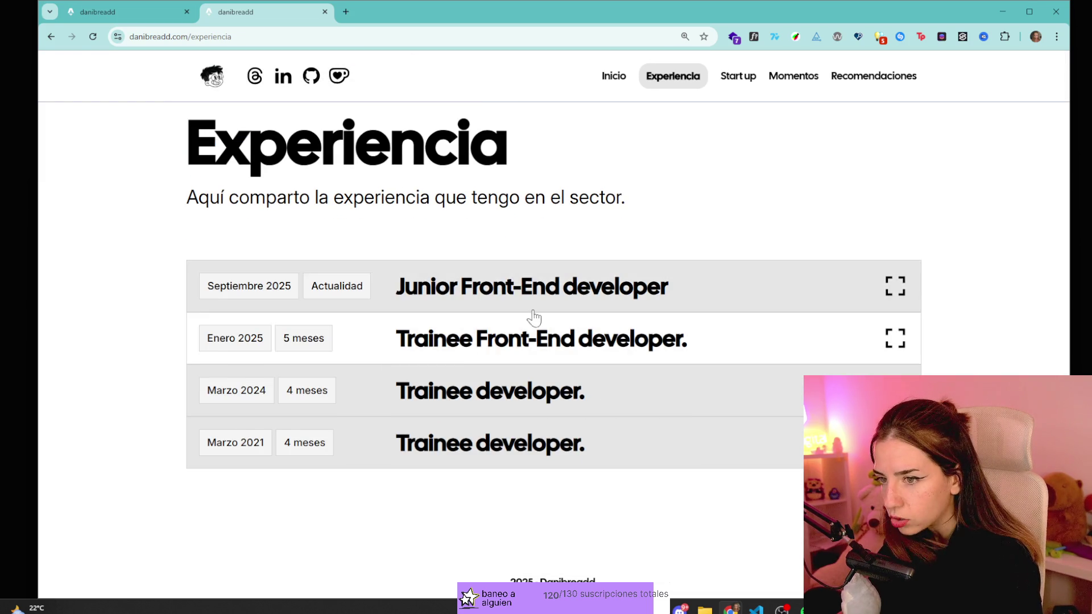
{"action": "left_click", "coordinate": [570, 289]}
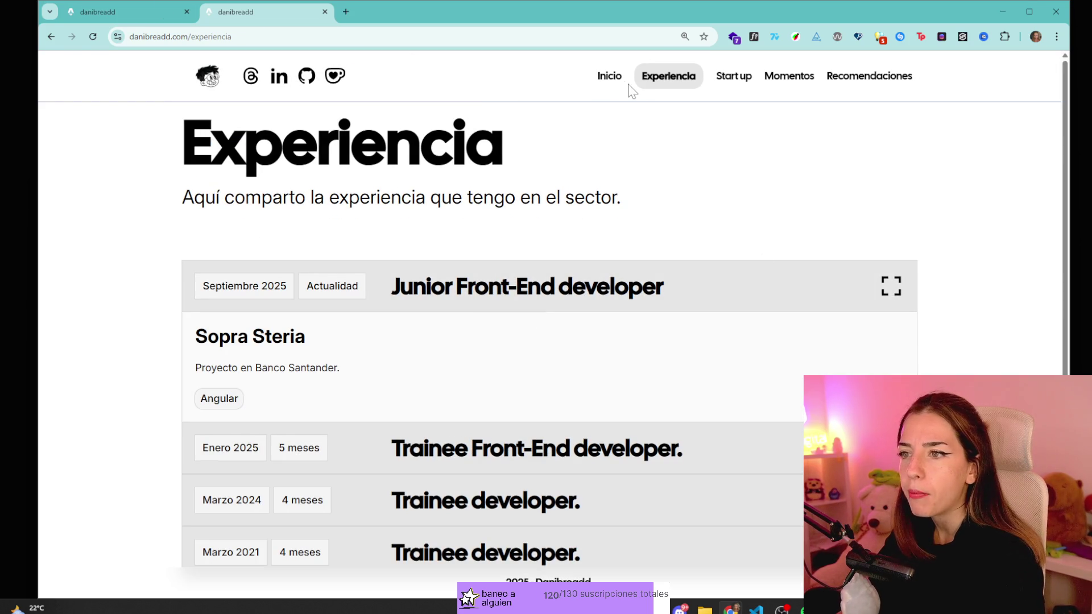
- Return to the Inicio home page and select, then deselect, the Danibreadd intro paragraph
{"action": "key", "text": "alt+Left"}
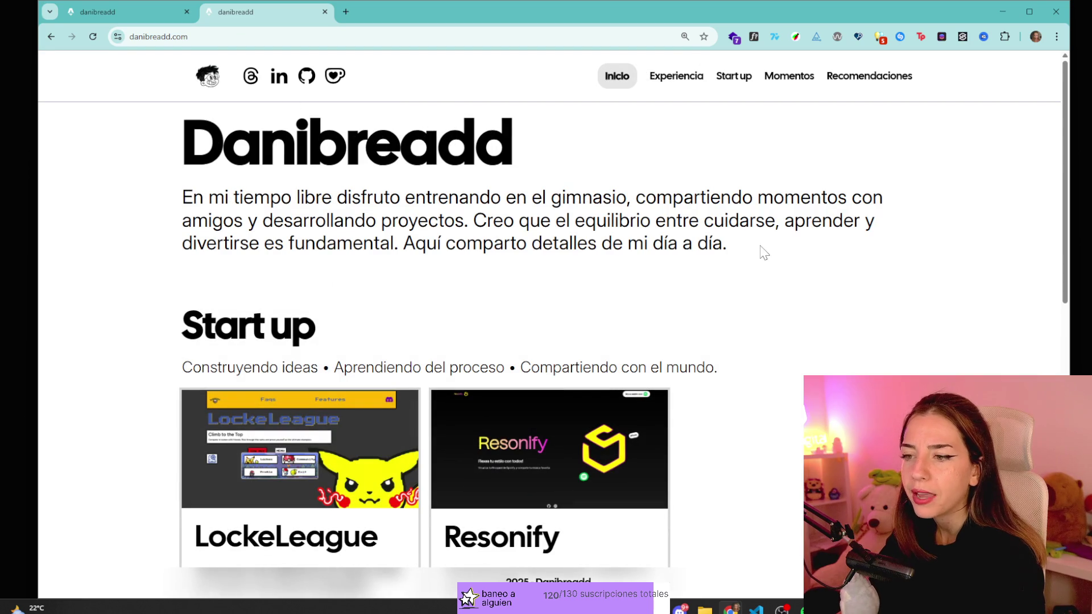
{"action": "left_click_drag", "start_coordinate": [763, 251], "coordinate": [146, 212]}
{"action": "triple_click", "coordinate": [421, 221]}
{"action": "triple_click", "coordinate": [588, 198]}
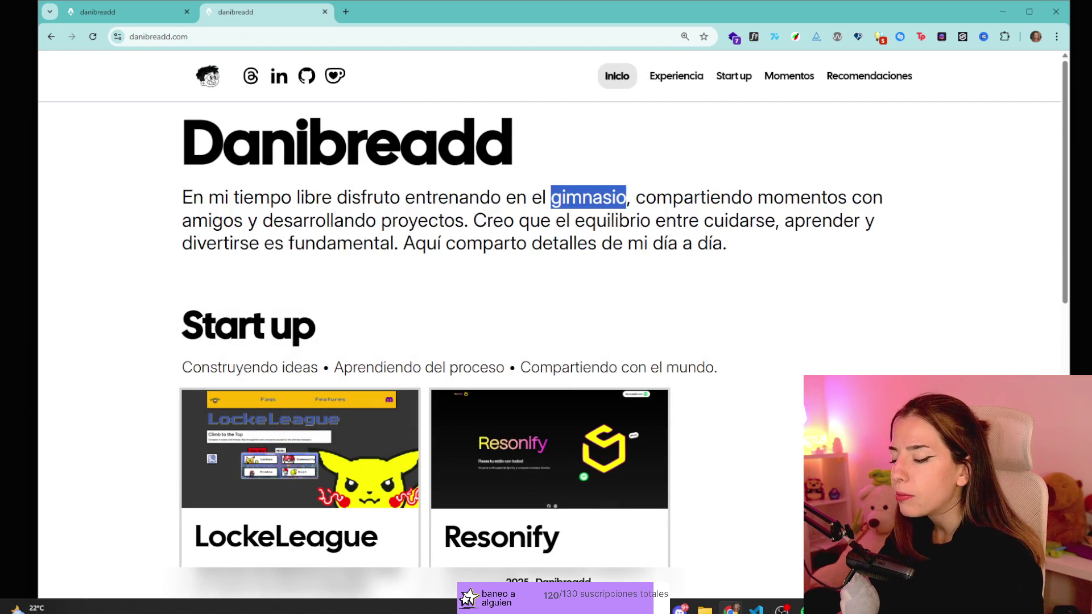
{"action": "left_click", "coordinate": [589, 197]}
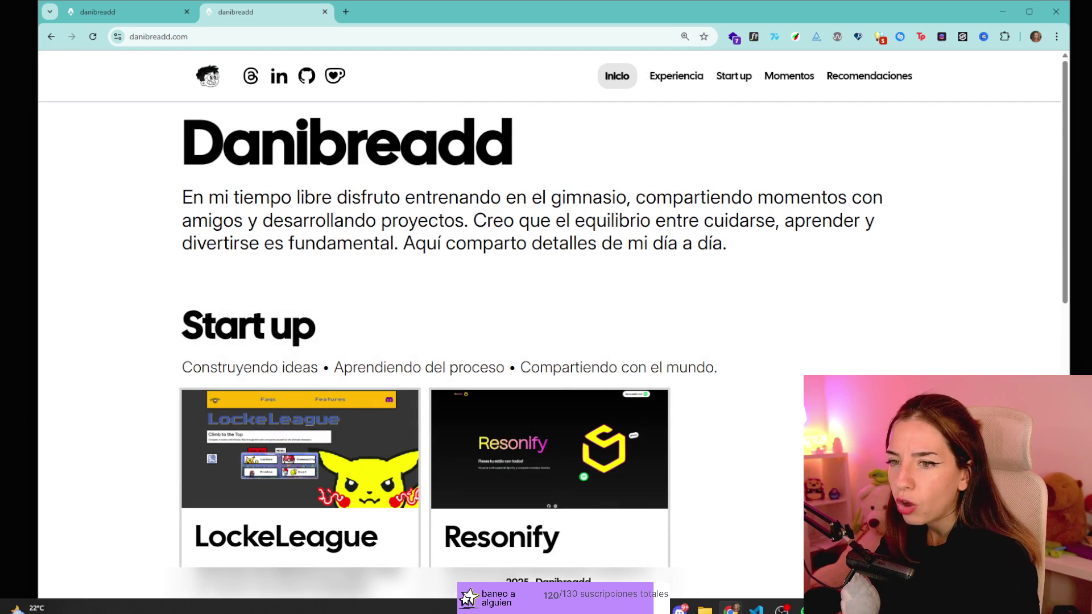
- In a new tab, go to the address resources.afor.digital
{"action": "key", "text": "ctrl+t"}
{"action": "type", "text": "lin"}
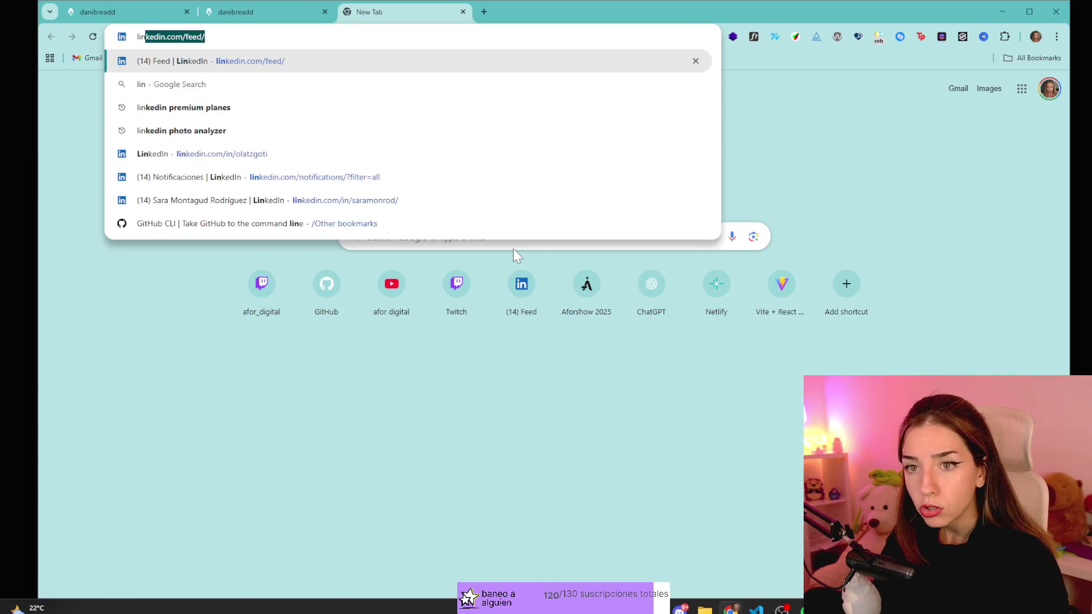
{"action": "type", "text": "e-height"}
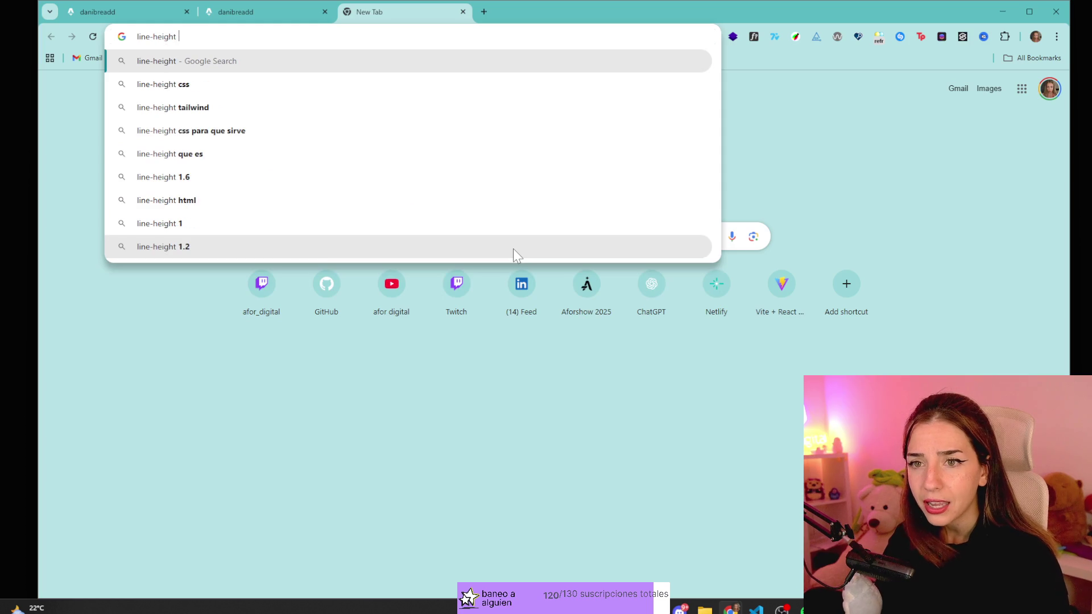
{"action": "key", "text": "BackSpace"}
{"action": "key", "text": "BackSpace"}
{"action": "key", "text": "BackSpace"}
{"action": "type", "text": "a"}
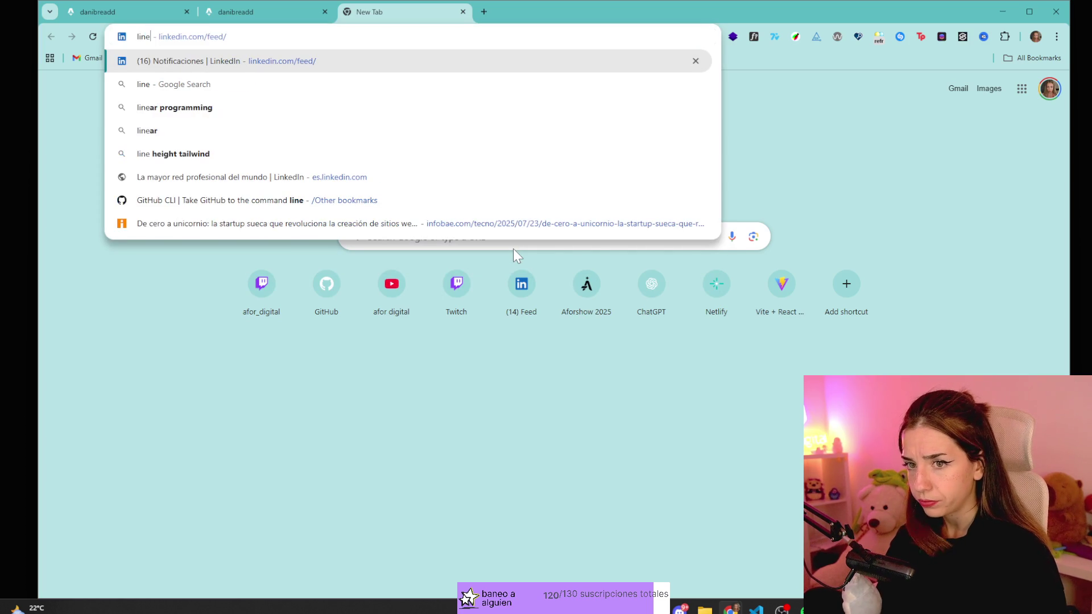
{"action": "key", "text": "BackSpace"}
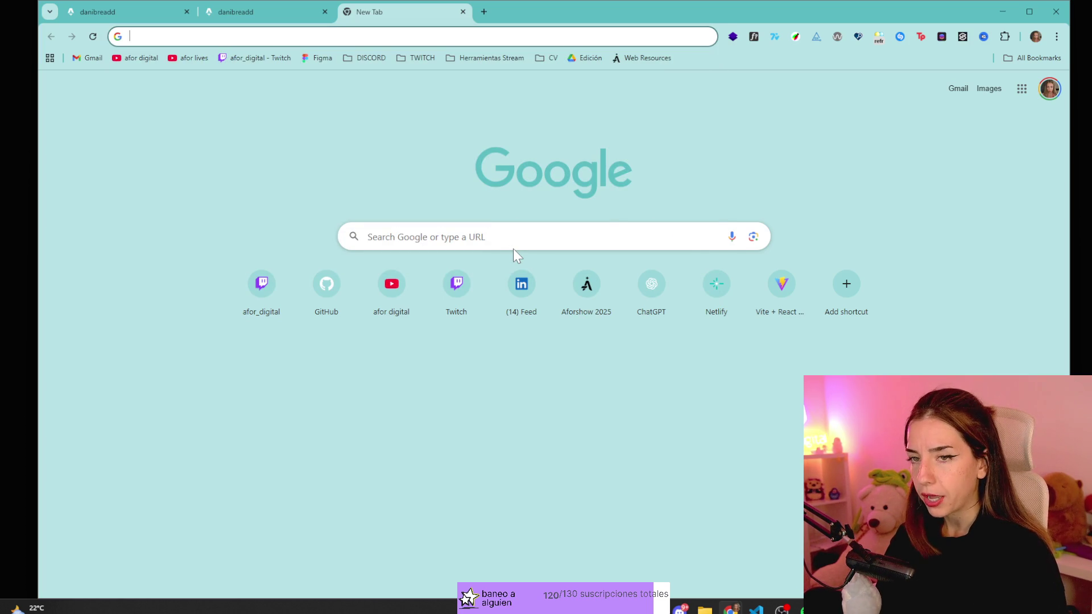
{"action": "type", "text": "afor."}
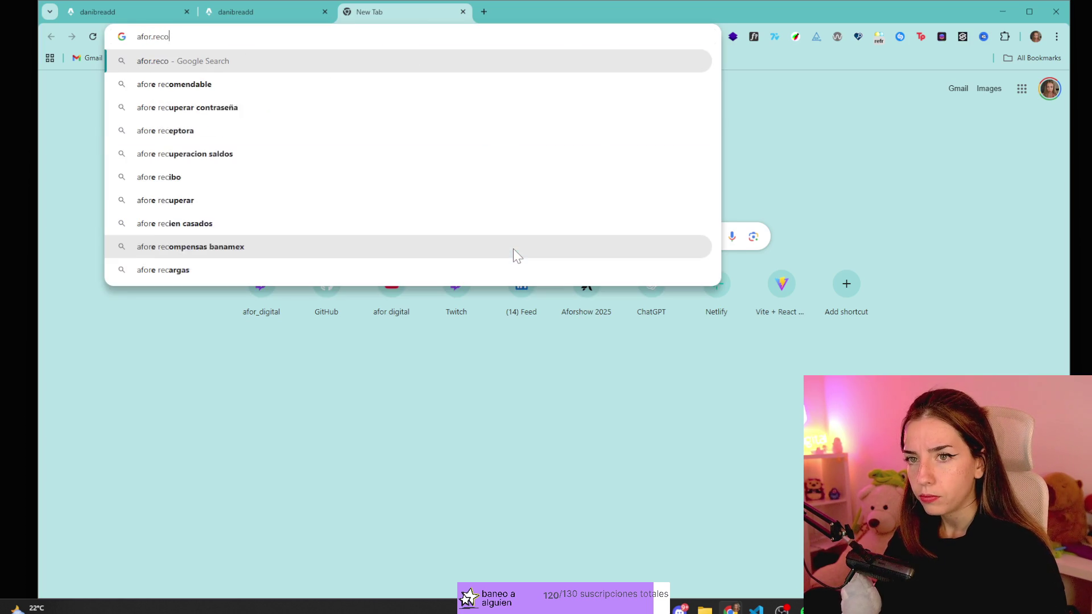
{"action": "key", "text": "BackSpace"}
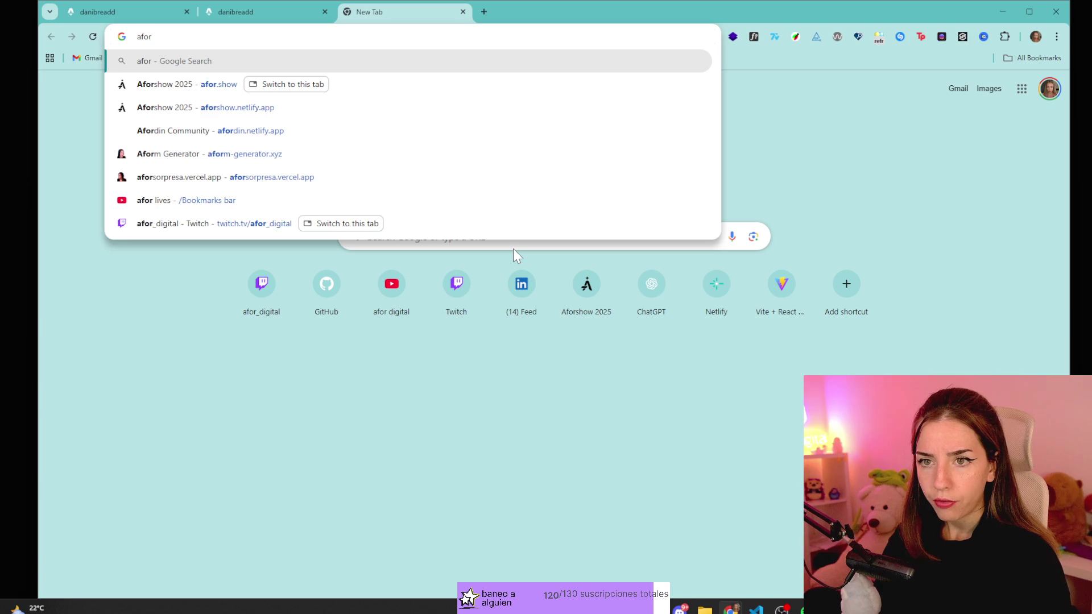
{"action": "key", "text": "BackSpace"}
{"action": "key", "text": "BackSpace"}
{"action": "key", "text": "BackSpace"}
{"action": "type", "text": "resources"}
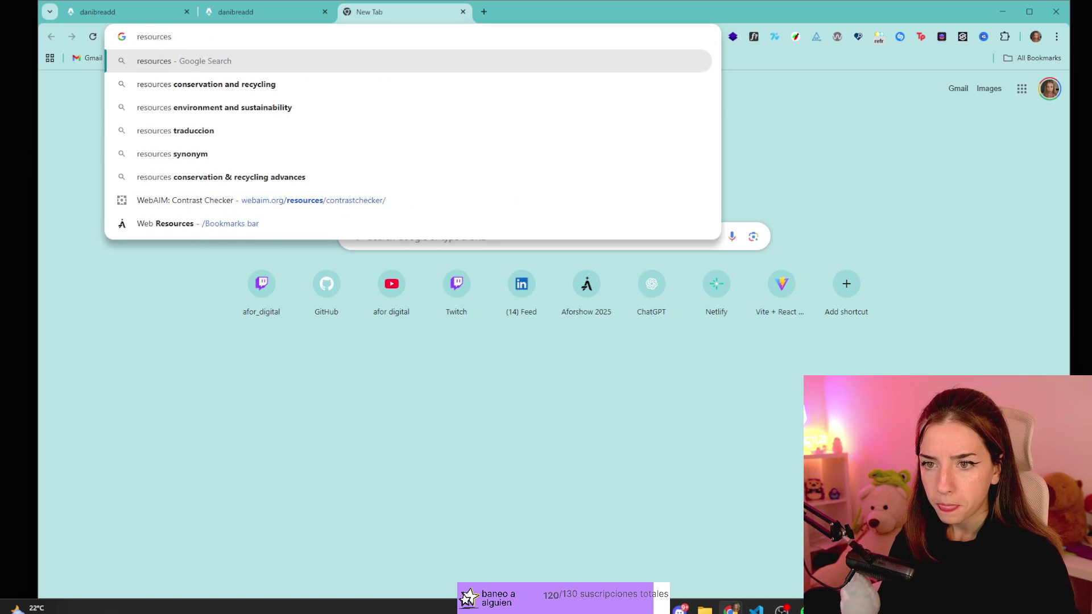
{"action": "type", "text": ".afor"}
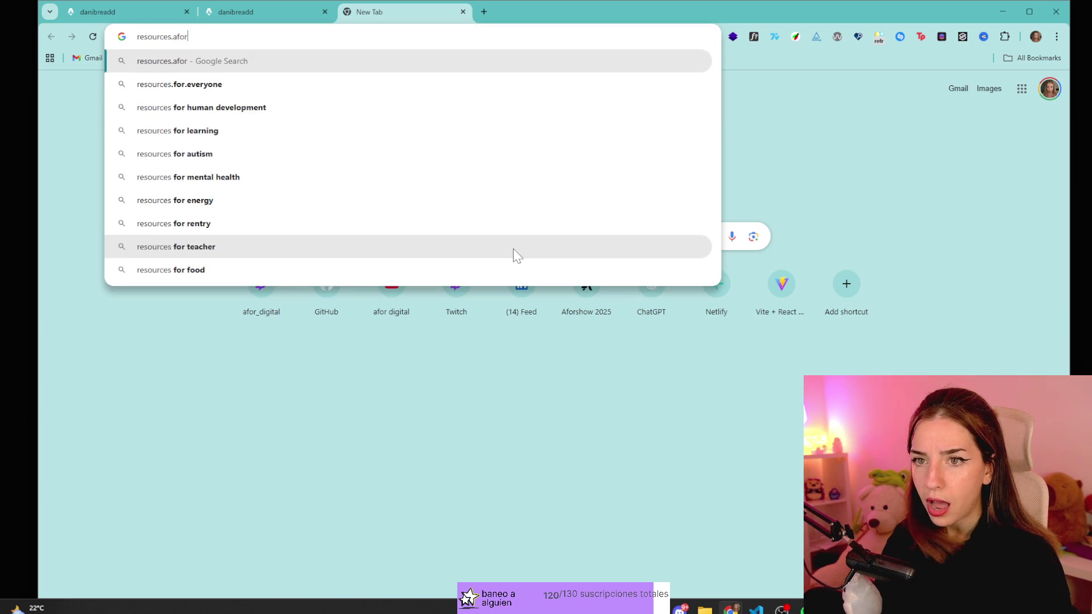
{"action": "type", "text": ".digital"}
{"action": "key", "text": "Return"}
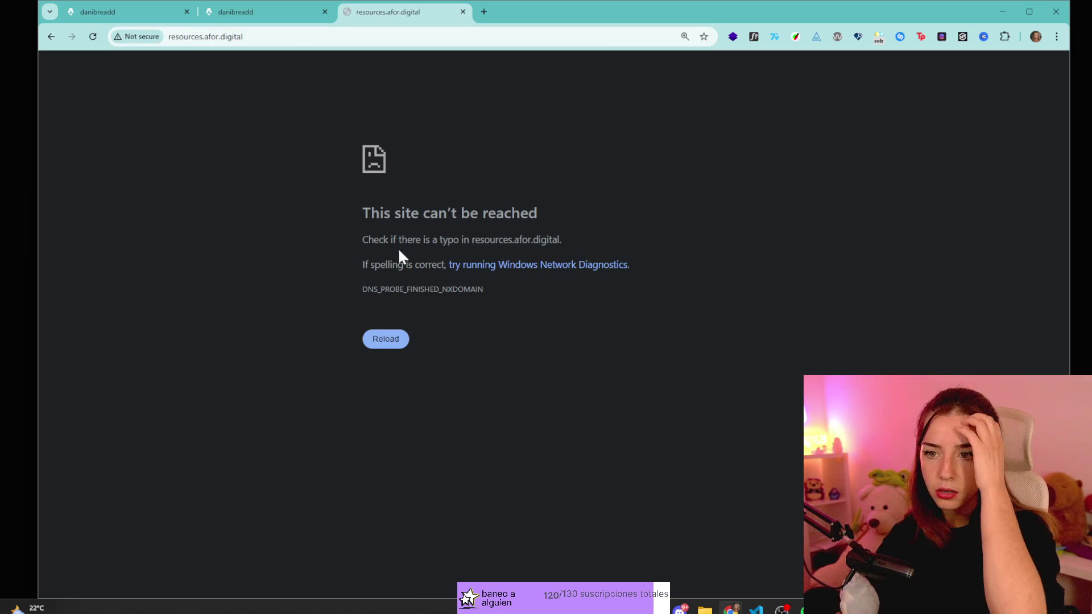
- Correct the unreachable resources.afor.digital address and run it as a search
{"action": "left_click", "coordinate": [196, 37]}
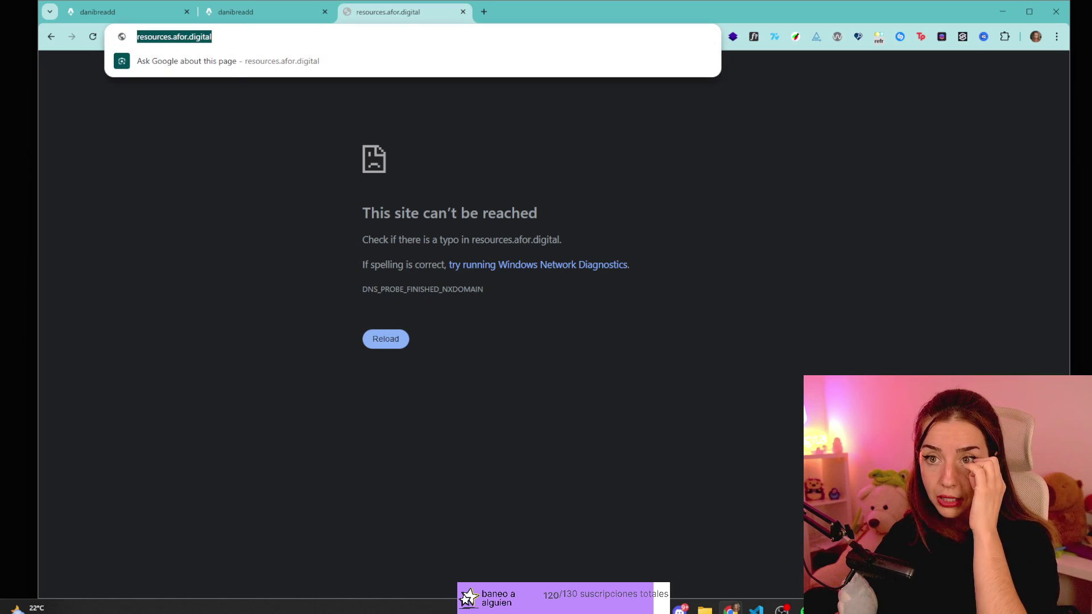
{"action": "key", "text": "Right"}
{"action": "key", "text": "Left"}
{"action": "key", "text": "Left"}
{"action": "key", "text": "Left"}
{"action": "key", "text": "BackSpace"}
{"action": "key", "text": "Return"}
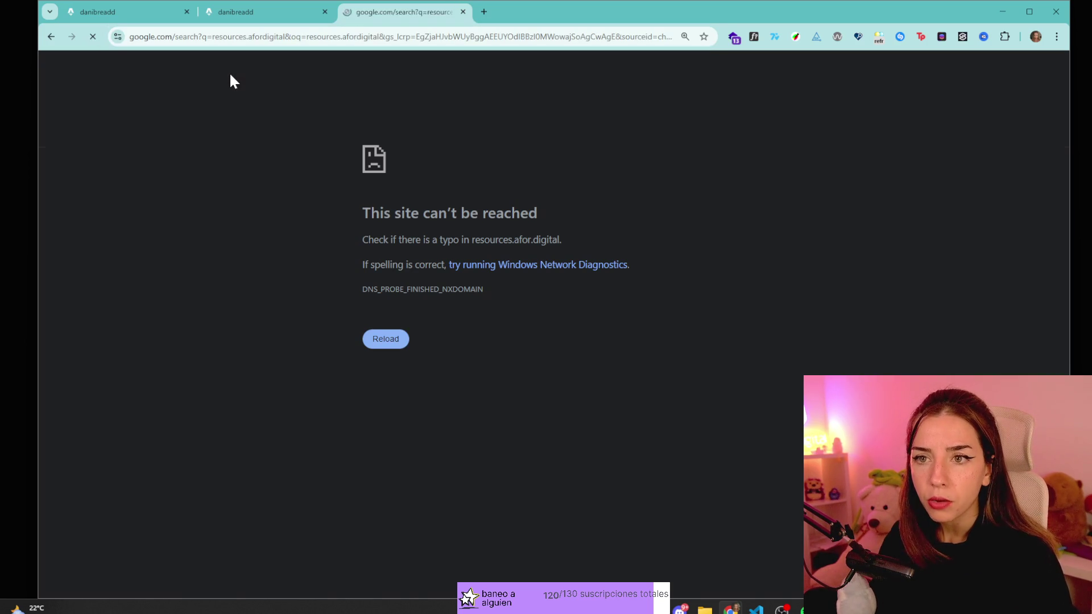
- From the results, open the GitHub profile's resources-web repository and its live website
{"action": "left_click", "coordinate": [254, 210]}
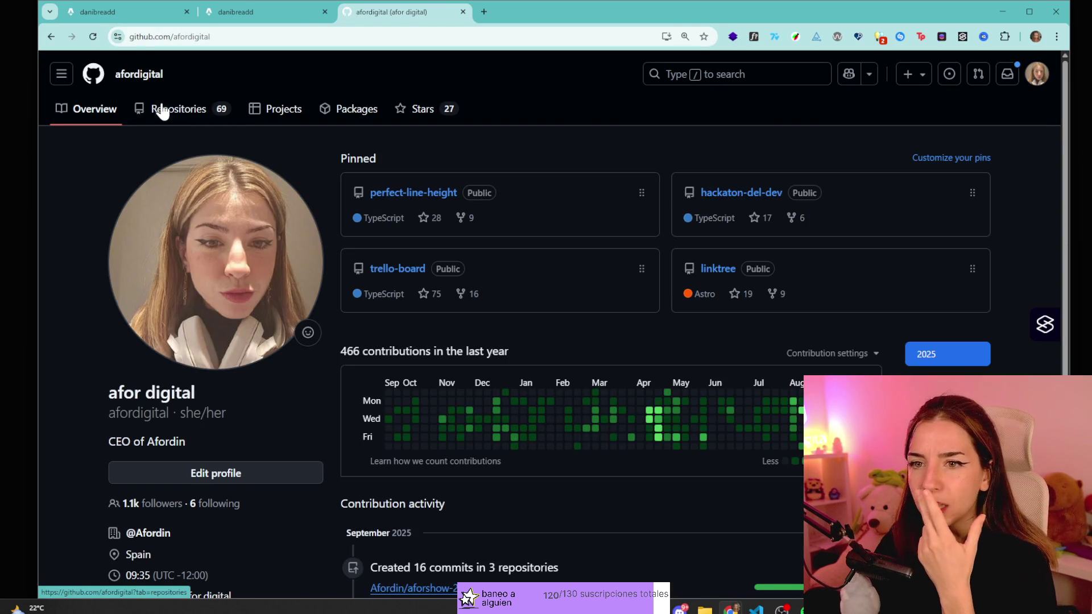
{"action": "left_click", "coordinate": [168, 120]}
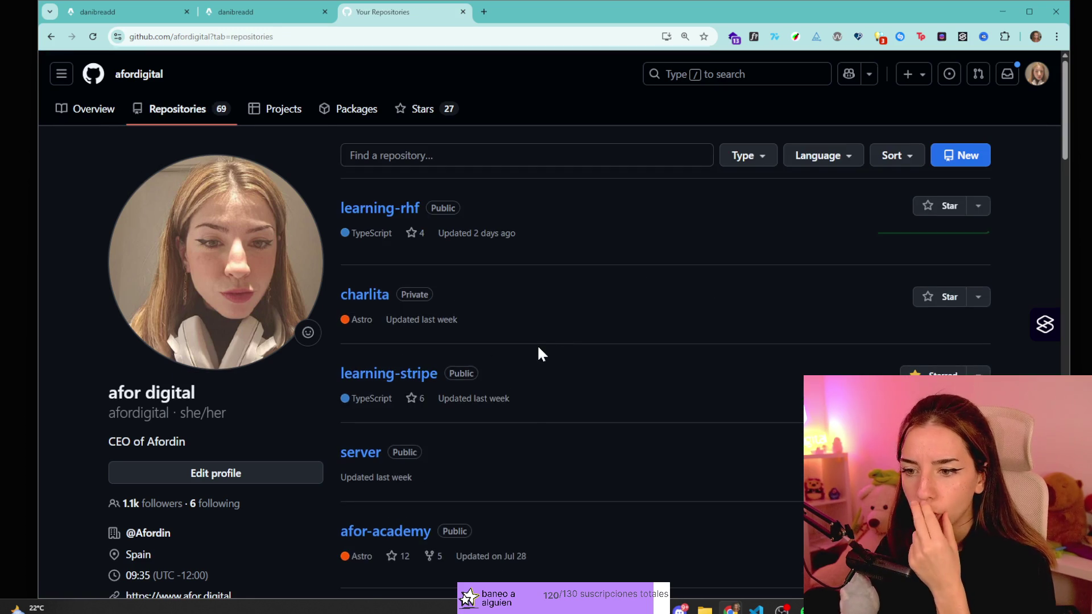
{"action": "scroll", "coordinate": [537, 343], "scroll_direction": "down", "scroll_amount": 5}
{"action": "scroll", "coordinate": [537, 343], "scroll_direction": "down", "scroll_amount": 9}
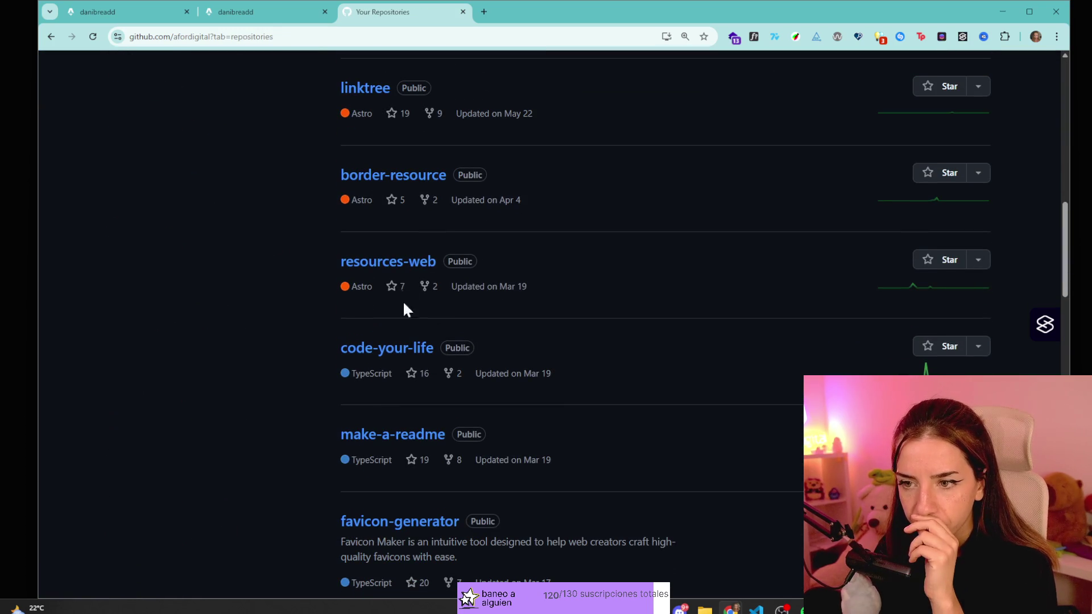
{"action": "left_click", "coordinate": [424, 266]}
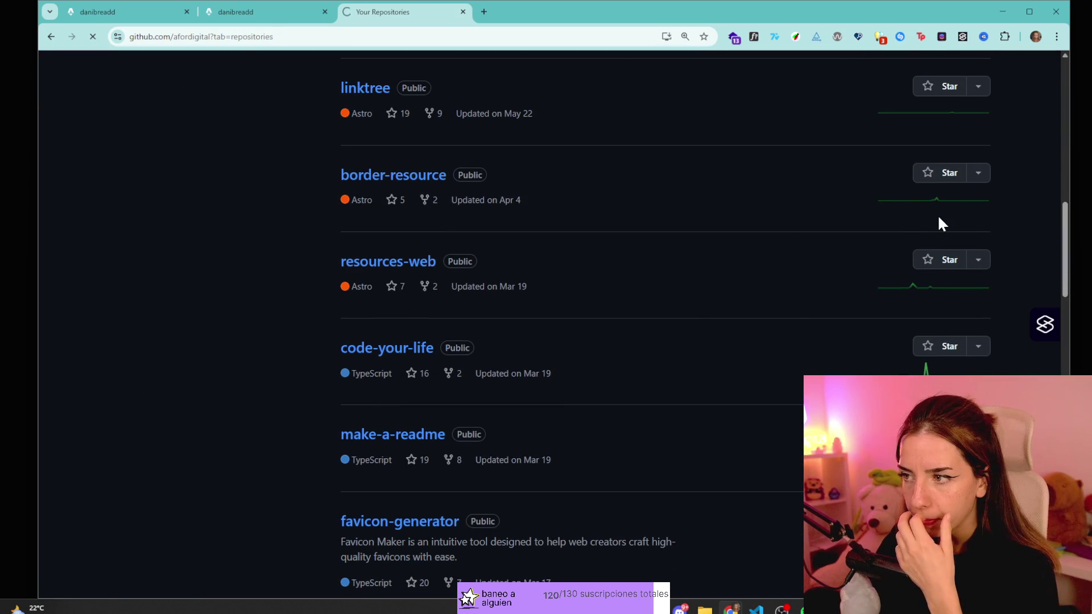
{"action": "left_click", "coordinate": [833, 227]}
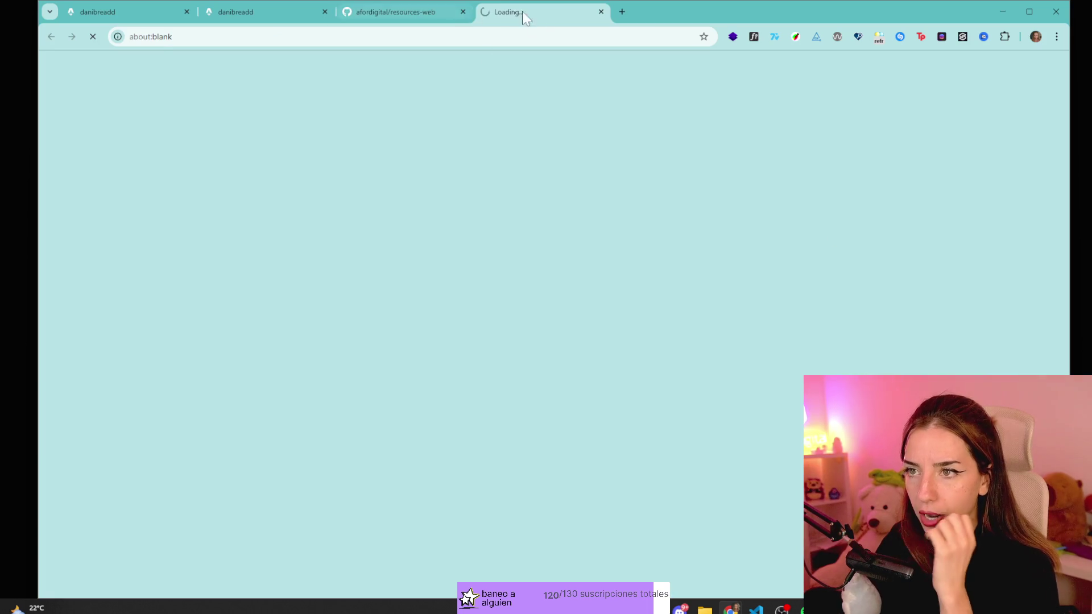
- Browse the Web Resources tool cards, then close two tabs, including the resources-web repository
{"action": "scroll", "coordinate": [423, 168], "scroll_direction": "down", "scroll_amount": 6}
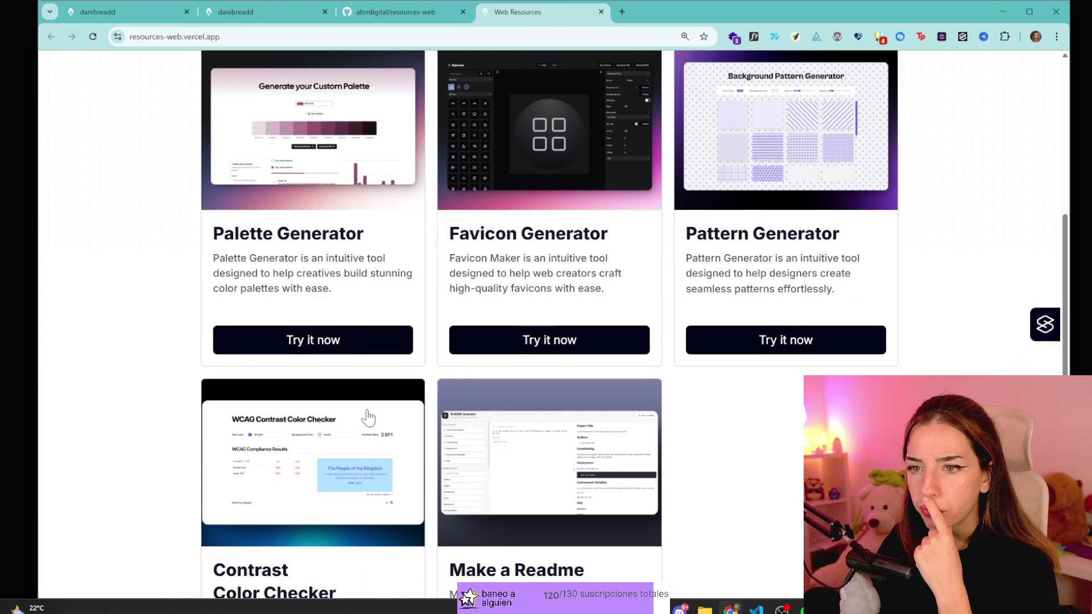
{"action": "scroll", "coordinate": [341, 370], "scroll_direction": "up", "scroll_amount": 2}
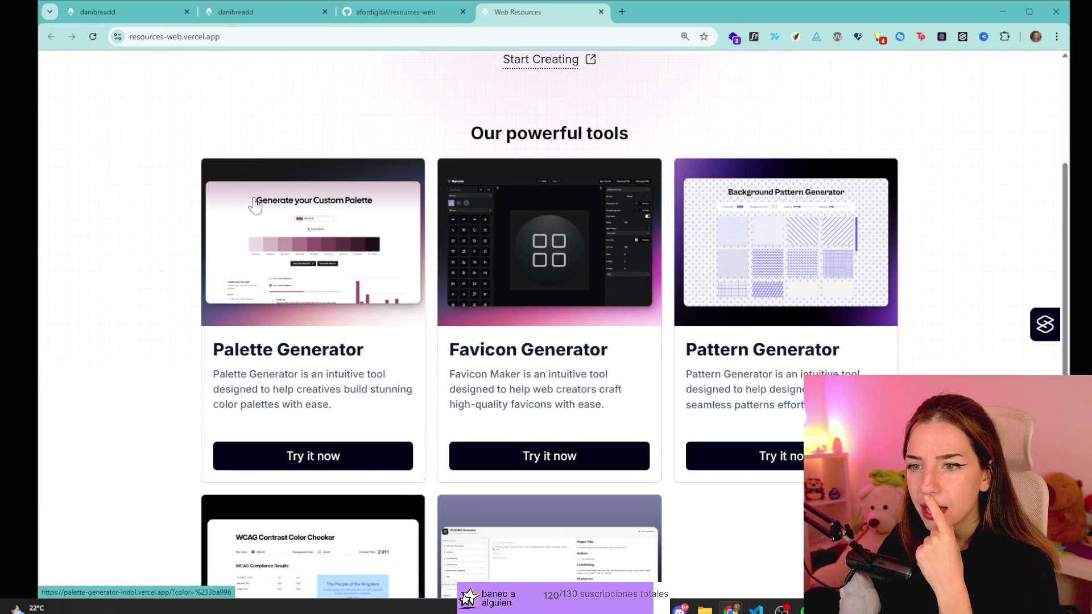
{"action": "scroll", "coordinate": [566, 318], "scroll_direction": "down", "scroll_amount": 3}
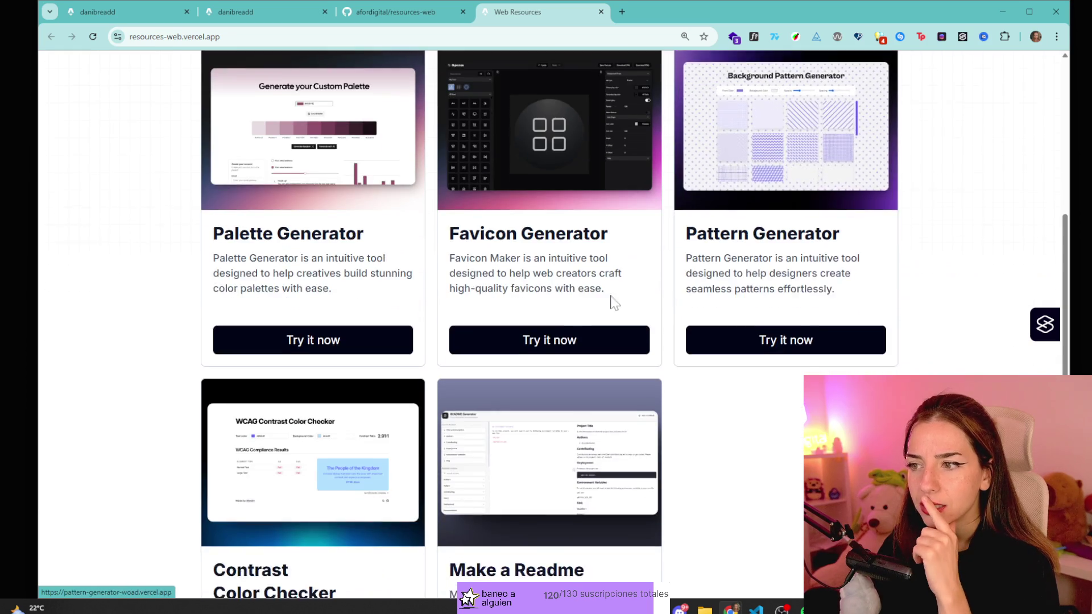
{"action": "scroll", "coordinate": [341, 348], "scroll_direction": "down", "scroll_amount": 3}
{"action": "scroll", "coordinate": [511, 171], "scroll_direction": "up", "scroll_amount": 4}
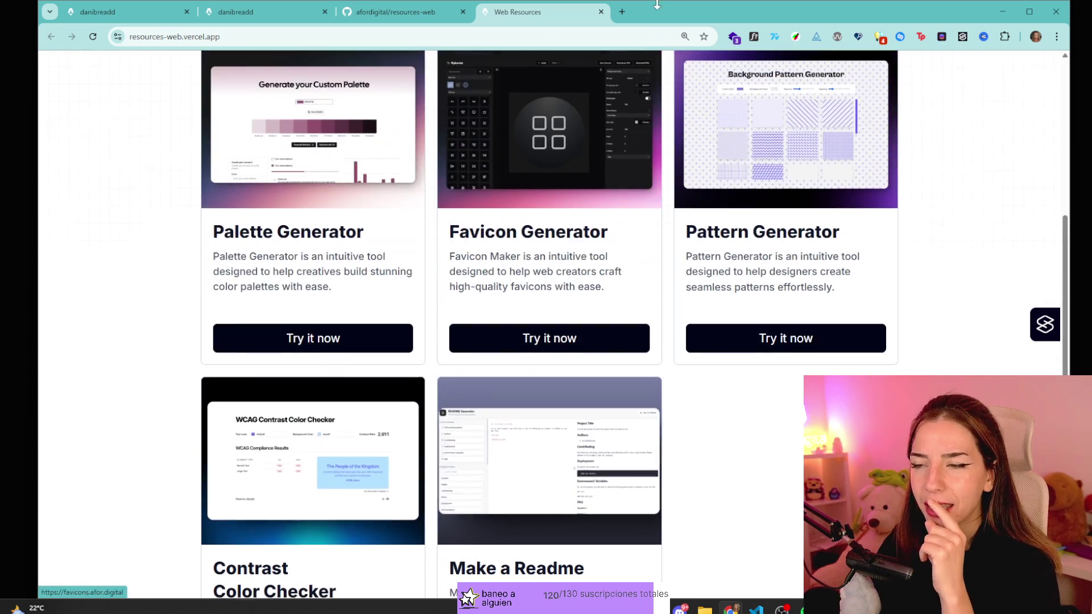
{"action": "middle_click", "coordinate": [538, 15]}
{"action": "middle_click", "coordinate": [348, 19]}
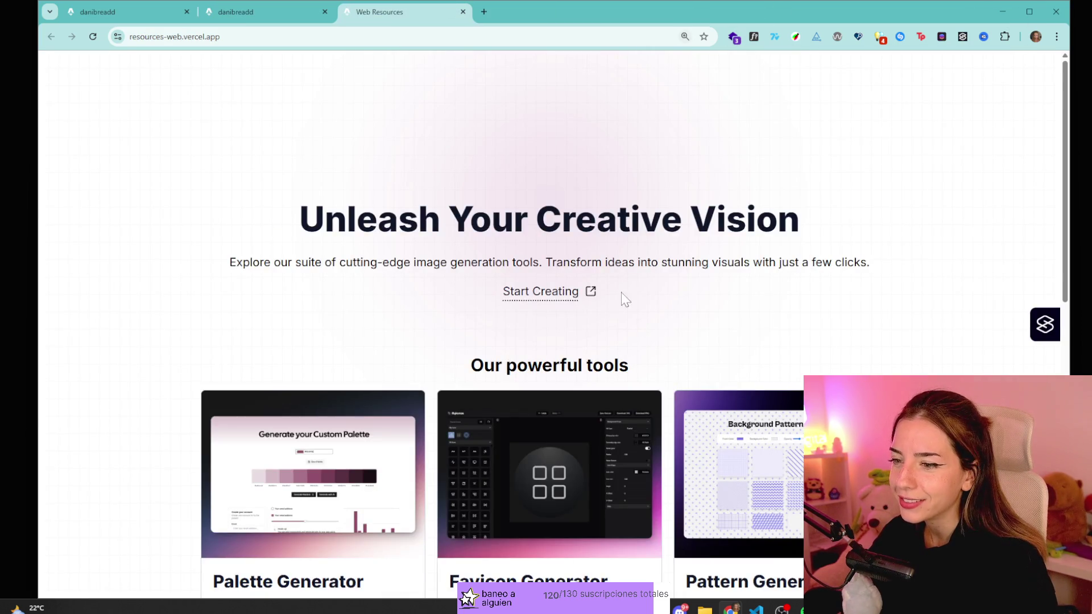
- Check the community chat twice and return to the browser, clearing the selected Make a Readme text
{"action": "scroll", "coordinate": [621, 294], "scroll_direction": "down", "scroll_amount": 8}
{"action": "scroll", "coordinate": [741, 377], "scroll_direction": "up", "scroll_amount": 3}
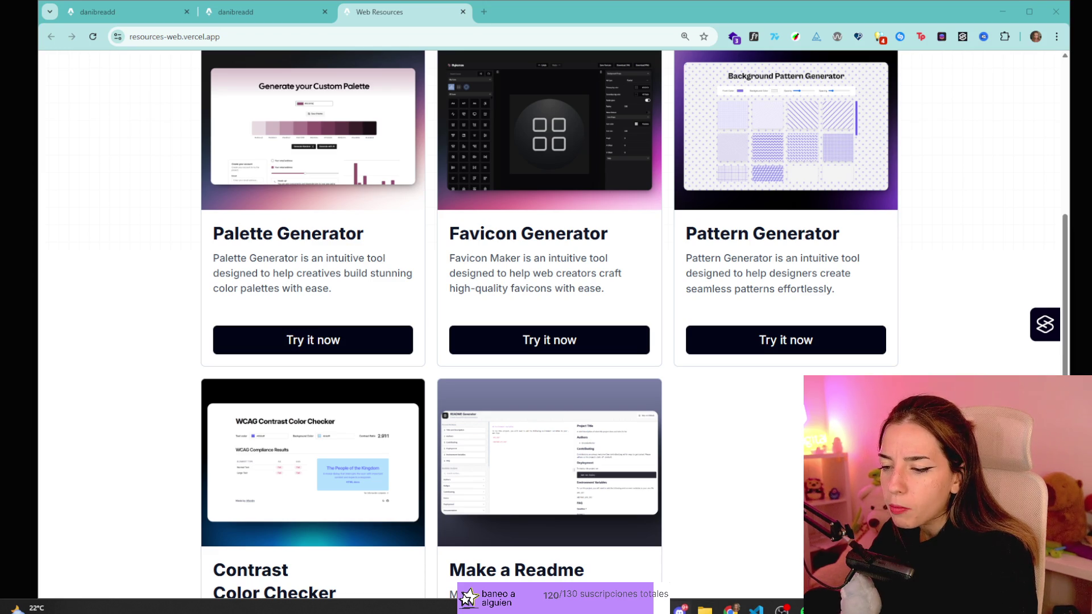
{"action": "left_click", "coordinate": [681, 608]}
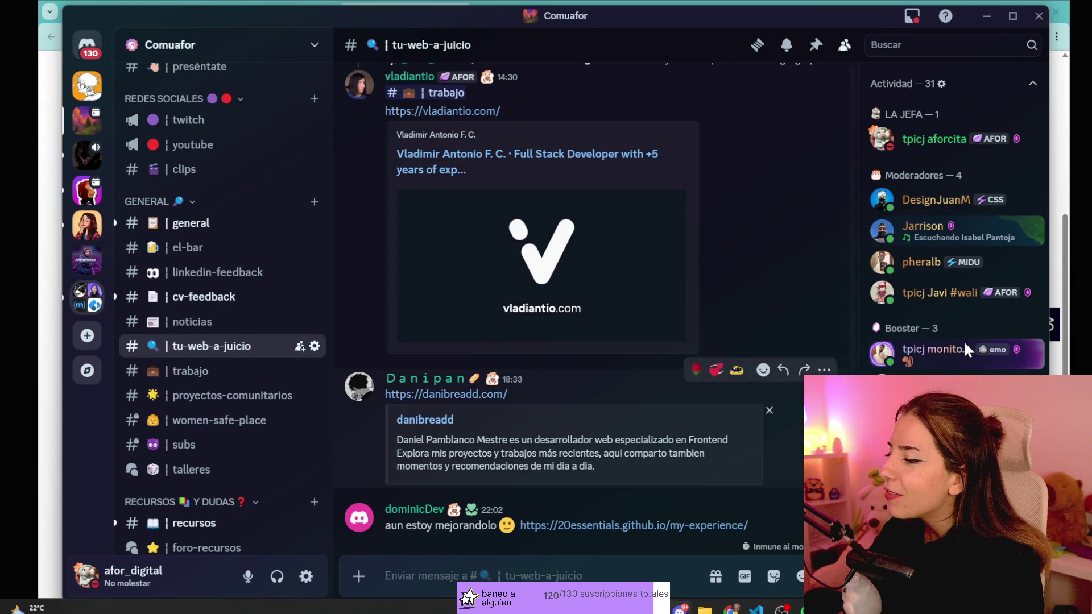
{"action": "left_click", "coordinate": [987, 16]}
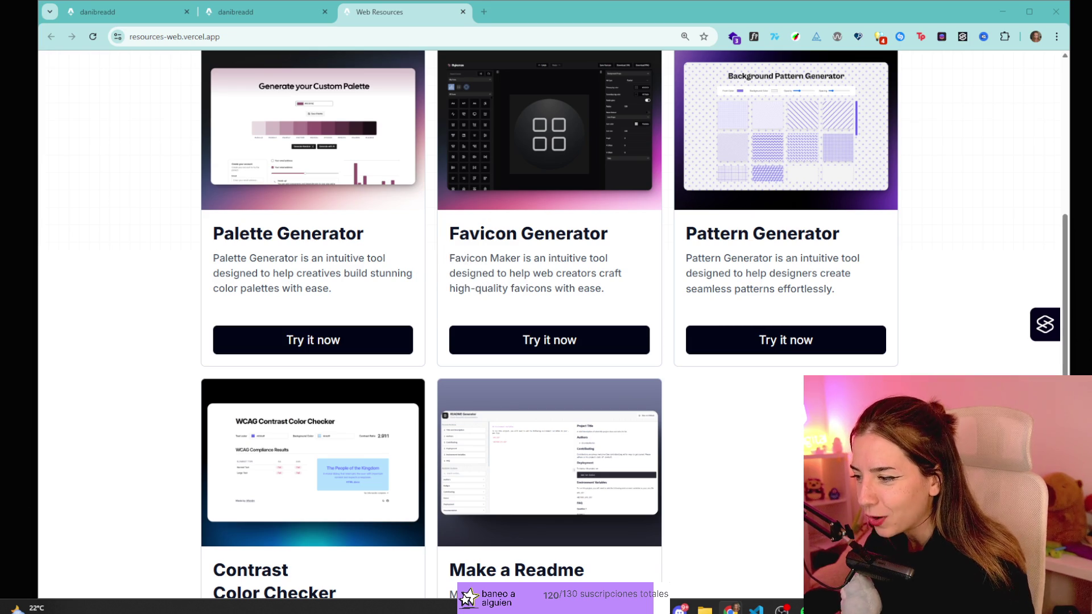
{"action": "left_click", "coordinate": [681, 609]}
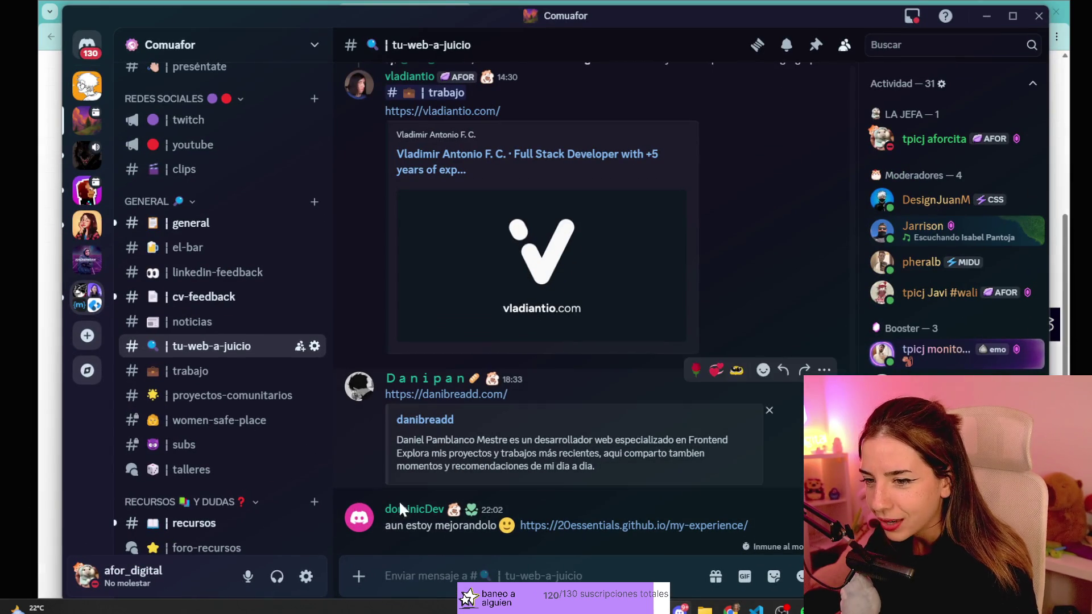
{"action": "left_click", "coordinate": [984, 18]}
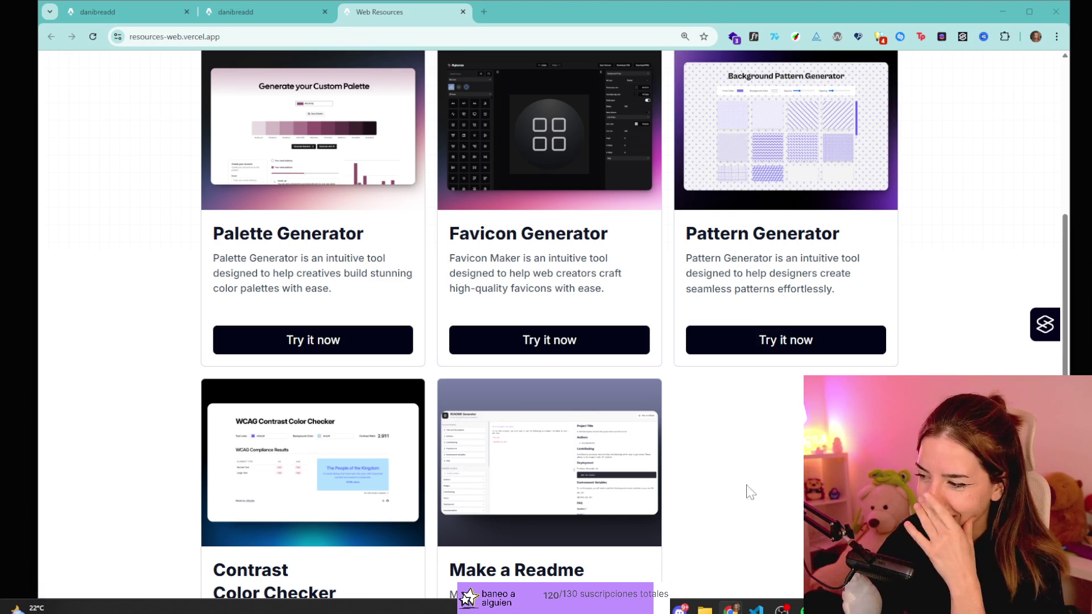
{"action": "left_click_drag", "start_coordinate": [743, 483], "coordinate": [540, 594]}
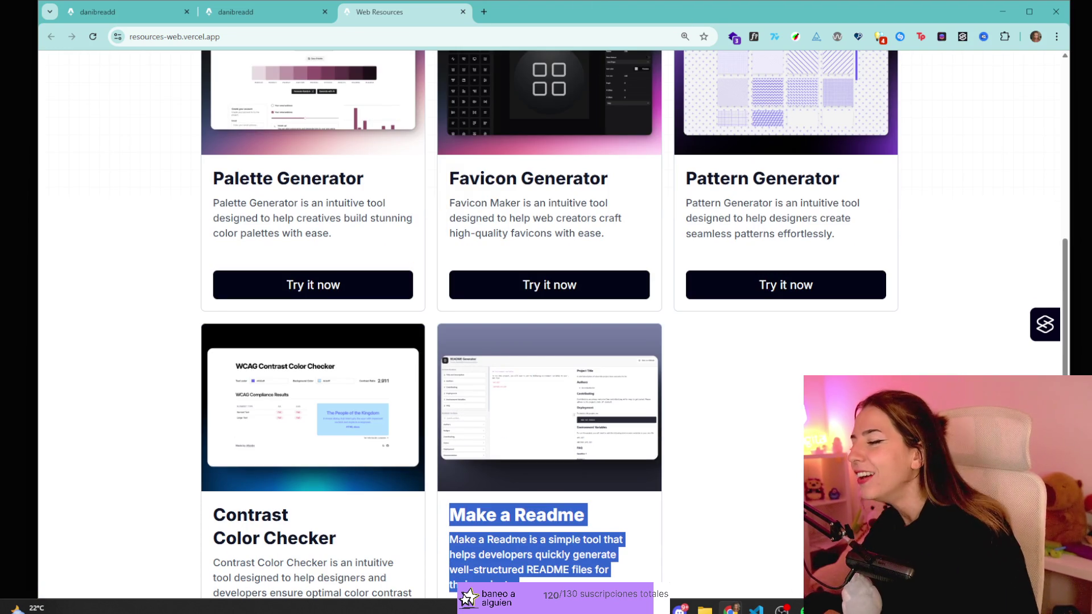
{"action": "left_click", "coordinate": [540, 594]}
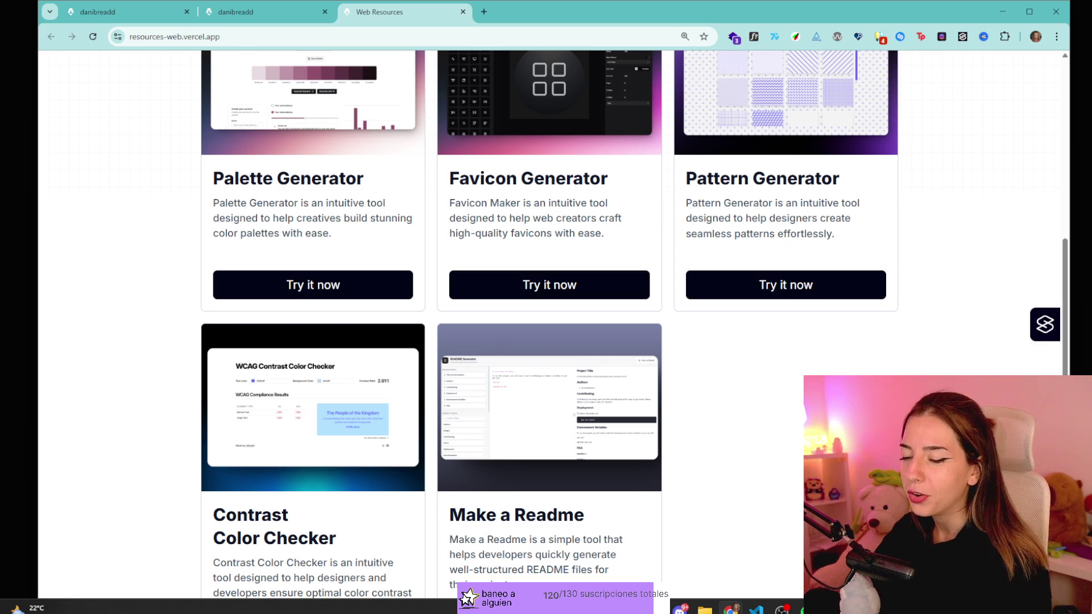
{"action": "key", "text": "alt+Tab"}
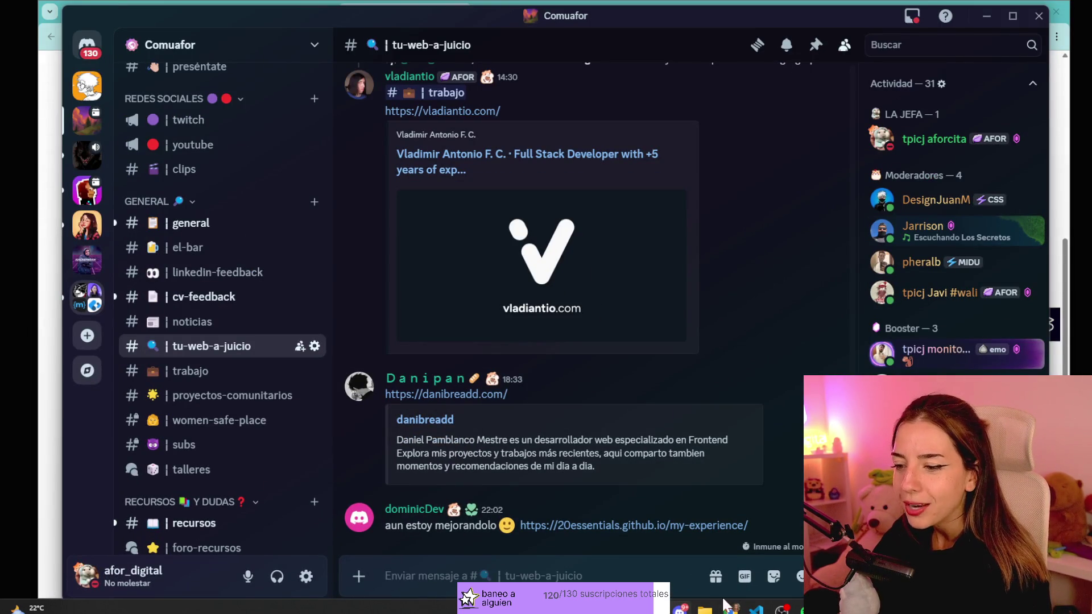
{"action": "key", "text": "alt+Tab"}
- Close the duplicate danibreadd tab and open the 20essentials my-experience link shared in chat
{"action": "scroll", "coordinate": [591, 320], "scroll_direction": "up", "scroll_amount": 7}
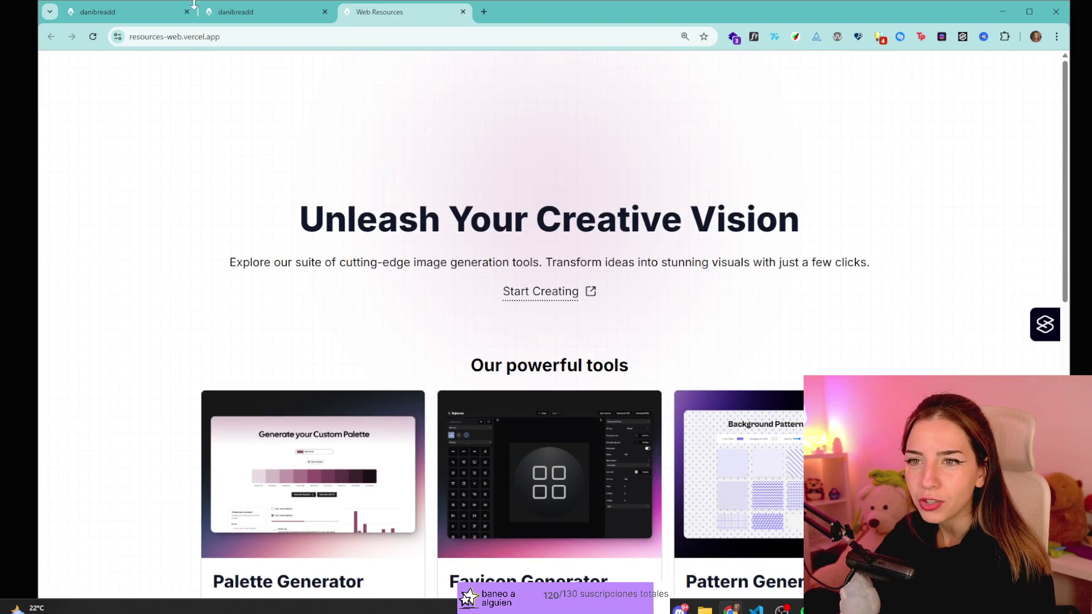
{"action": "left_click", "coordinate": [243, 18]}
{"action": "scroll", "coordinate": [445, 171], "scroll_direction": "down", "scroll_amount": 9}
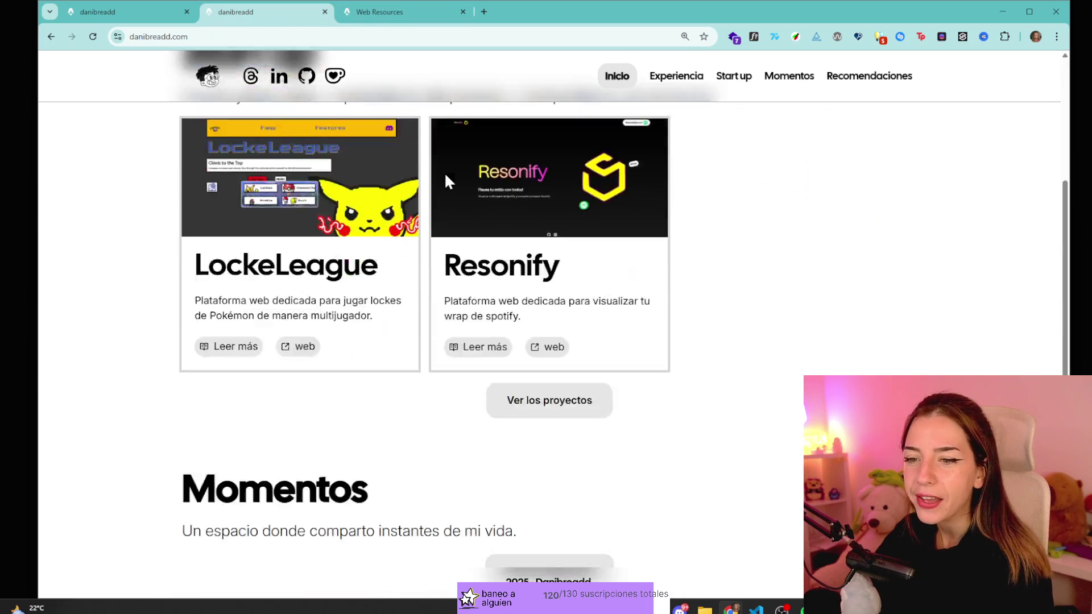
{"action": "middle_click", "coordinate": [295, 10]}
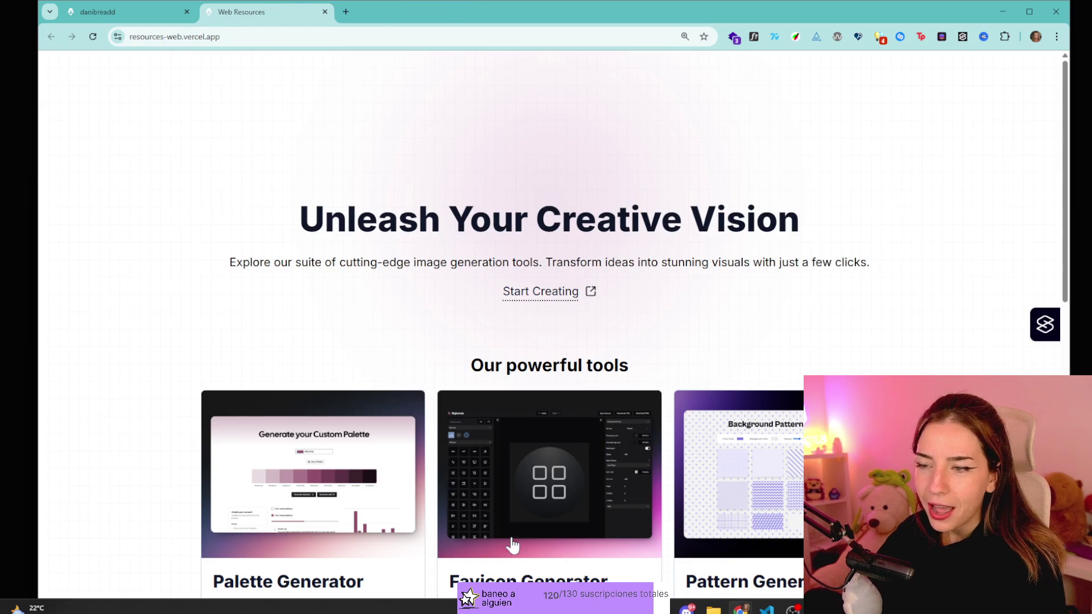
{"action": "left_click", "coordinate": [692, 608]}
{"action": "left_click", "coordinate": [585, 524]}
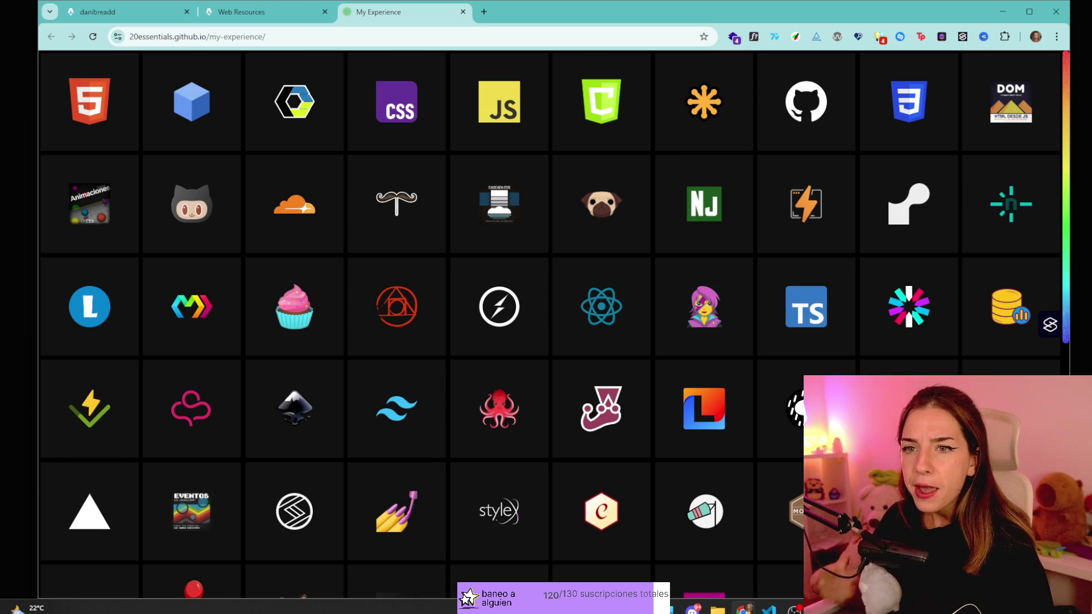
- View the link poster's Discord profile card and full roles, then bring back the My Experience page
{"action": "left_click", "coordinate": [693, 609]}
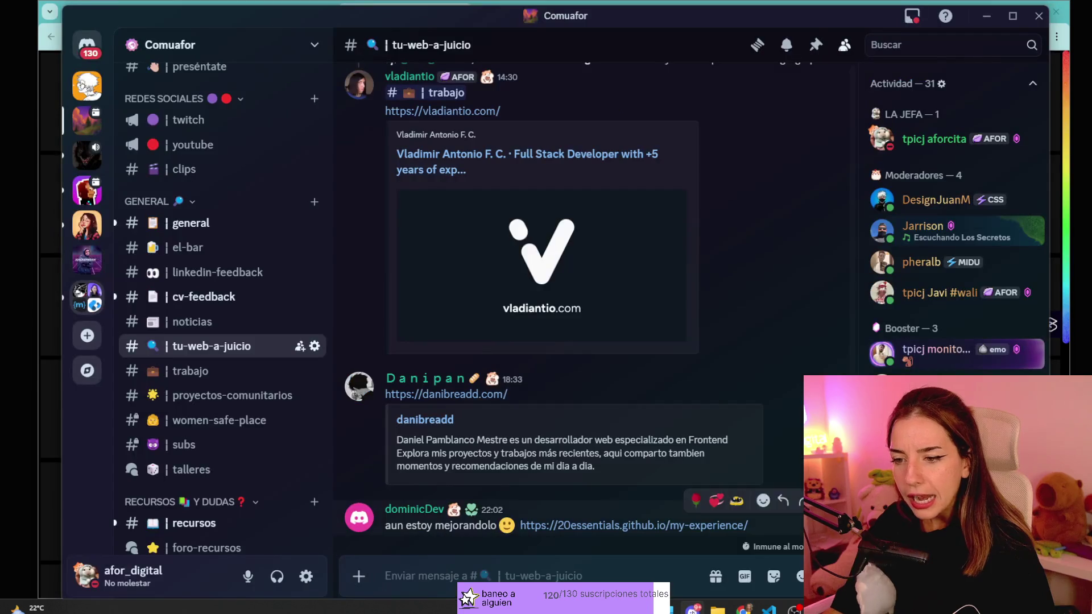
{"action": "left_click", "coordinate": [693, 560]}
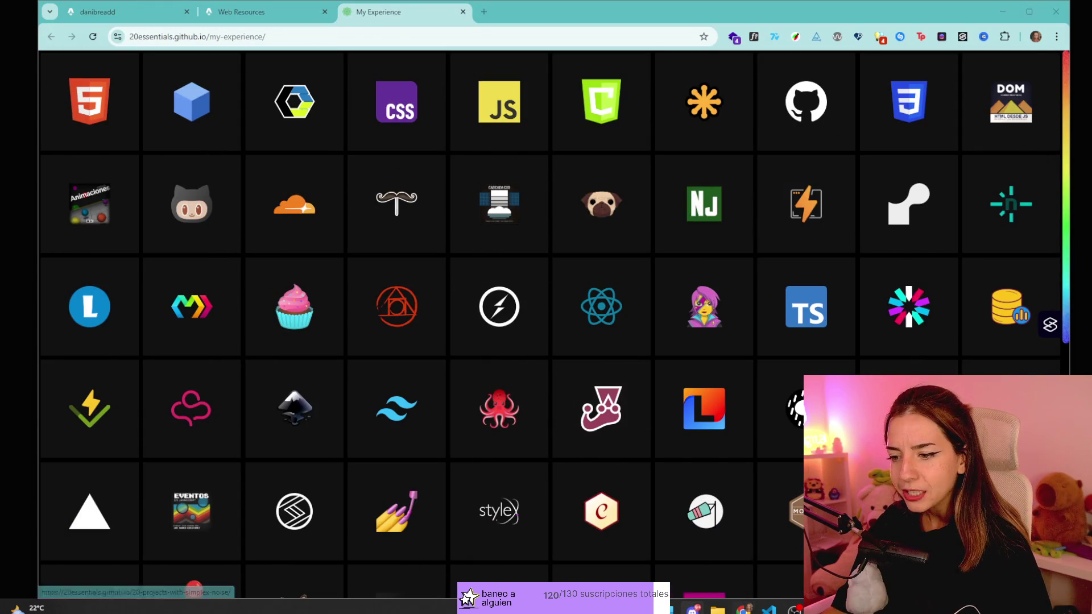
{"action": "left_click", "coordinate": [693, 609]}
{"action": "left_click", "coordinate": [364, 520]}
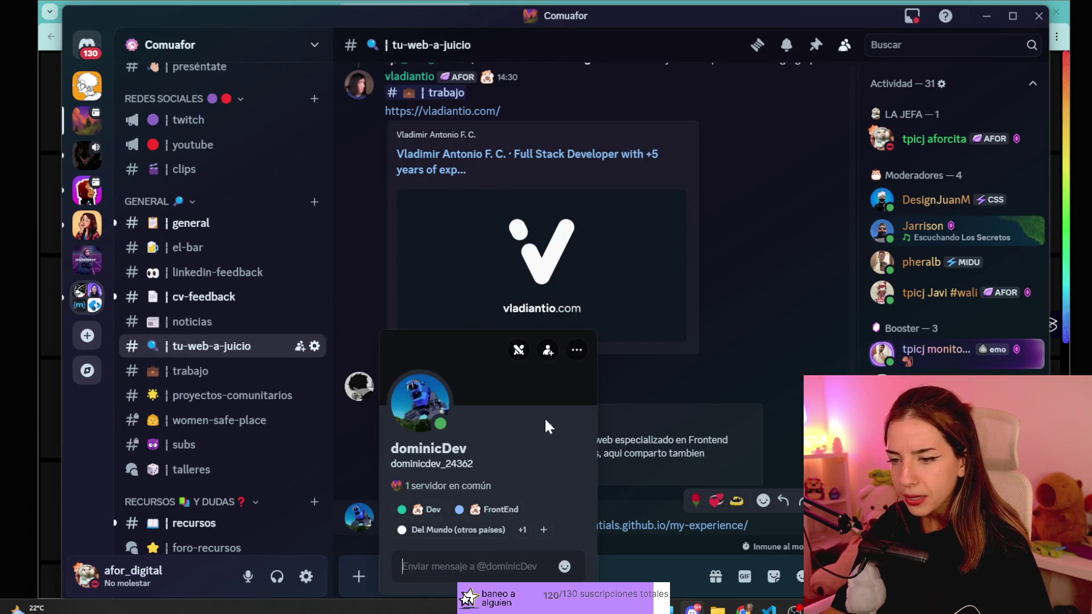
{"action": "left_click", "coordinate": [523, 536]}
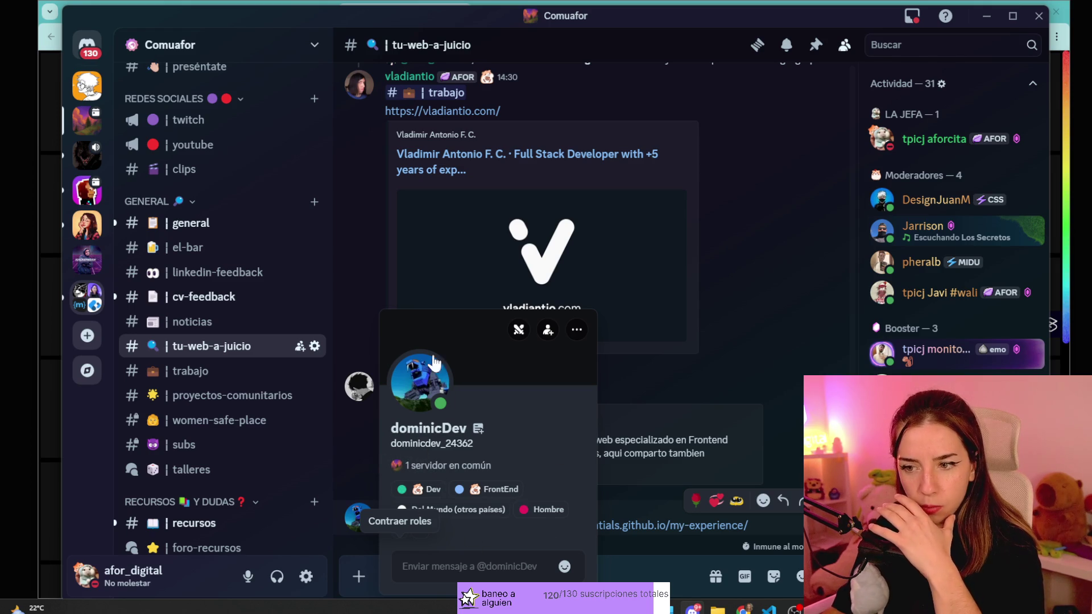
{"action": "left_click", "coordinate": [736, 341]}
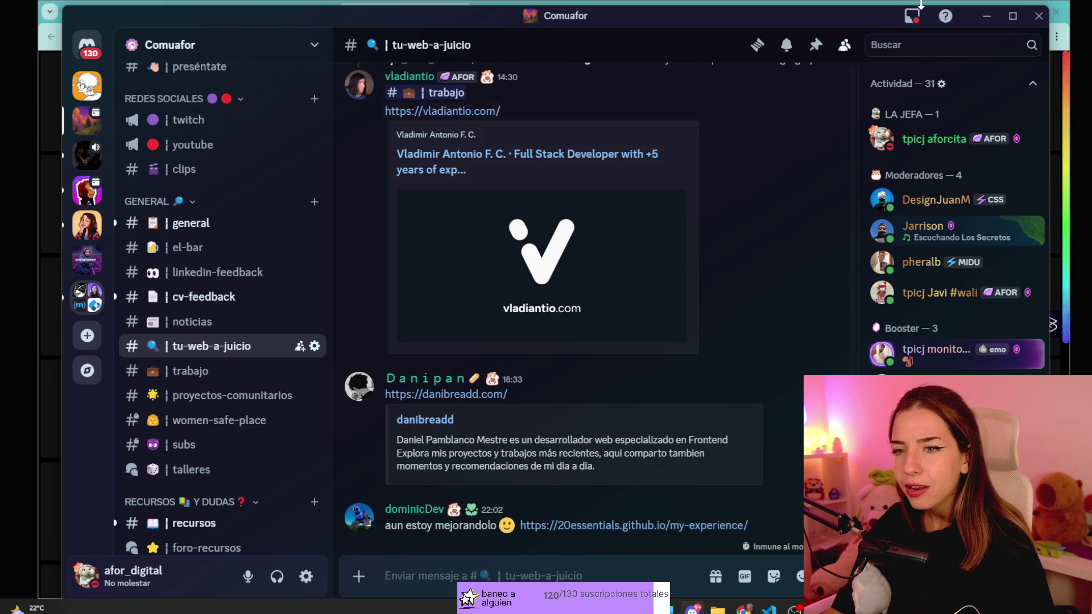
{"action": "left_click", "coordinate": [893, 3]}
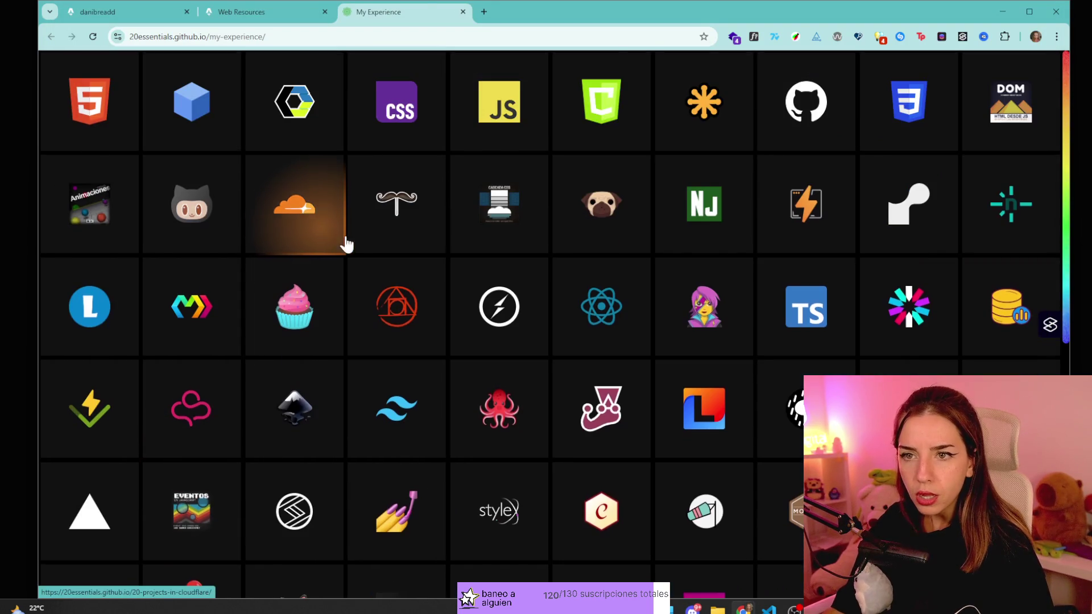
- Preview the 20 Projects In GitHub and 20 Projects with HTML + CSS galleries, returning to the icon grid
{"action": "scroll", "coordinate": [567, 362], "scroll_direction": "down", "scroll_amount": 9}
{"action": "scroll", "coordinate": [567, 365], "scroll_direction": "up", "scroll_amount": 9}
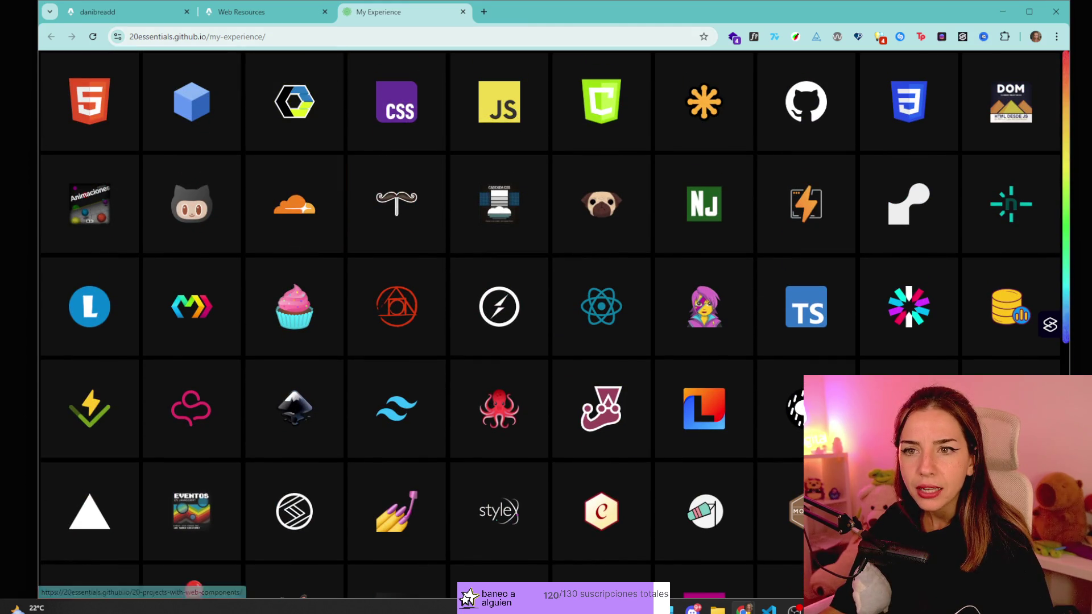
{"action": "left_click_drag", "start_coordinate": [169, 37], "coordinate": [266, 36]}
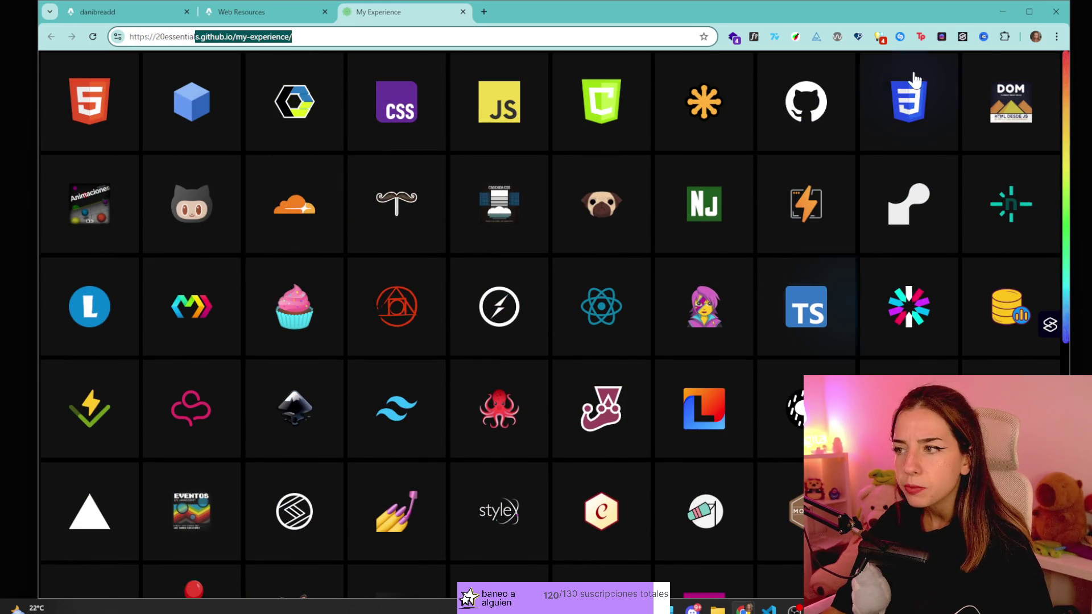
{"action": "left_click", "coordinate": [805, 103]}
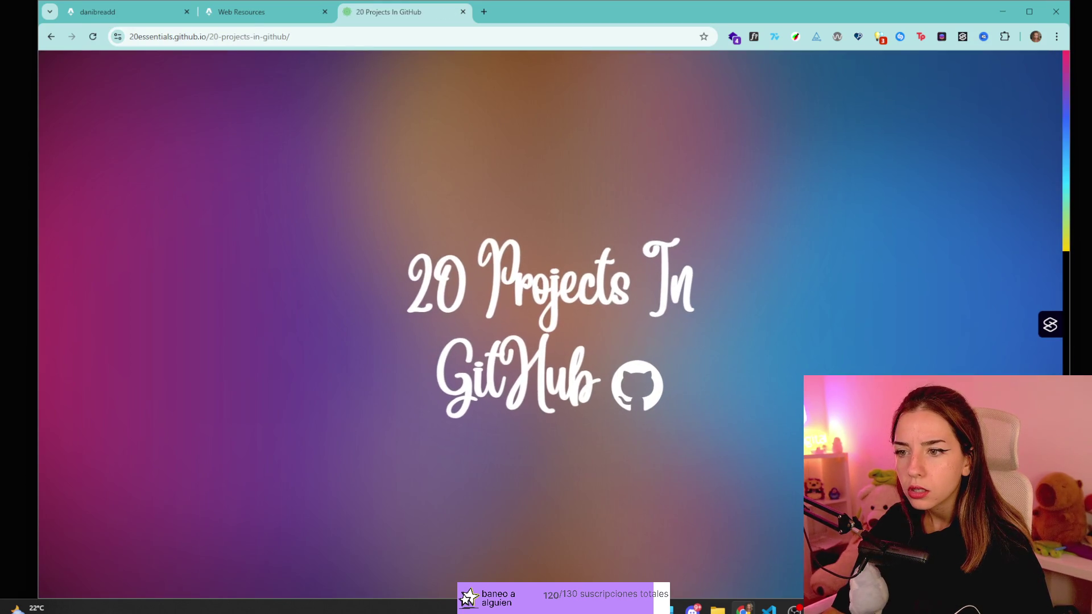
{"action": "key", "text": "alt+Left"}
{"action": "left_click", "coordinate": [88, 102]}
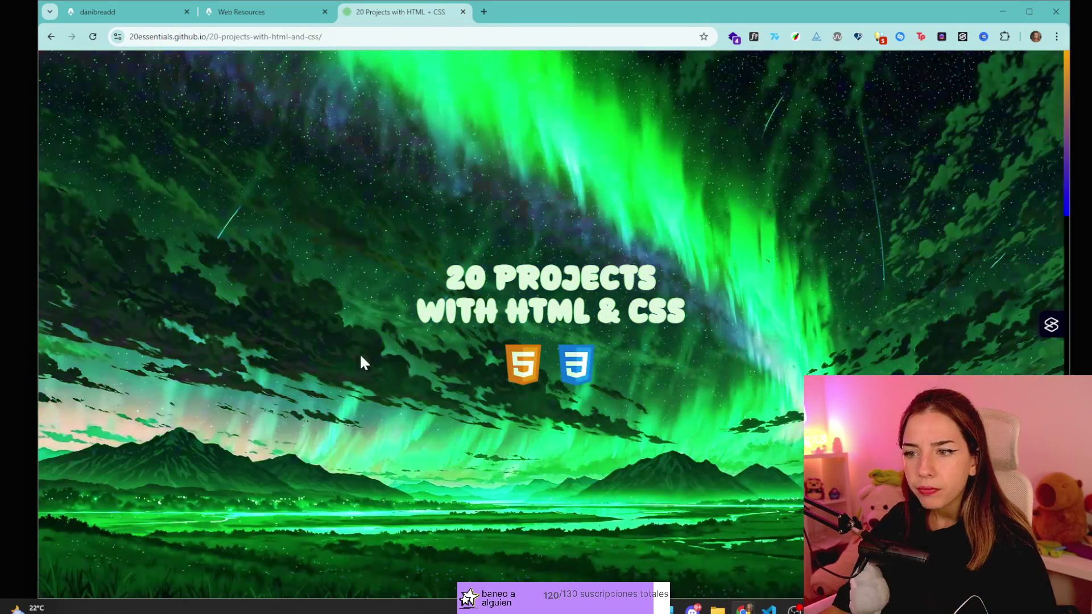
{"action": "scroll", "coordinate": [392, 287], "scroll_direction": "down", "scroll_amount": 10}
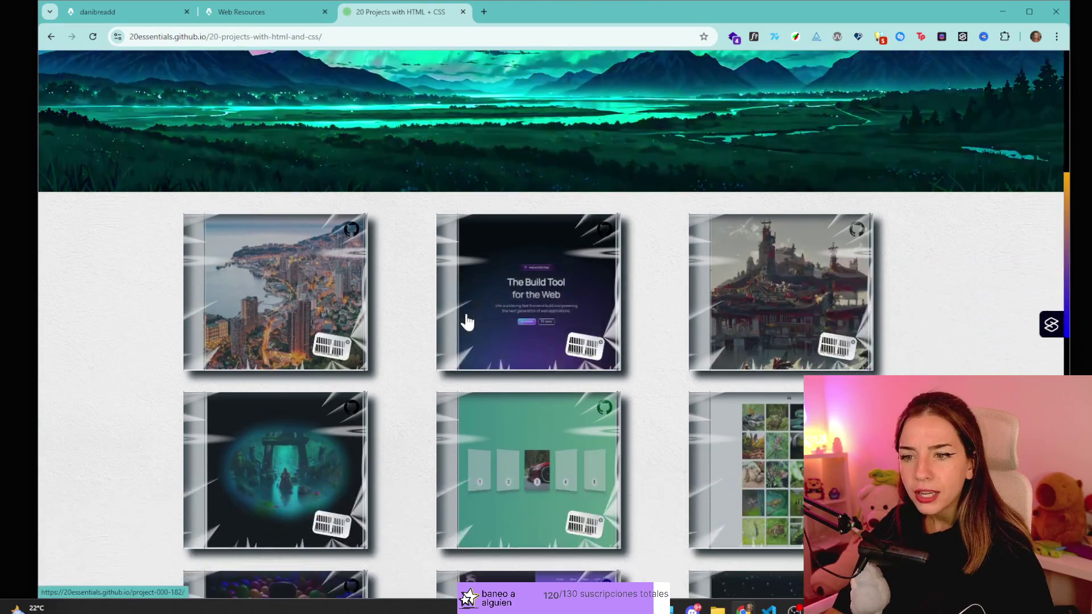
{"action": "scroll", "coordinate": [424, 392], "scroll_direction": "down", "scroll_amount": 10}
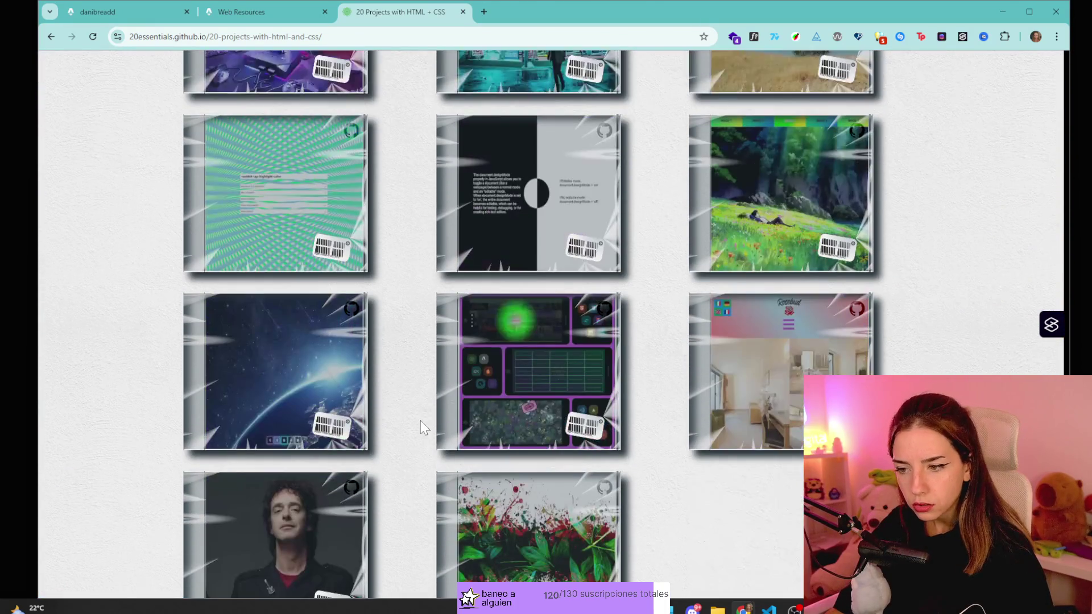
{"action": "scroll", "coordinate": [421, 422], "scroll_direction": "up", "scroll_amount": 2}
{"action": "scroll", "coordinate": [419, 421], "scroll_direction": "down", "scroll_amount": 5}
{"action": "key", "text": "alt+Left"}
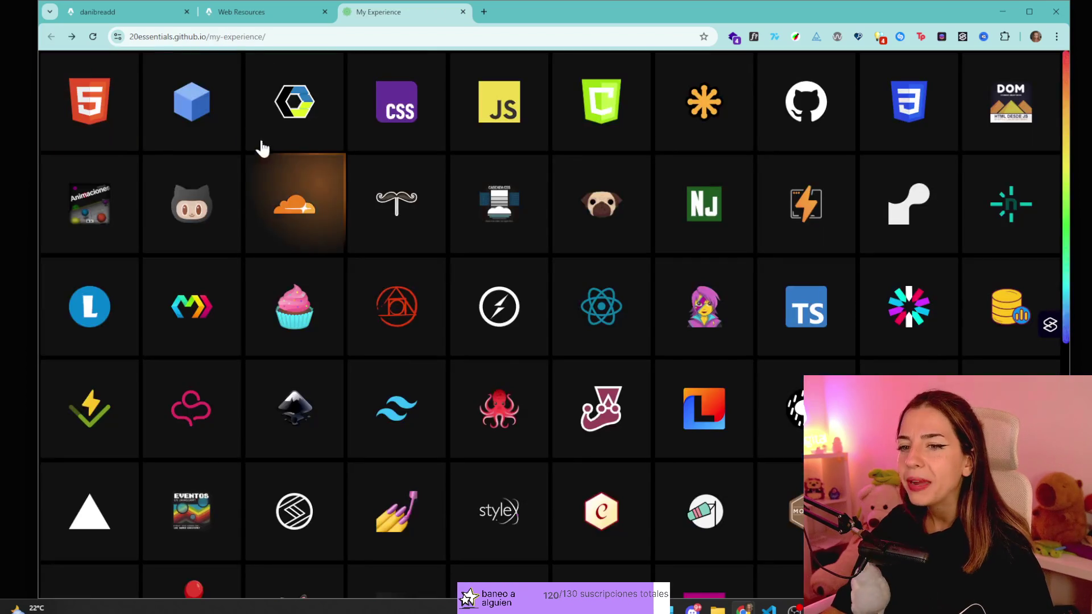
- Preview the 20 Projects with CSS + 3D and WebComponents galleries, returning to the icon grid each time
{"action": "left_click", "coordinate": [227, 122]}
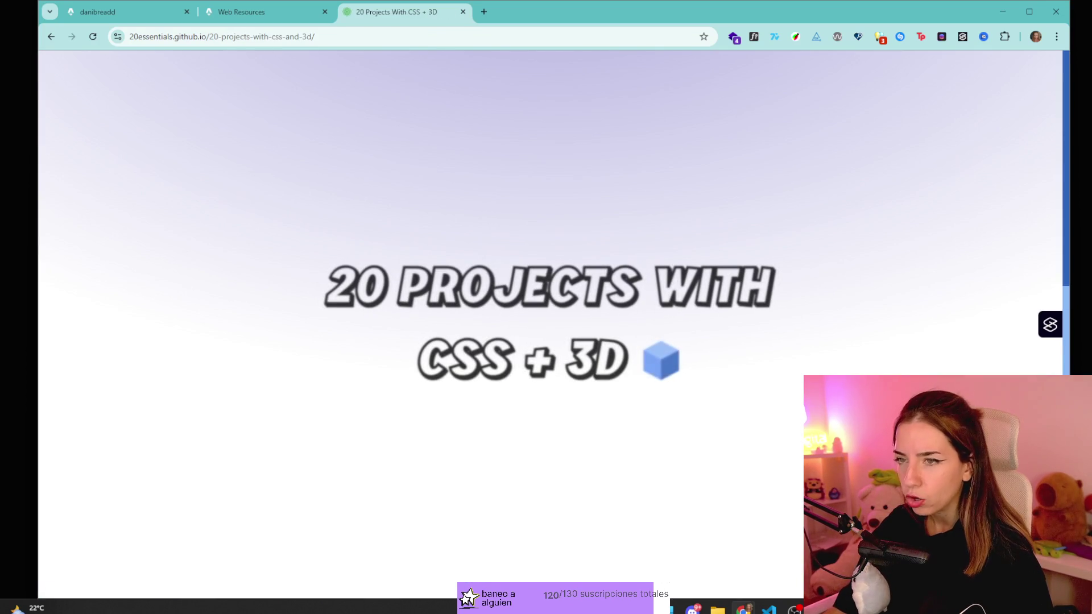
{"action": "scroll", "coordinate": [284, 203], "scroll_direction": "down", "scroll_amount": 4}
{"action": "scroll", "coordinate": [487, 370], "scroll_direction": "down", "scroll_amount": 5}
{"action": "key", "text": "alt+Left"}
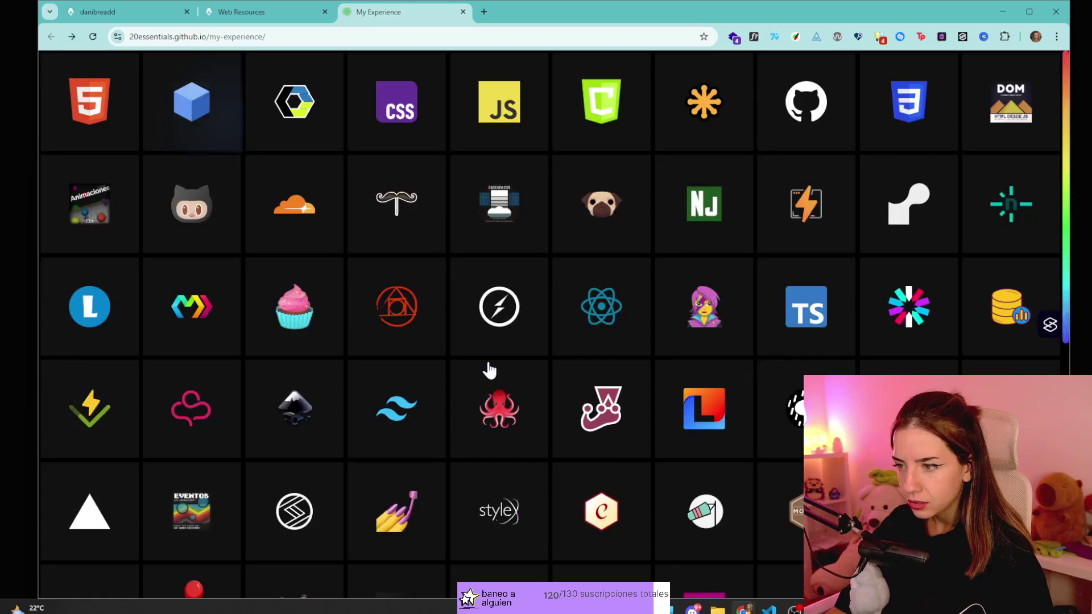
{"action": "left_click", "coordinate": [295, 110]}
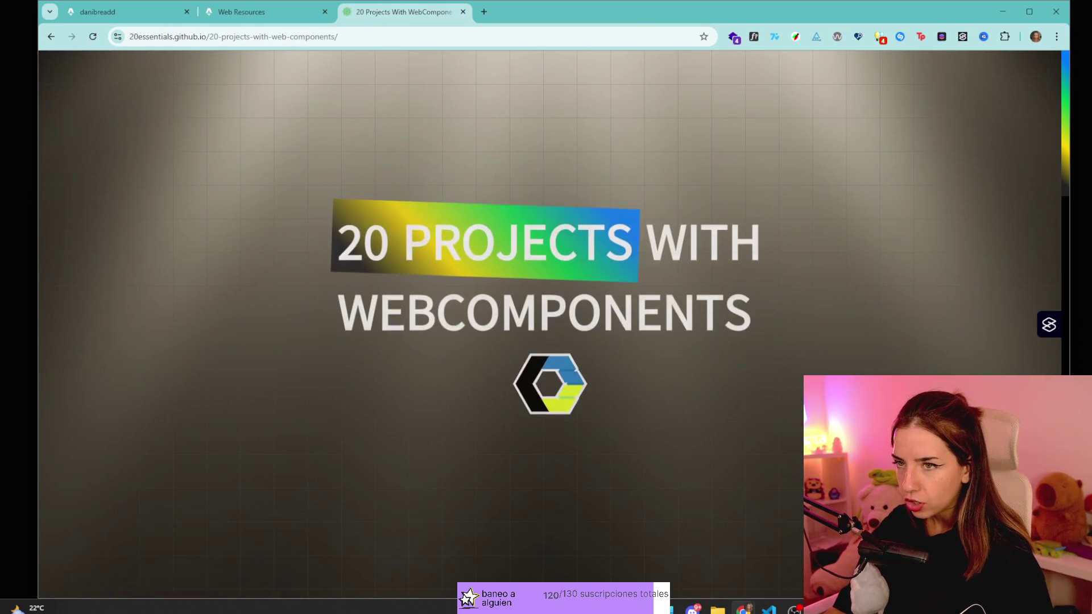
{"action": "scroll", "coordinate": [485, 324], "scroll_direction": "down", "scroll_amount": 4}
{"action": "scroll", "coordinate": [488, 327], "scroll_direction": "down", "scroll_amount": 15}
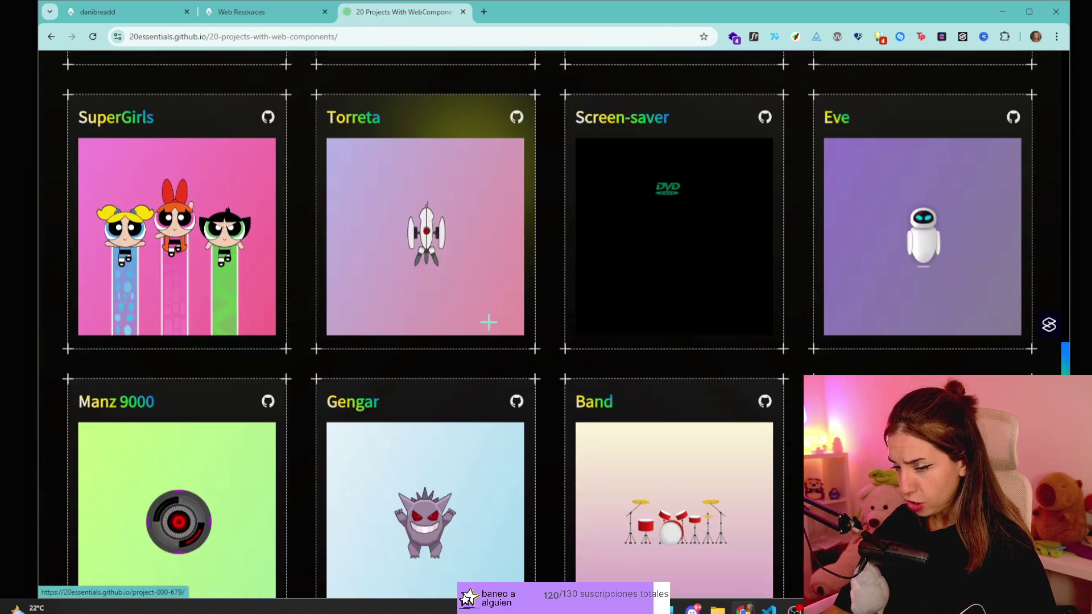
{"action": "key", "text": "alt+Left"}
- Scroll the 20 Projects with Css Art cards and open Lenguaje CSS in a new tab
{"action": "left_click", "coordinate": [398, 136]}
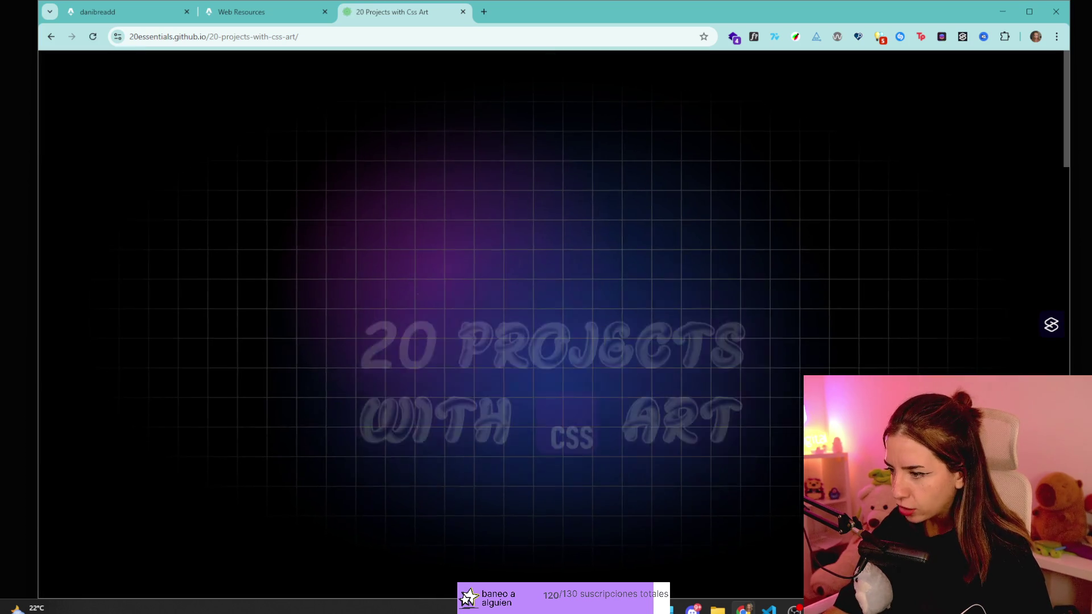
{"action": "scroll", "coordinate": [640, 337], "scroll_direction": "down", "scroll_amount": 4}
{"action": "middle_click", "coordinate": [639, 332]}
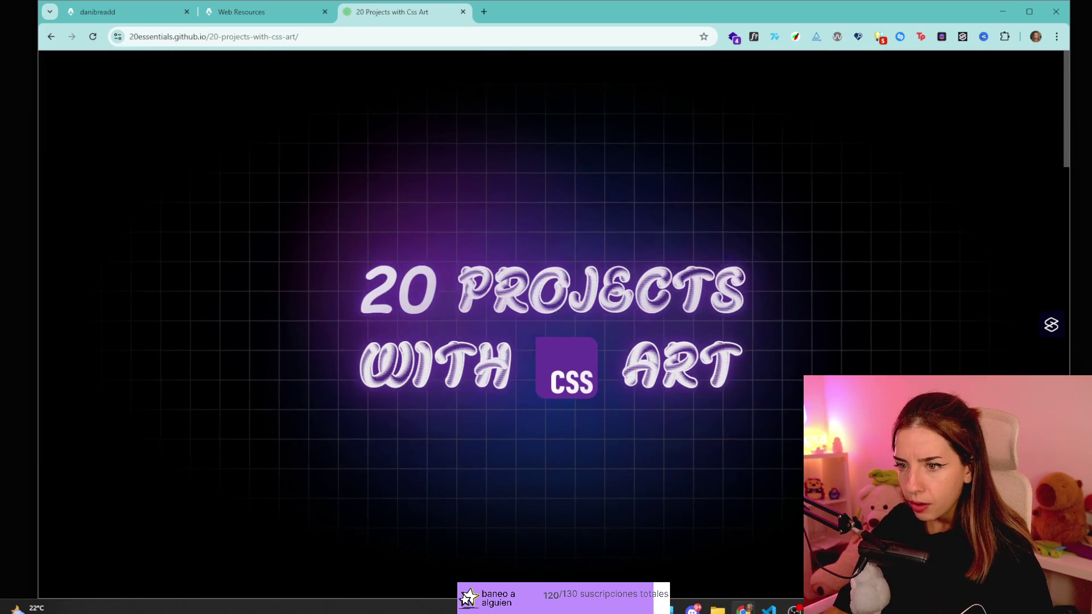
{"action": "scroll", "coordinate": [537, 387], "scroll_direction": "down", "scroll_amount": 5}
{"action": "scroll", "coordinate": [538, 385], "scroll_direction": "down", "scroll_amount": 4}
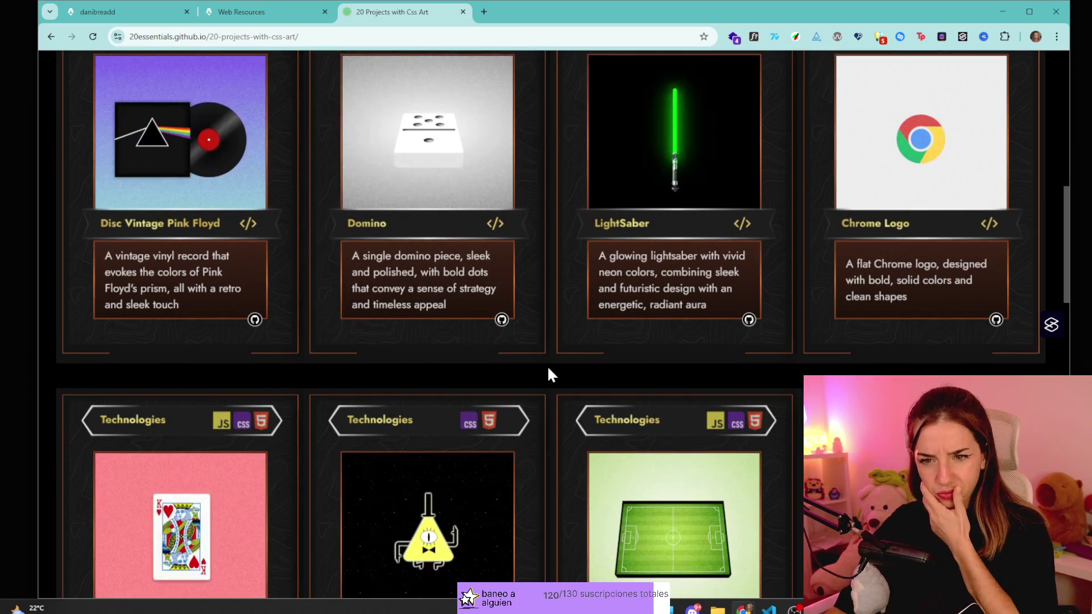
{"action": "scroll", "coordinate": [543, 335], "scroll_direction": "down", "scroll_amount": 2}
- Open the Lenguaje SVG course page from the Lenguaje CSS site and scroll it
{"action": "scroll", "coordinate": [541, 345], "scroll_direction": "up", "scroll_amount": 3}
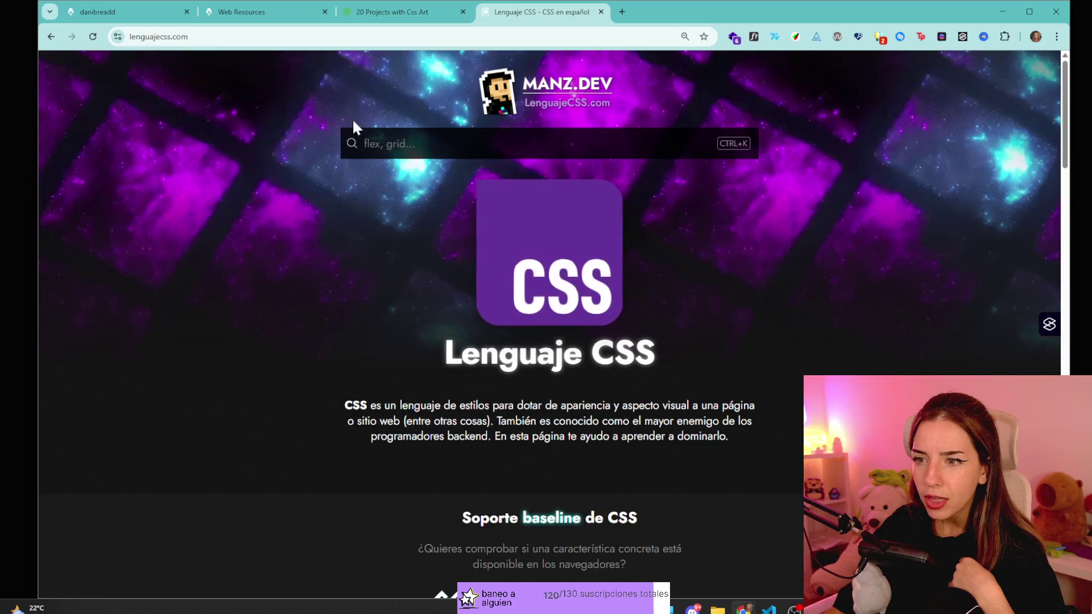
{"action": "scroll", "coordinate": [551, 361], "scroll_direction": "down", "scroll_amount": 8}
{"action": "scroll", "coordinate": [415, 392], "scroll_direction": "down", "scroll_amount": 1}
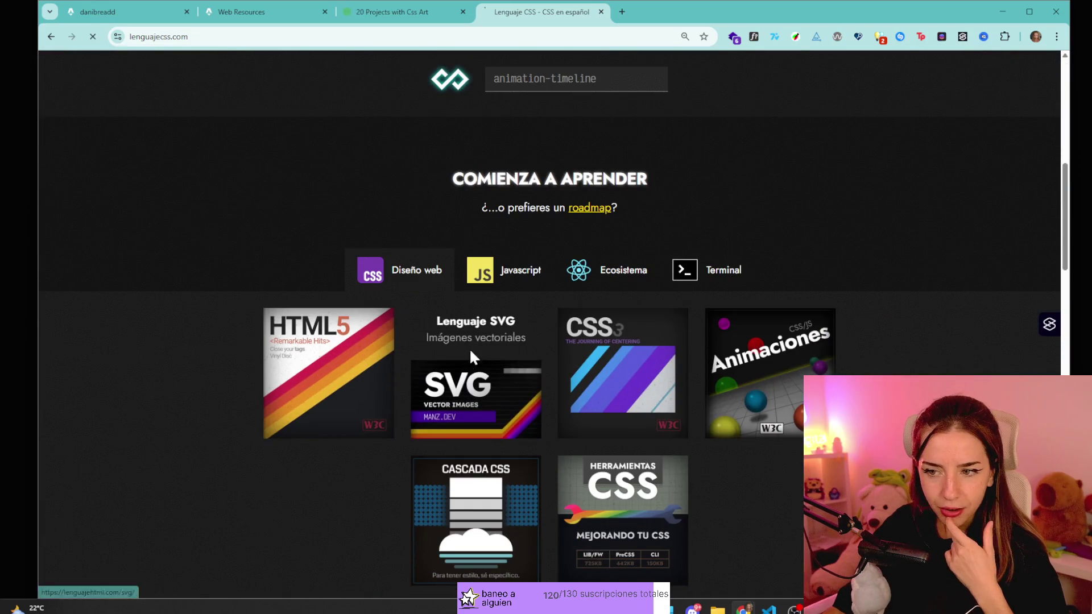
{"action": "left_click", "coordinate": [449, 370]}
{"action": "scroll", "coordinate": [400, 200], "scroll_direction": "down", "scroll_amount": 15}
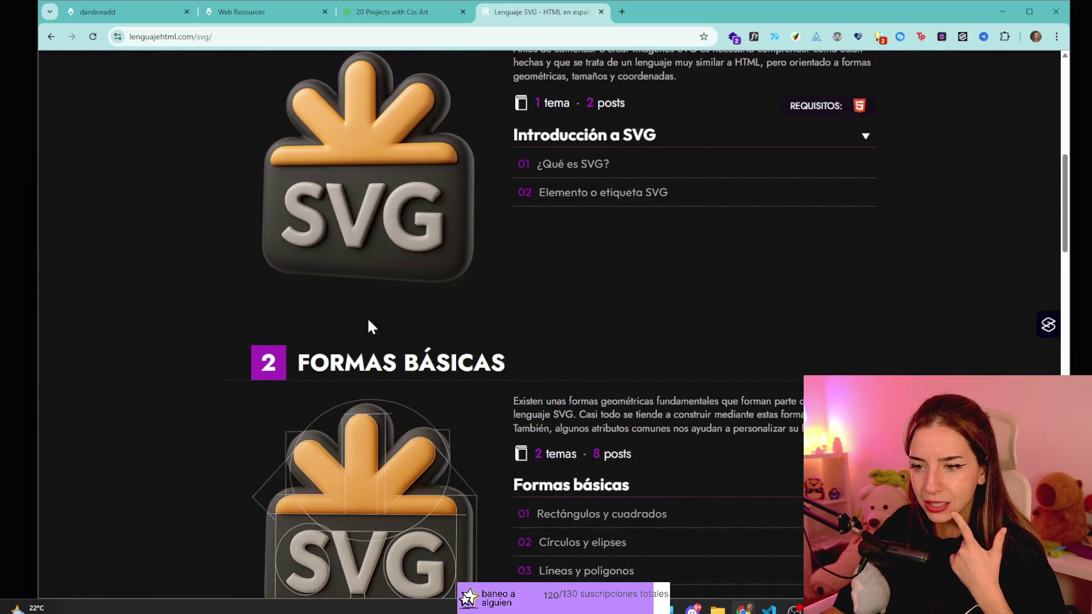
{"action": "scroll", "coordinate": [381, 358], "scroll_direction": "down", "scroll_amount": 3}
- Glance at the Css Art gallery, then go back twice from Lenguaje SVG to manz.dev
{"action": "left_click", "coordinate": [398, 11]}
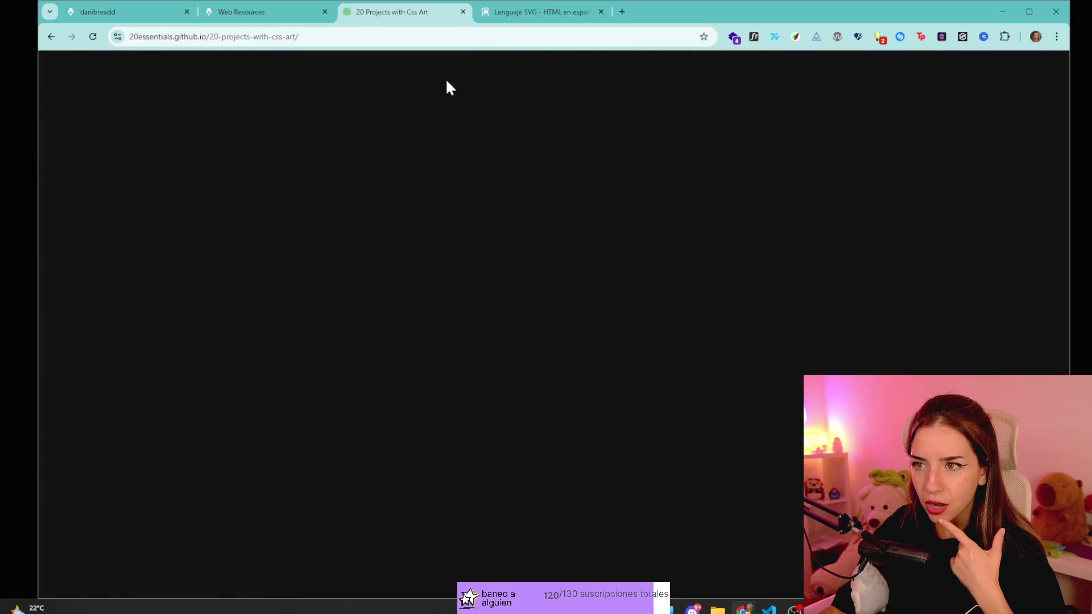
{"action": "scroll", "coordinate": [521, 342], "scroll_direction": "down", "scroll_amount": 5}
{"action": "scroll", "coordinate": [537, 356], "scroll_direction": "down", "scroll_amount": 2}
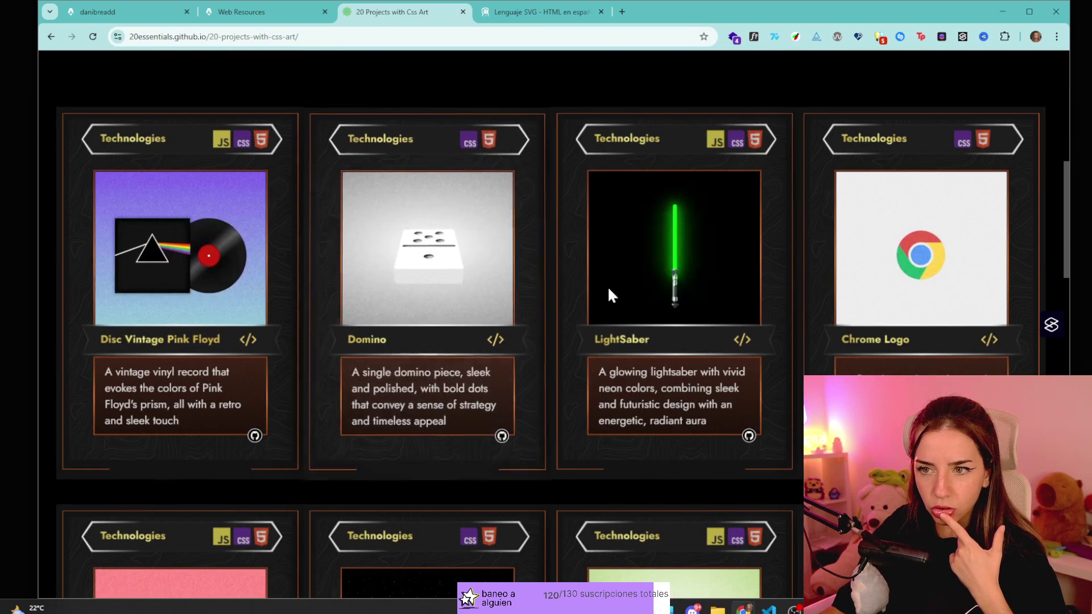
{"action": "left_click", "coordinate": [568, 12]}
{"action": "scroll", "coordinate": [689, 282], "scroll_direction": "up", "scroll_amount": 10}
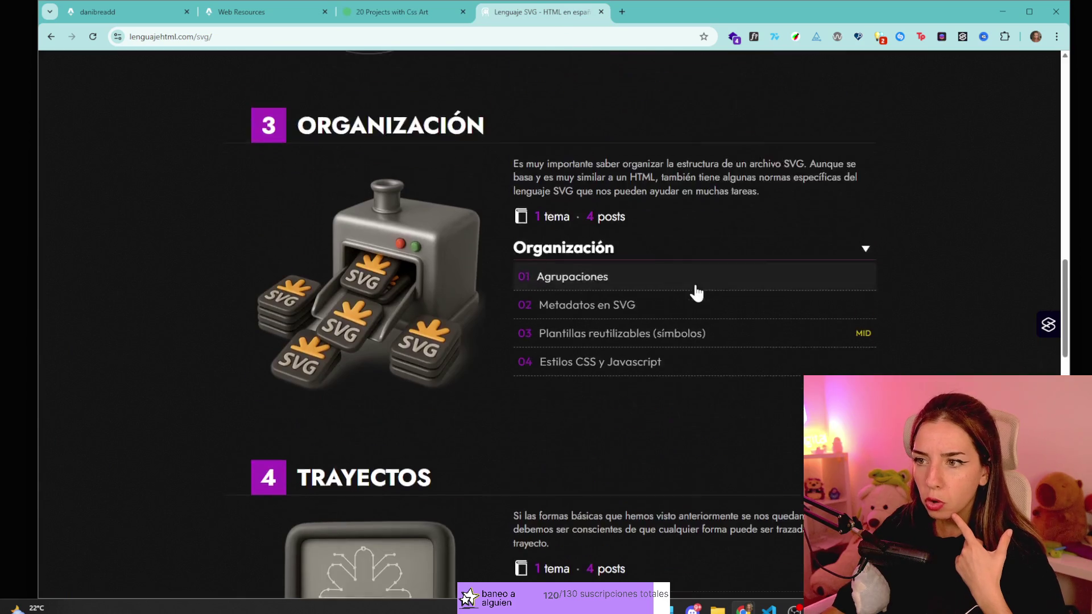
{"action": "key", "text": "alt+Left"}
{"action": "scroll", "coordinate": [630, 214], "scroll_direction": "up", "scroll_amount": 5}
{"action": "key", "text": "alt+Left"}
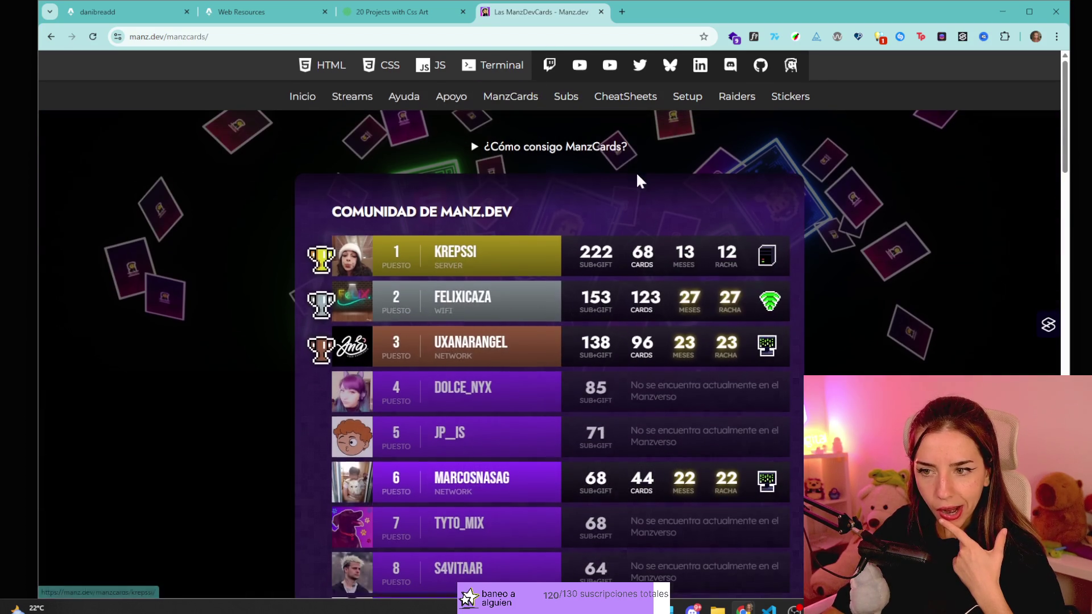
- Open the 22nd-place member's ManzDevCards collection from the leaderboard and compare it with the Css Art tab
{"action": "scroll", "coordinate": [599, 320], "scroll_direction": "down", "scroll_amount": 2}
{"action": "scroll", "coordinate": [504, 446], "scroll_direction": "down", "scroll_amount": 2}
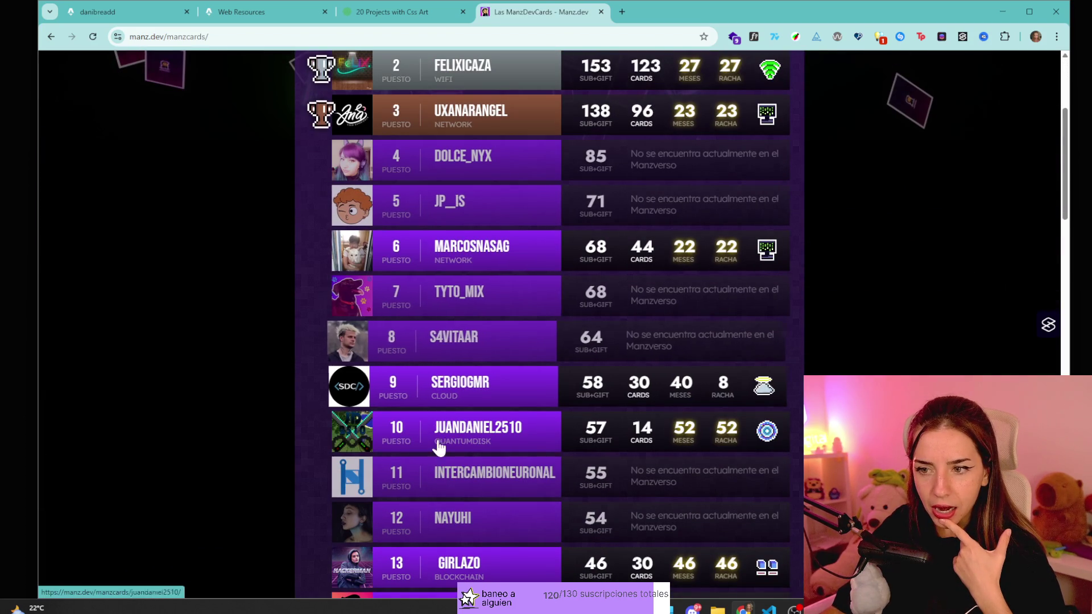
{"action": "scroll", "coordinate": [455, 199], "scroll_direction": "down", "scroll_amount": 9}
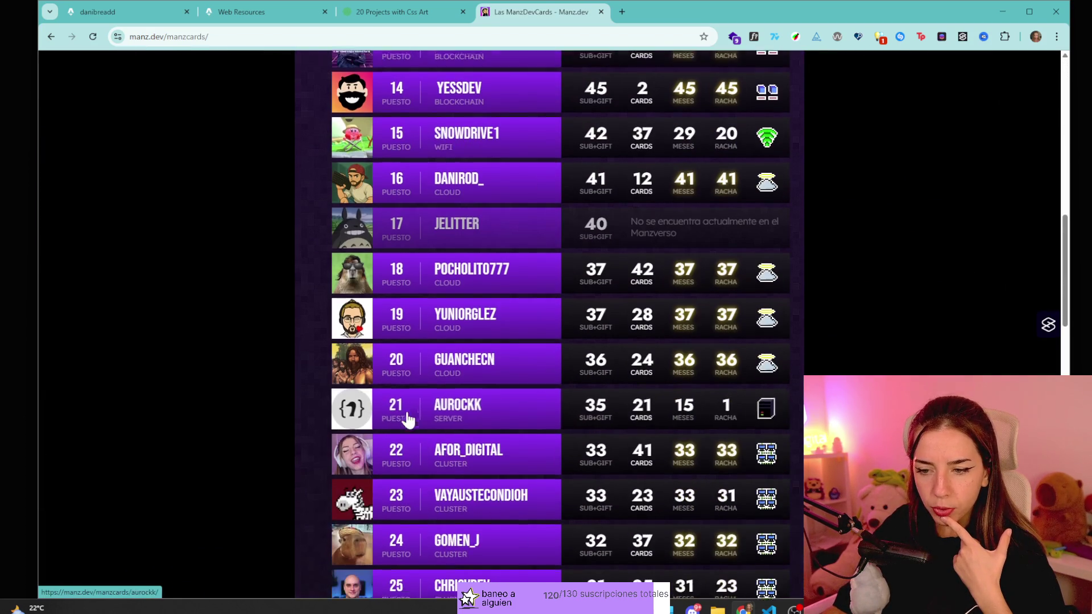
{"action": "scroll", "coordinate": [484, 398], "scroll_direction": "down", "scroll_amount": 7}
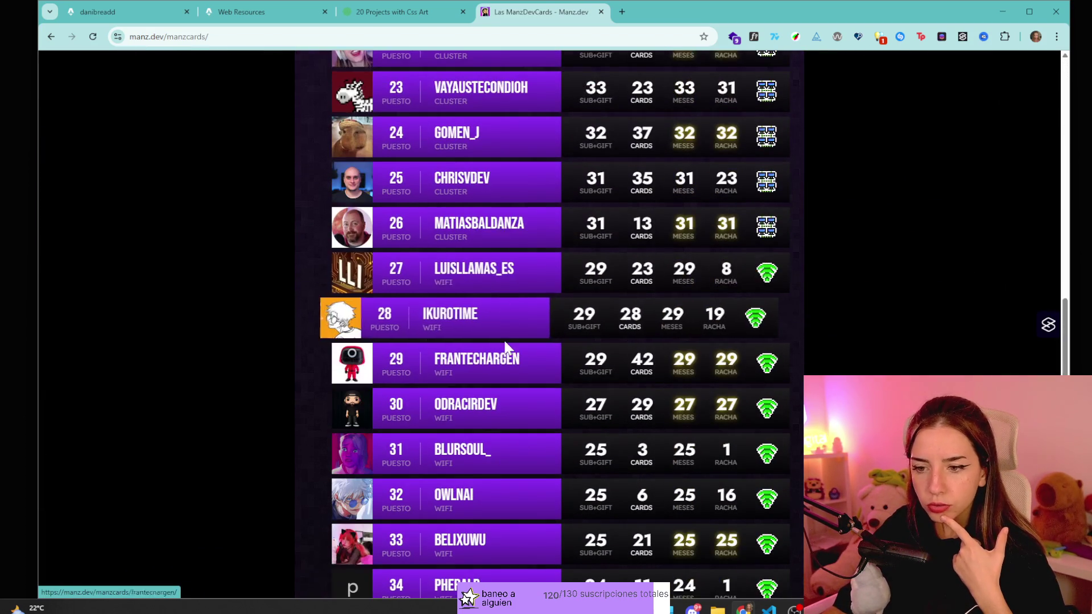
{"action": "scroll", "coordinate": [488, 136], "scroll_direction": "up", "scroll_amount": 4}
{"action": "left_click", "coordinate": [464, 273]}
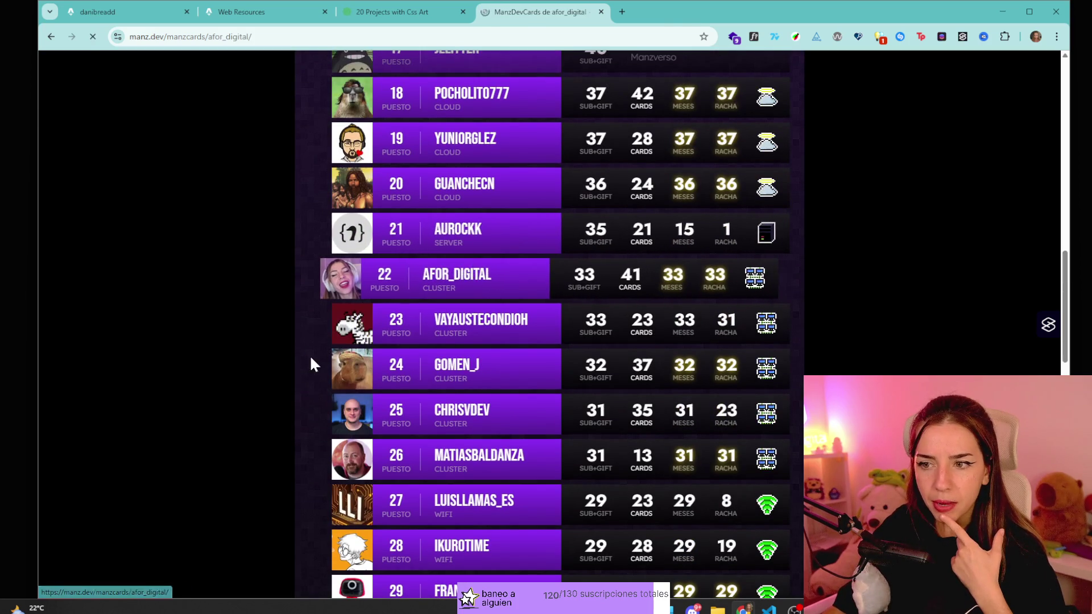
{"action": "scroll", "coordinate": [381, 315], "scroll_direction": "down", "scroll_amount": 3}
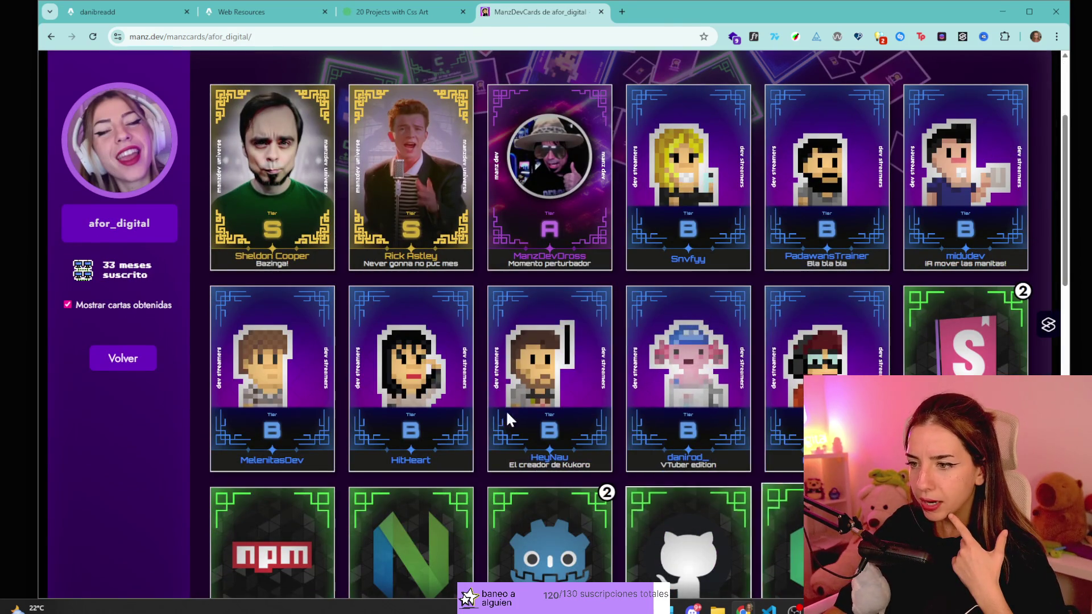
{"action": "left_click", "coordinate": [398, 12]}
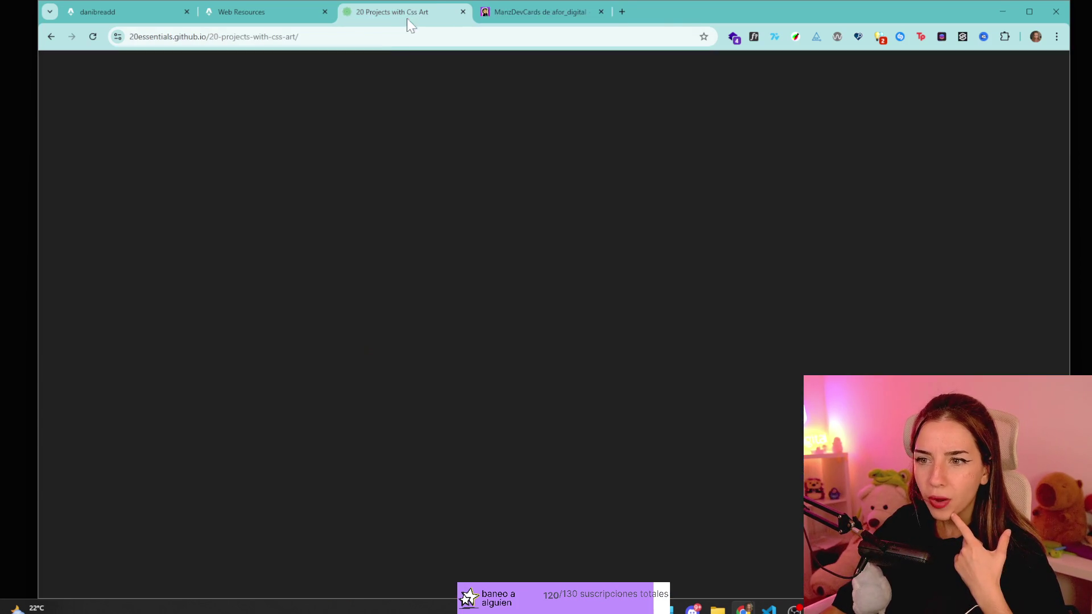
{"action": "left_click", "coordinate": [513, 12]}
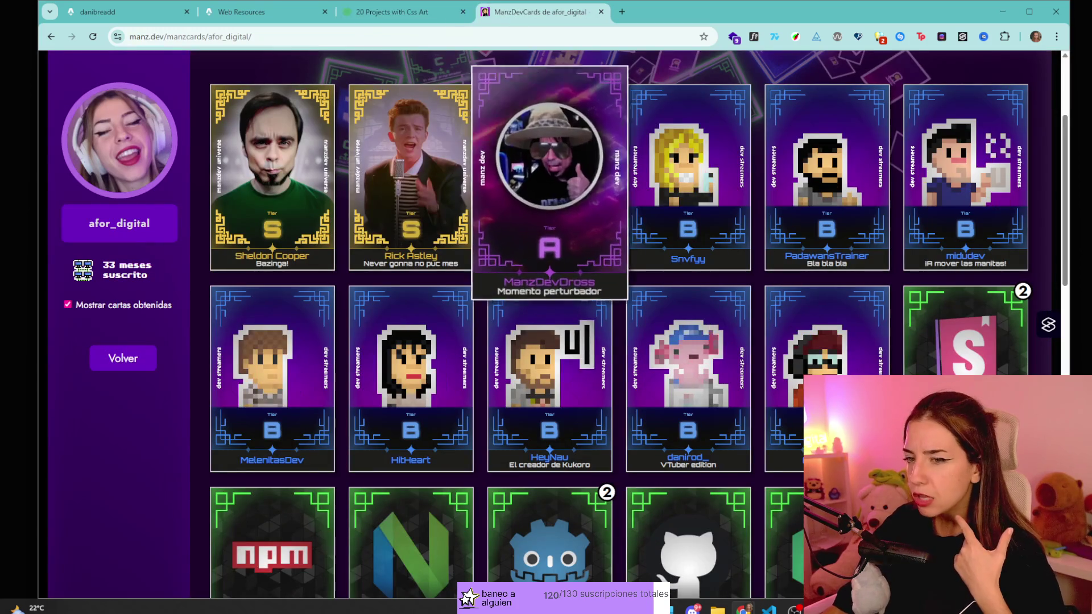
{"action": "left_click", "coordinate": [421, 14]}
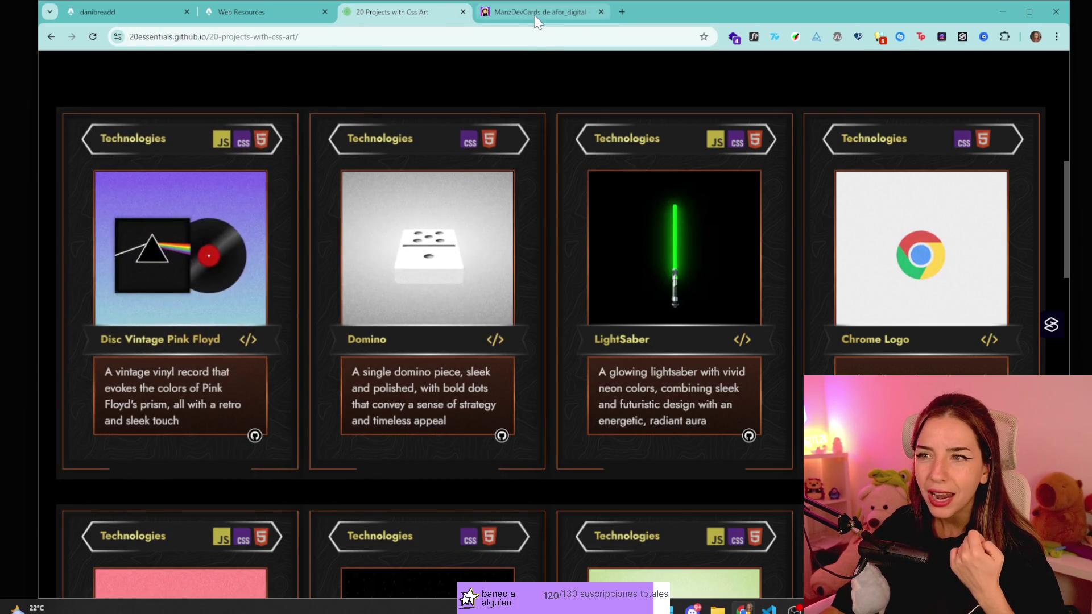
{"action": "left_click", "coordinate": [569, 11]}
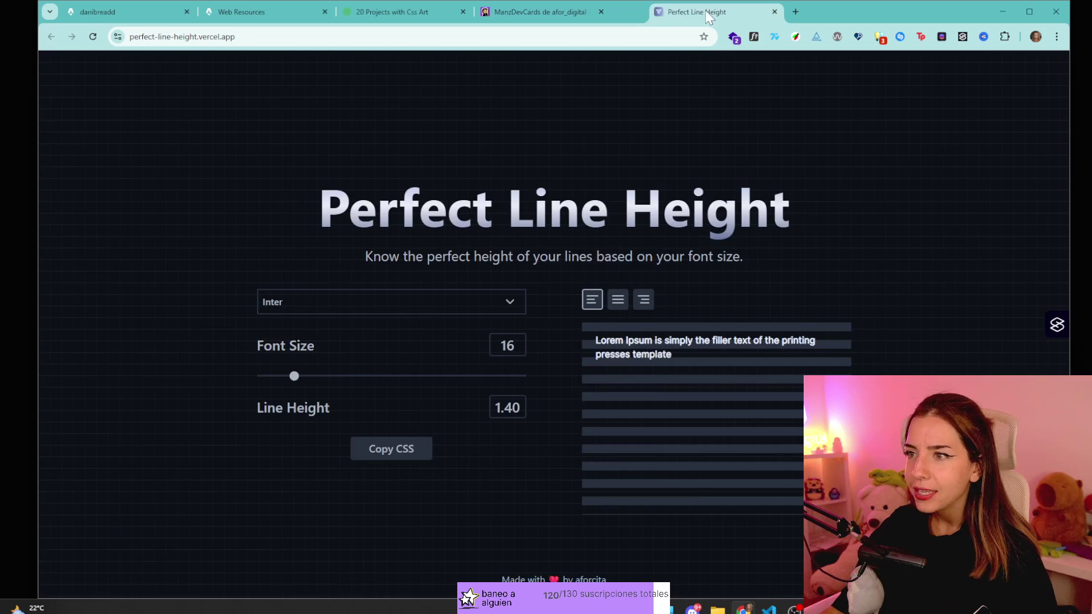
- Set the preview font to Montserrat and try center and right alignment before returning to left
{"action": "left_click", "coordinate": [349, 312]}
{"action": "left_click", "coordinate": [343, 343]}
{"action": "left_click", "coordinate": [375, 302]}
{"action": "left_click", "coordinate": [424, 361]}
{"action": "left_click", "coordinate": [622, 299]}
{"action": "left_click", "coordinate": [641, 300]}
{"action": "left_click", "coordinate": [592, 300]}
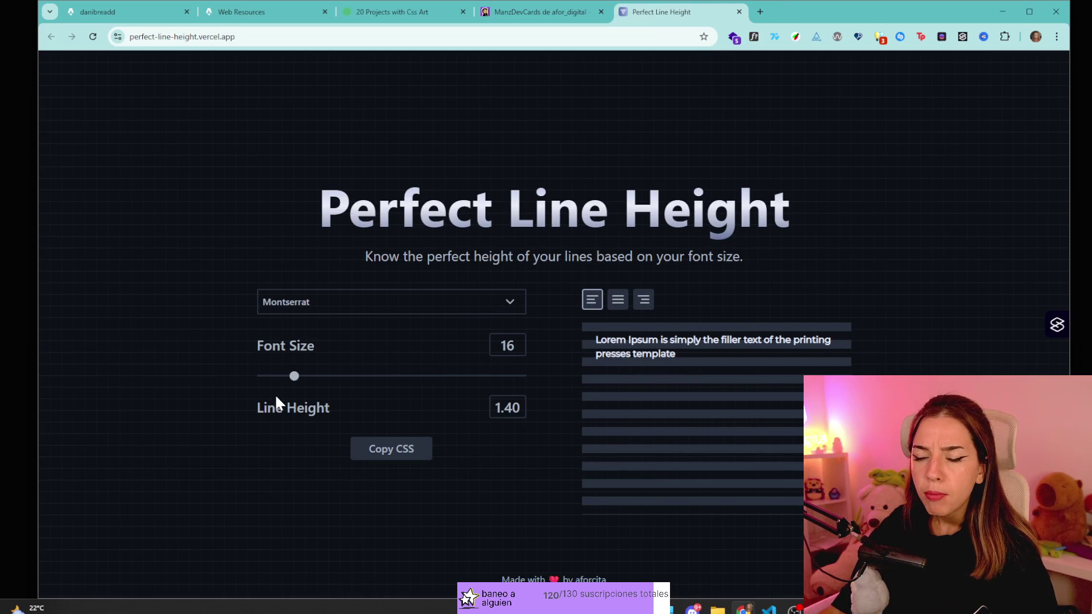
- Set the preview font size to 29px and copy the font-size and line-height CSS
{"action": "mouse_move", "coordinate": [303, 381]}
{"action": "left_mouse_down"}
{"action": "mouse_move", "coordinate": [344, 380]}
{"action": "mouse_move", "coordinate": [273, 380]}
{"action": "mouse_move", "coordinate": [481, 394]}
{"action": "mouse_move", "coordinate": [395, 409]}
{"action": "mouse_move", "coordinate": [319, 398]}
{"action": "mouse_move", "coordinate": [271, 359]}
{"action": "mouse_move", "coordinate": [400, 372]}
{"action": "left_mouse_up"}
{"action": "mouse_move", "coordinate": [389, 357]}
{"action": "left_mouse_down"}
{"action": "mouse_move", "coordinate": [439, 370]}
{"action": "mouse_move", "coordinate": [275, 364]}
{"action": "mouse_move", "coordinate": [348, 361]}
{"action": "left_mouse_up"}
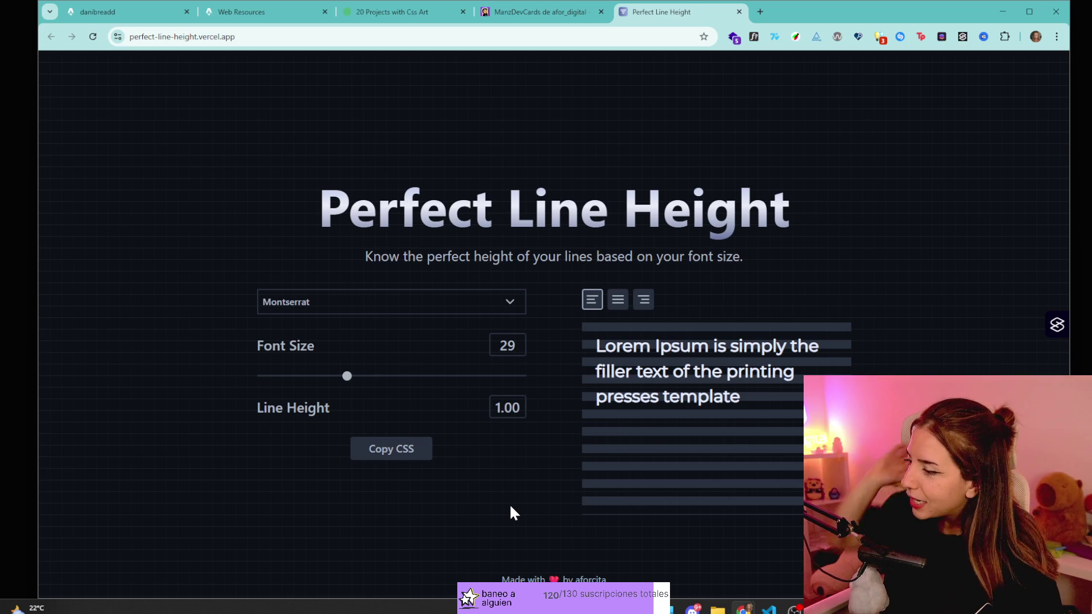
{"action": "left_click", "coordinate": [700, 610]}
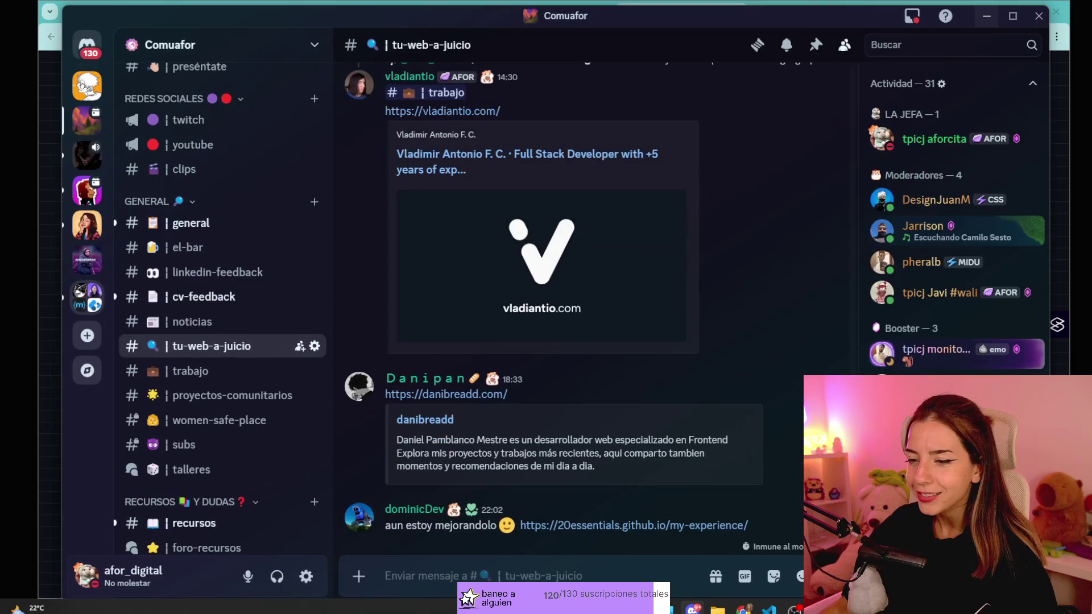
{"action": "left_click", "coordinate": [692, 610]}
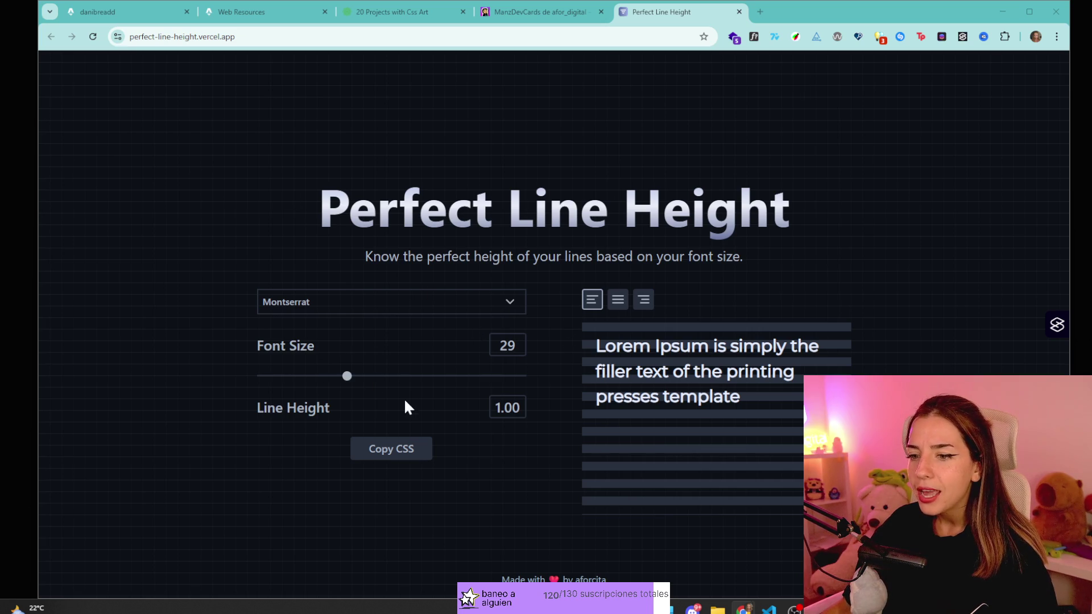
{"action": "left_click", "coordinate": [411, 452]}
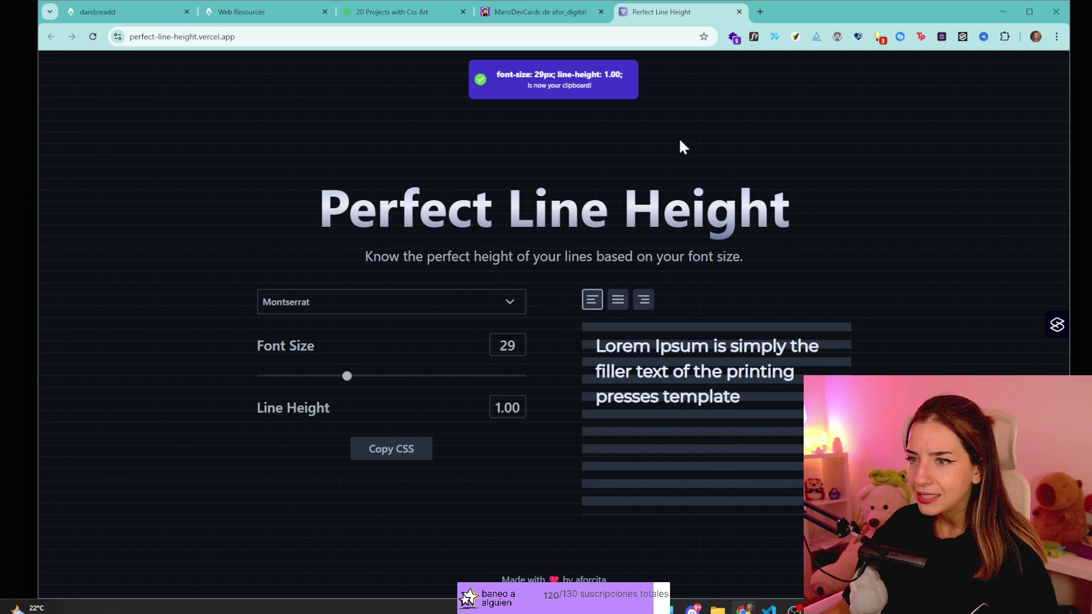
- Close the Perfect Line Height tab and go back from Css Art to the My Experience icon grid
{"action": "left_click_drag", "start_coordinate": [493, 207], "coordinate": [898, 187]}
{"action": "left_click", "coordinate": [544, 129]}
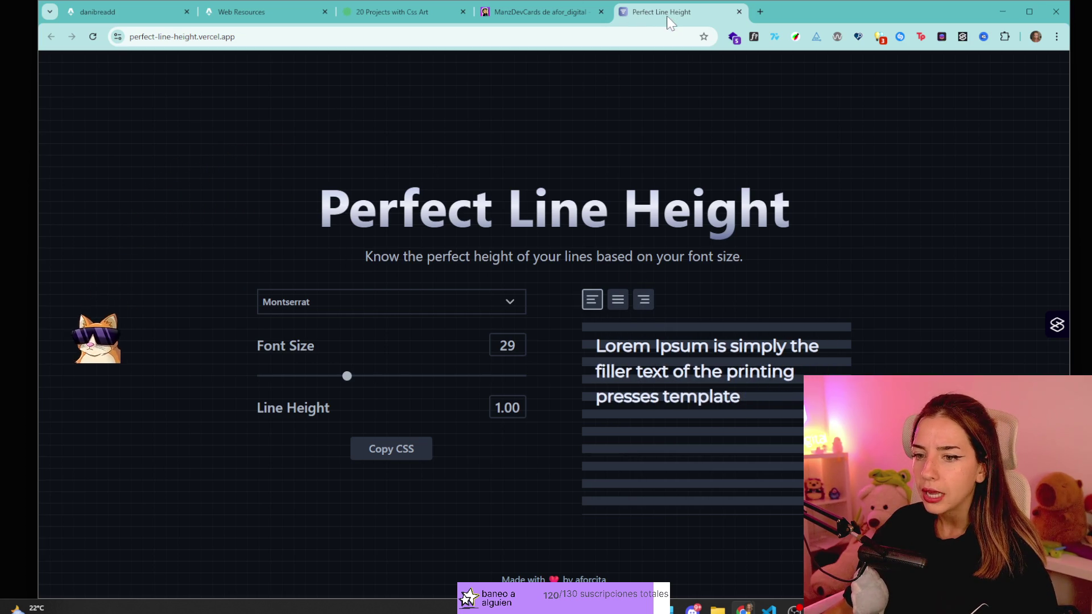
{"action": "key", "text": "ctrl+w"}
{"action": "left_click", "coordinate": [413, 10]}
{"action": "scroll", "coordinate": [506, 438], "scroll_direction": "down", "scroll_amount": 3}
{"action": "scroll", "coordinate": [483, 417], "scroll_direction": "up", "scroll_amount": 3}
{"action": "key", "text": "alt+Left"}
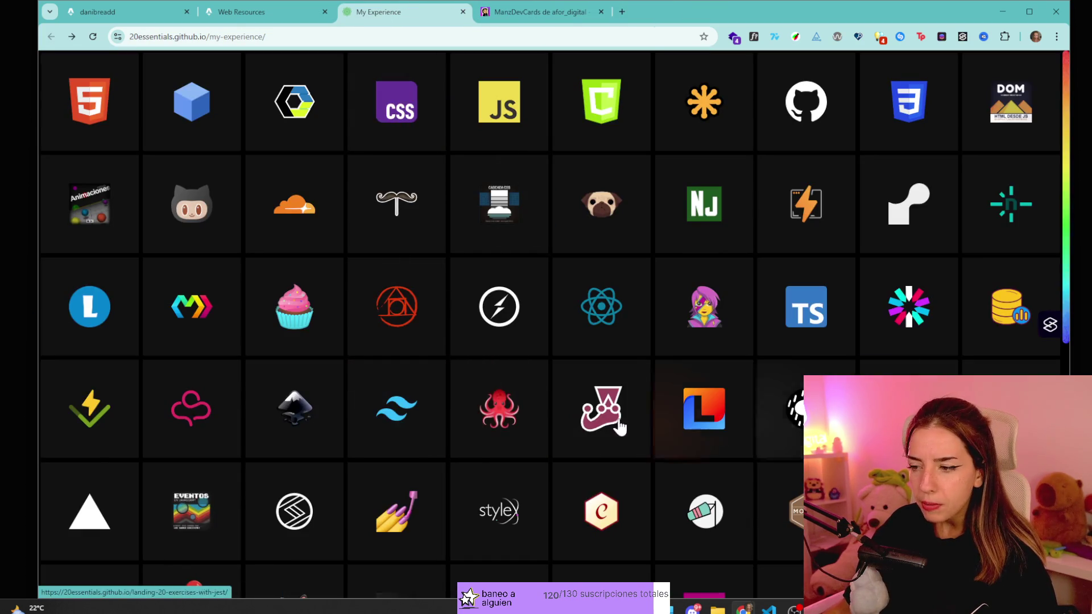
- Look through the Bootstrap projects gallery, then return to the My Experience grid
{"action": "scroll", "coordinate": [620, 426], "scroll_direction": "down", "scroll_amount": 4}
{"action": "left_click", "coordinate": [561, 492]}
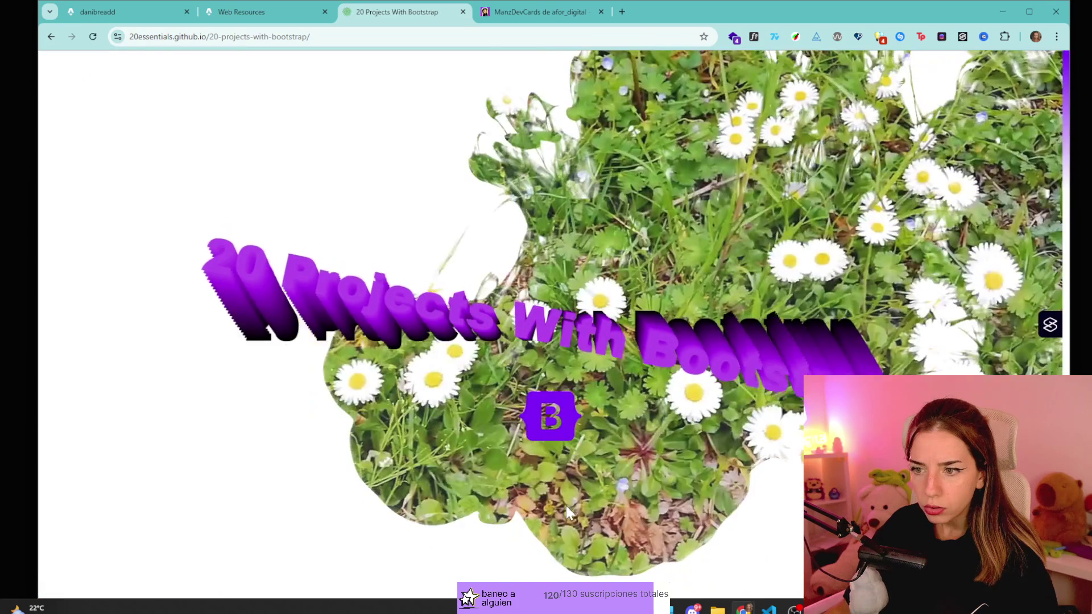
{"action": "scroll", "coordinate": [462, 358], "scroll_direction": "down", "scroll_amount": 5}
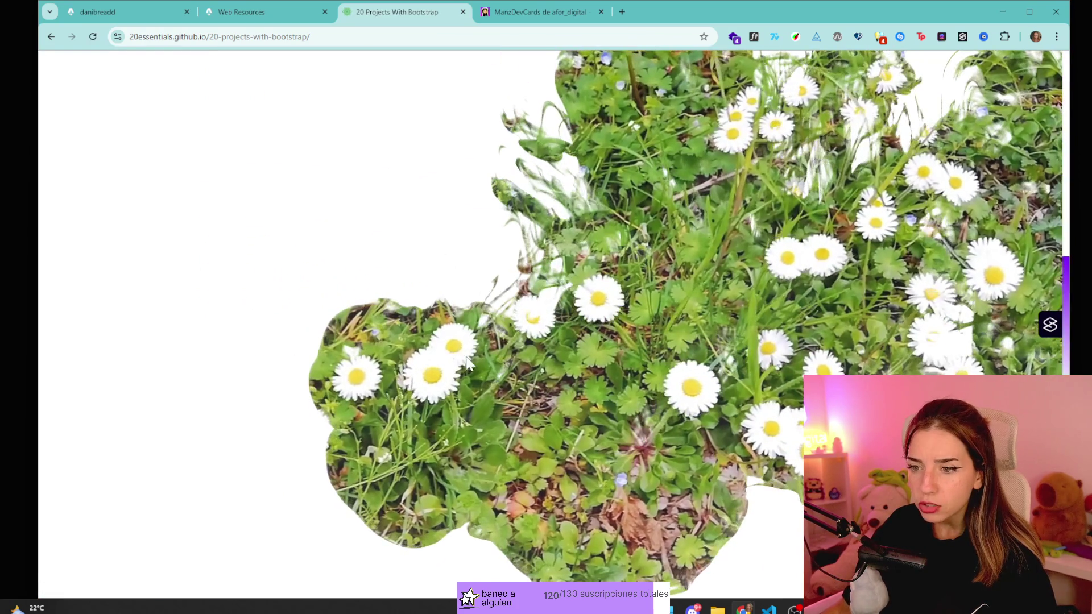
{"action": "key", "text": "alt+Left"}
- Scroll through the glTF projects gallery and go back to the icon grid
{"action": "scroll", "coordinate": [697, 398], "scroll_direction": "down", "scroll_amount": 4}
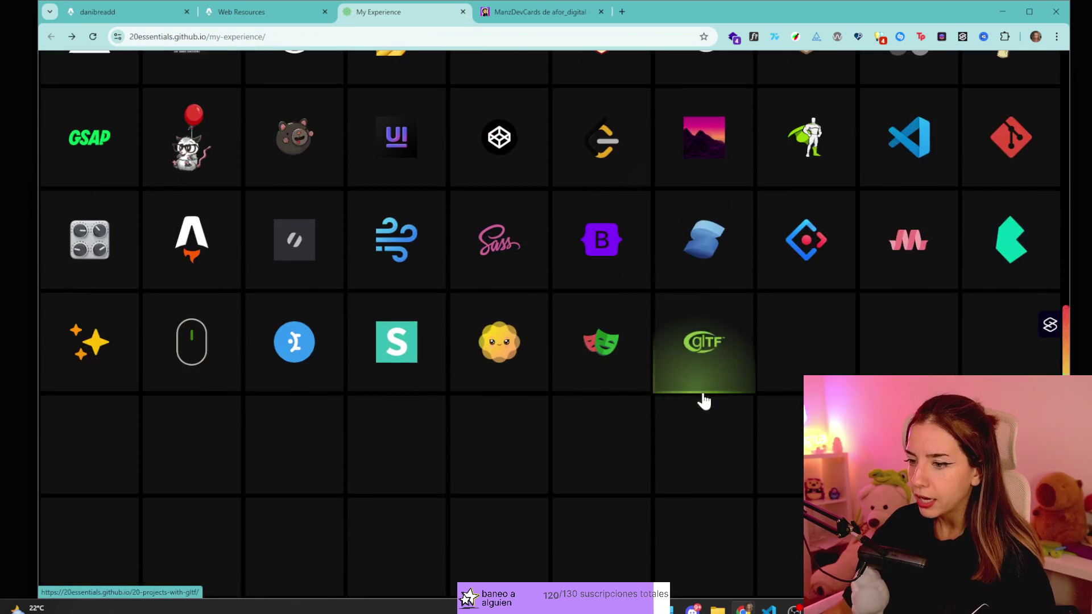
{"action": "left_click", "coordinate": [694, 358]}
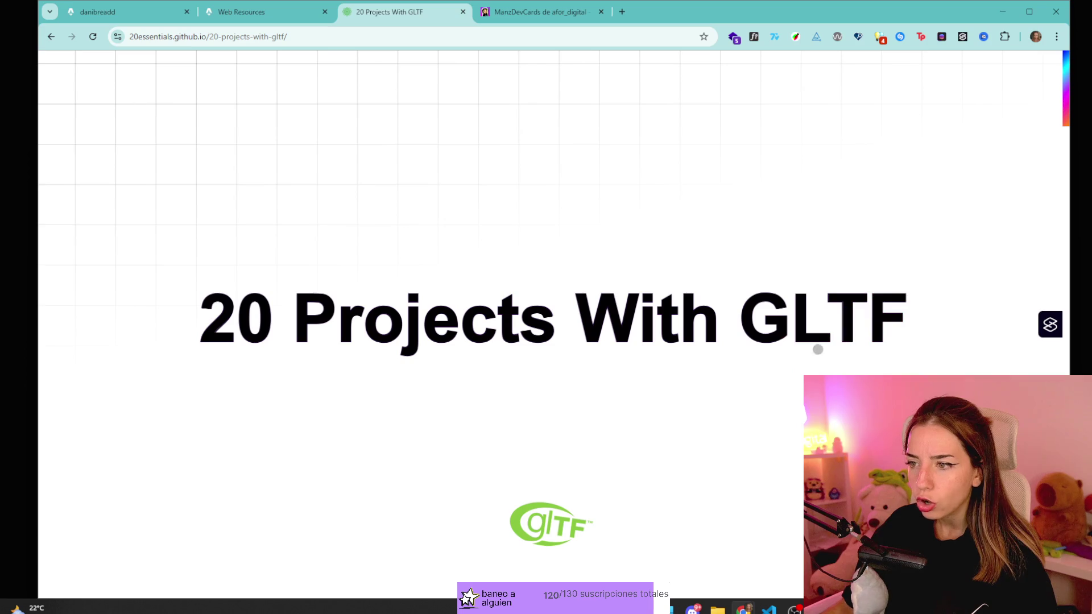
{"action": "scroll", "coordinate": [658, 370], "scroll_direction": "down", "scroll_amount": 15}
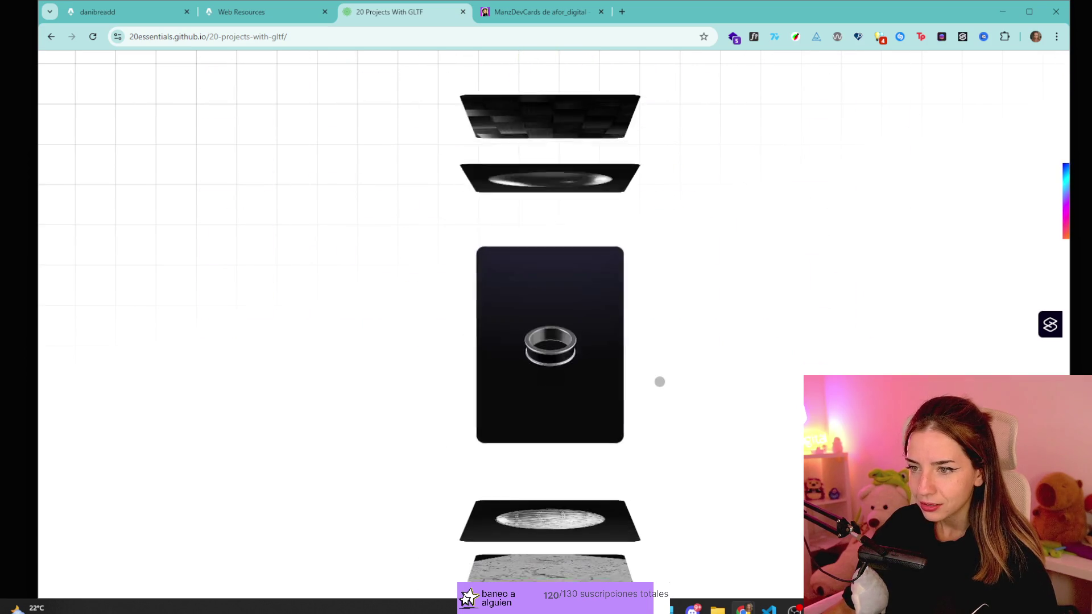
{"action": "scroll", "coordinate": [660, 382], "scroll_direction": "down", "scroll_amount": 10}
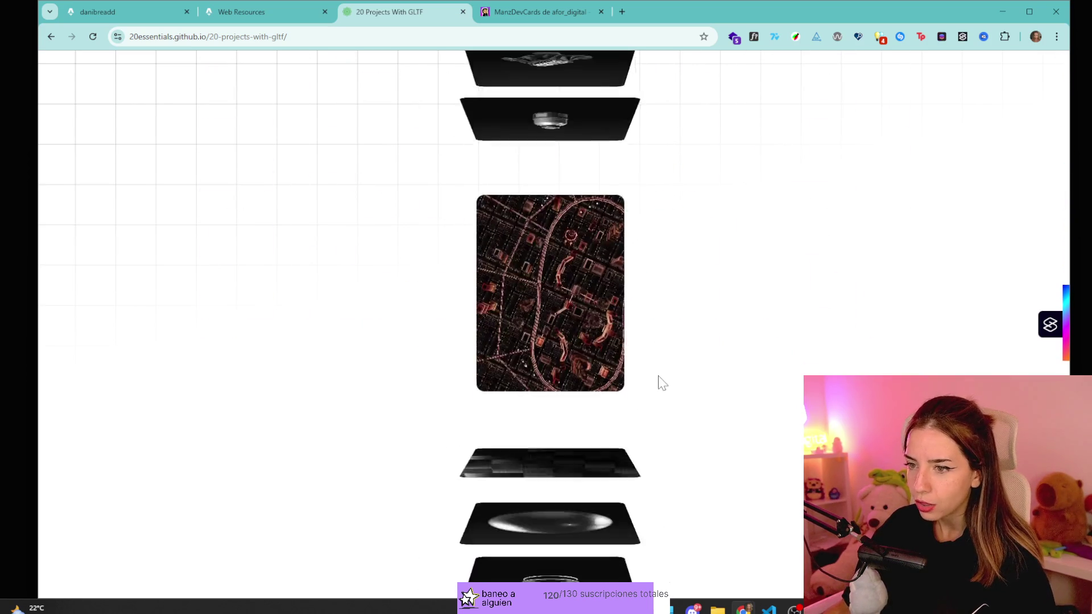
{"action": "scroll", "coordinate": [659, 382], "scroll_direction": "down", "scroll_amount": 5}
{"action": "key", "text": "alt+Left"}
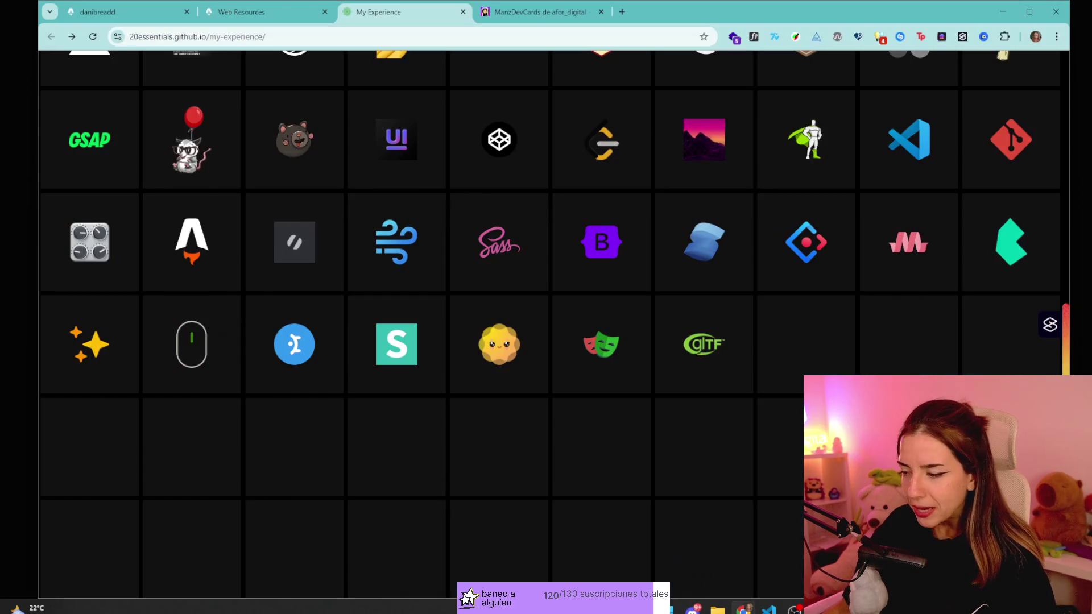
- Browse the Handlebars projects gallery and return to the My Experience grid
{"action": "scroll", "coordinate": [665, 364], "scroll_direction": "up", "scroll_amount": 1}
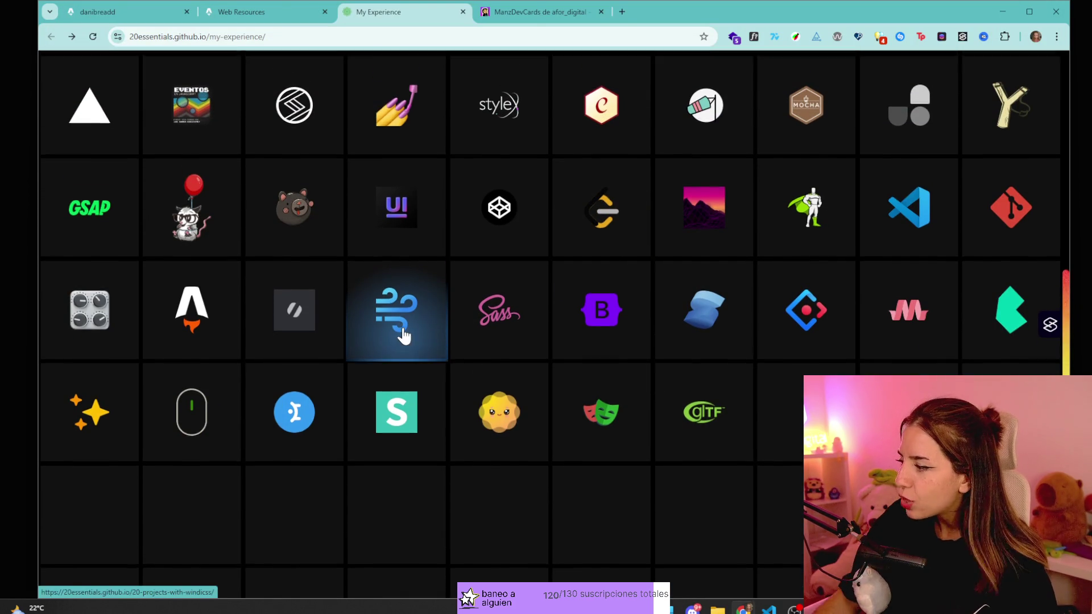
{"action": "scroll", "coordinate": [403, 335], "scroll_direction": "up", "scroll_amount": 7}
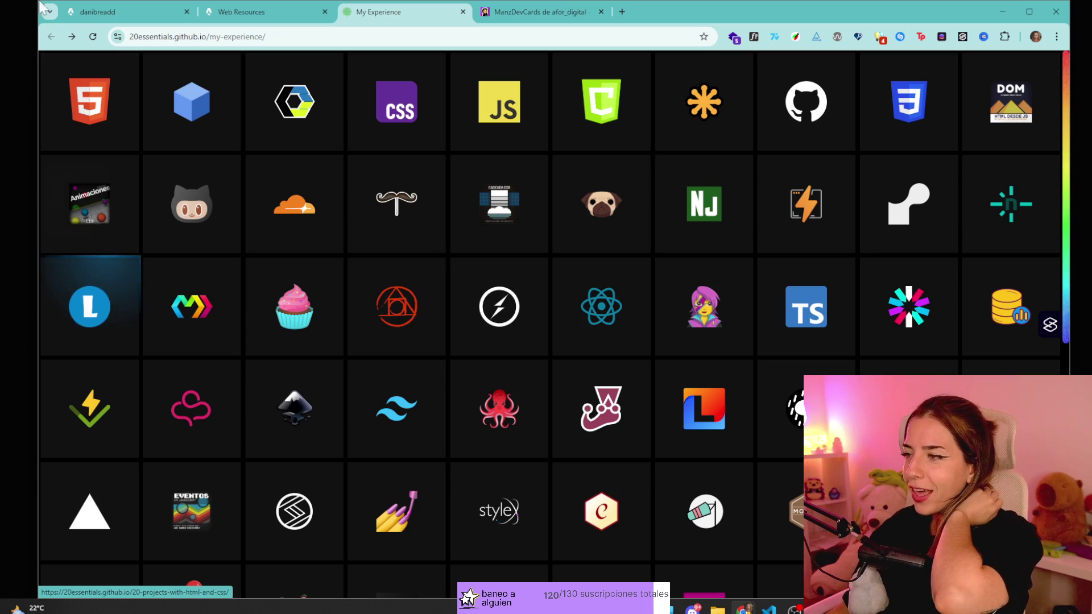
{"action": "left_click", "coordinate": [396, 201]}
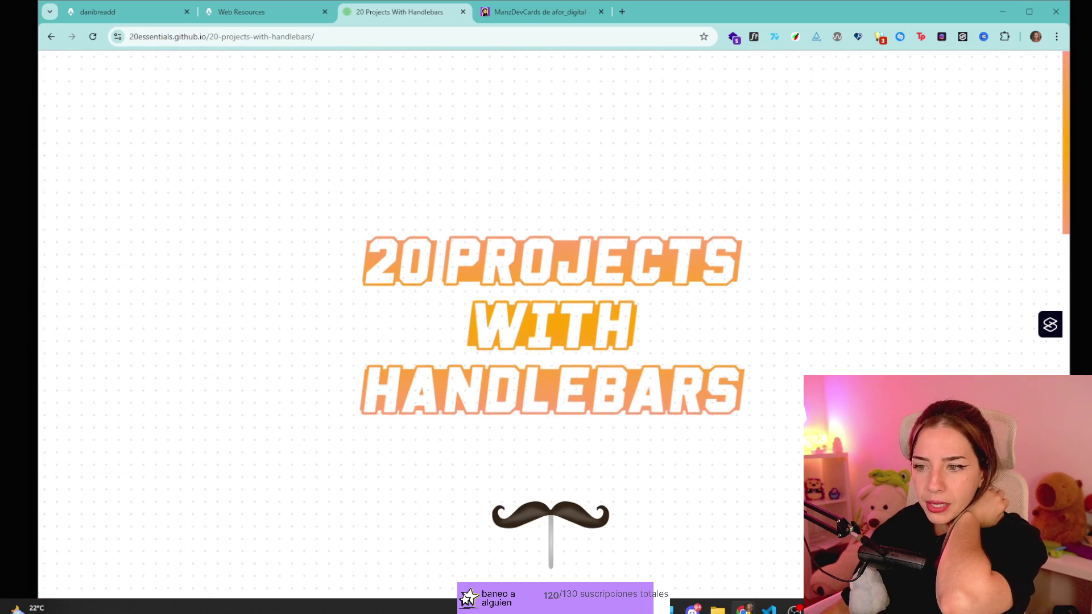
{"action": "scroll", "coordinate": [677, 260], "scroll_direction": "down", "scroll_amount": 9}
{"action": "scroll", "coordinate": [608, 317], "scroll_direction": "down", "scroll_amount": 11}
{"action": "key", "text": "alt+Left"}
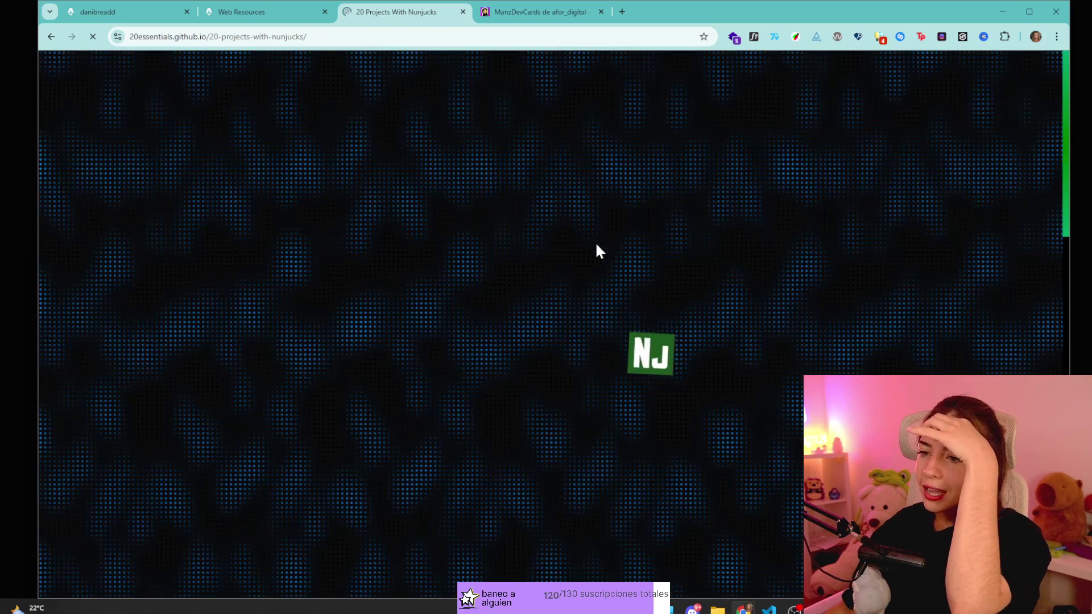
- Scroll the Nunjucks gallery and go back to the icon grid
{"action": "scroll", "coordinate": [452, 170], "scroll_direction": "down", "scroll_amount": 12}
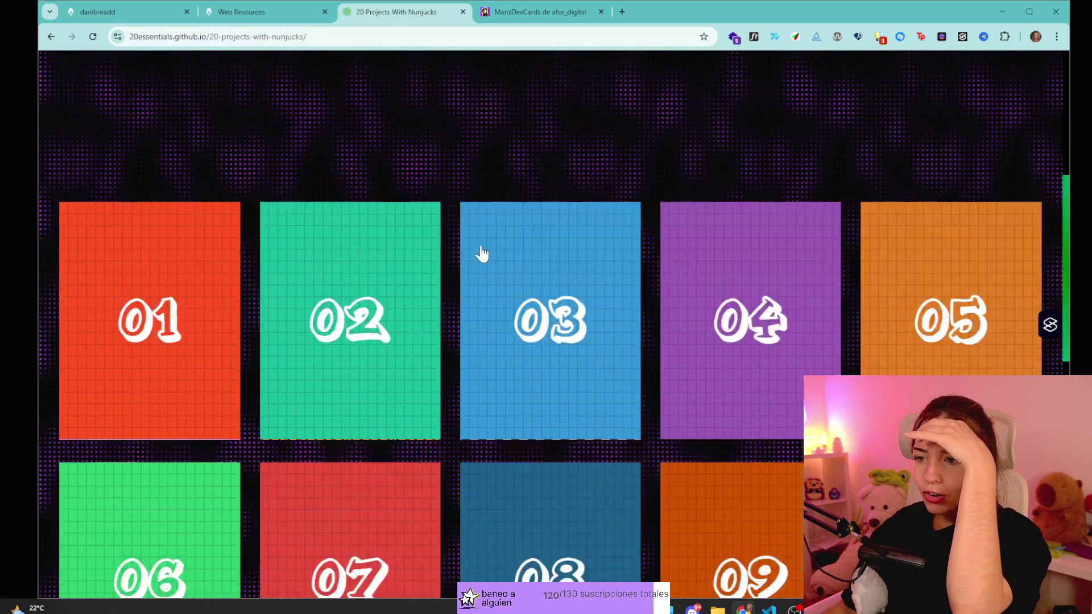
{"action": "scroll", "coordinate": [501, 222], "scroll_direction": "up", "scroll_amount": 4}
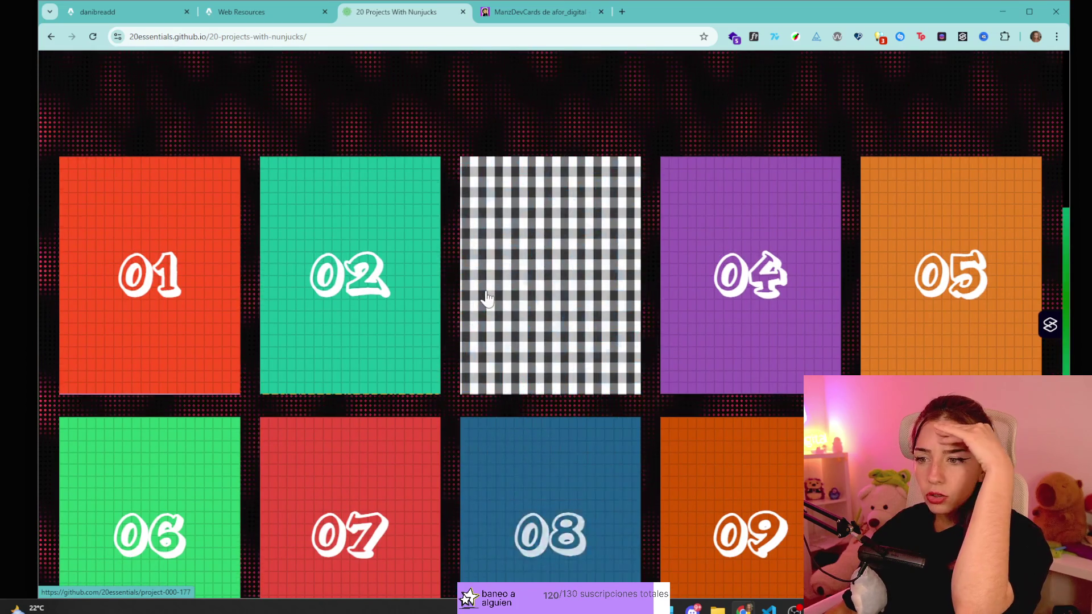
{"action": "scroll", "coordinate": [483, 297], "scroll_direction": "down", "scroll_amount": 10}
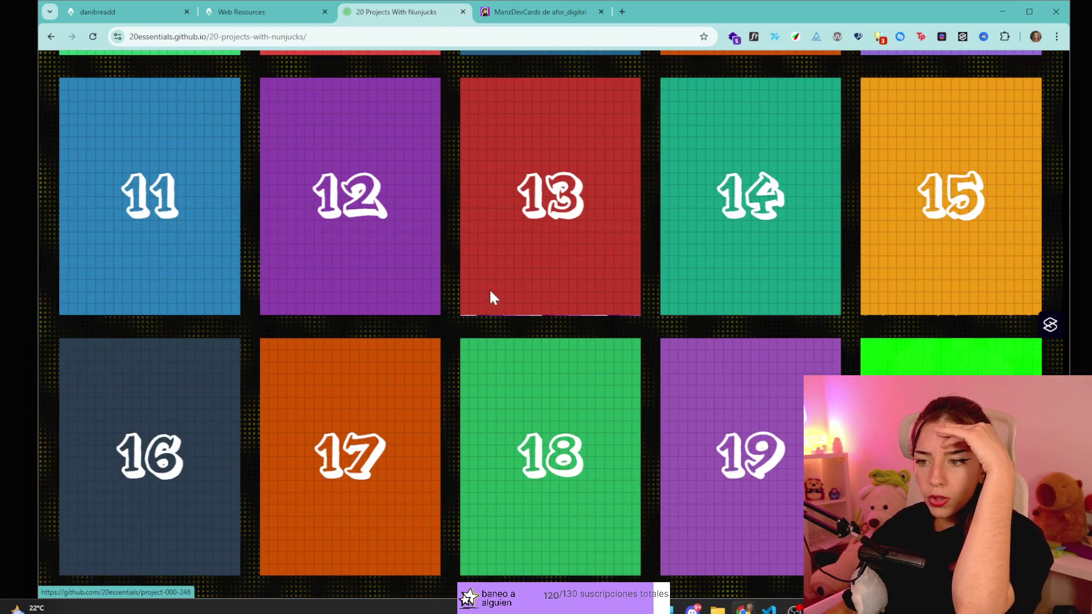
{"action": "key", "text": "alt+Left"}
- In the Vanilla Extract gallery, view Erm's GitHub repo and live demo, then close them
{"action": "left_click", "coordinate": [292, 317]}
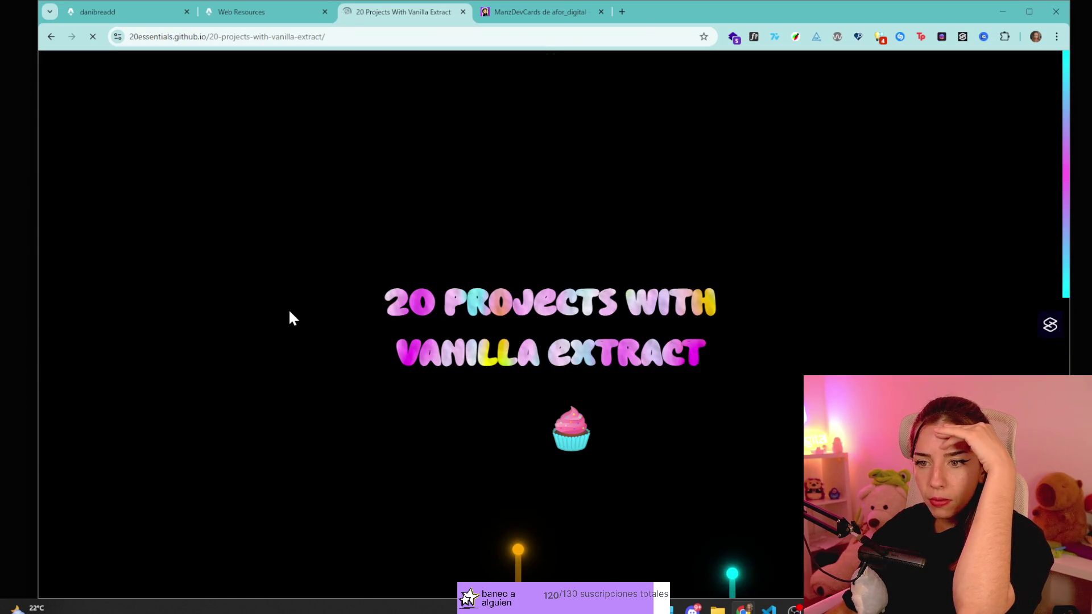
{"action": "scroll", "coordinate": [427, 319], "scroll_direction": "down", "scroll_amount": 7}
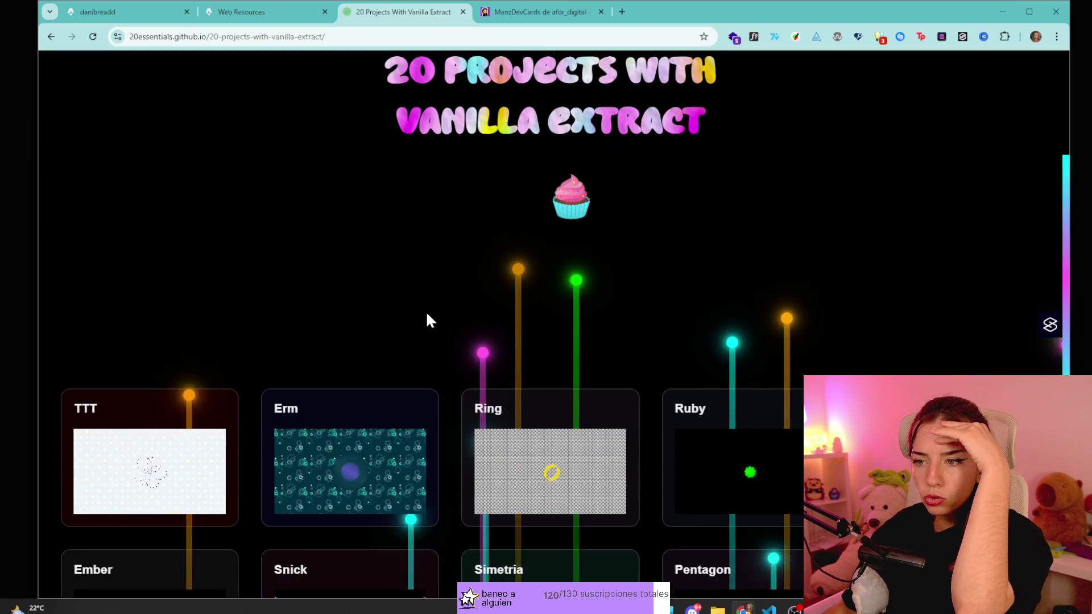
{"action": "left_click", "coordinate": [384, 274]}
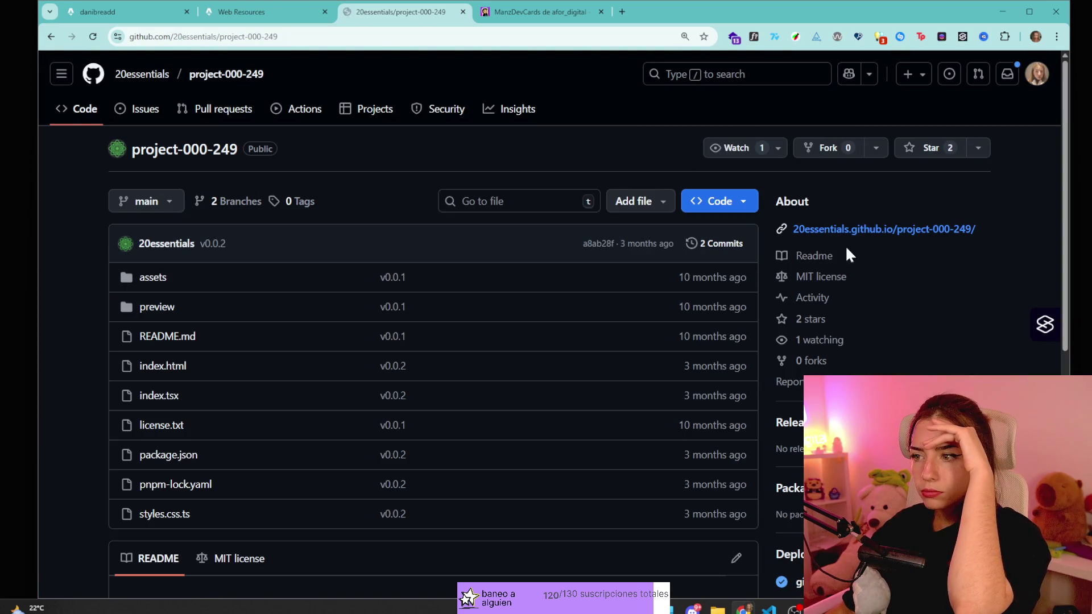
{"action": "left_click", "coordinate": [927, 229]}
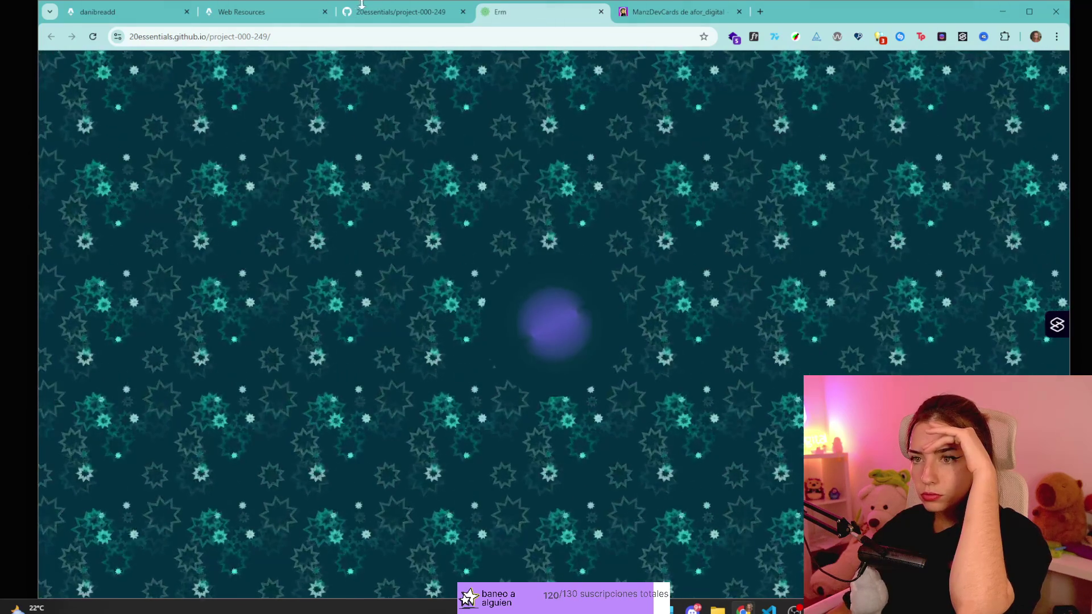
{"action": "middle_click", "coordinate": [556, 14]}
{"action": "key", "text": "alt+Left"}
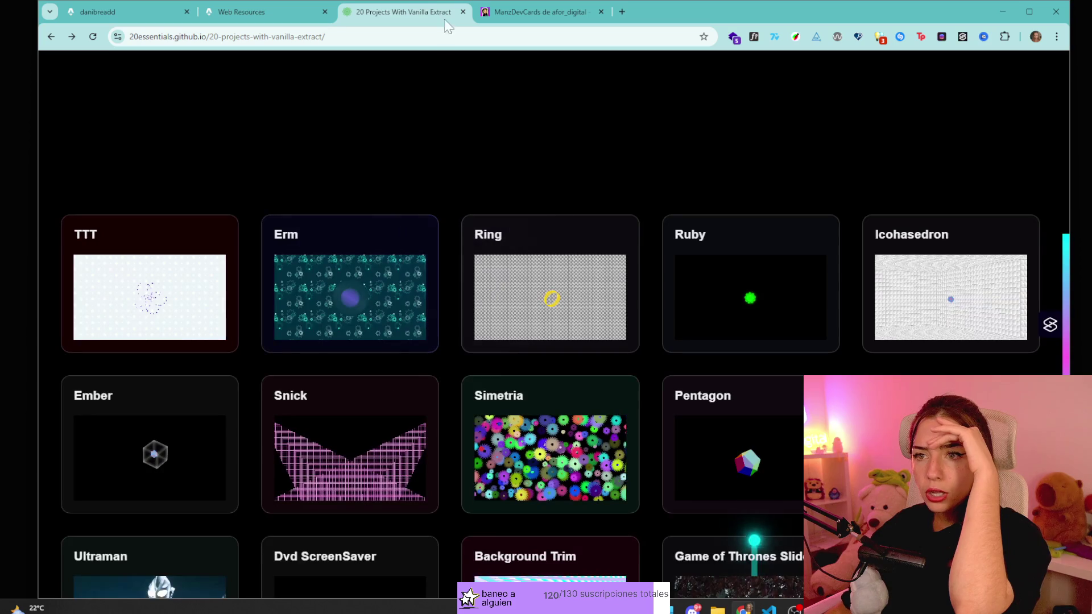
{"action": "key", "text": "alt+Right"}
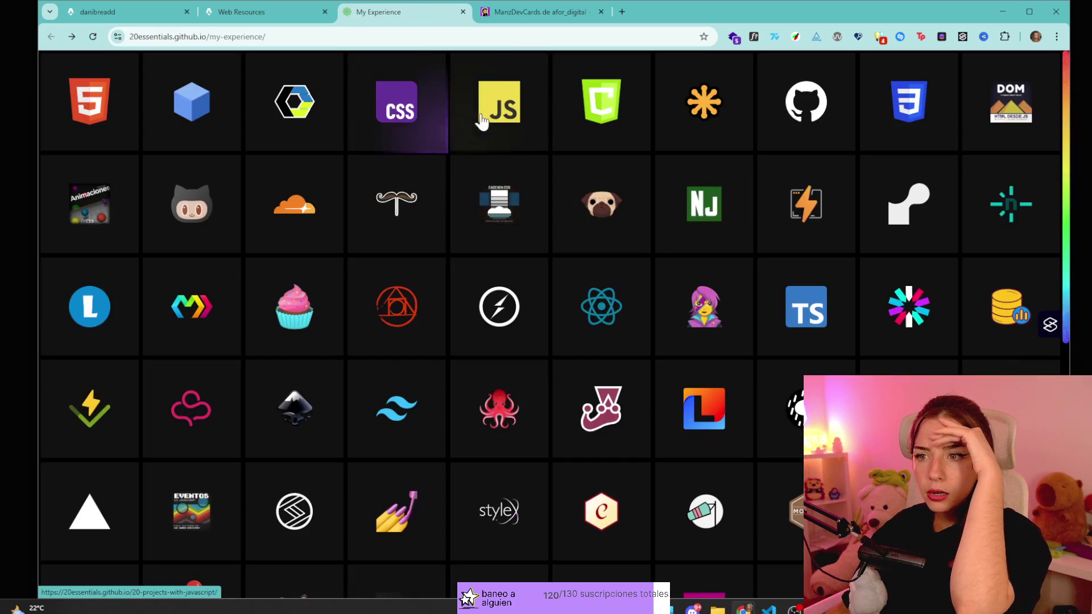
{"action": "left_click", "coordinate": [480, 128]}
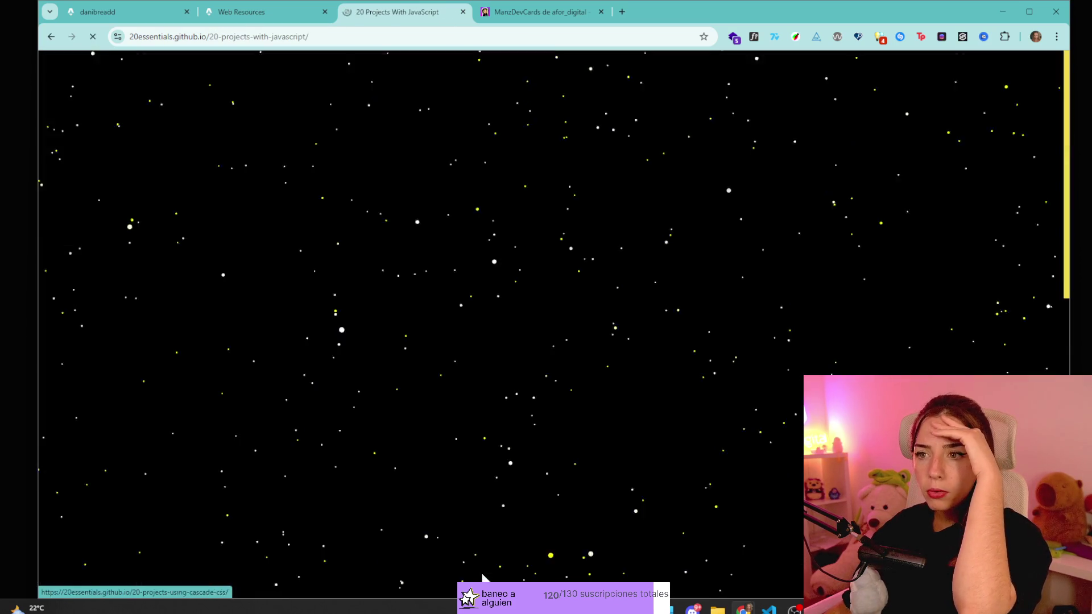
{"action": "scroll", "coordinate": [563, 347], "scroll_direction": "down", "scroll_amount": 8}
{"action": "left_click", "coordinate": [541, 209]}
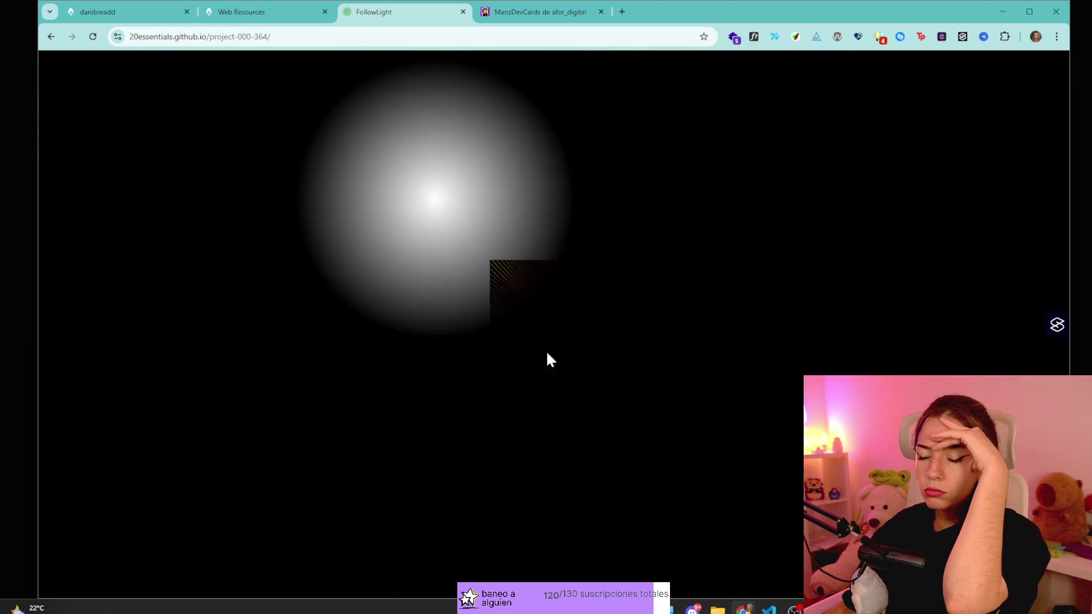
{"action": "key", "text": "alt+Left"}
{"action": "left_click", "coordinate": [208, 190]}
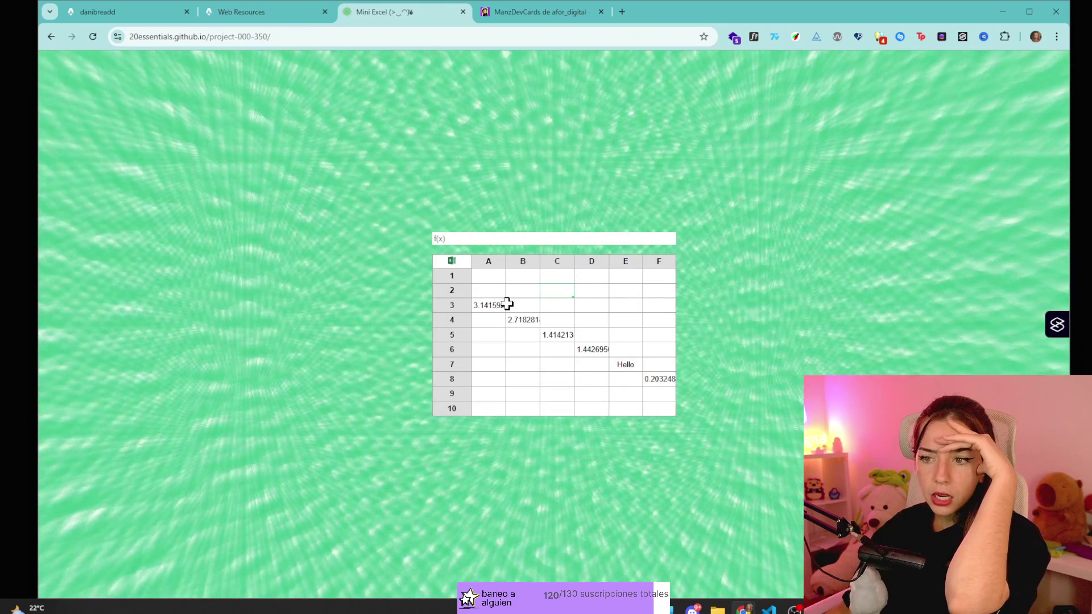
{"action": "left_click", "coordinate": [506, 304]}
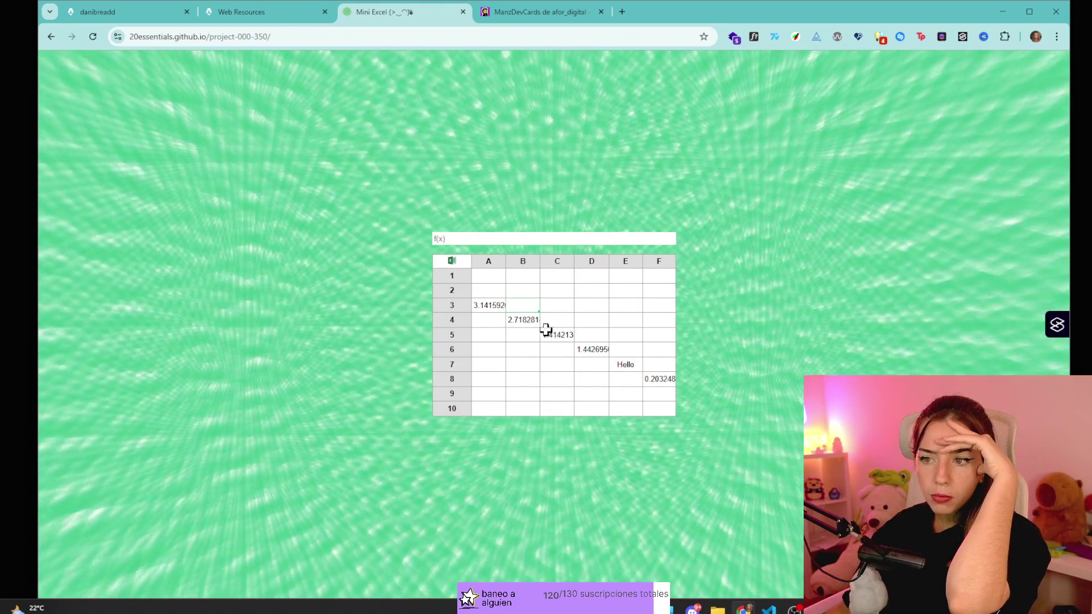
{"action": "key", "text": "alt+Left"}
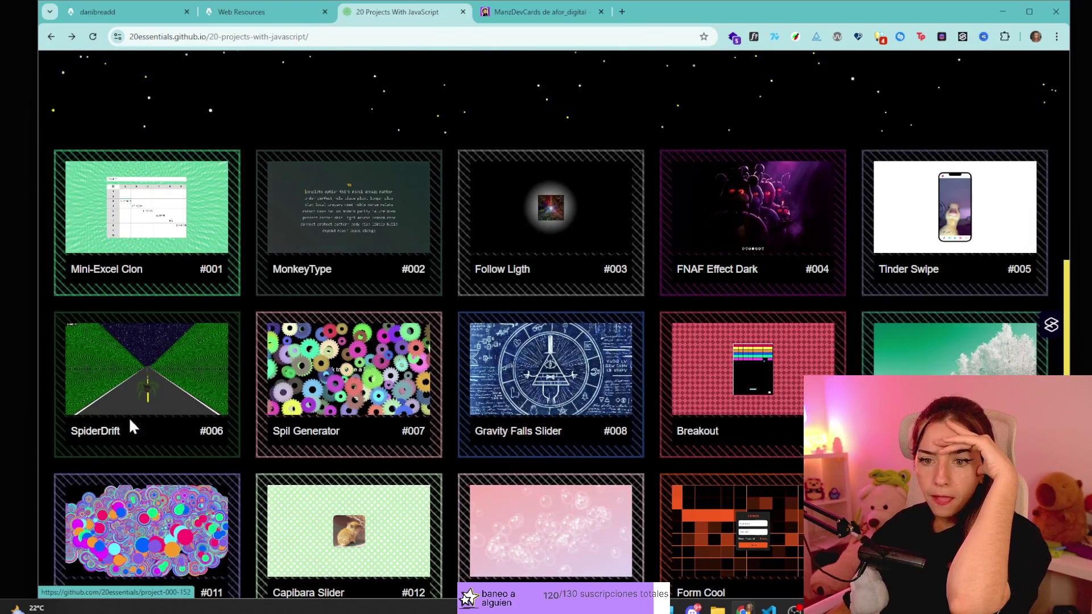
{"action": "scroll", "coordinate": [810, 268], "scroll_direction": "down", "scroll_amount": 2}
{"action": "scroll", "coordinate": [580, 332], "scroll_direction": "down", "scroll_amount": 1}
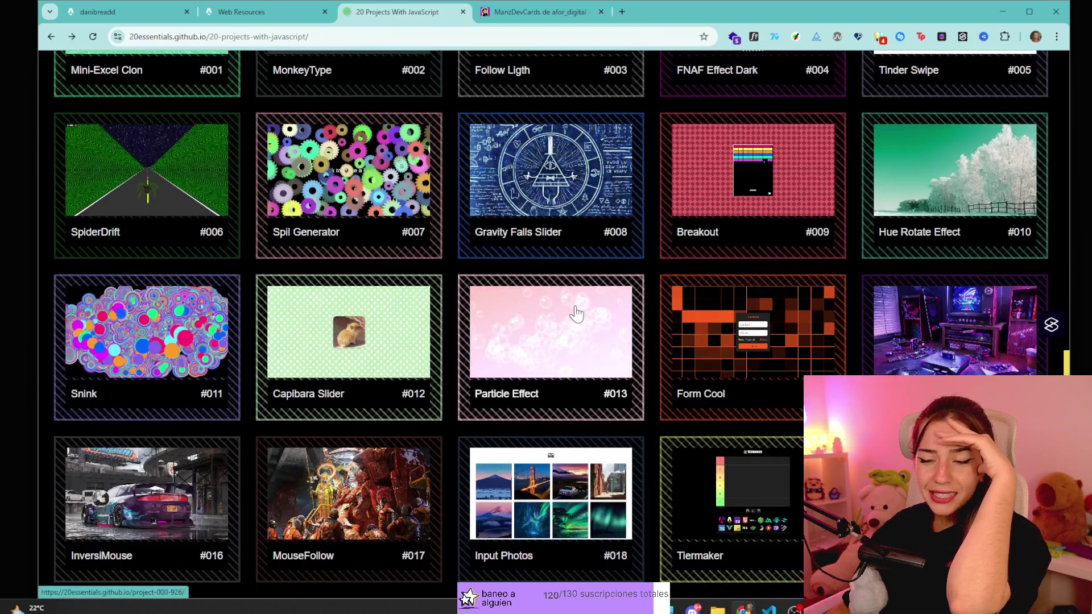
{"action": "left_click", "coordinate": [734, 500]}
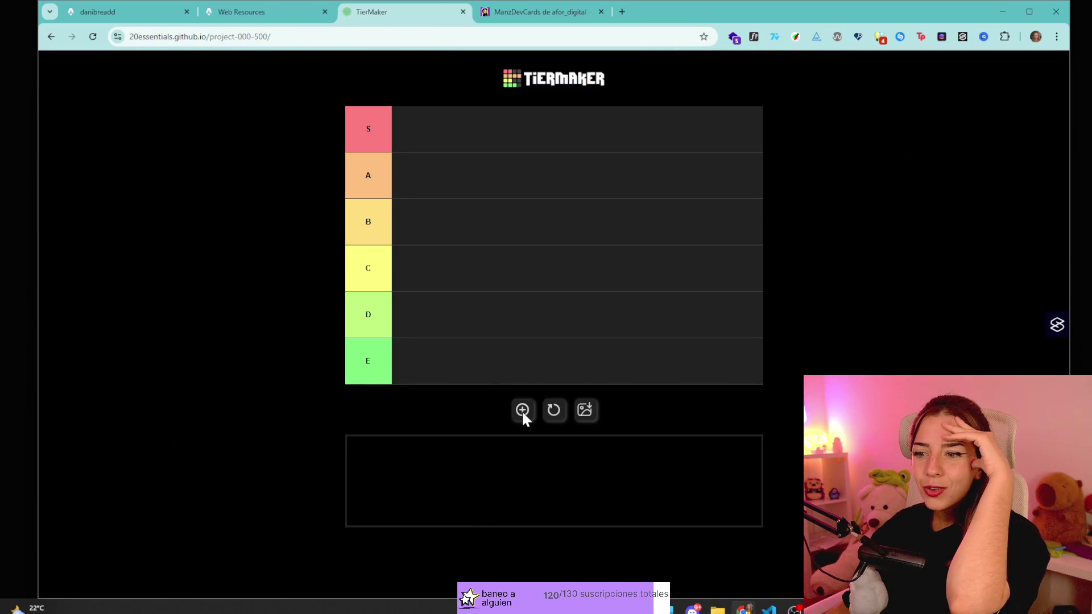
{"action": "left_click", "coordinate": [522, 410]}
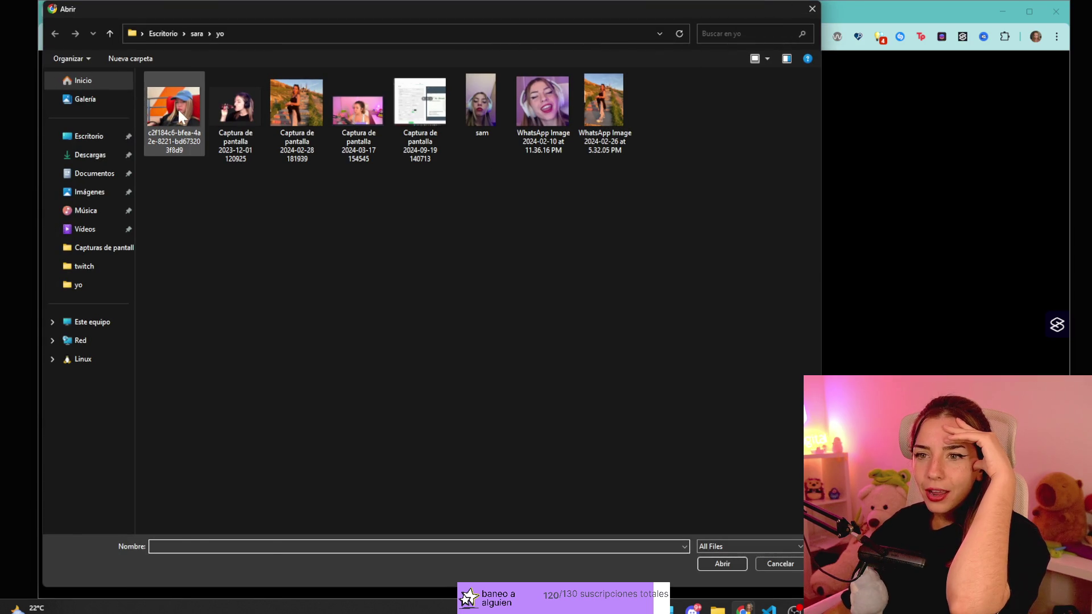
{"action": "left_click", "coordinate": [720, 564]}
{"action": "mouse_move", "coordinate": [545, 476]}
{"action": "left_mouse_down"}
{"action": "mouse_move", "coordinate": [435, 228]}
{"action": "mouse_move", "coordinate": [427, 179]}
{"action": "left_mouse_up"}
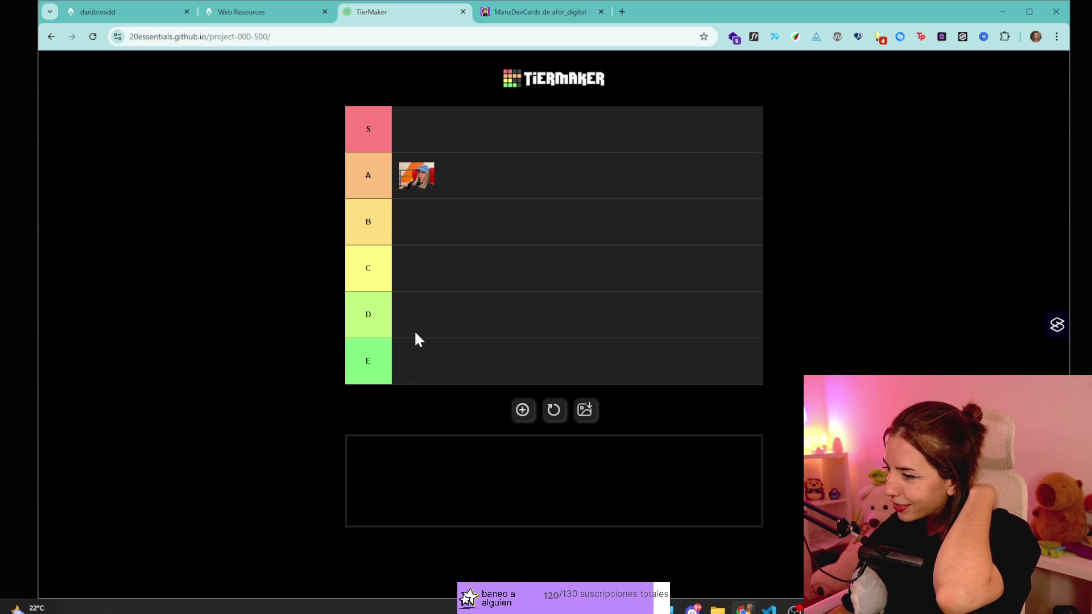
{"action": "key", "text": "alt+Left"}
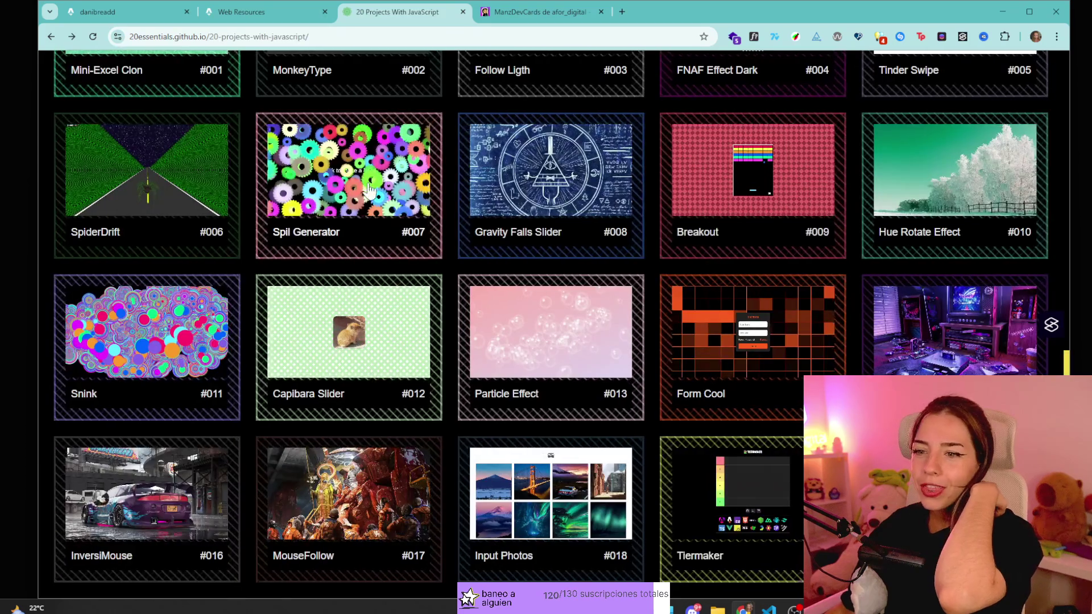
{"action": "key", "text": "alt+Left"}
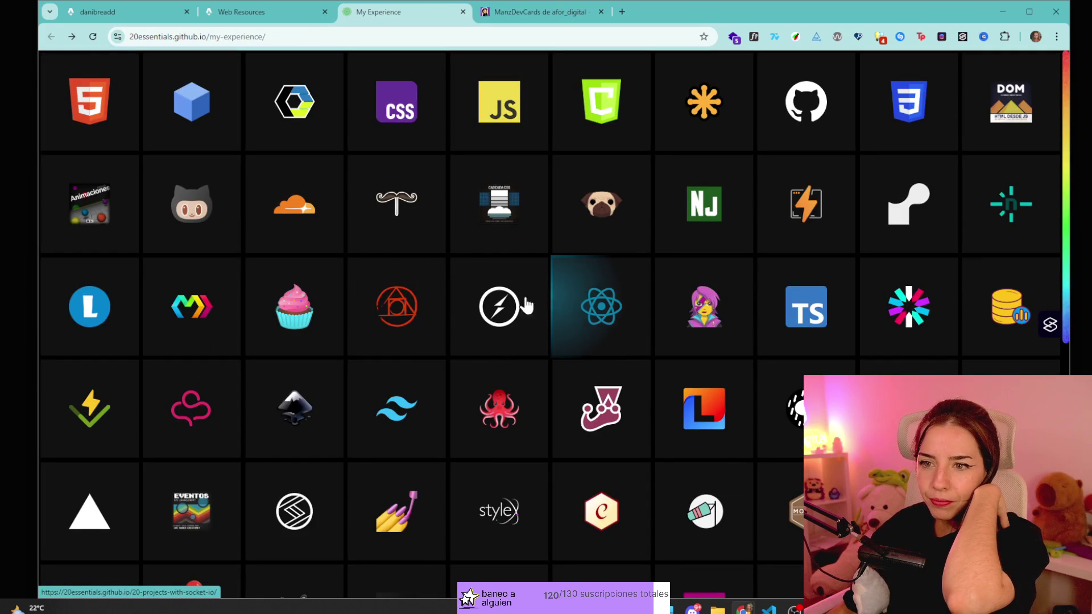
{"action": "scroll", "coordinate": [764, 402], "scroll_direction": "down", "scroll_amount": 1}
{"action": "scroll", "coordinate": [764, 402], "scroll_direction": "down", "scroll_amount": 5}
{"action": "scroll", "coordinate": [763, 402], "scroll_direction": "up", "scroll_amount": 3}
{"action": "scroll", "coordinate": [244, 268], "scroll_direction": "up", "scroll_amount": 2}
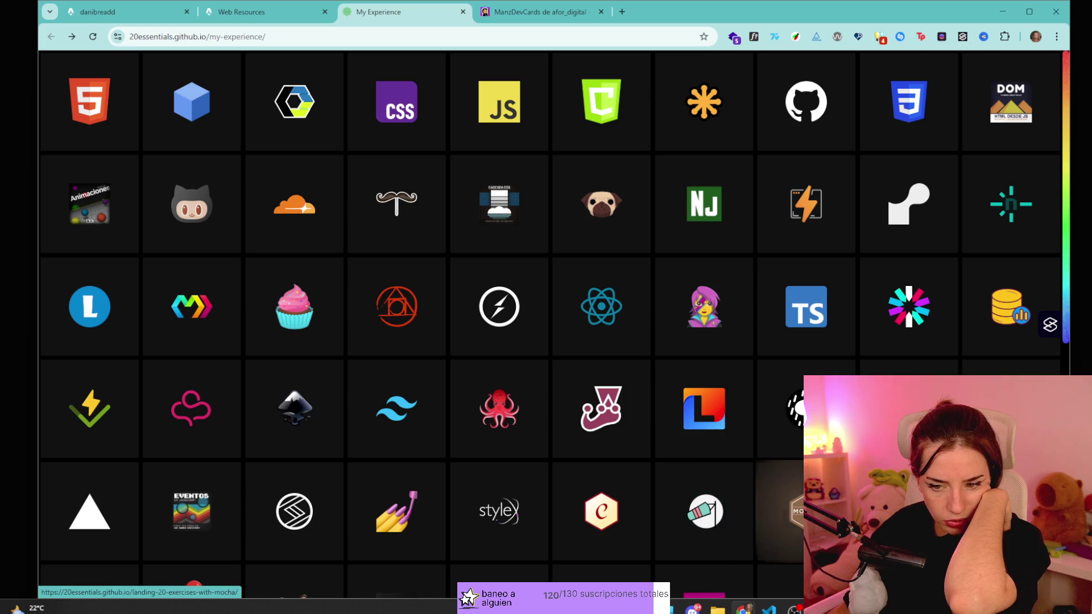
{"action": "scroll", "coordinate": [791, 452], "scroll_direction": "down", "scroll_amount": 4}
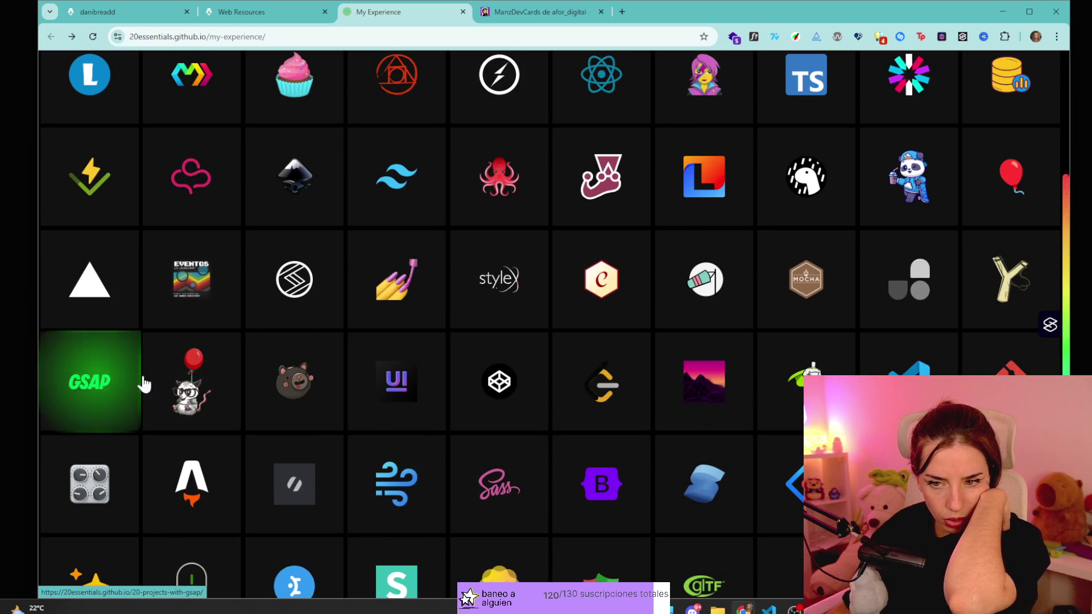
{"action": "scroll", "coordinate": [744, 394], "scroll_direction": "down", "scroll_amount": 3}
{"action": "scroll", "coordinate": [629, 507], "scroll_direction": "up", "scroll_amount": 1}
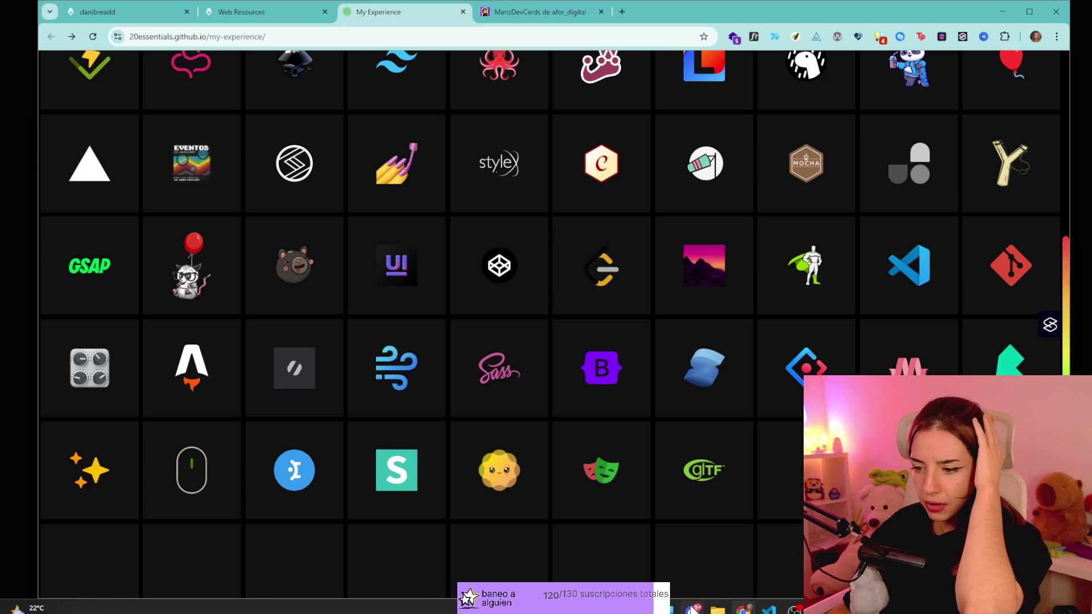
{"action": "left_click", "coordinate": [692, 610]}
{"action": "left_click", "coordinate": [692, 610]}
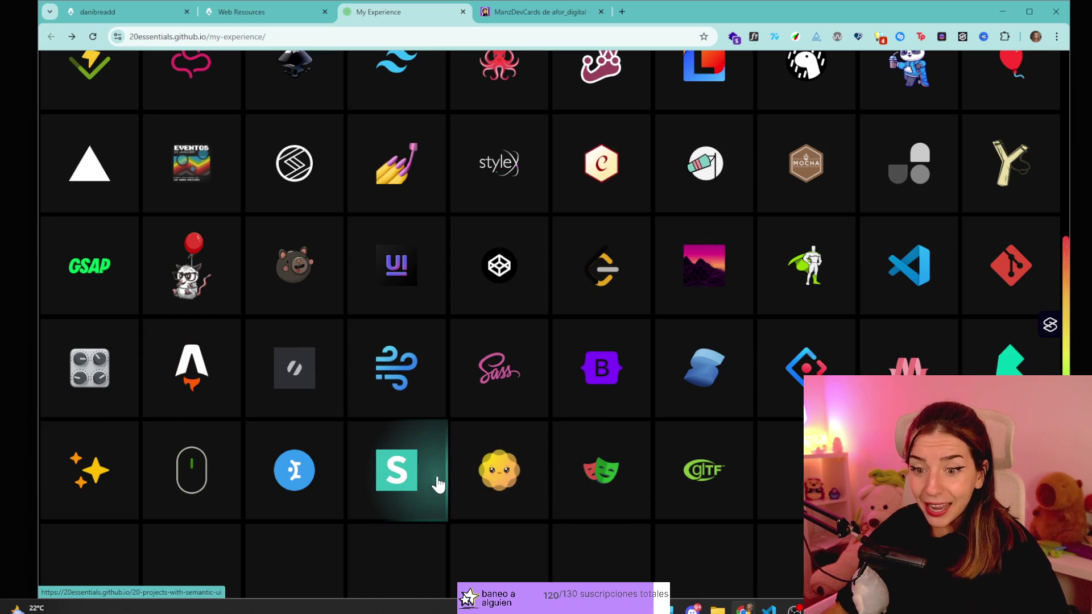
{"action": "left_click", "coordinate": [453, 476]}
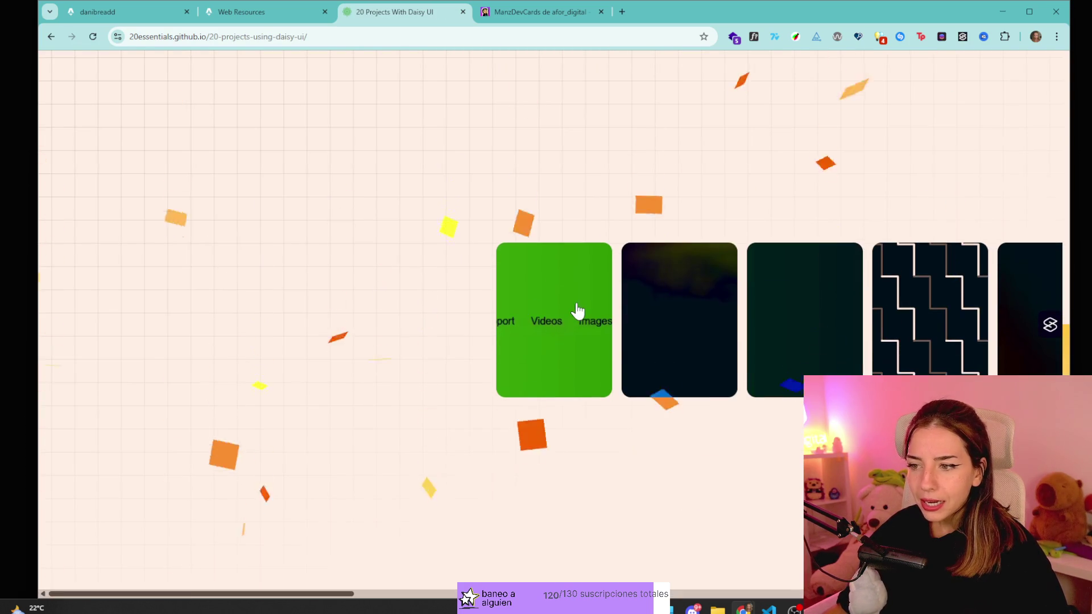
{"action": "left_click", "coordinate": [917, 348]}
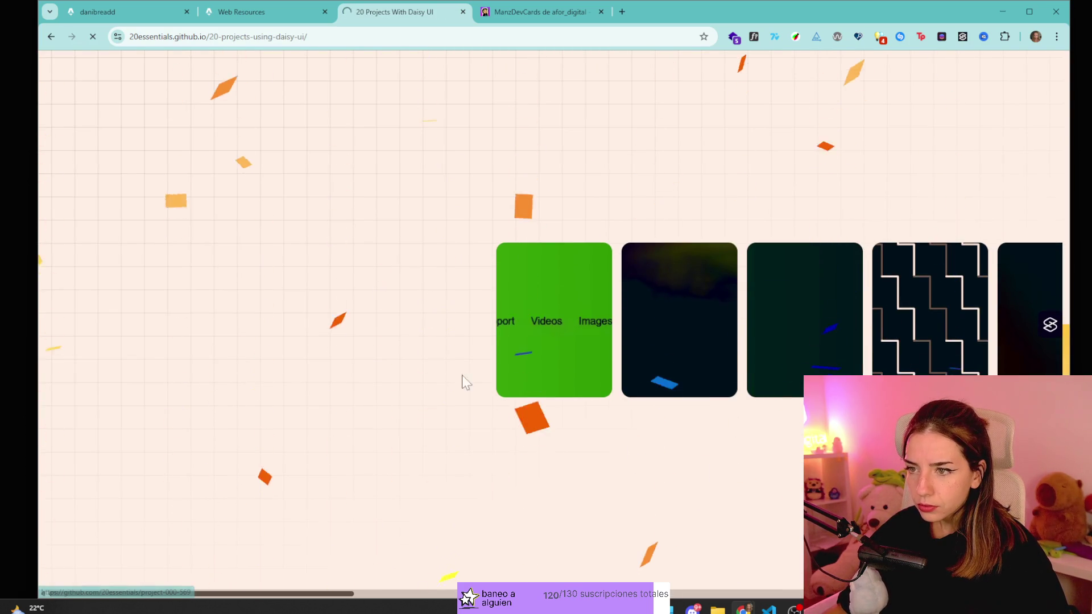
{"action": "left_click", "coordinate": [868, 232]}
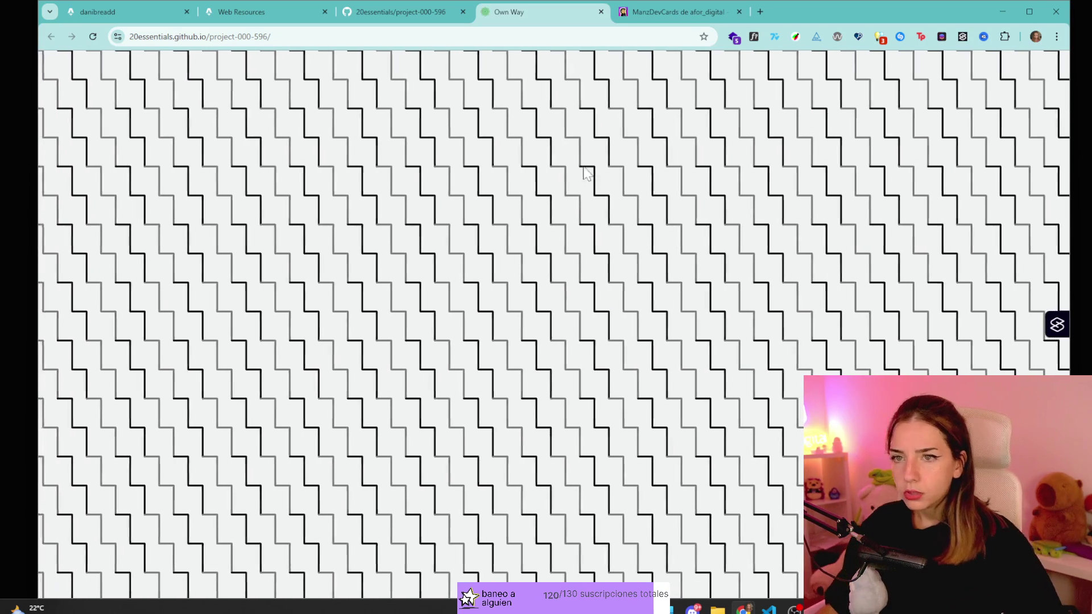
{"action": "key", "text": "ctrl+w"}
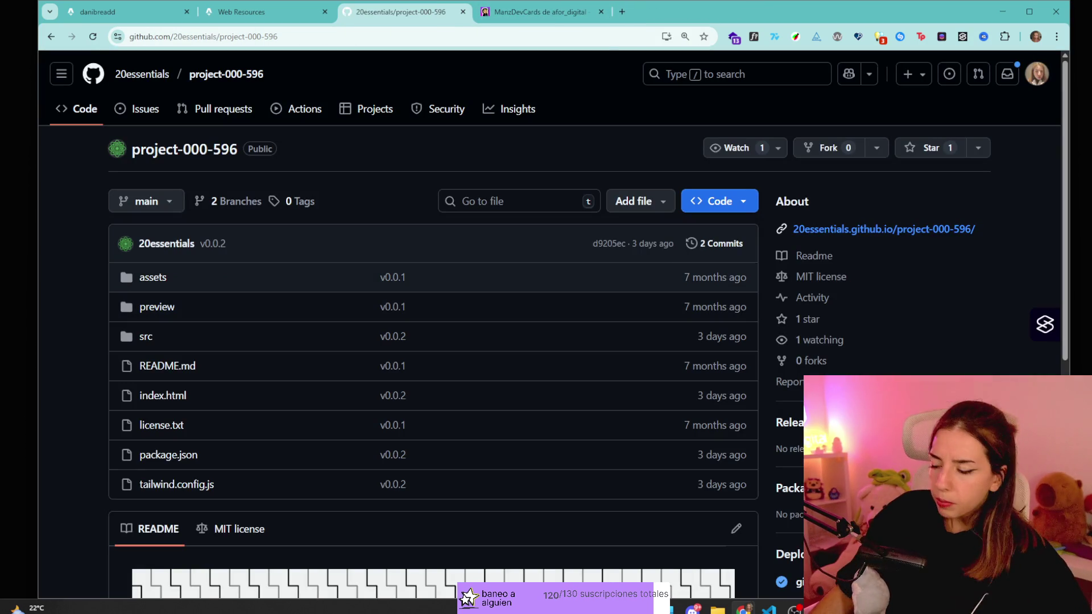
{"action": "key", "text": "alt+Left"}
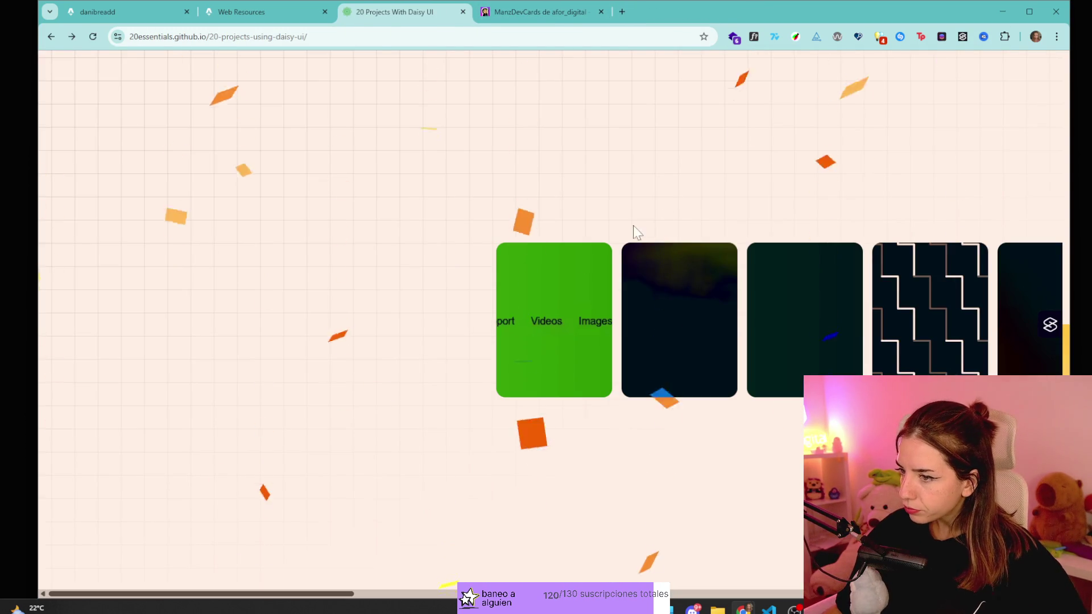
{"action": "key", "text": "alt+Left"}
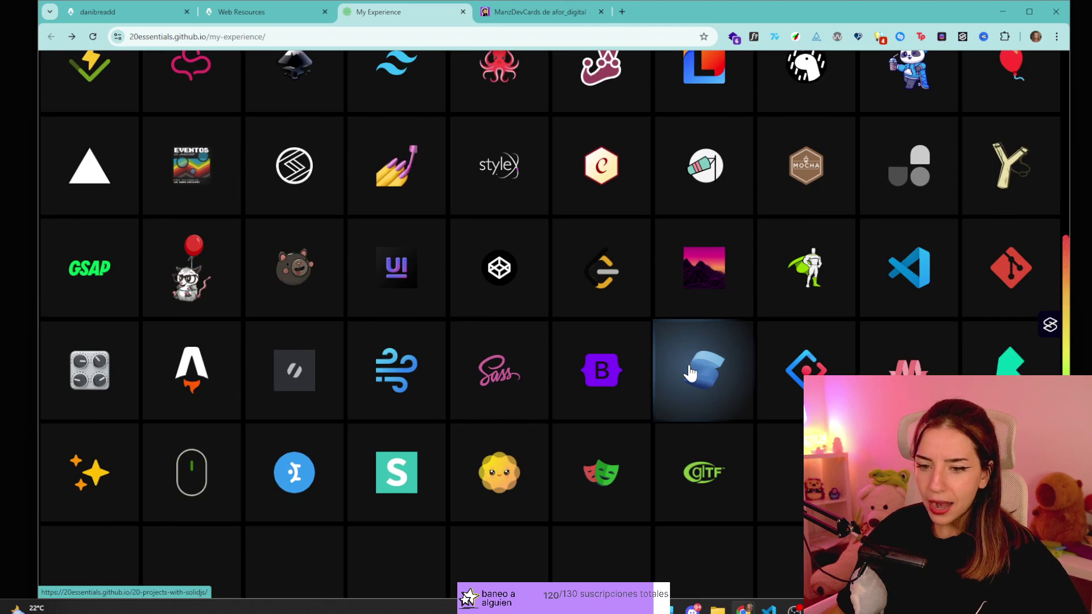
{"action": "scroll", "coordinate": [690, 372], "scroll_direction": "up", "scroll_amount": 6}
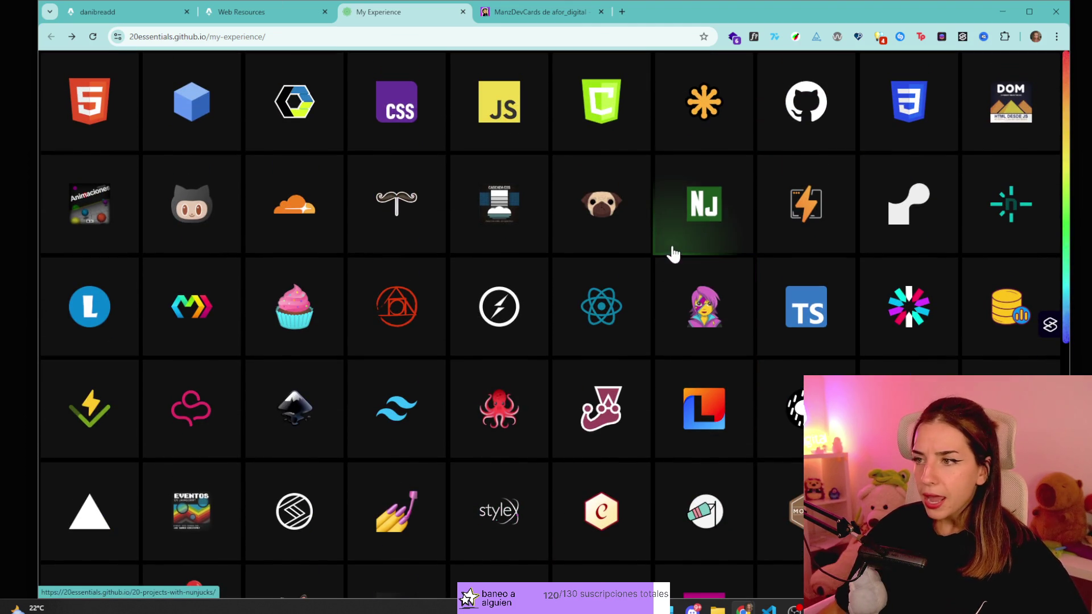
{"action": "scroll", "coordinate": [726, 443], "scroll_direction": "down", "scroll_amount": 8}
{"action": "scroll", "coordinate": [755, 463], "scroll_direction": "up", "scroll_amount": 4}
{"action": "scroll", "coordinate": [795, 435], "scroll_direction": "up", "scroll_amount": 4}
{"action": "scroll", "coordinate": [1051, 285], "scroll_direction": "down", "scroll_amount": 5}
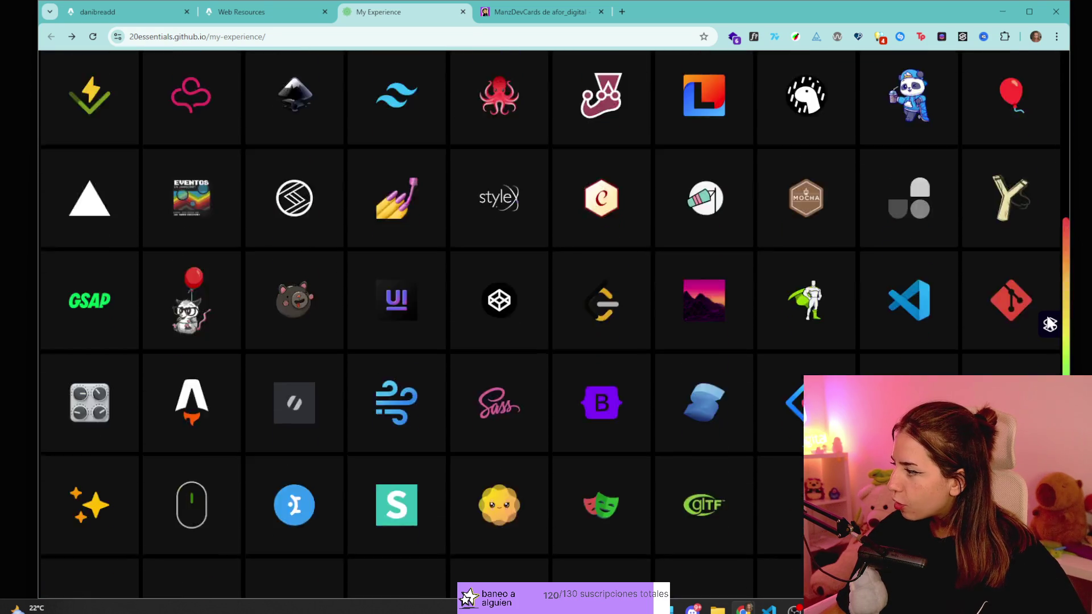
{"action": "scroll", "coordinate": [1040, 319], "scroll_direction": "up", "scroll_amount": 5}
{"action": "scroll", "coordinate": [1021, 114], "scroll_direction": "down", "scroll_amount": 7}
{"action": "scroll", "coordinate": [995, 187], "scroll_direction": "up", "scroll_amount": 4}
{"action": "scroll", "coordinate": [998, 174], "scroll_direction": "up", "scroll_amount": 4}
{"action": "scroll", "coordinate": [1005, 166], "scroll_direction": "down", "scroll_amount": 8}
{"action": "scroll", "coordinate": [1012, 158], "scroll_direction": "up", "scroll_amount": 8}
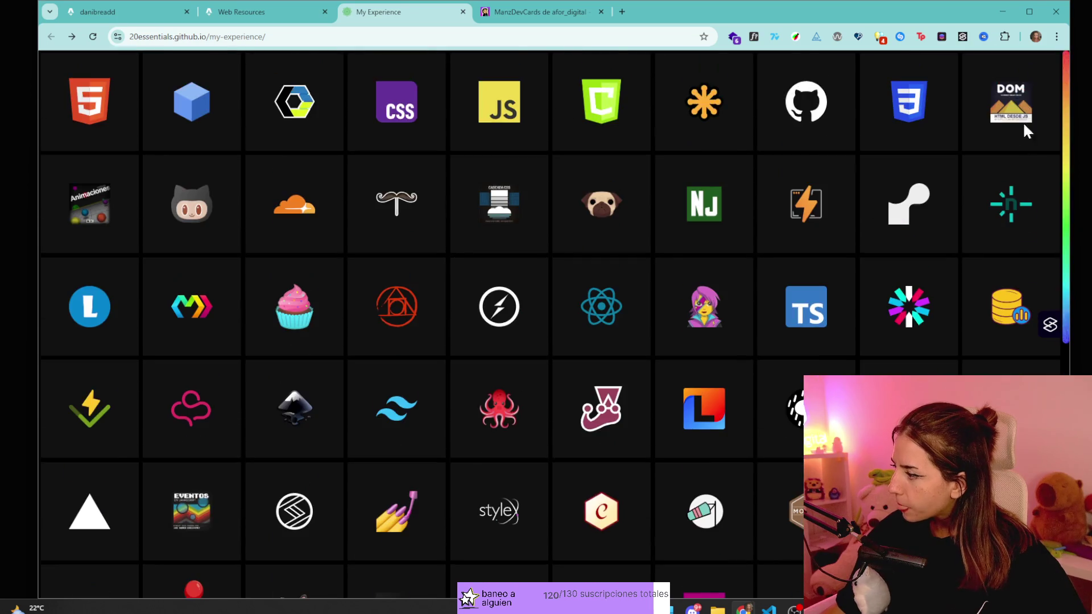
{"action": "left_click", "coordinate": [693, 608]}
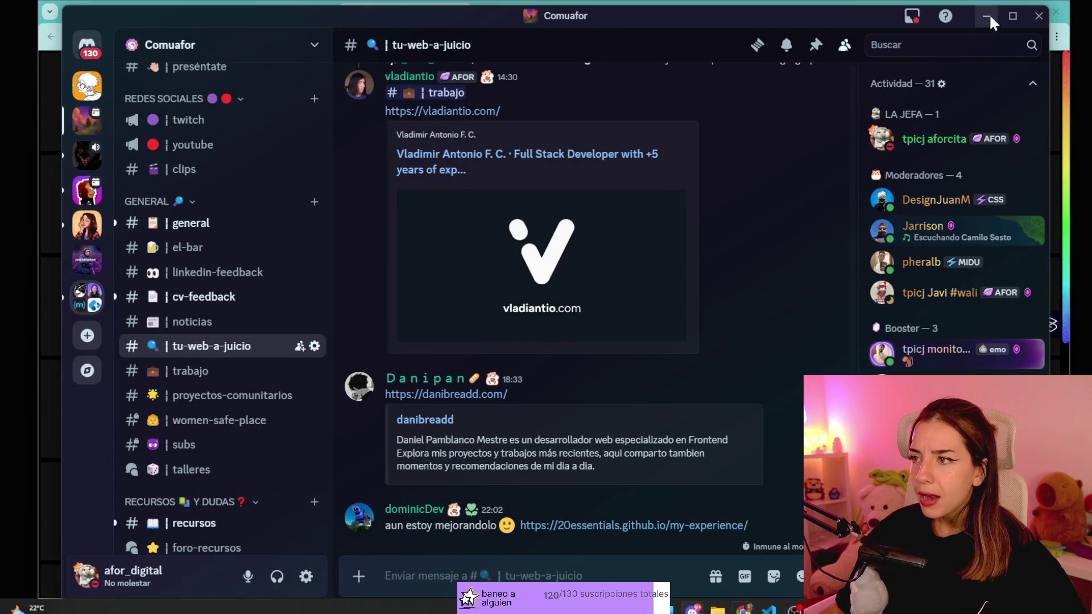
{"action": "left_click", "coordinate": [989, 18]}
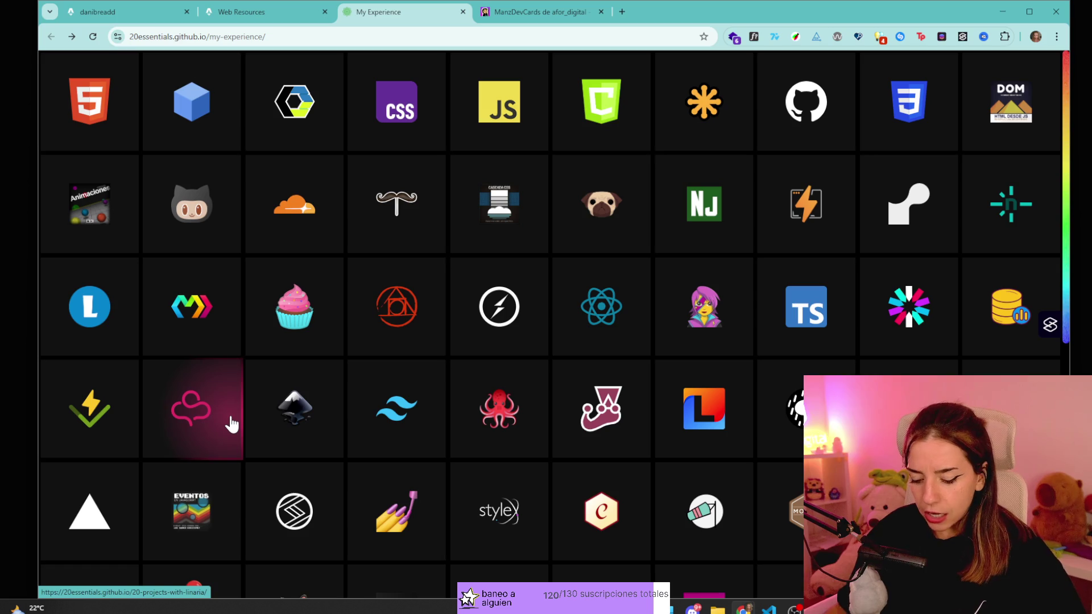
{"action": "key", "text": "ctrl+t"}
{"action": "type", "text": "afor.digital"}
{"action": "key", "text": "Return"}
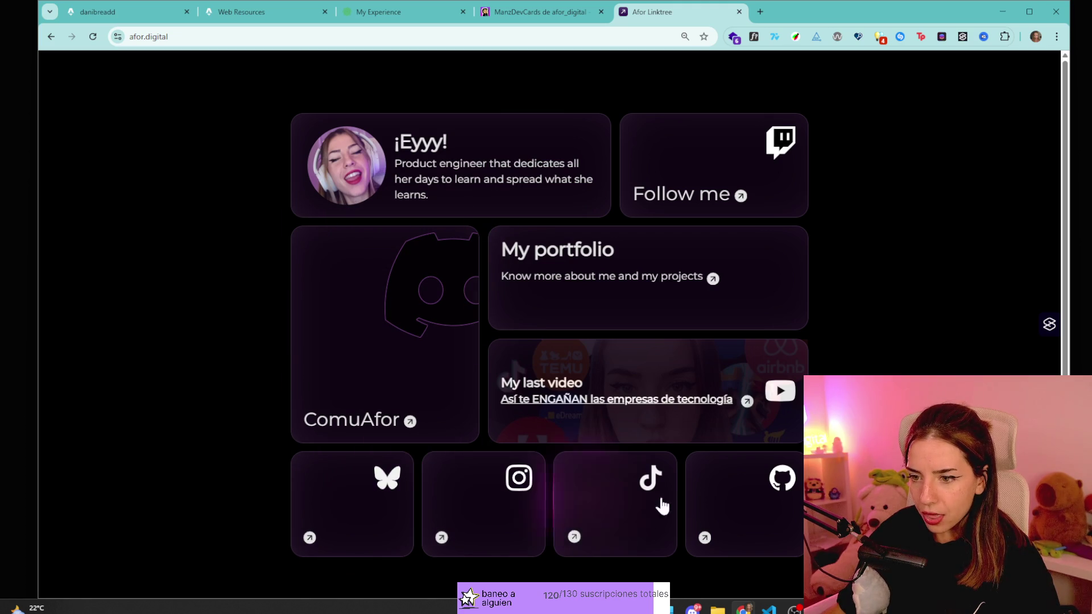
{"action": "middle_click", "coordinate": [718, 14]}
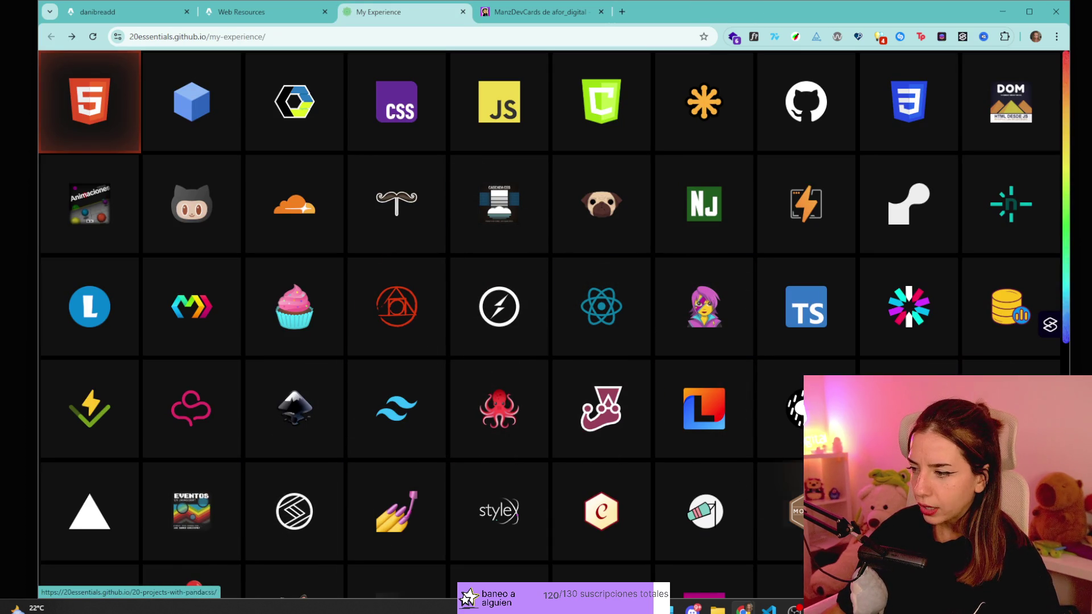
{"action": "left_click", "coordinate": [444, 119]}
{"action": "key", "text": "alt+Left"}
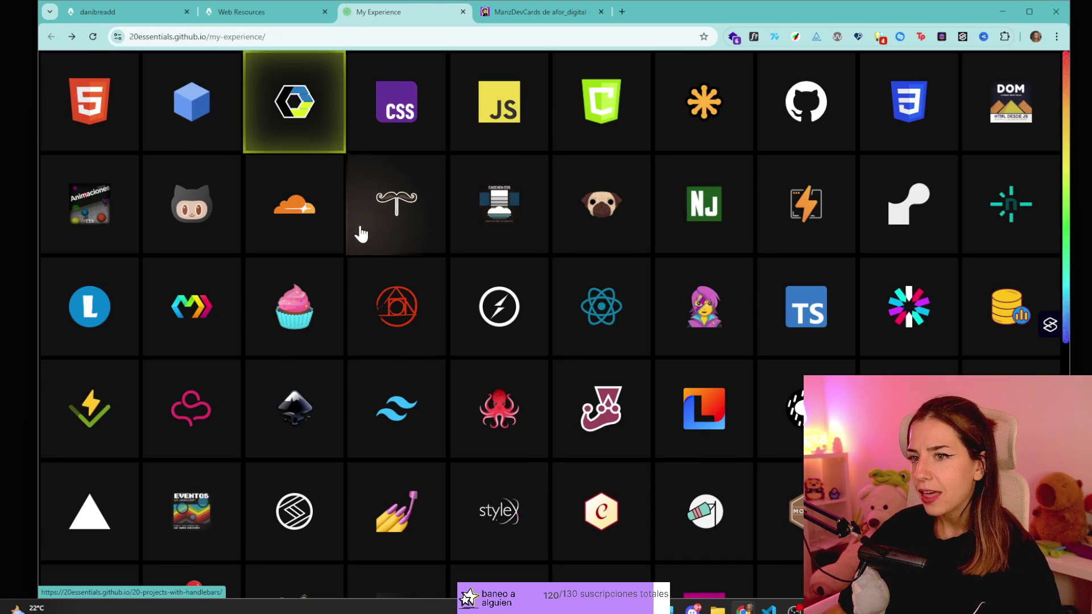
{"action": "key", "text": "alt+Right"}
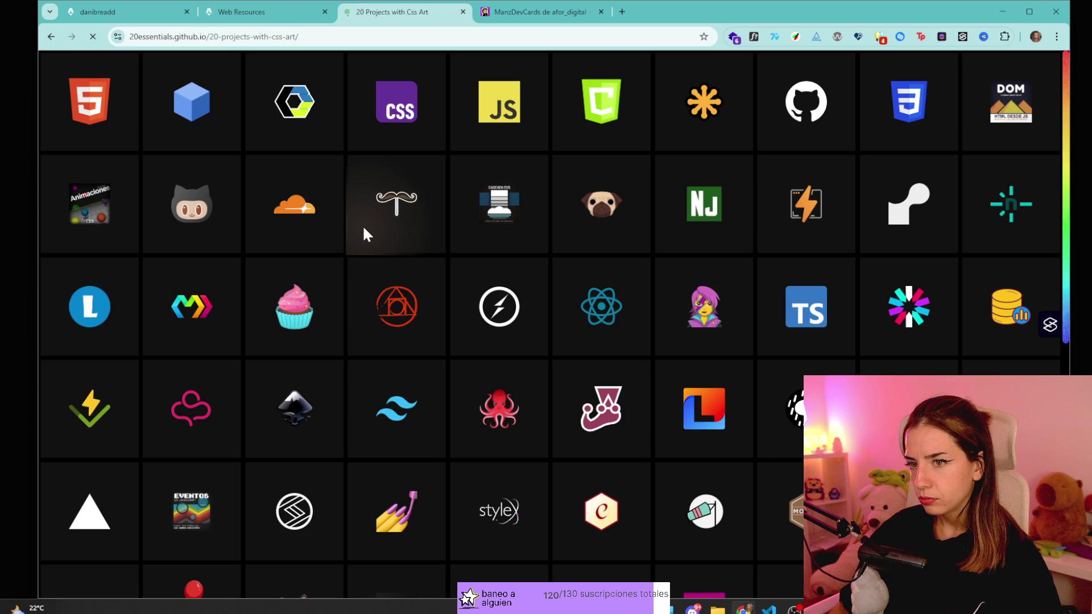
{"action": "left_click", "coordinate": [51, 37]}
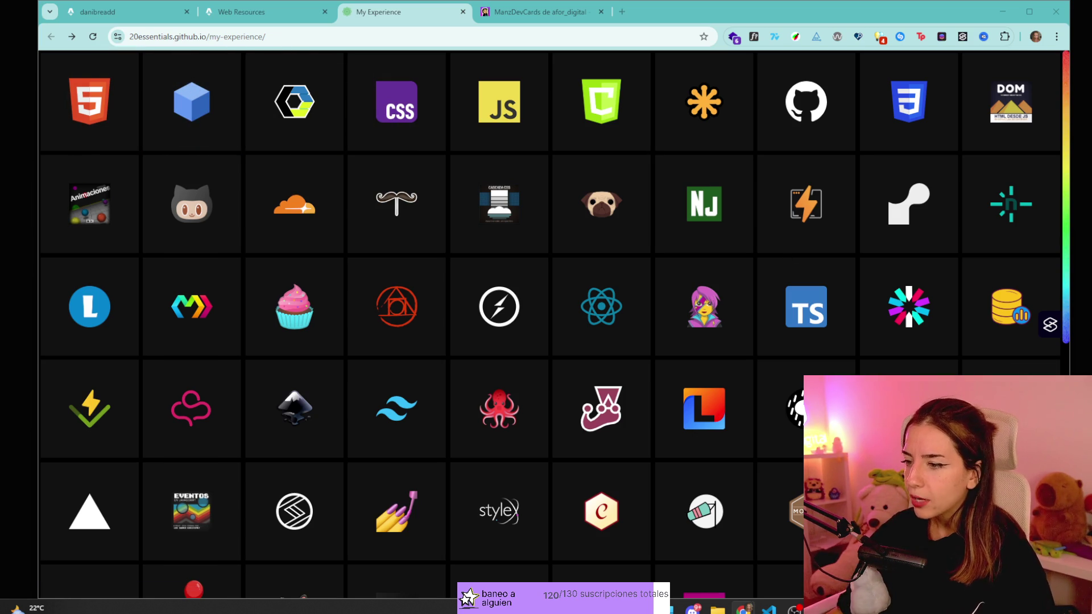
{"action": "scroll", "coordinate": [725, 315], "scroll_direction": "down", "scroll_amount": 5}
{"action": "scroll", "coordinate": [724, 316], "scroll_direction": "up", "scroll_amount": 3}
{"action": "scroll", "coordinate": [749, 234], "scroll_direction": "up", "scroll_amount": 3}
{"action": "scroll", "coordinate": [807, 268], "scroll_direction": "down", "scroll_amount": 8}
{"action": "scroll", "coordinate": [516, 392], "scroll_direction": "up", "scroll_amount": 4}
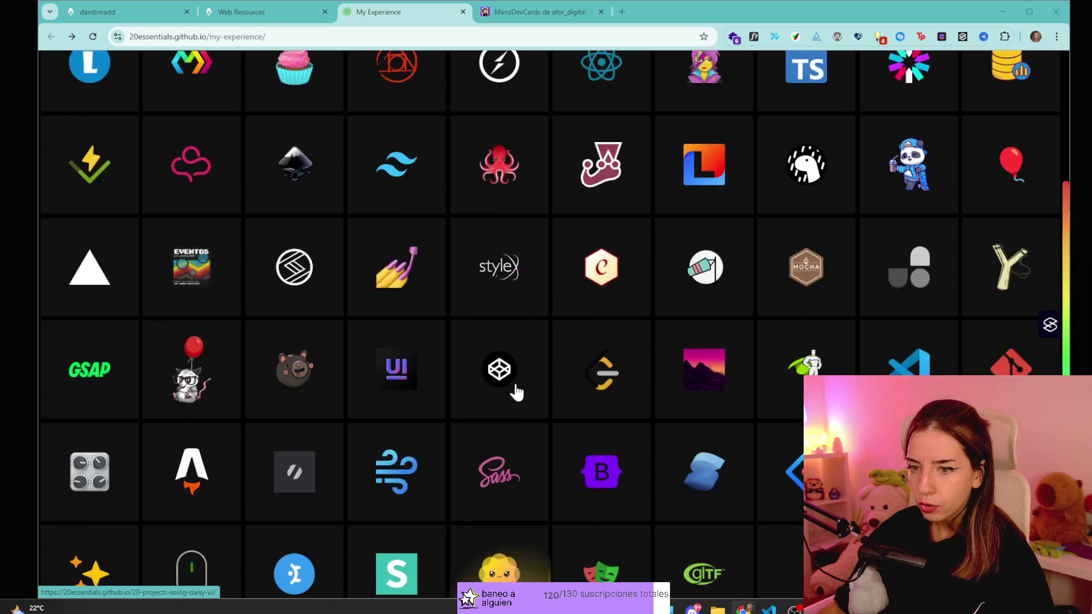
{"action": "scroll", "coordinate": [515, 393], "scroll_direction": "up", "scroll_amount": 4}
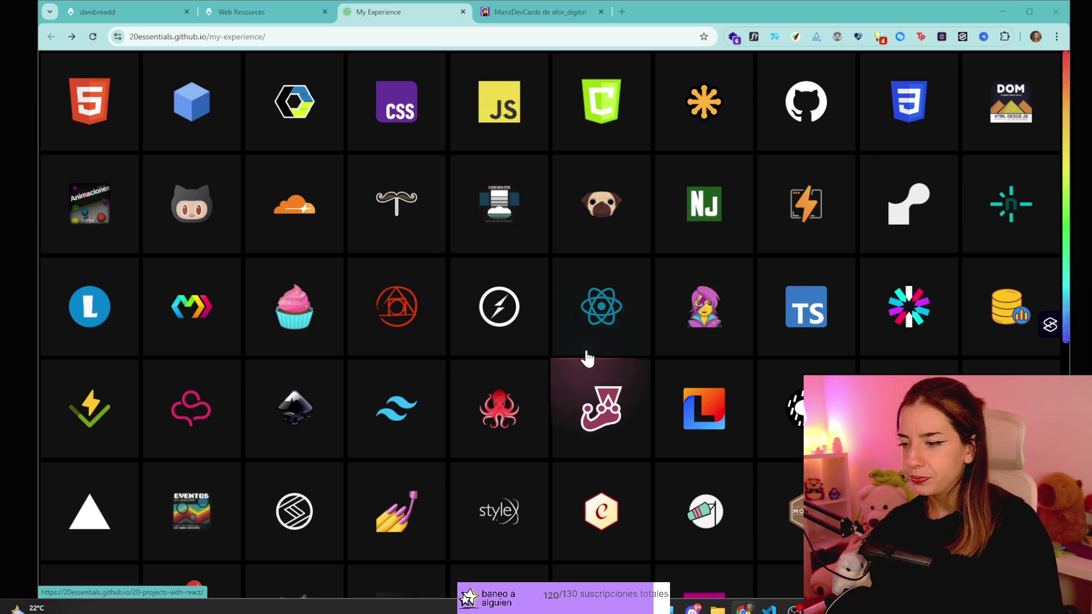
{"action": "scroll", "coordinate": [597, 288], "scroll_direction": "down", "scroll_amount": 2}
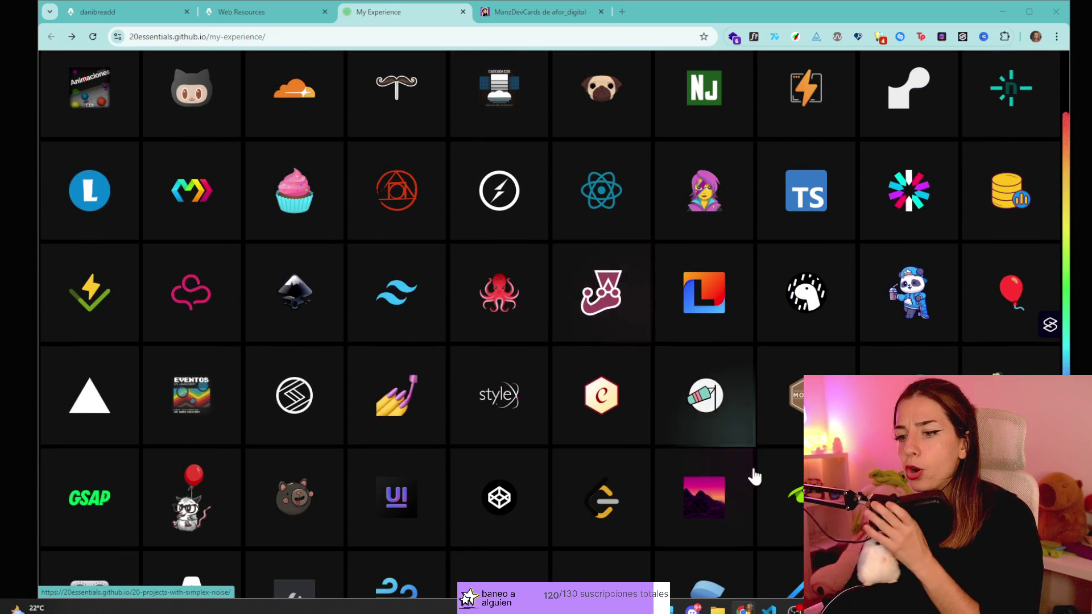
{"action": "scroll", "coordinate": [756, 498], "scroll_direction": "down", "scroll_amount": 2}
{"action": "scroll", "coordinate": [763, 507], "scroll_direction": "up", "scroll_amount": 2}
{"action": "scroll", "coordinate": [785, 500], "scroll_direction": "up", "scroll_amount": 2}
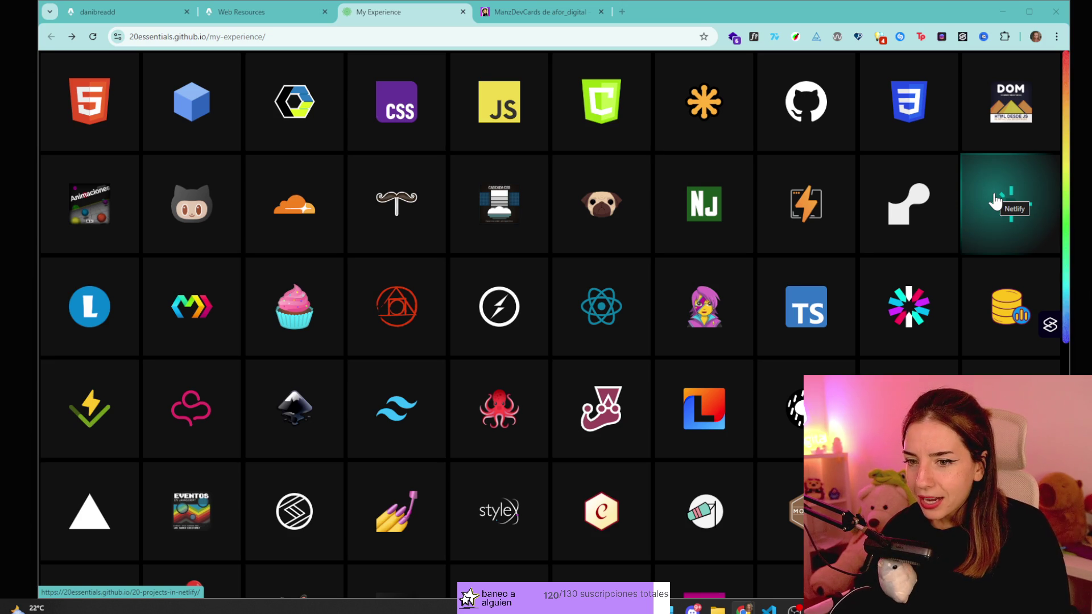
{"action": "left_click", "coordinate": [295, 293]}
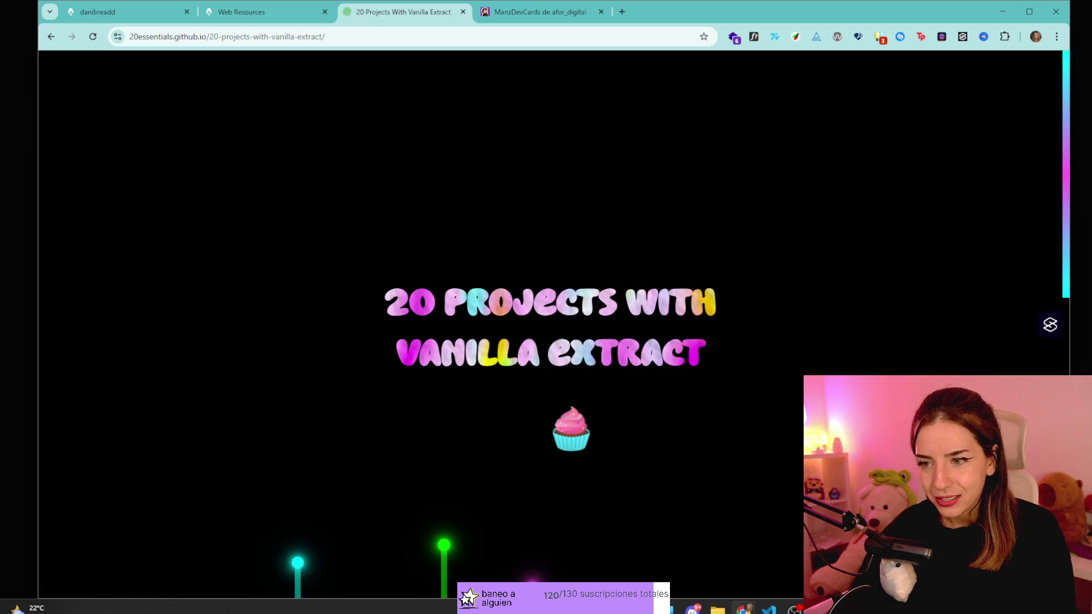
{"action": "scroll", "coordinate": [439, 324], "scroll_direction": "down", "scroll_amount": 3}
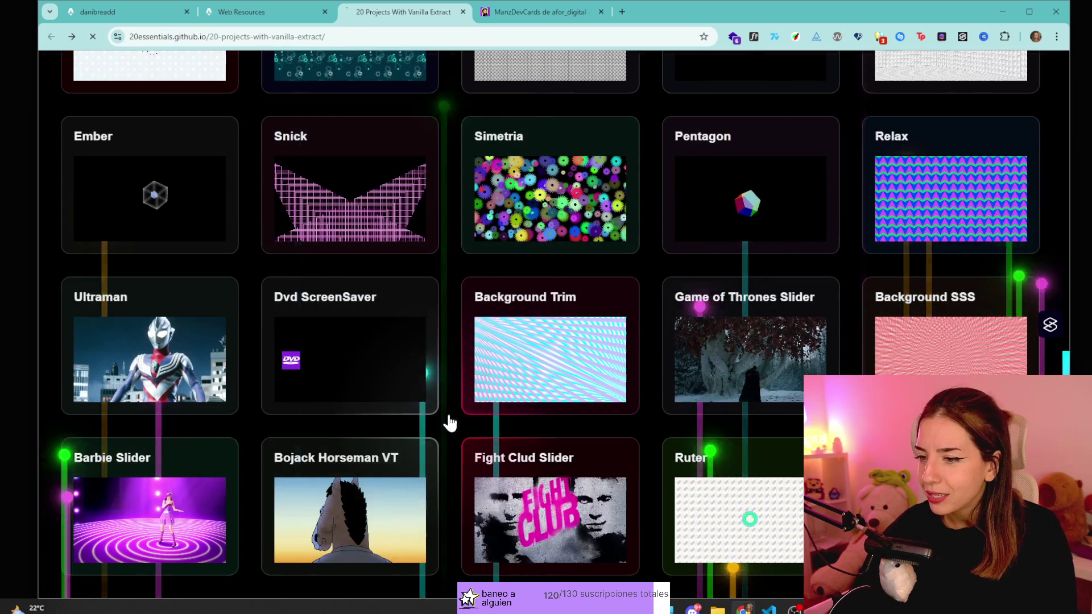
{"action": "key", "text": "alt+Left"}
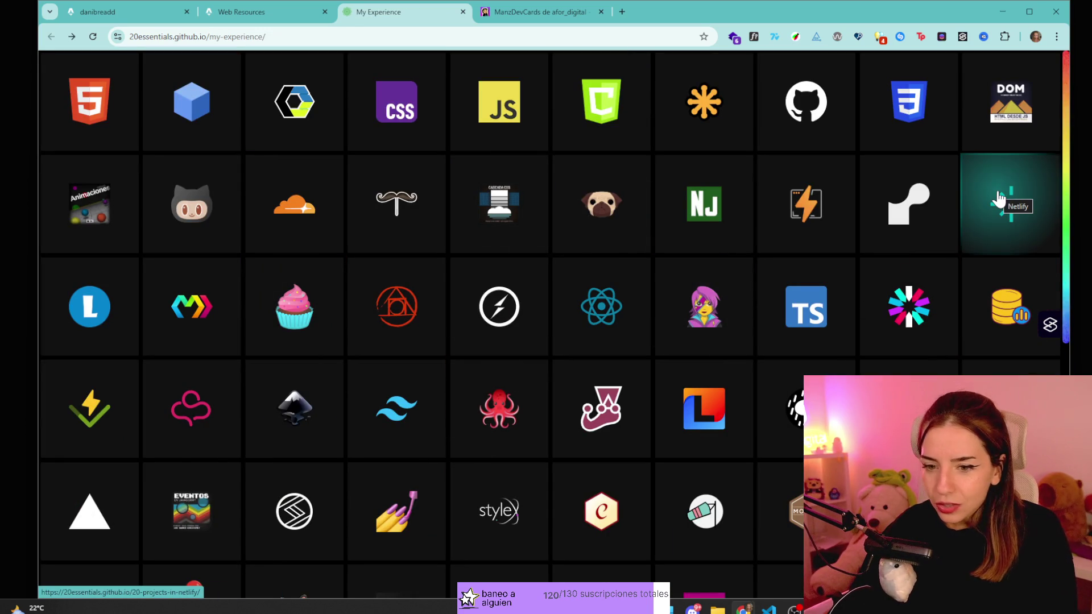
{"action": "left_click", "coordinate": [999, 199]}
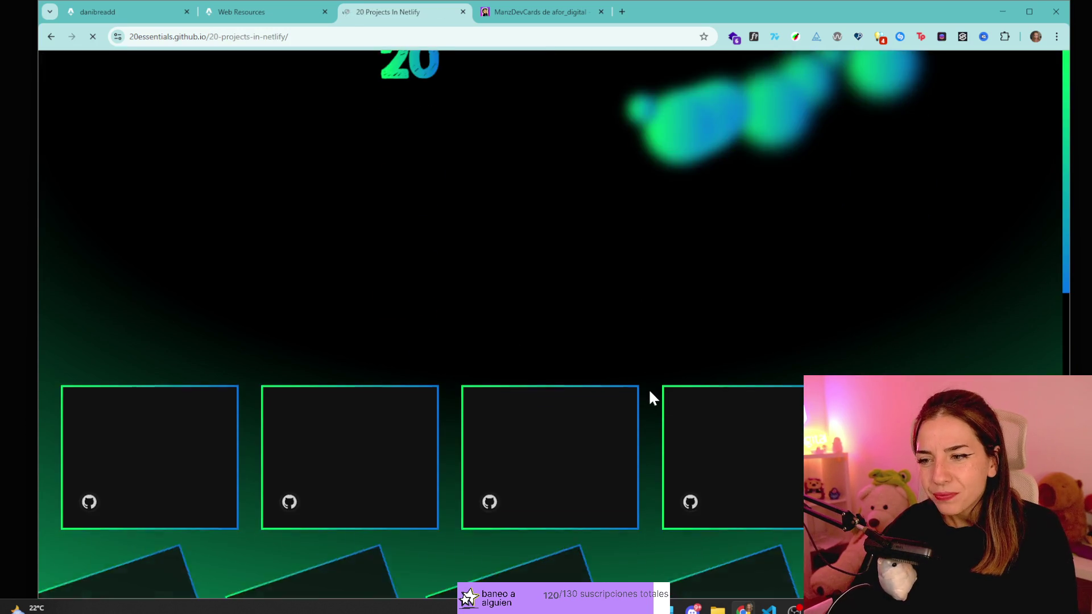
{"action": "scroll", "coordinate": [650, 392], "scroll_direction": "down", "scroll_amount": 8}
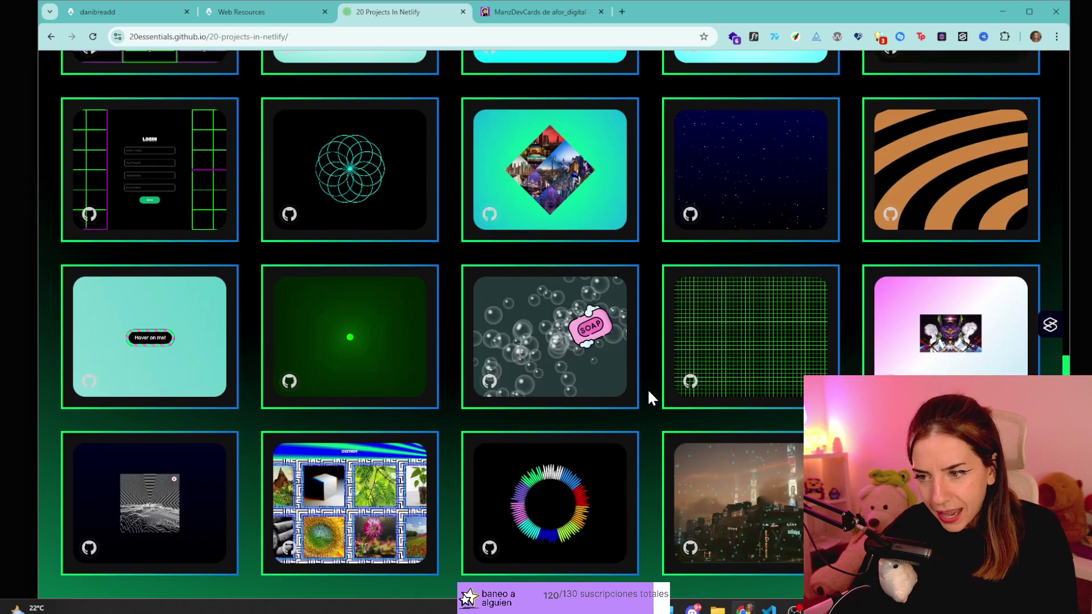
{"action": "scroll", "coordinate": [648, 393], "scroll_direction": "up", "scroll_amount": 10}
{"action": "key", "text": "alt+Left"}
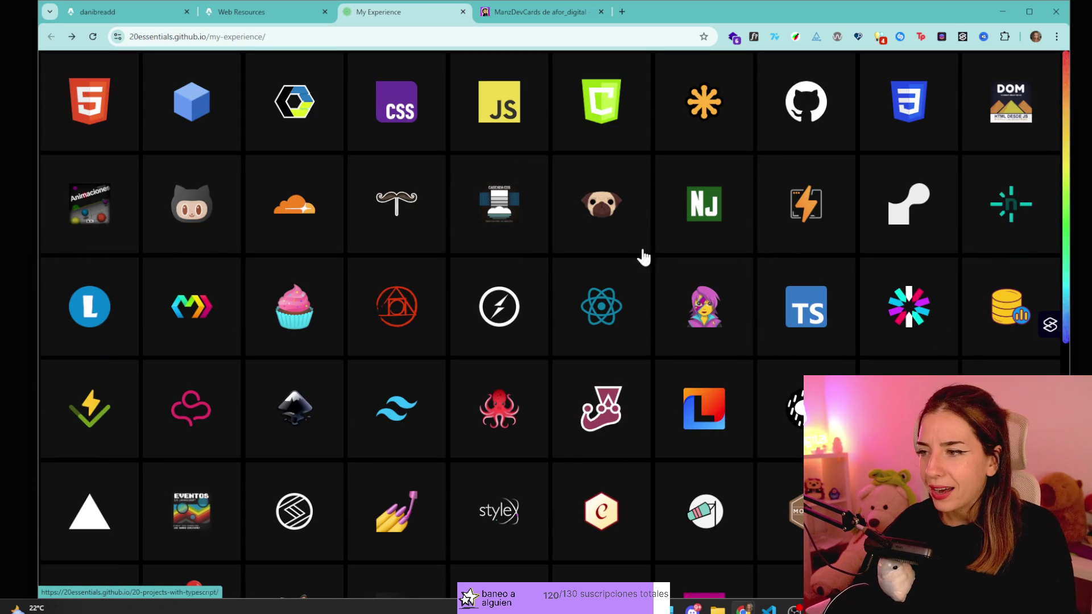
{"action": "left_click", "coordinate": [94, 222]}
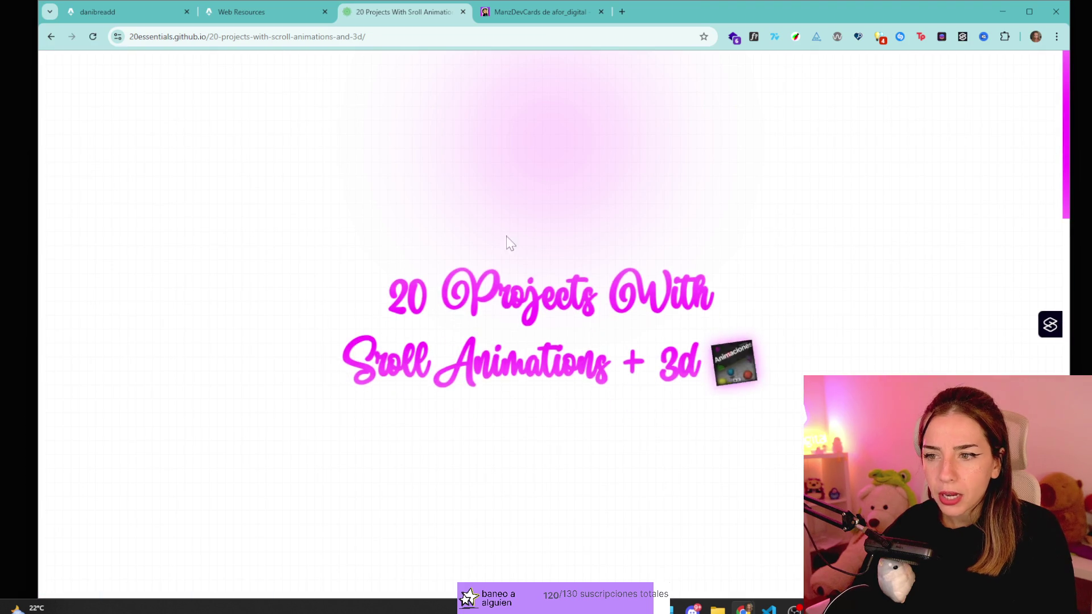
- Visit the React Testing Library and PostCSS galleries, returning to the grid each time
{"action": "scroll", "coordinate": [595, 296], "scroll_direction": "down", "scroll_amount": 10}
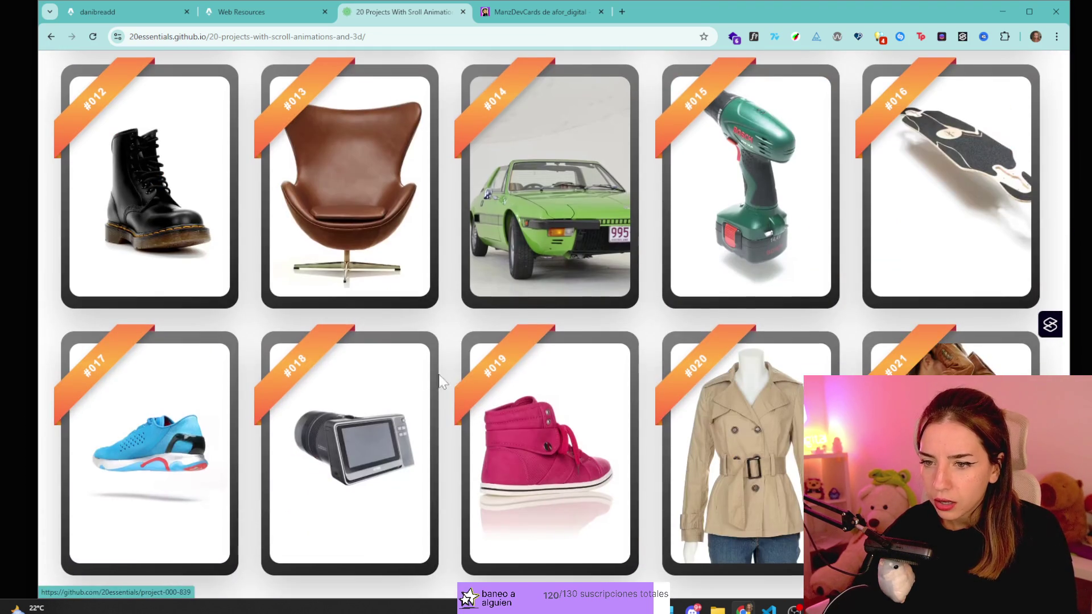
{"action": "scroll", "coordinate": [462, 381], "scroll_direction": "up", "scroll_amount": 7}
{"action": "scroll", "coordinate": [442, 218], "scroll_direction": "up", "scroll_amount": 6}
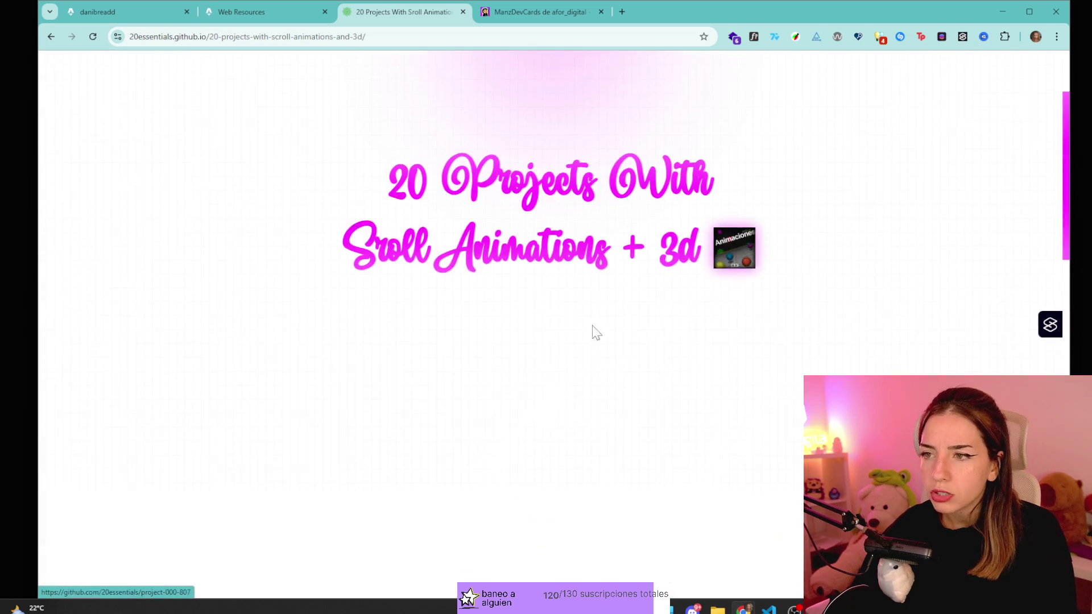
{"action": "left_click", "coordinate": [659, 273]}
{"action": "left_click", "coordinate": [512, 402]}
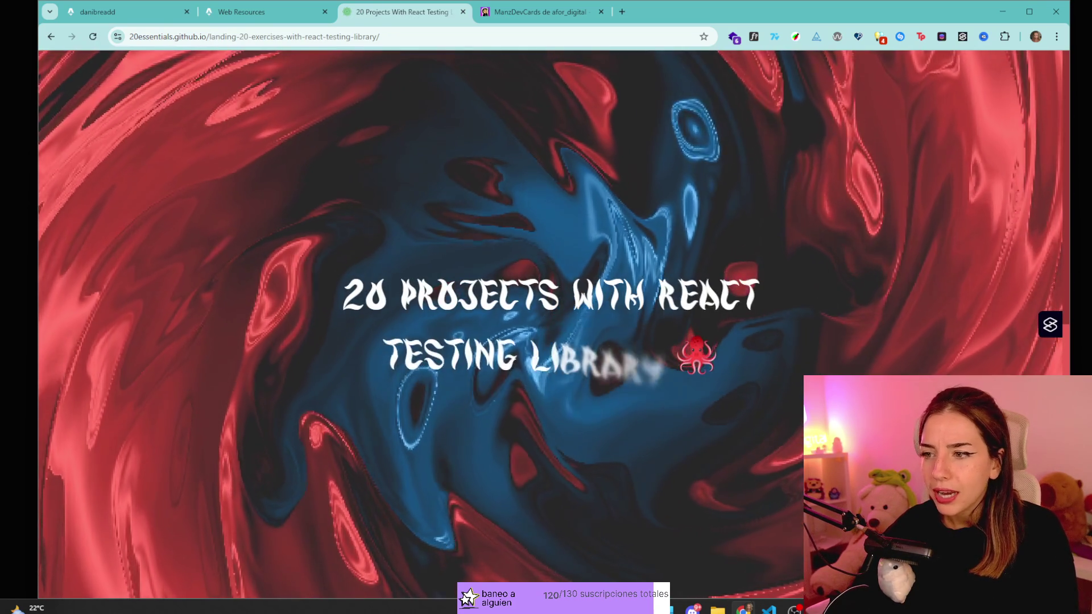
{"action": "key", "text": "alt+Left"}
{"action": "left_click", "coordinate": [425, 306]}
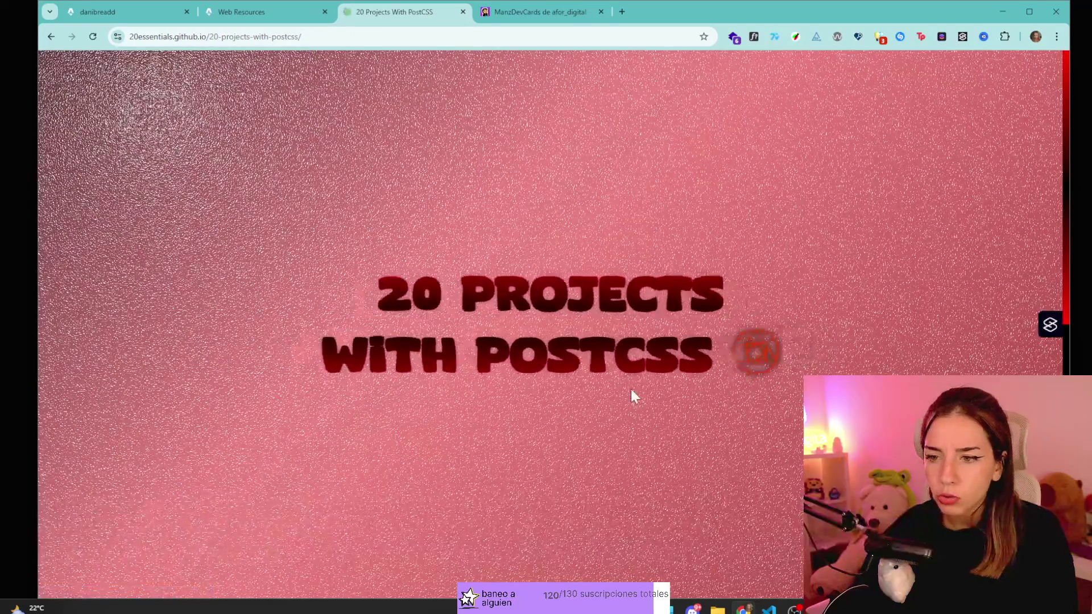
{"action": "key", "text": "alt+Left"}
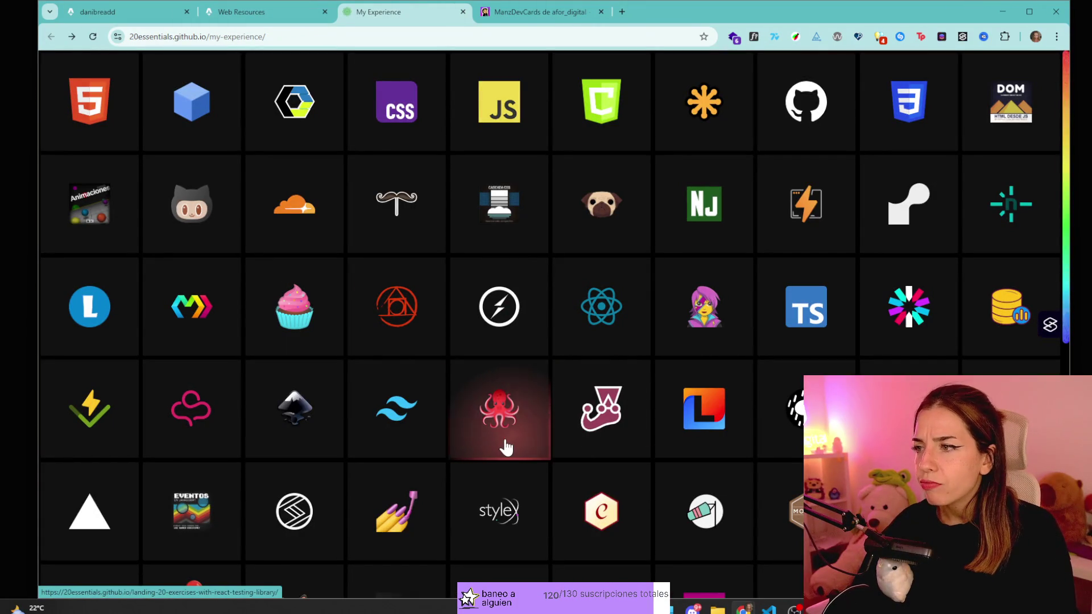
- Open the GitHub projects gallery and scroll down through its cards
{"action": "scroll", "coordinate": [690, 317], "scroll_direction": "down", "scroll_amount": 1}
{"action": "scroll", "coordinate": [689, 312], "scroll_direction": "up", "scroll_amount": 1}
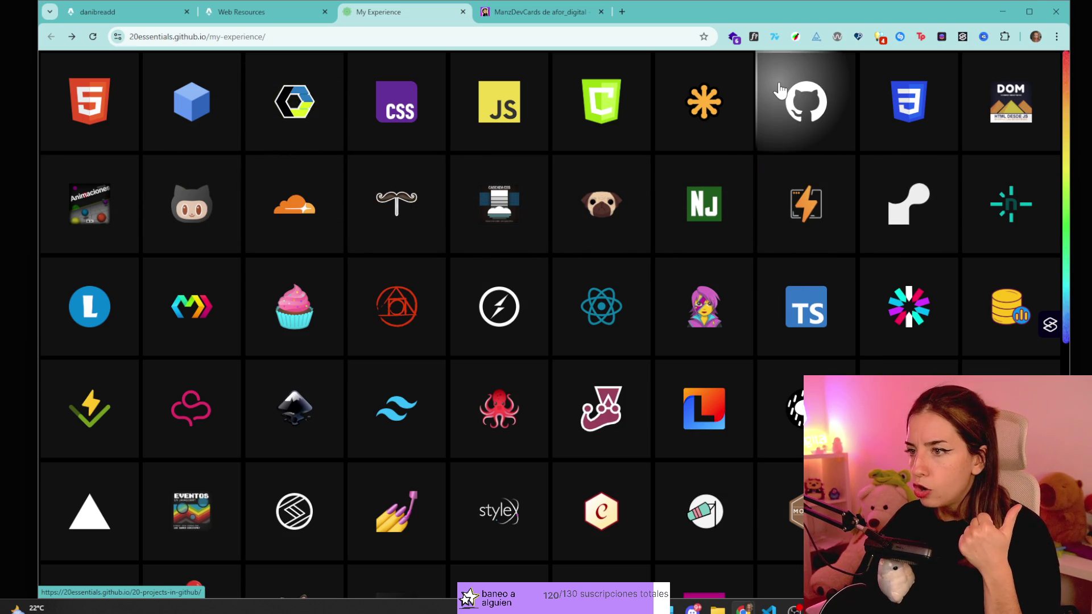
{"action": "left_click", "coordinate": [792, 106]}
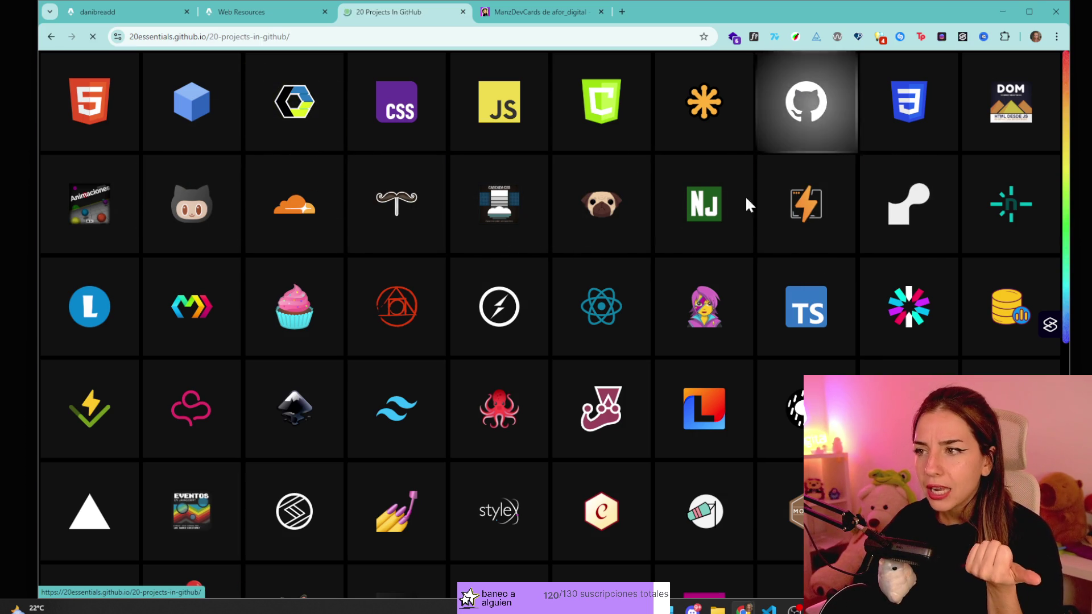
{"action": "scroll", "coordinate": [594, 340], "scroll_direction": "down", "scroll_amount": 5}
{"action": "scroll", "coordinate": [594, 340], "scroll_direction": "down", "scroll_amount": 10}
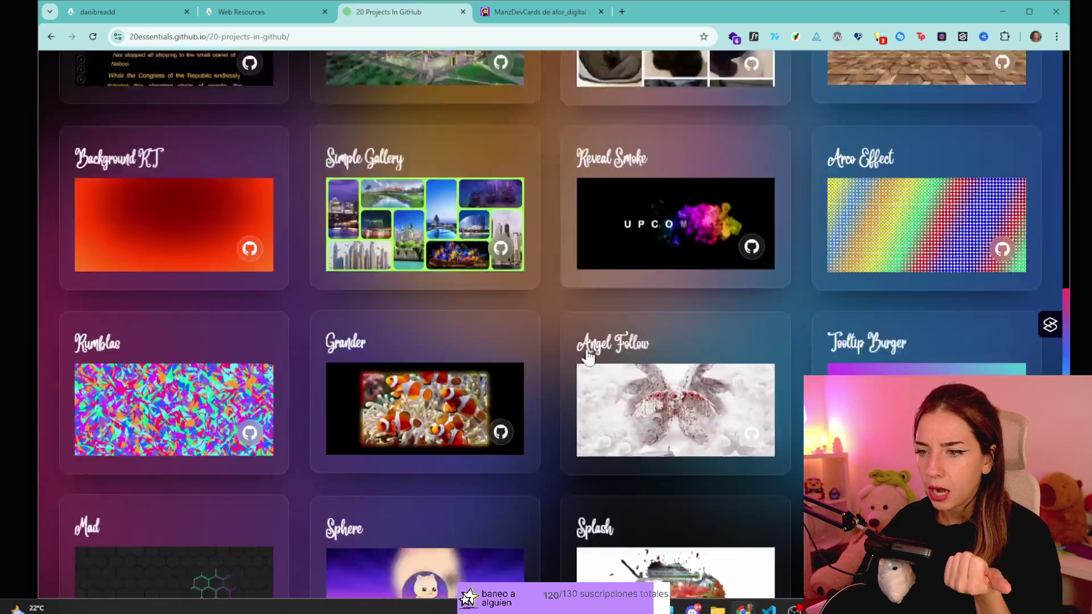
- Return to the grid and take a brief look at the Visual Studio Code page
{"action": "key", "text": "alt+Left"}
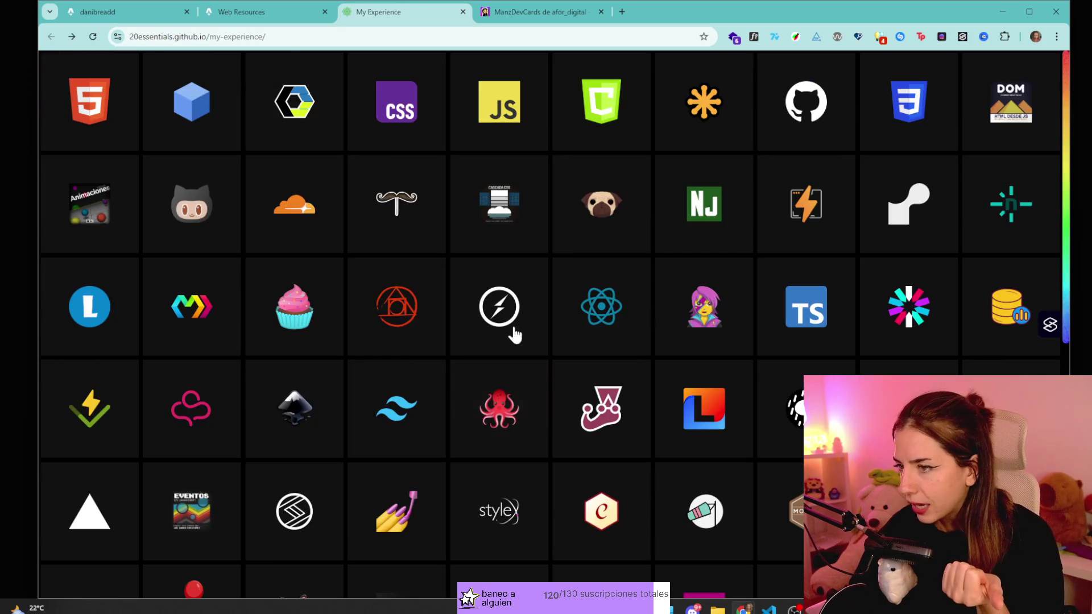
{"action": "scroll", "coordinate": [780, 227], "scroll_direction": "down", "scroll_amount": 4}
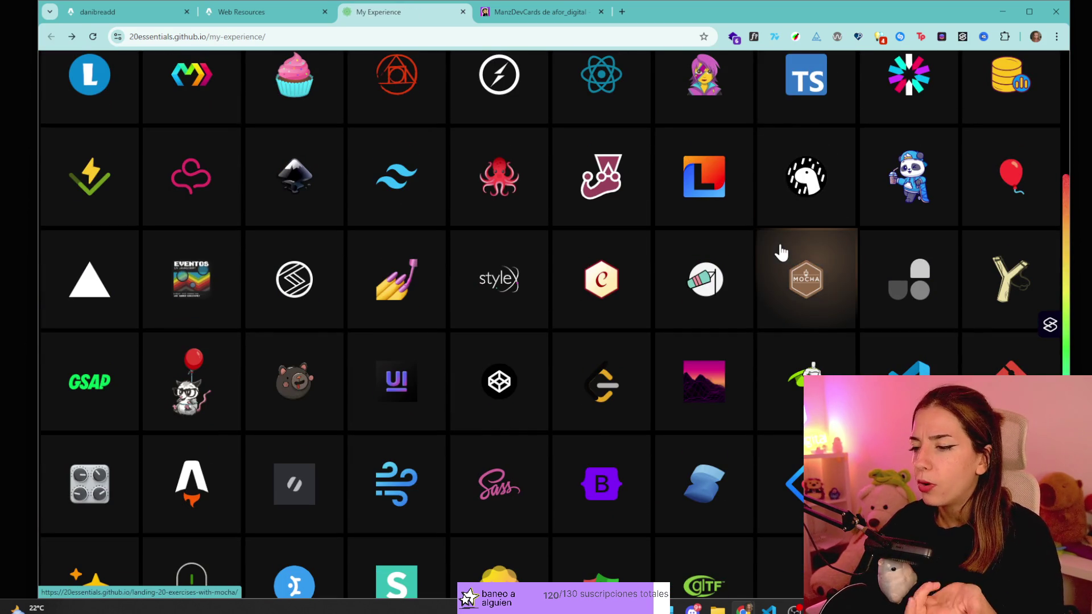
{"action": "left_click", "coordinate": [929, 349]}
{"action": "scroll", "coordinate": [697, 240], "scroll_direction": "down", "scroll_amount": 15}
{"action": "key", "text": "alt+Left"}
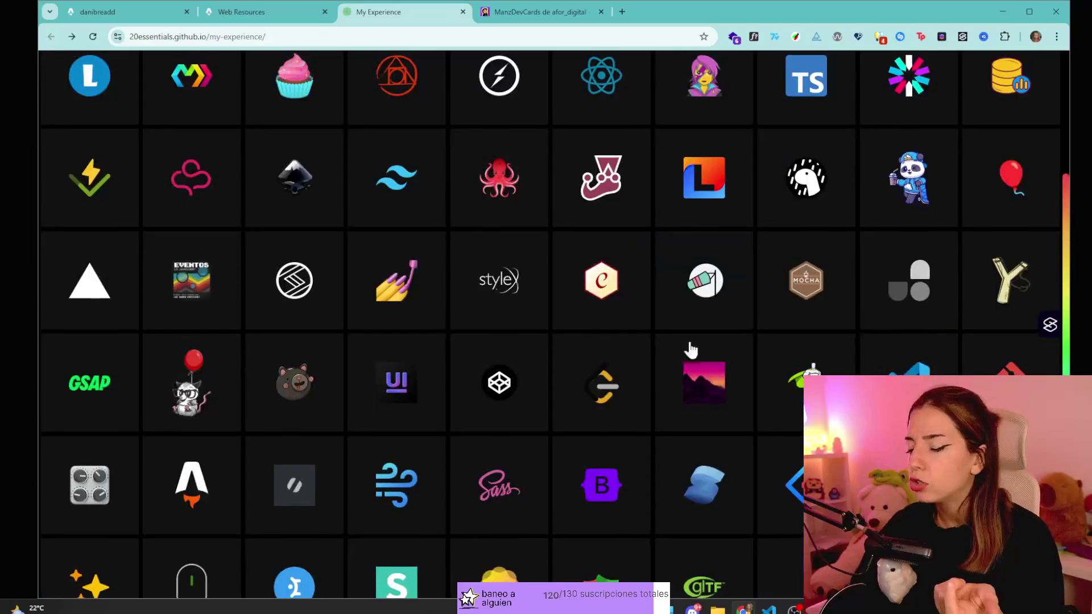
- Scroll the My Experience grid and select part of the page's web address
{"action": "scroll", "coordinate": [517, 460], "scroll_direction": "down", "scroll_amount": 1}
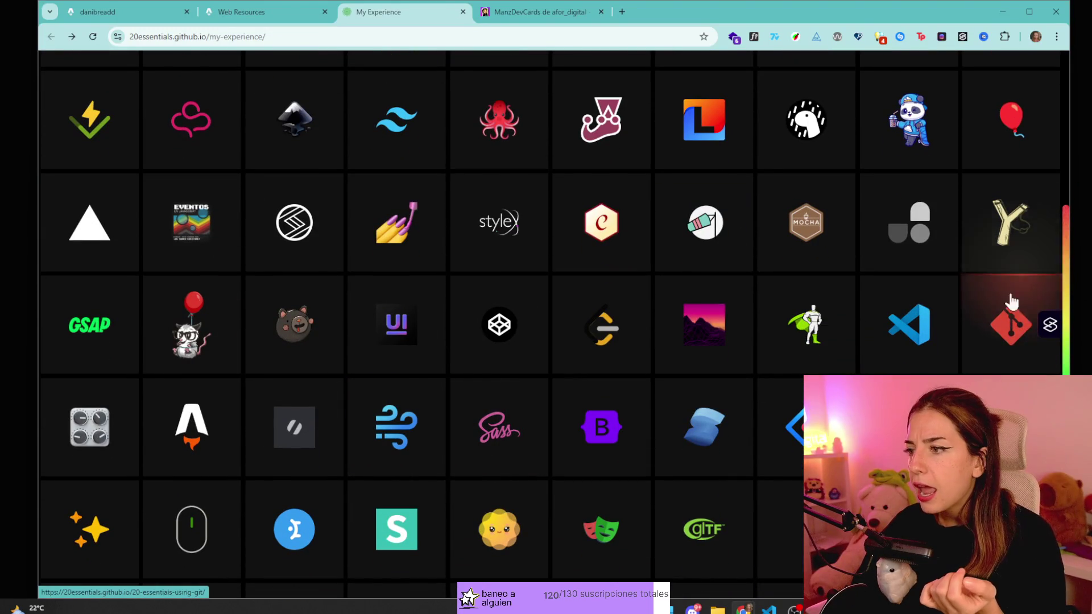
{"action": "scroll", "coordinate": [992, 325], "scroll_direction": "up", "scroll_amount": 5}
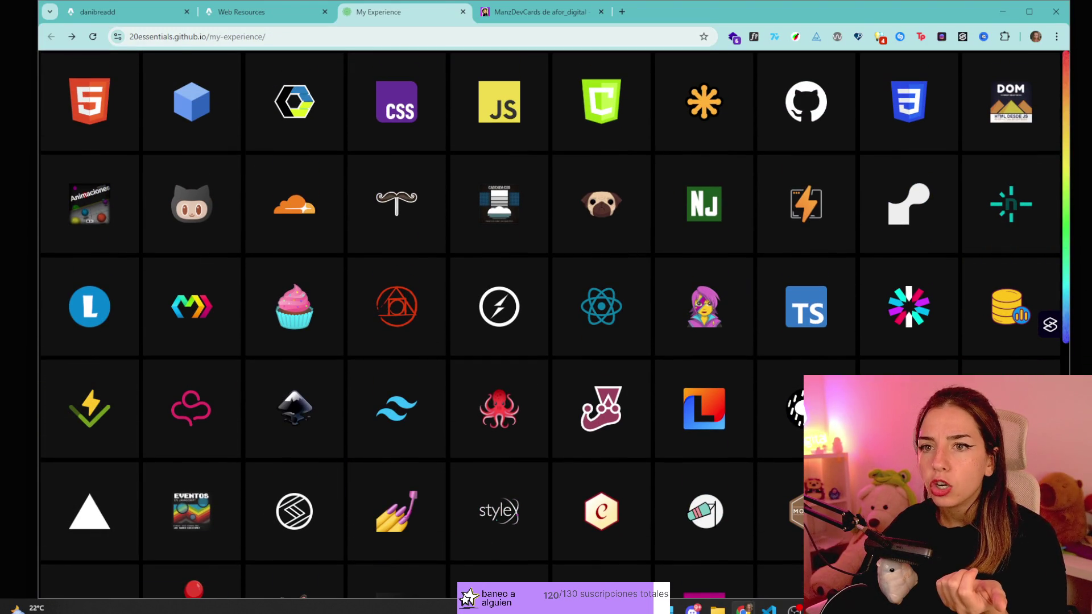
{"action": "left_click_drag", "start_coordinate": [166, 36], "coordinate": [254, 37]}
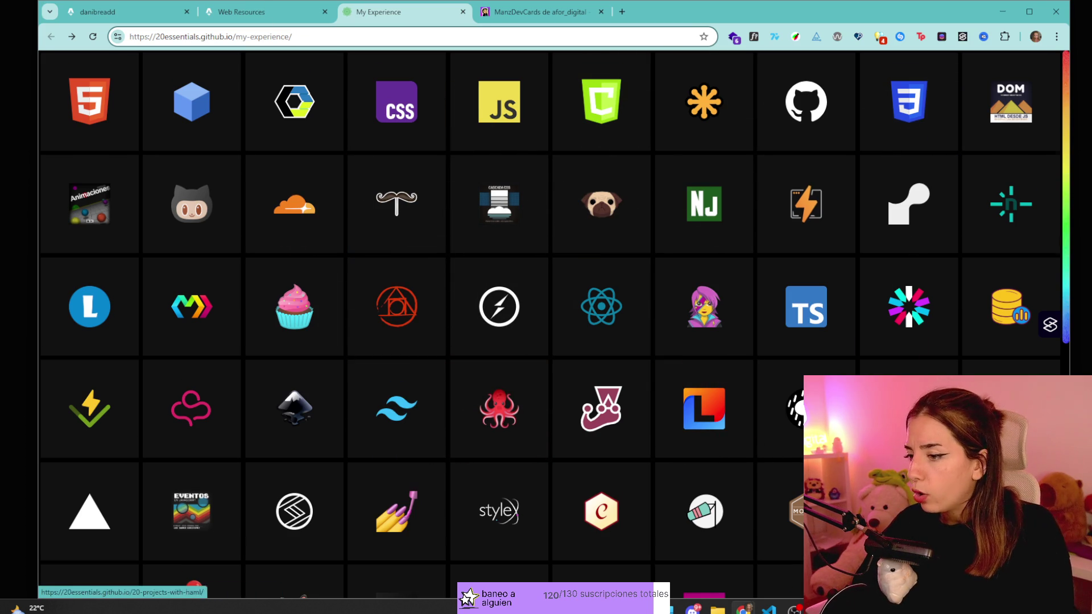
- Scroll the grid down to the Solid tile, then search 'UNOCSS' in a new tab
{"action": "scroll", "coordinate": [840, 316], "scroll_direction": "down", "scroll_amount": 4}
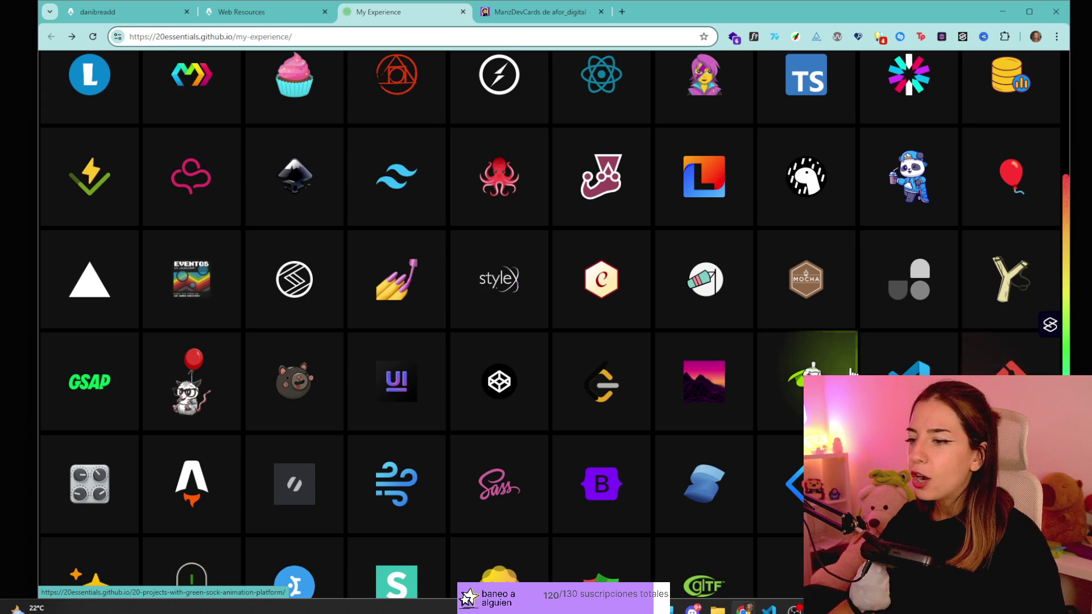
{"action": "scroll", "coordinate": [722, 375], "scroll_direction": "down", "scroll_amount": 2}
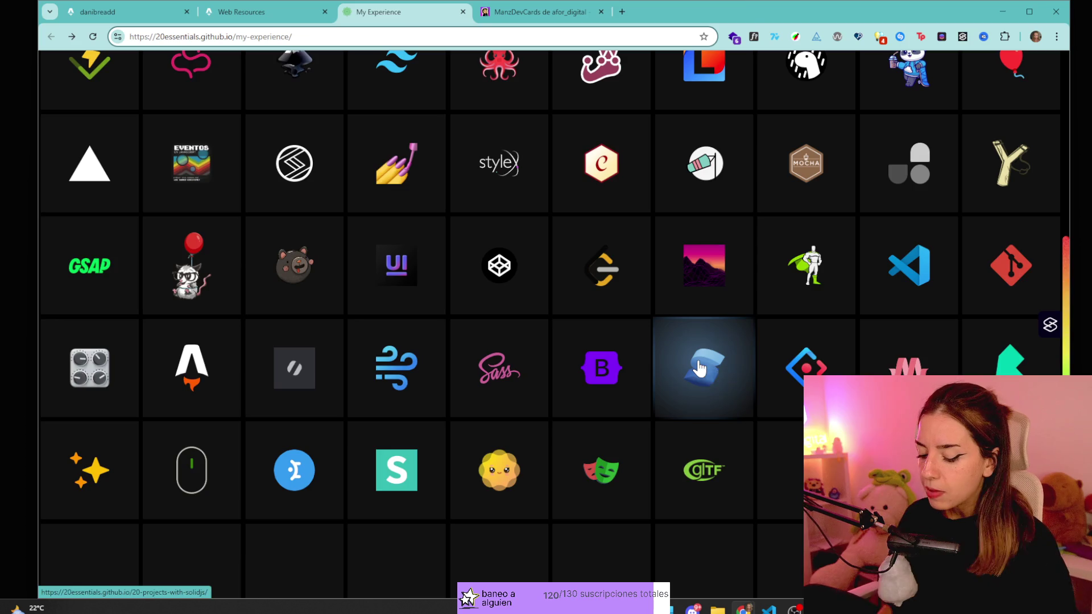
{"action": "key", "text": "ctrl+t"}
{"action": "type", "text": "UNOCSS"}
{"action": "key", "text": "Return"}
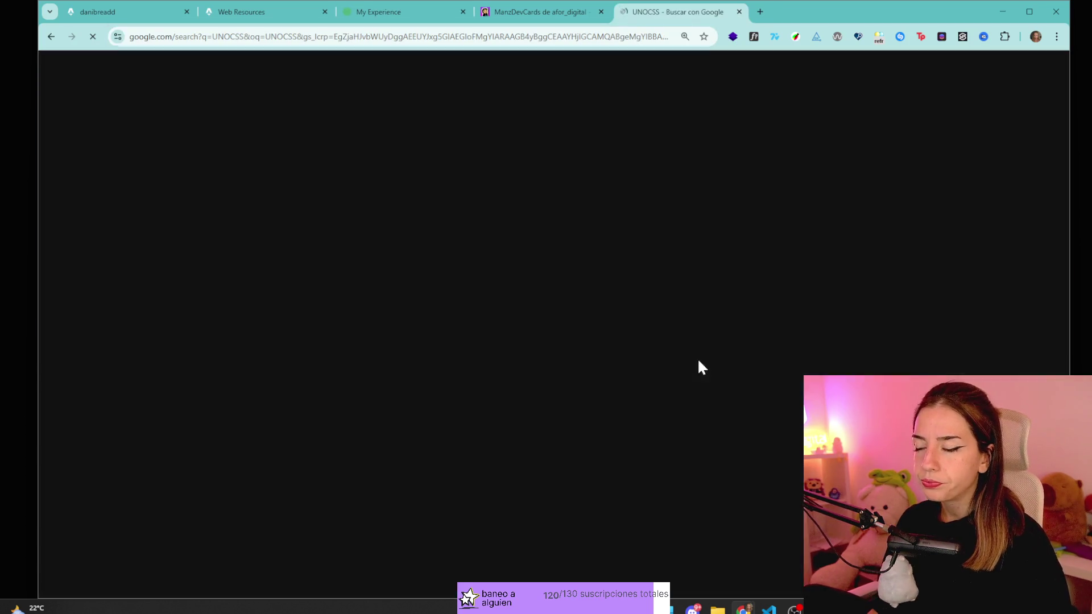
{"action": "left_click", "coordinate": [365, 207]}
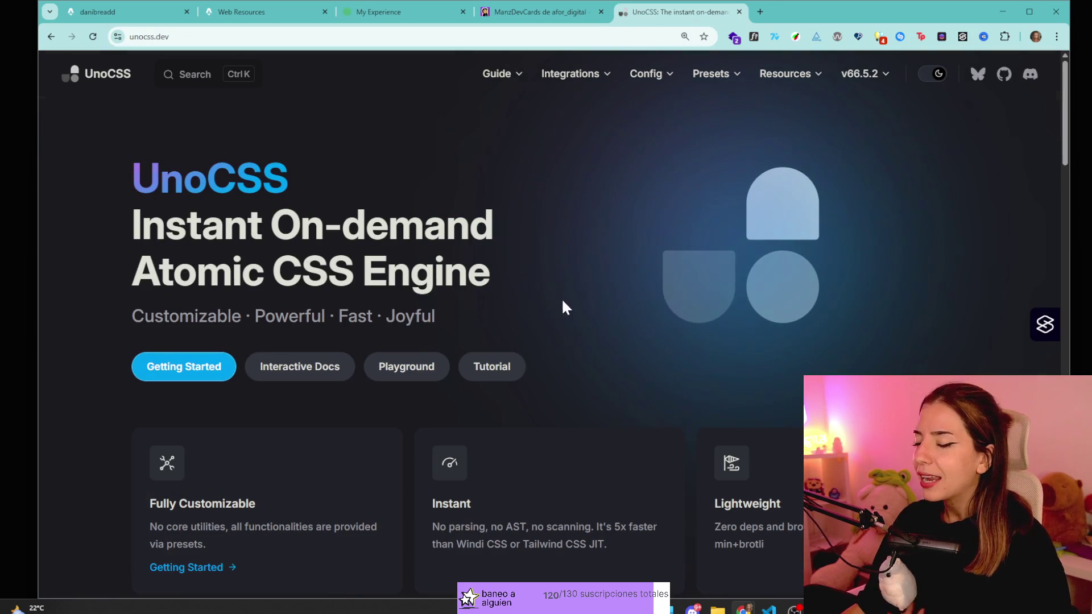
{"action": "scroll", "coordinate": [446, 186], "scroll_direction": "down", "scroll_amount": 2}
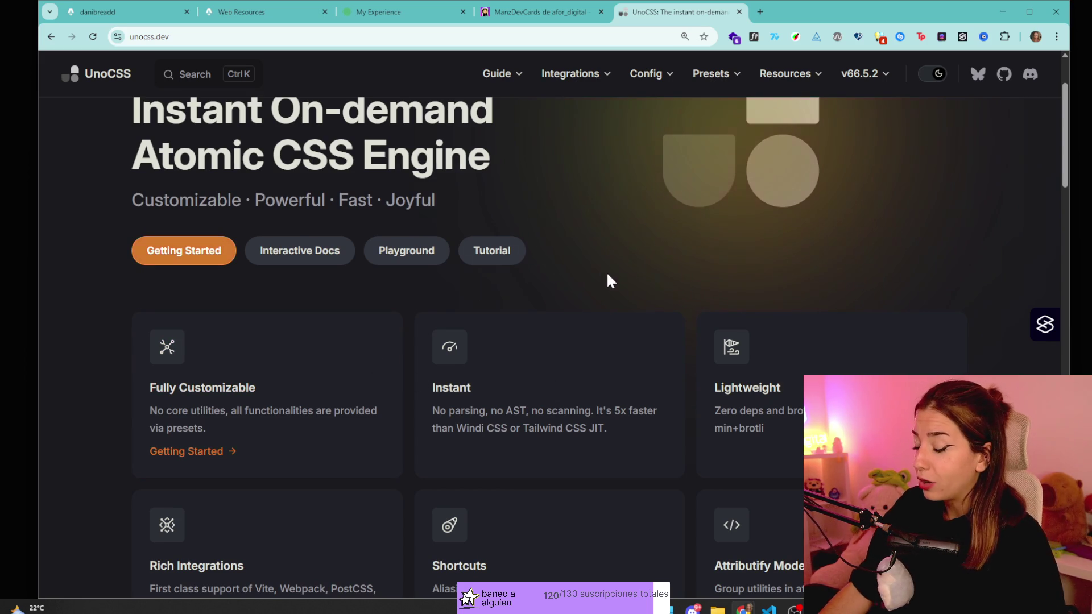
{"action": "left_click_drag", "start_coordinate": [472, 411], "coordinate": [513, 411]}
{"action": "left_click", "coordinate": [574, 410]}
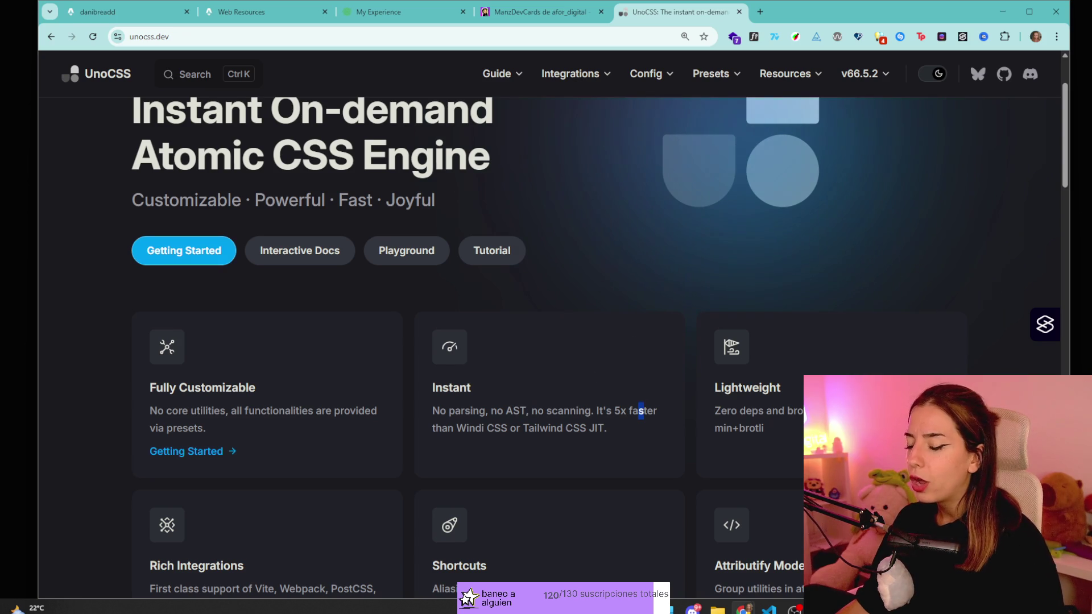
{"action": "left_click_drag", "start_coordinate": [596, 411], "coordinate": [648, 411]}
{"action": "left_click", "coordinate": [671, 411]}
{"action": "scroll", "coordinate": [763, 378], "scroll_direction": "down", "scroll_amount": 3}
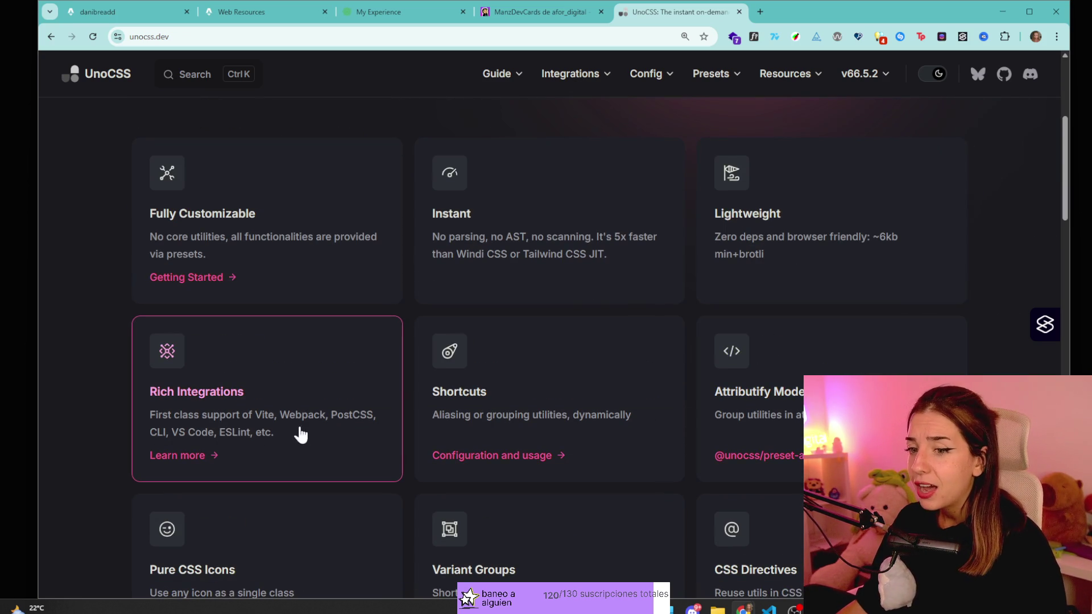
{"action": "scroll", "coordinate": [560, 432], "scroll_direction": "down", "scroll_amount": 4}
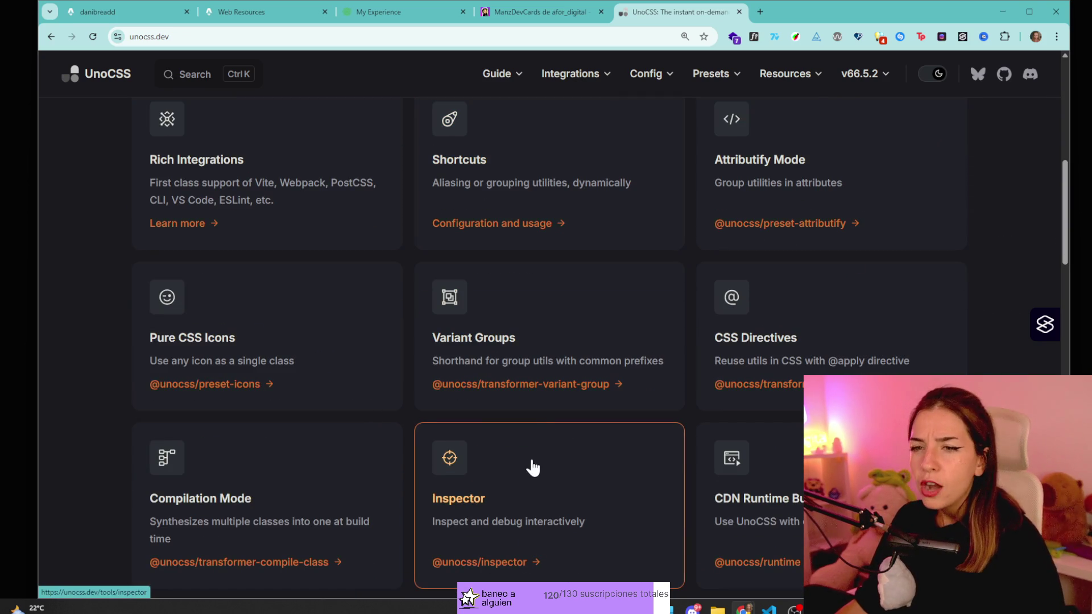
{"action": "scroll", "coordinate": [381, 384], "scroll_direction": "down", "scroll_amount": 1}
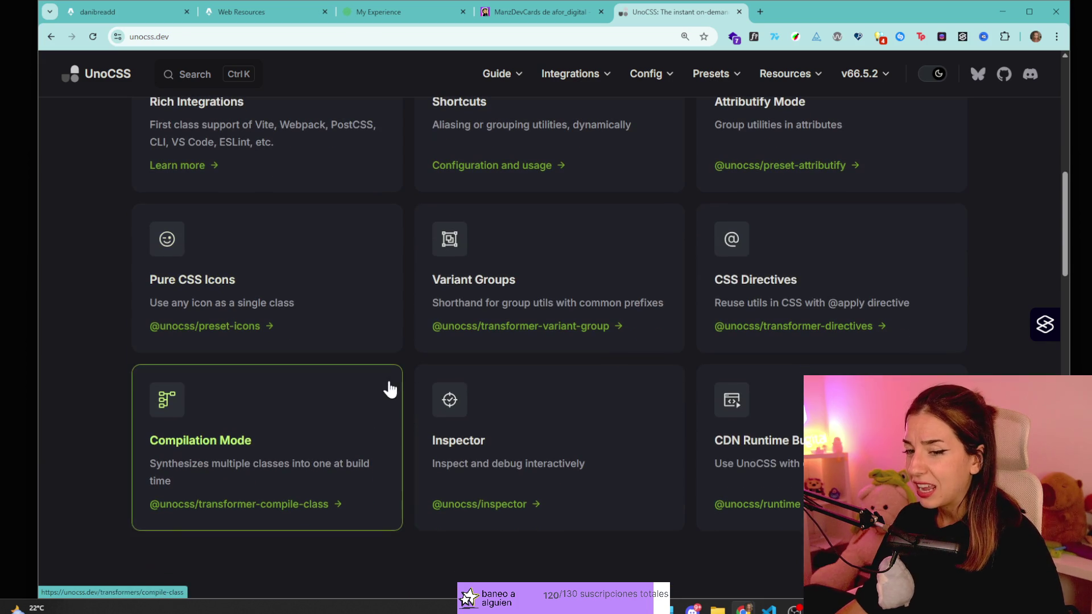
{"action": "scroll", "coordinate": [793, 342], "scroll_direction": "up", "scroll_amount": 2}
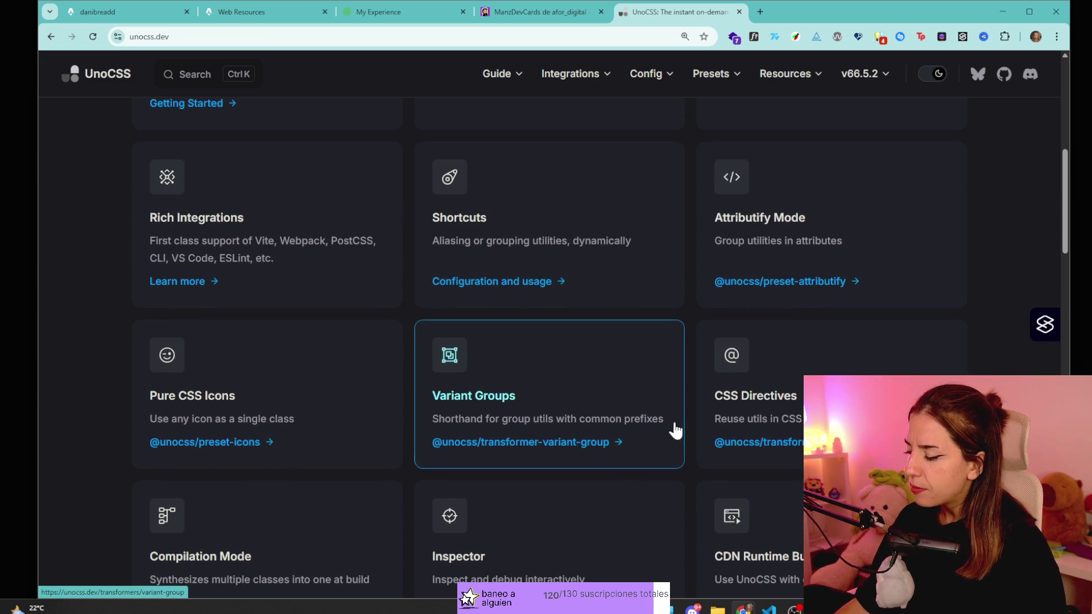
{"action": "scroll", "coordinate": [534, 415], "scroll_direction": "up", "scroll_amount": 8}
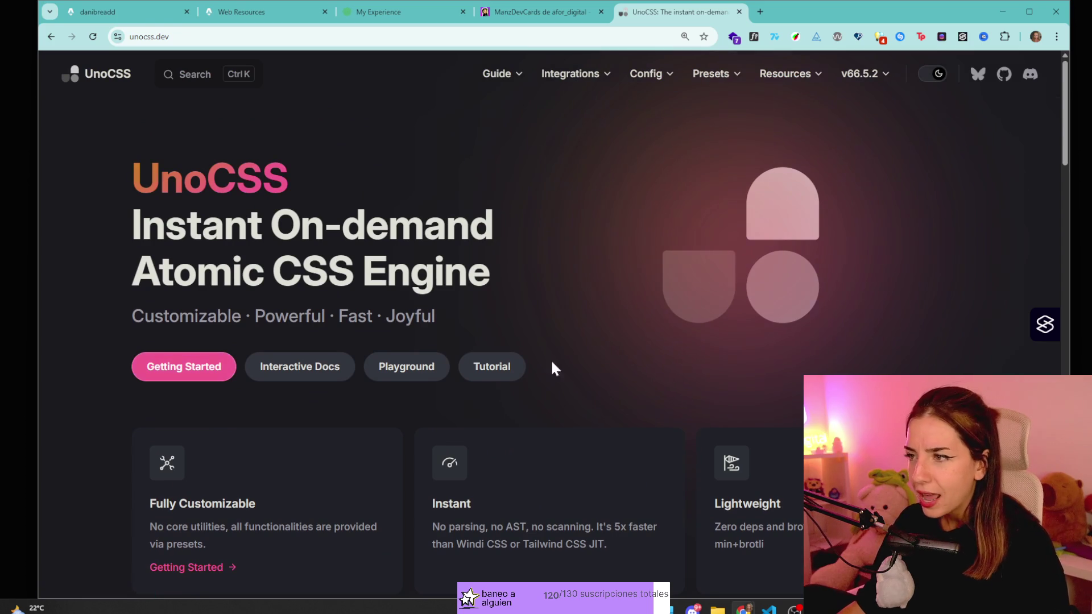
{"action": "scroll", "coordinate": [333, 164], "scroll_direction": "down", "scroll_amount": 5}
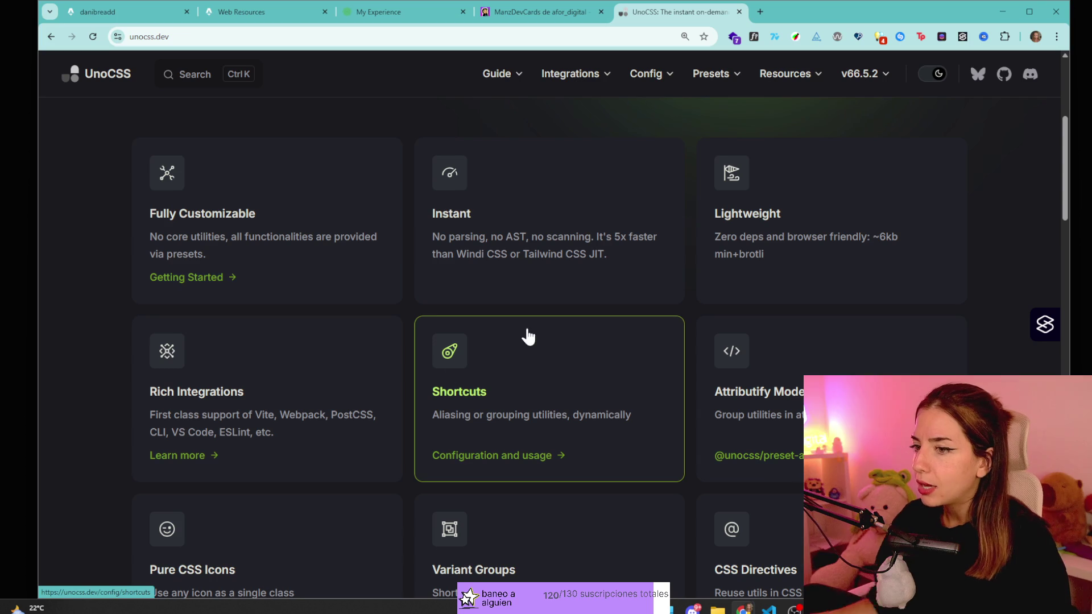
- Read UnoCSS's Shortcuts docs, highlight the example code, then return to the home page and the ManzDevCards tab
{"action": "left_click", "coordinate": [680, 327]}
{"action": "key", "text": "alt+Left"}
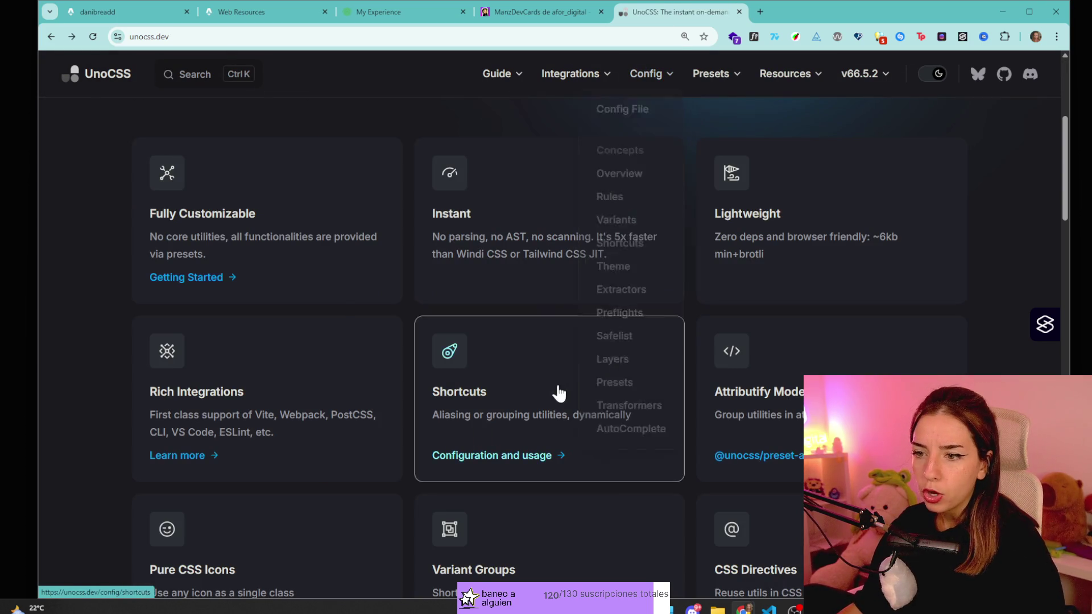
{"action": "left_click", "coordinate": [556, 390]}
{"action": "mouse_move", "coordinate": [335, 337]}
{"action": "left_mouse_down"}
{"action": "mouse_move", "coordinate": [468, 385]}
{"action": "mouse_move", "coordinate": [362, 338]}
{"action": "left_mouse_up"}
{"action": "left_click", "coordinate": [477, 393]}
{"action": "left_click", "coordinate": [552, 370]}
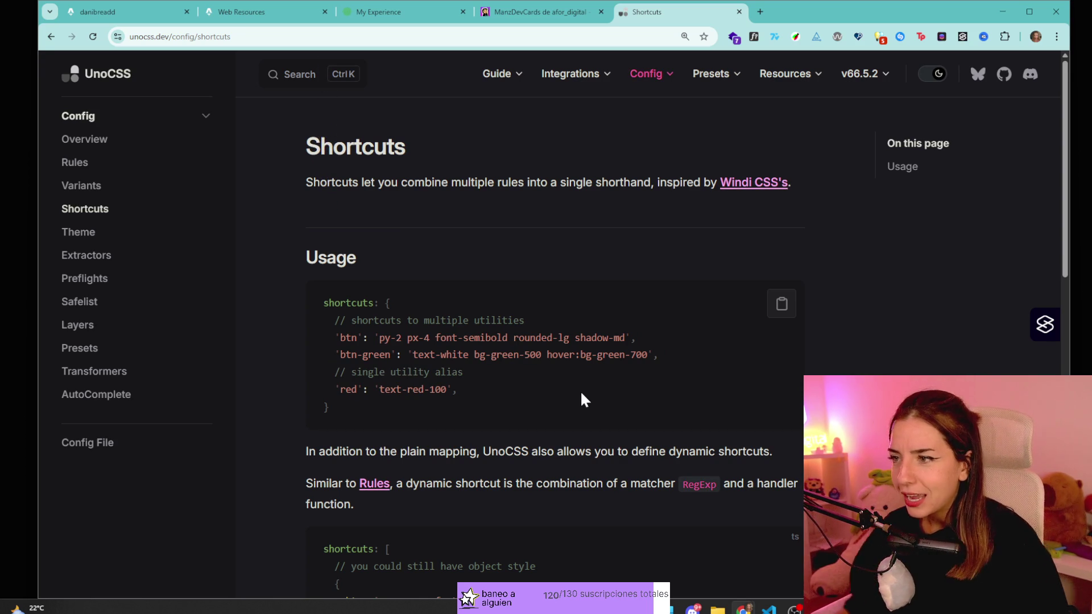
{"action": "key", "text": "alt+Left"}
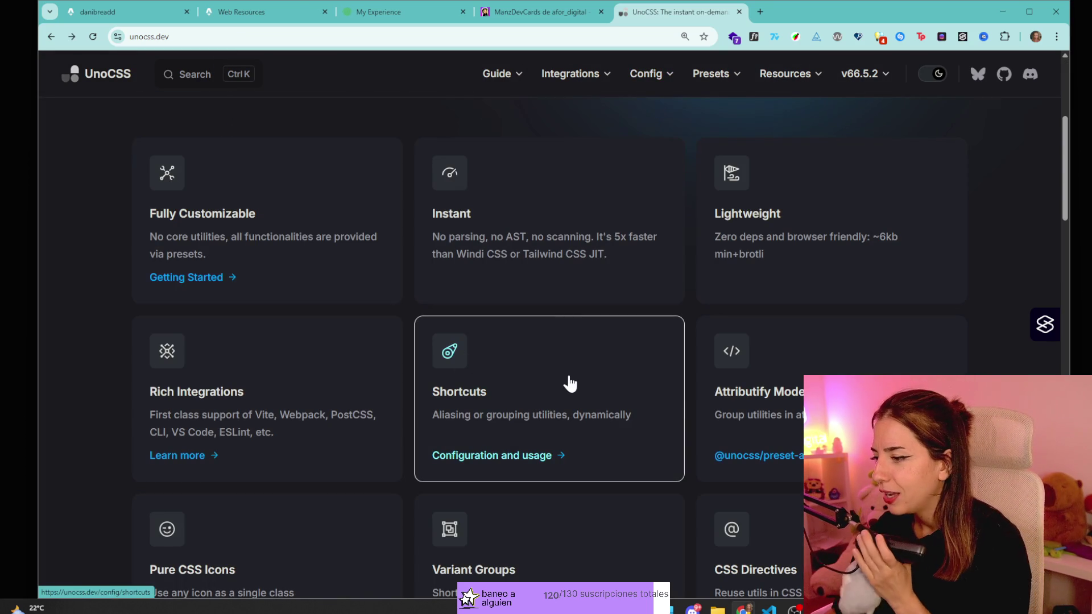
{"action": "scroll", "coordinate": [622, 409], "scroll_direction": "up", "scroll_amount": 5}
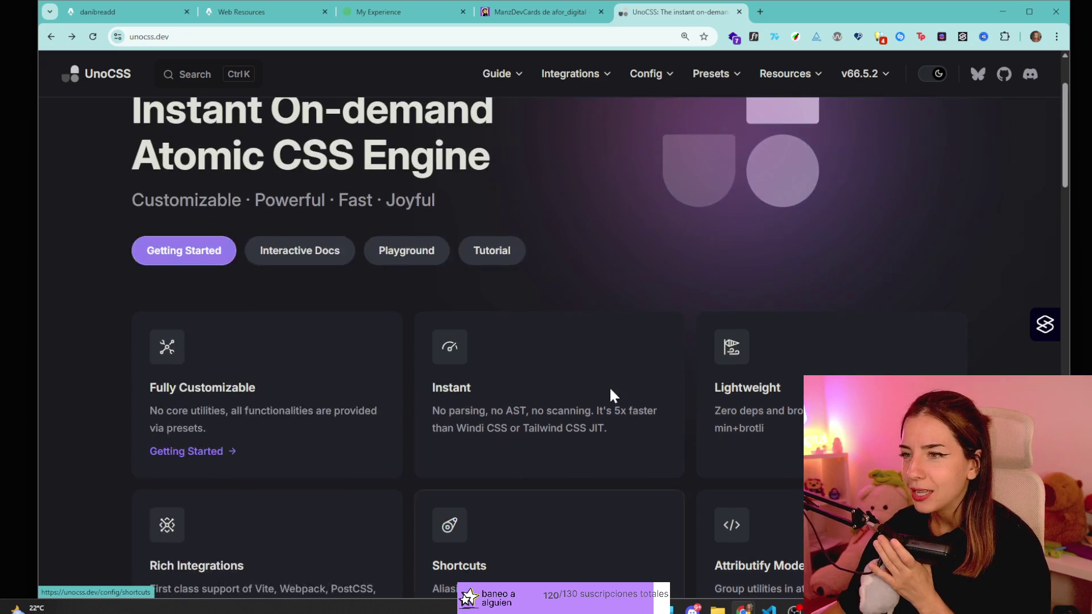
{"action": "left_click", "coordinate": [564, 4]}
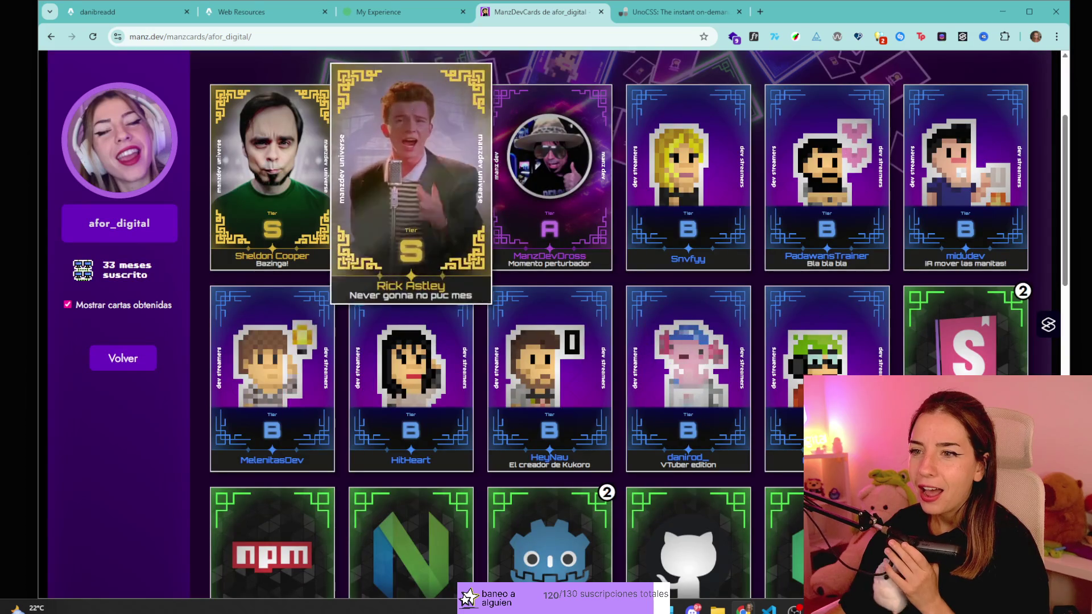
- Close the ManzDevCards tab and scroll the My Experience logo grid back to the top
{"action": "left_click", "coordinate": [389, 7]}
{"action": "left_click", "coordinate": [601, 11]}
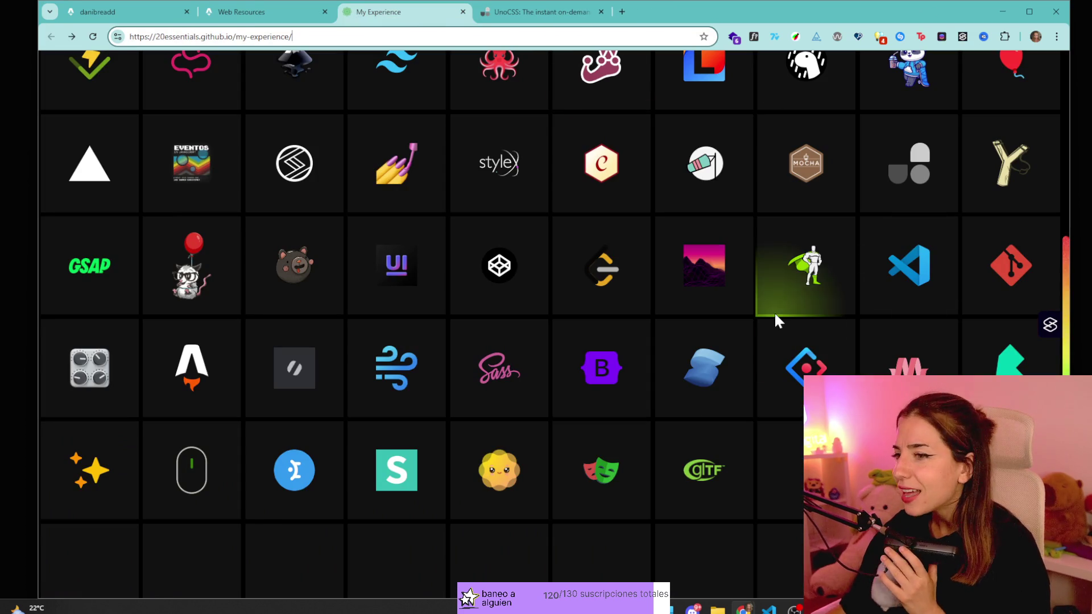
{"action": "scroll", "coordinate": [774, 320], "scroll_direction": "down", "scroll_amount": 2}
{"action": "scroll", "coordinate": [788, 478], "scroll_direction": "up", "scroll_amount": 3}
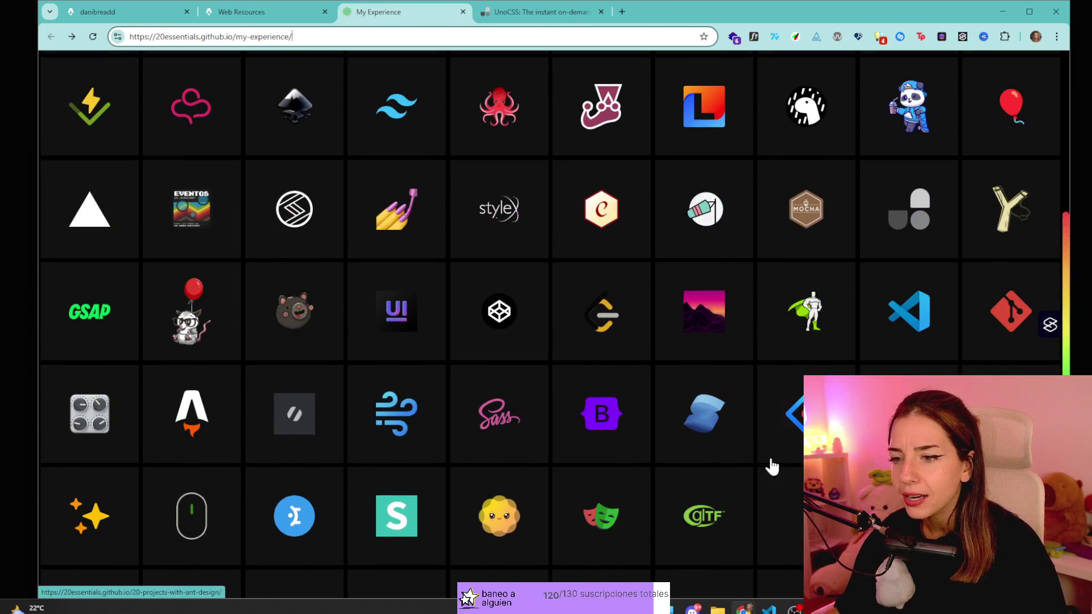
{"action": "scroll", "coordinate": [528, 505], "scroll_direction": "down", "scroll_amount": 3}
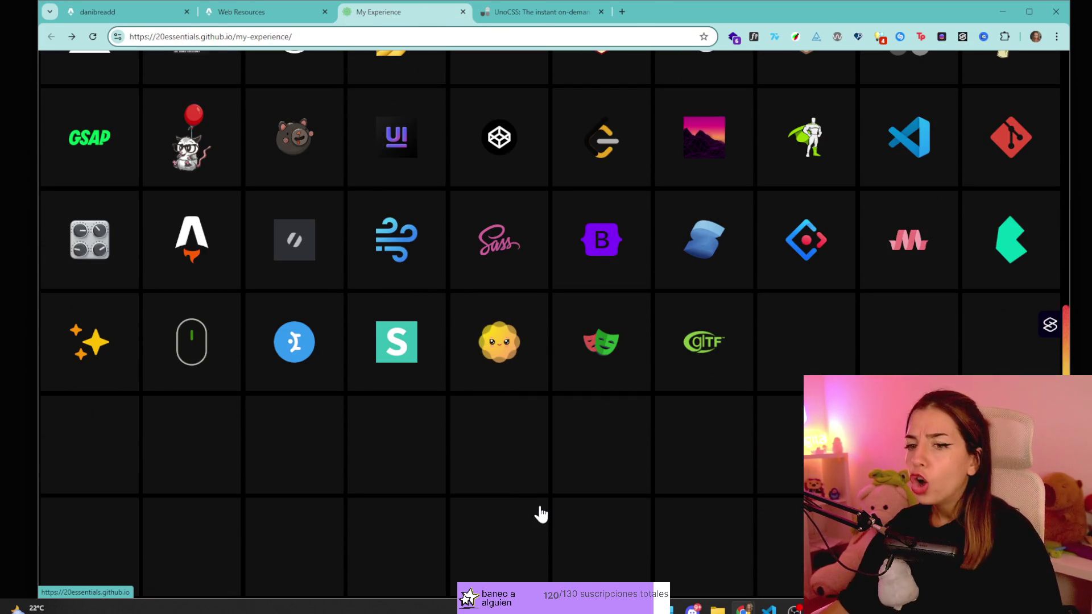
{"action": "scroll", "coordinate": [214, 302], "scroll_direction": "up", "scroll_amount": 8}
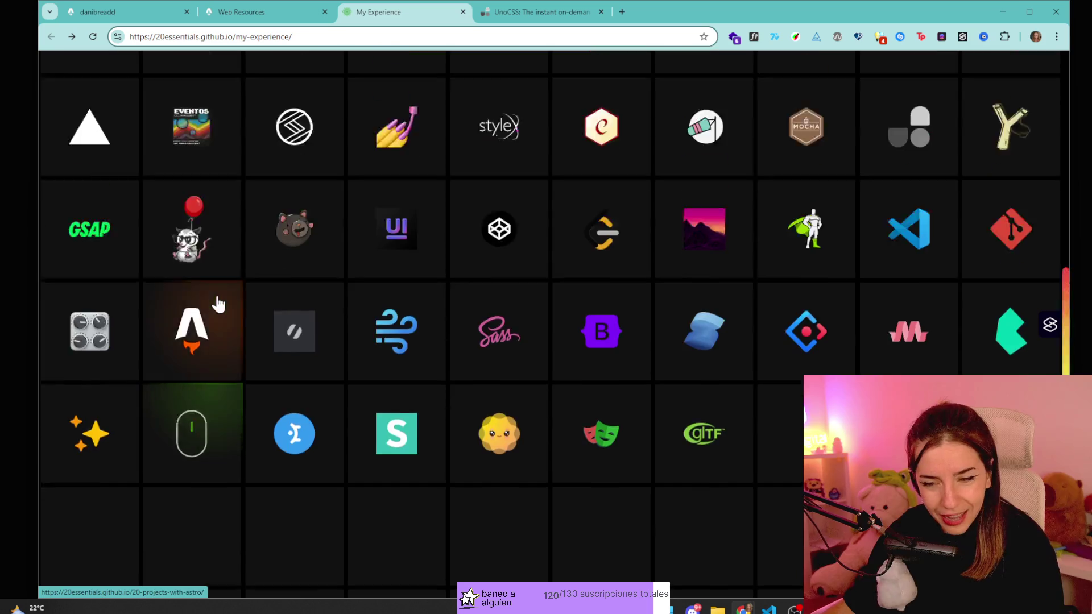
{"action": "scroll", "coordinate": [252, 288], "scroll_direction": "down", "scroll_amount": 8}
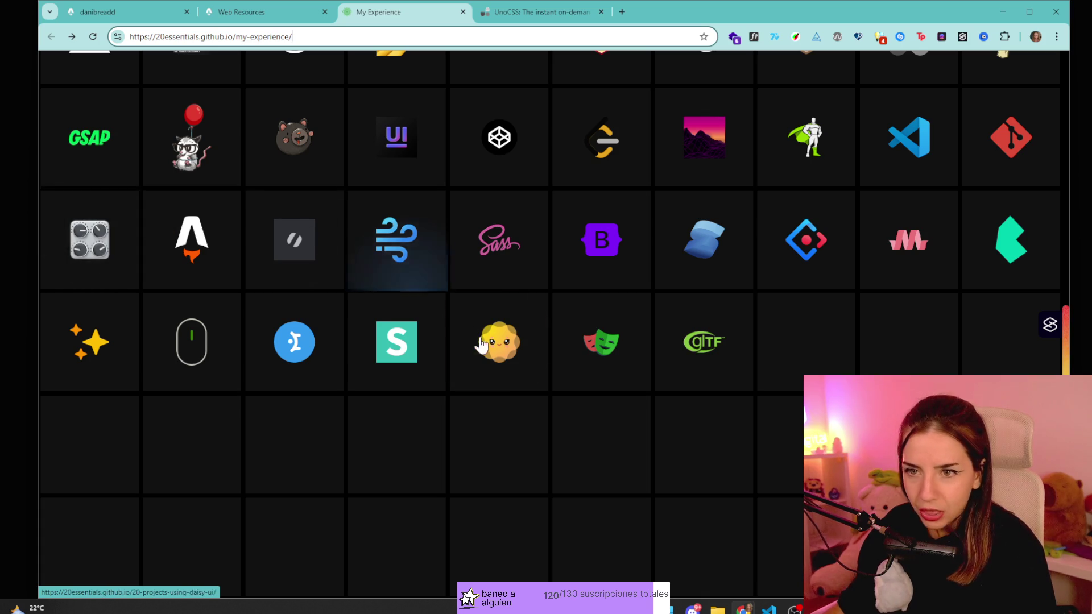
{"action": "scroll", "coordinate": [487, 348], "scroll_direction": "up", "scroll_amount": 8}
{"action": "scroll", "coordinate": [487, 346], "scroll_direction": "up", "scroll_amount": 1}
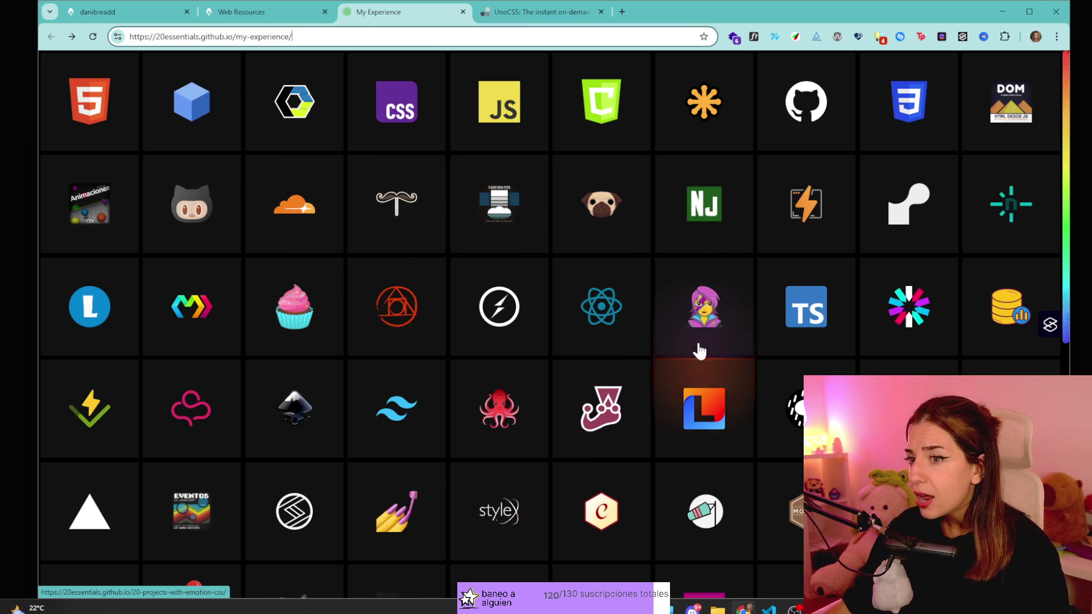
{"action": "scroll", "coordinate": [294, 266], "scroll_direction": "down", "scroll_amount": 1}
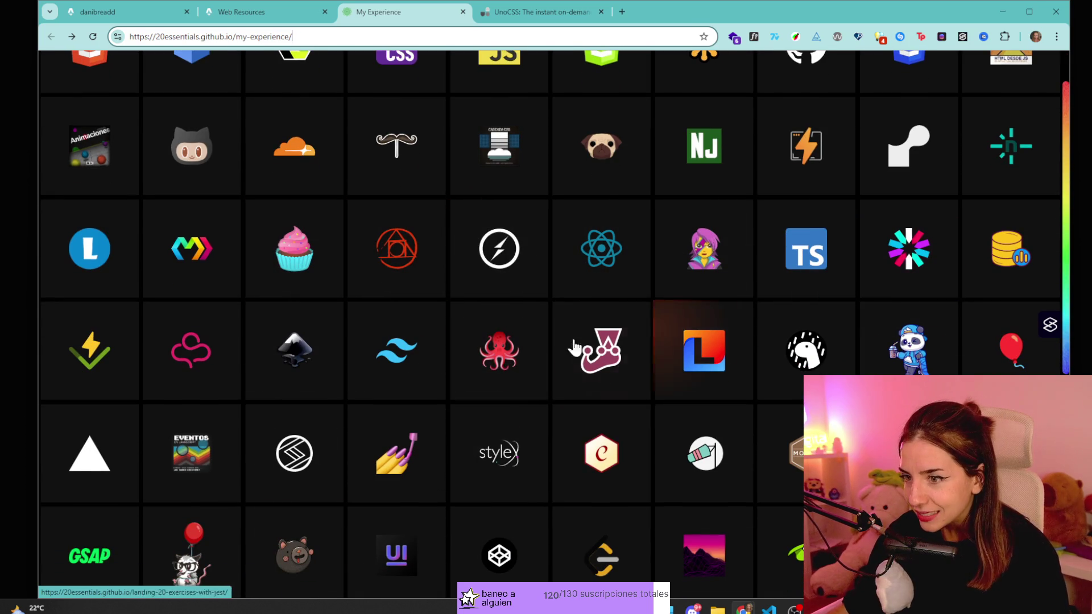
{"action": "scroll", "coordinate": [724, 372], "scroll_direction": "up", "scroll_amount": 1}
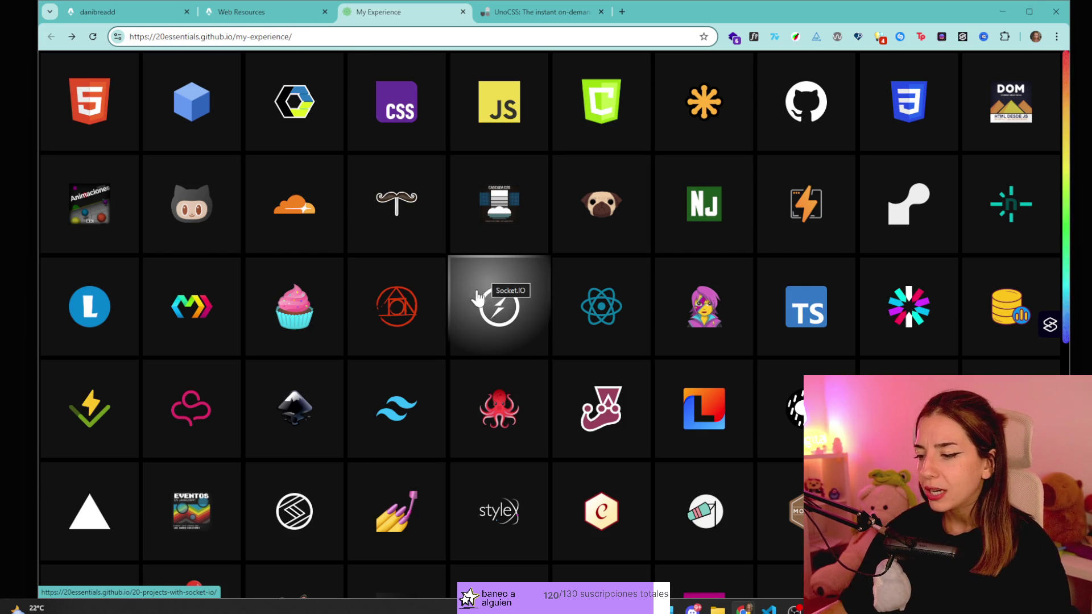
{"action": "scroll", "coordinate": [490, 292], "scroll_direction": "down", "scroll_amount": 8}
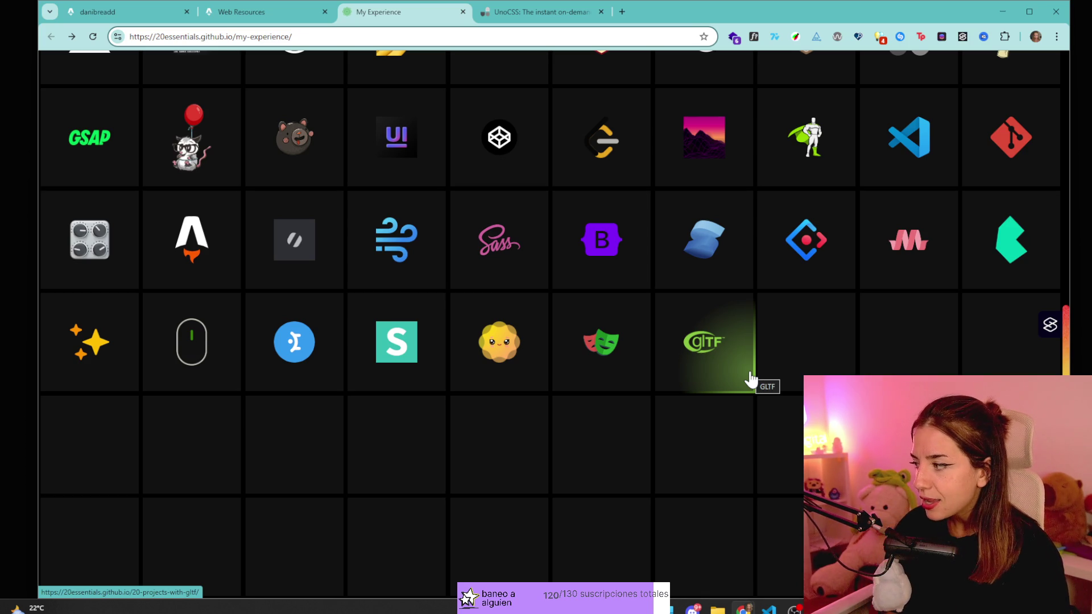
{"action": "scroll", "coordinate": [749, 378], "scroll_direction": "up", "scroll_amount": 8}
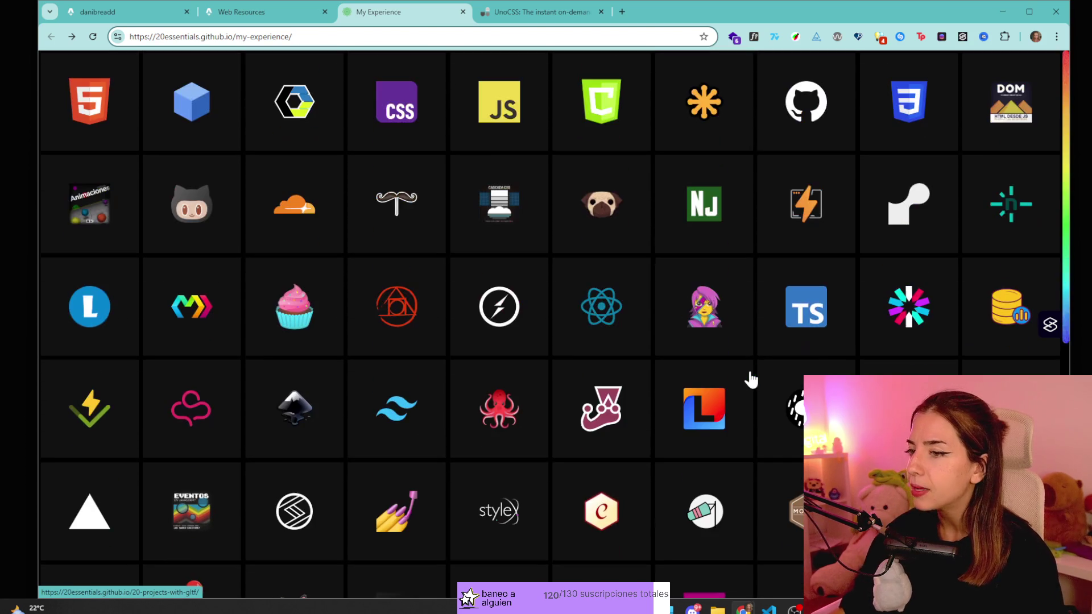
{"action": "scroll", "coordinate": [768, 375], "scroll_direction": "down", "scroll_amount": 8}
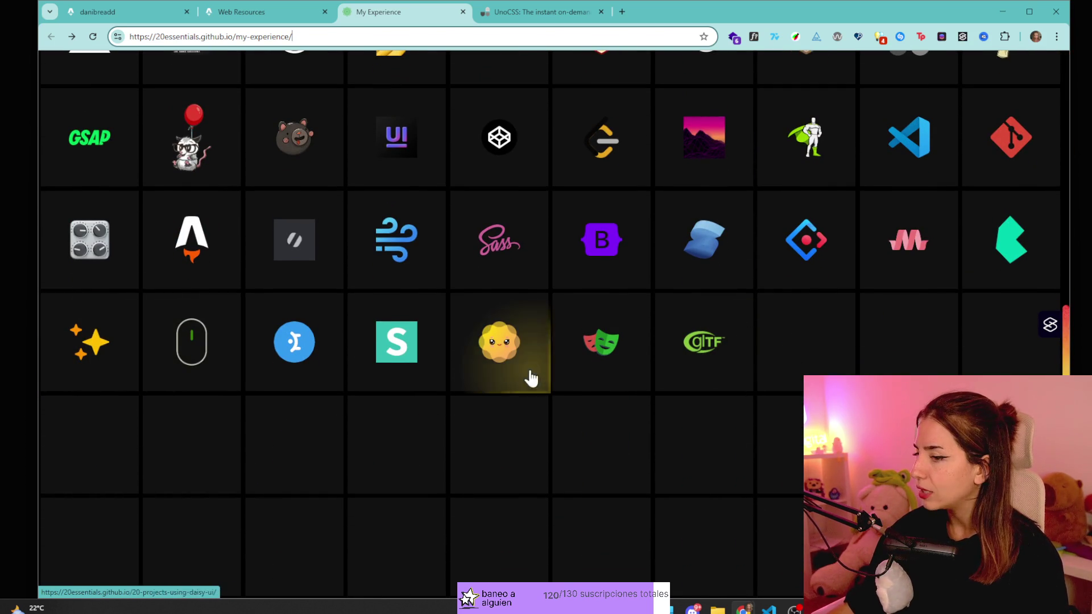
{"action": "scroll", "coordinate": [531, 378], "scroll_direction": "up", "scroll_amount": 8}
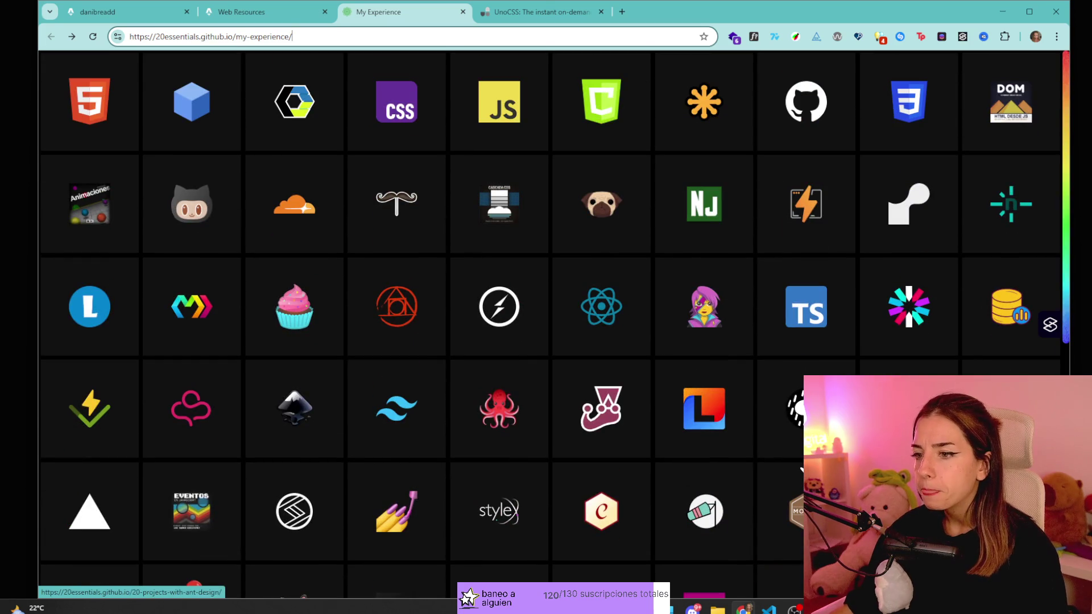
{"action": "scroll", "coordinate": [684, 261], "scroll_direction": "down", "scroll_amount": 8}
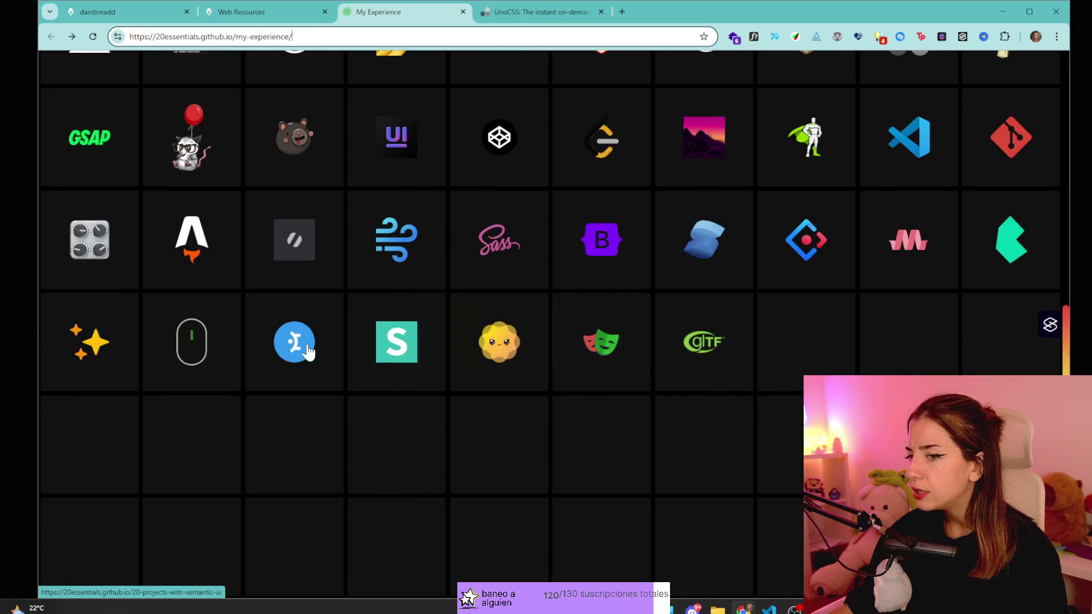
{"action": "scroll", "coordinate": [904, 344], "scroll_direction": "up", "scroll_amount": 4}
{"action": "scroll", "coordinate": [904, 344], "scroll_direction": "up", "scroll_amount": 4}
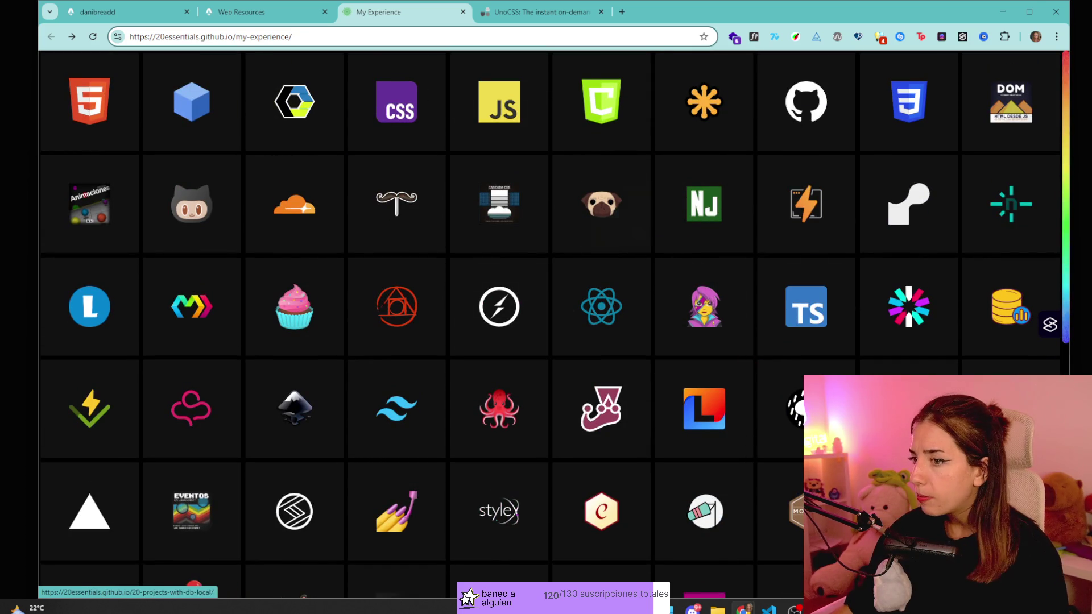